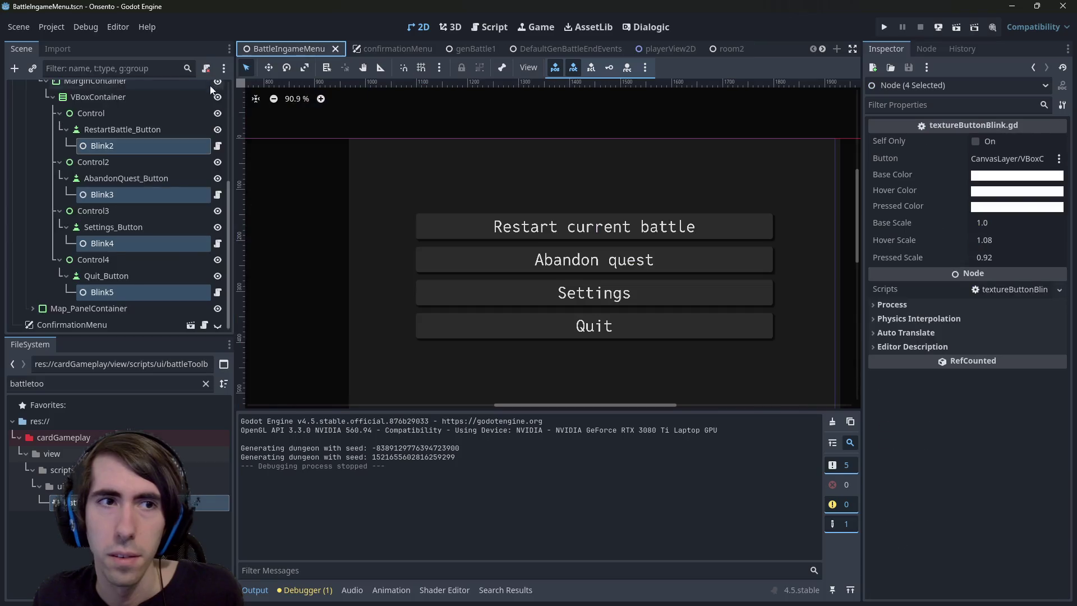
# Briefly show, then re-hide ConfirmationMenu in BattleIngameMenu, and open its scene on its own
pyautogui.scroll(-1, 158, 148)
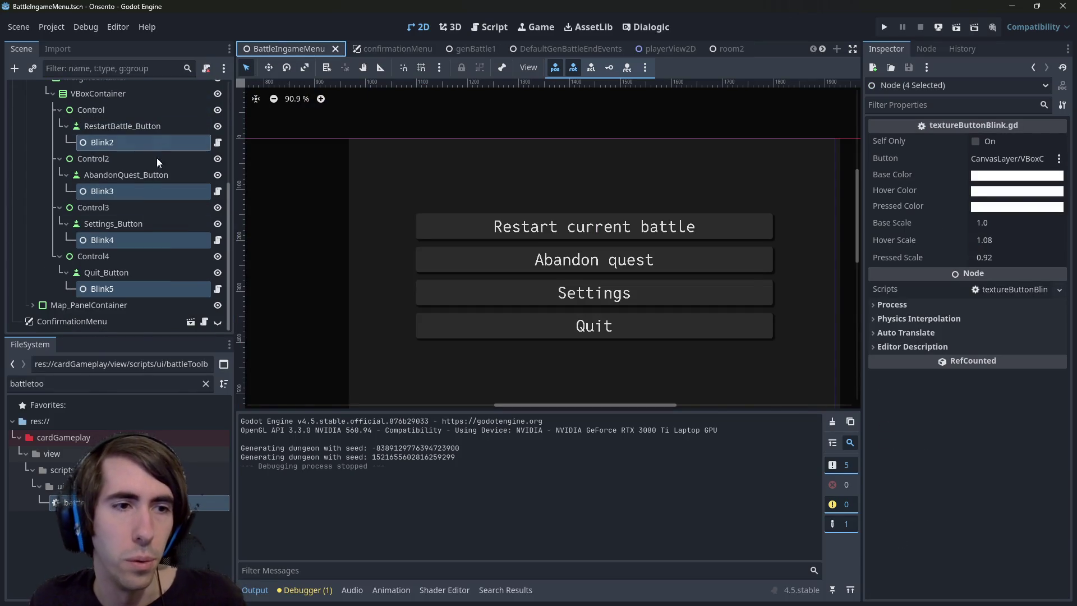
pyautogui.click(218, 322)
pyautogui.scroll(-1, 586, 216)
pyautogui.scroll(-3, 546, 204)
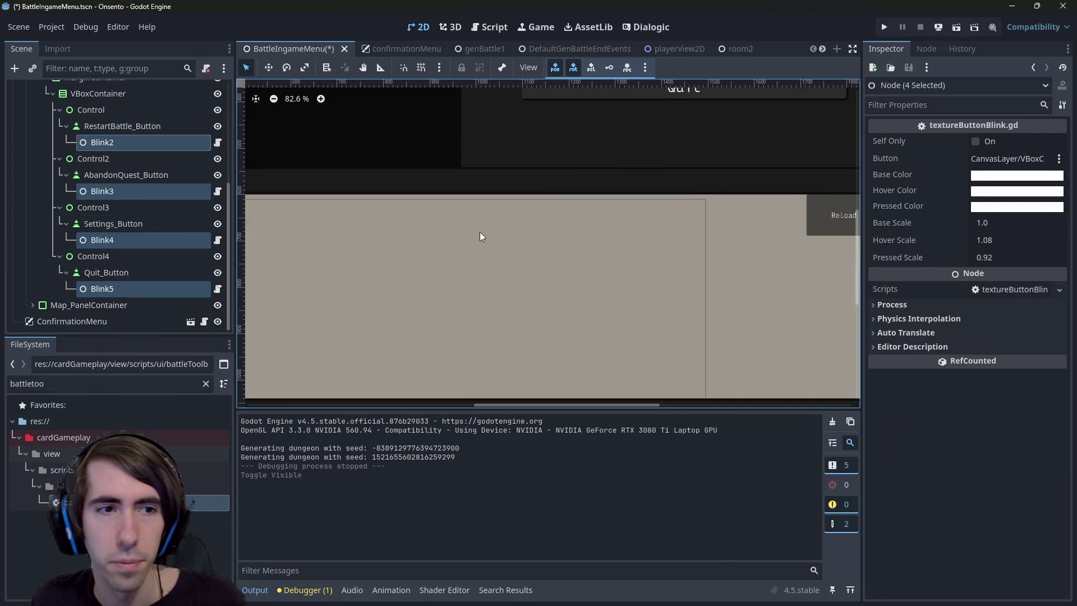
pyautogui.click(137, 324)
pyautogui.scroll(-2, 449, 330)
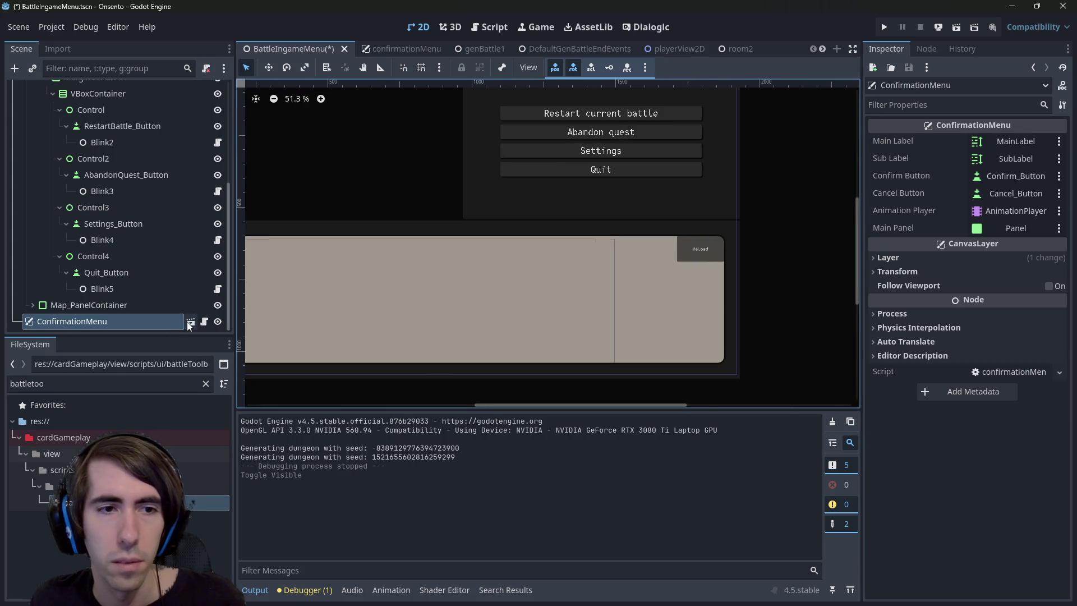
pyautogui.click(217, 323)
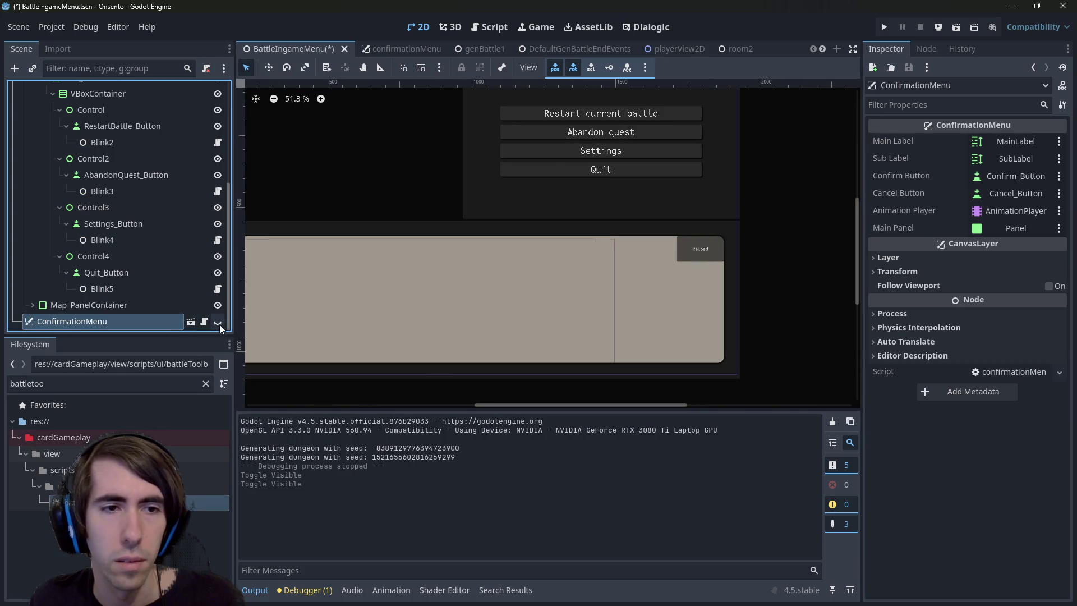
pyautogui.click(191, 322)
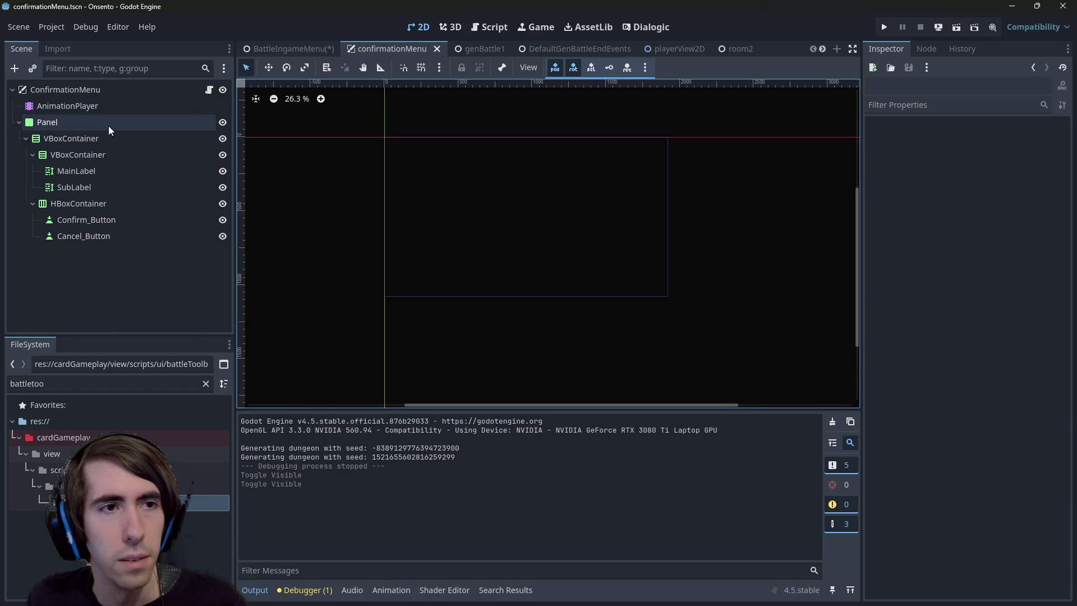
# Inspect the HBoxContainer, VBoxContainer, Confirm_Button and AnimationPlayer nodes of the confirmation menu
pyautogui.scroll(2, 533, 246)
pyautogui.click(152, 203)
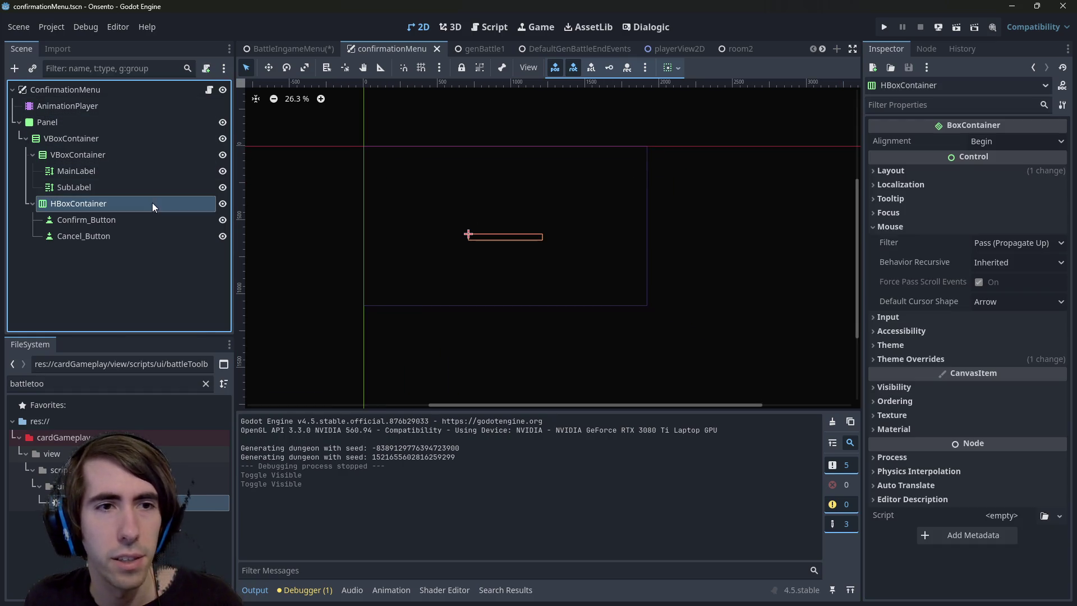
pyautogui.click(117, 138)
pyautogui.click(85, 220)
pyautogui.scroll(5, 526, 202)
pyautogui.scroll(-1, 438, 270)
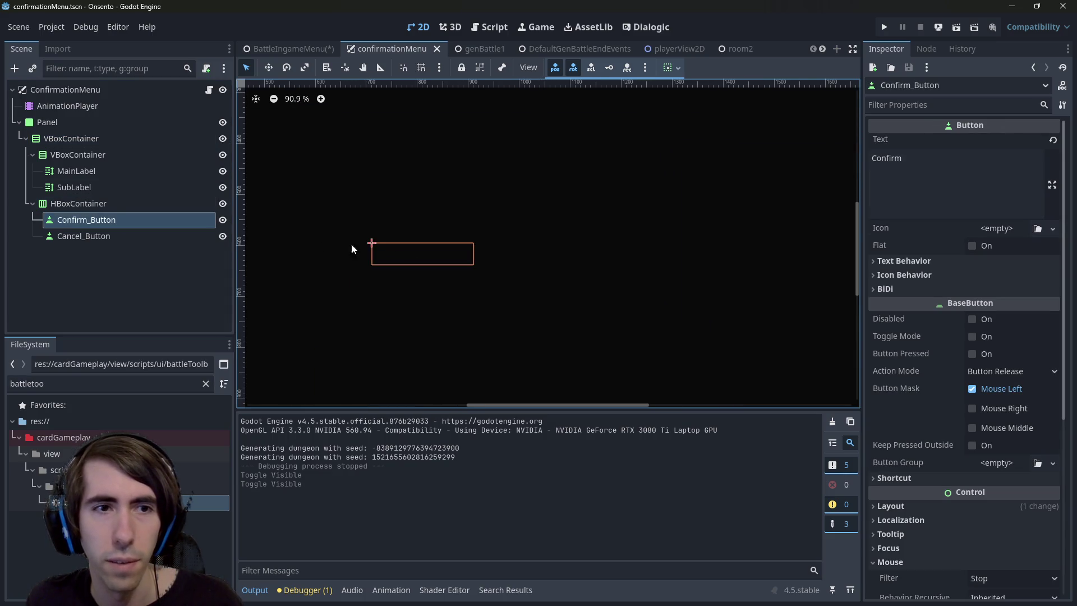
pyautogui.click(134, 109)
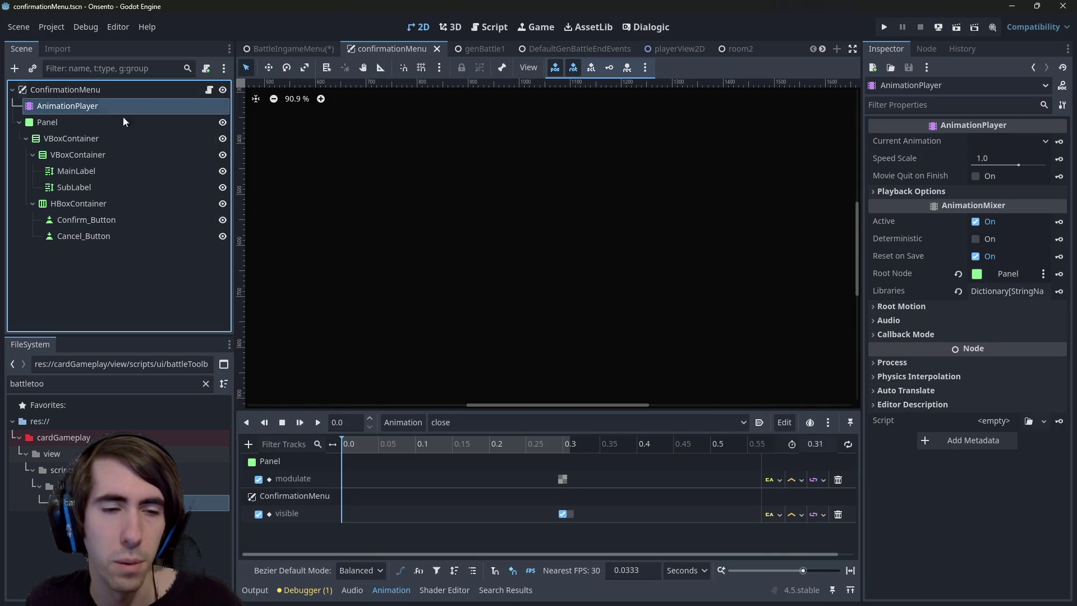
pyautogui.click(107, 219)
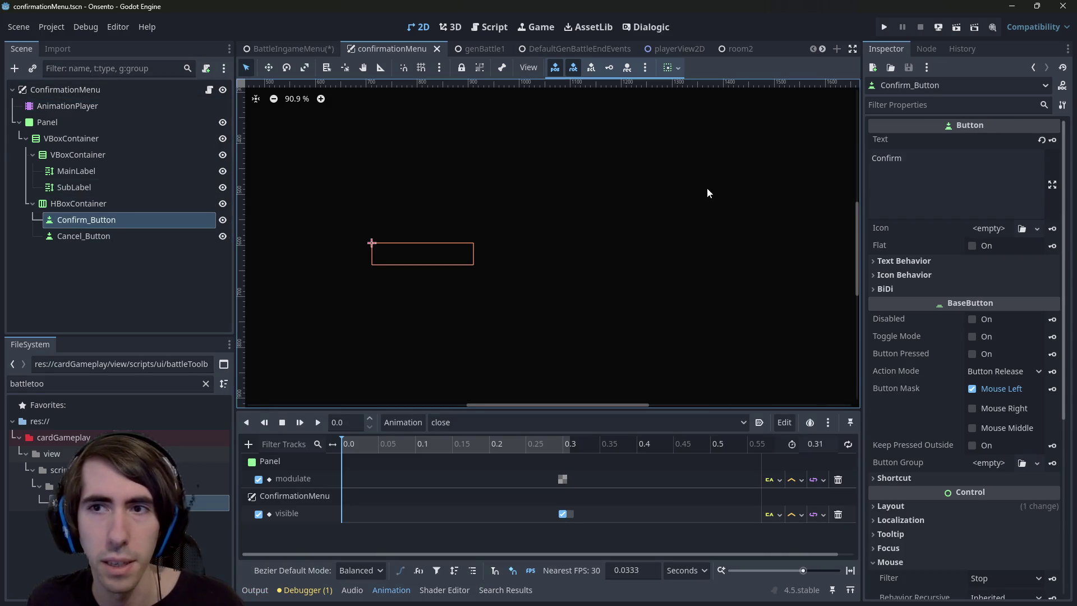
# Switch the AnimationPlayer preview from close to open, then pick Confirm_Button for editing
pyautogui.click(101, 107)
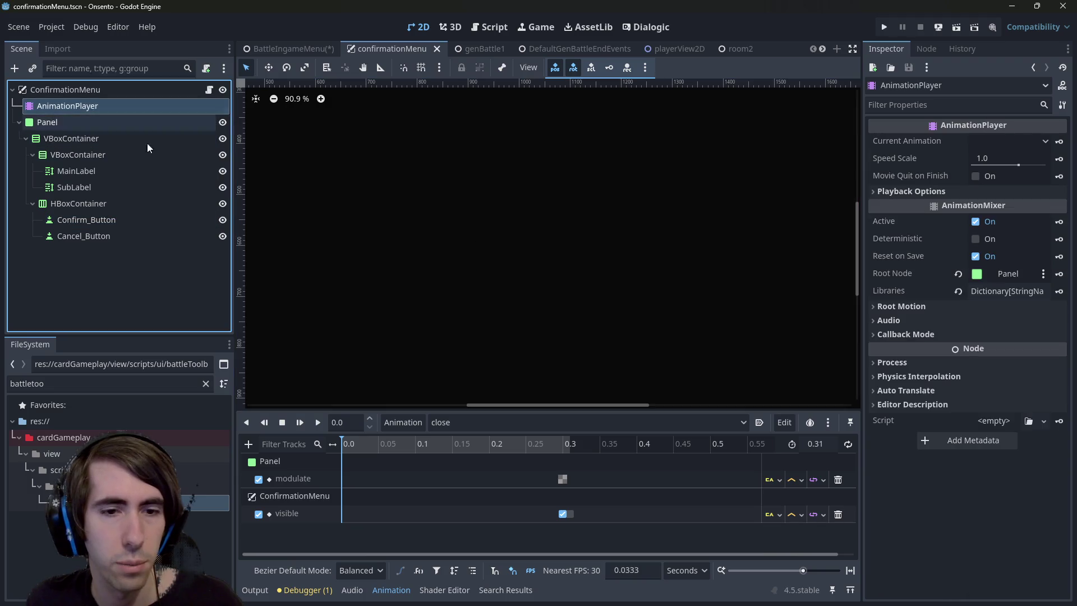
pyautogui.moveTo(496, 445)
pyautogui.mouseDown()
pyautogui.moveTo(573, 449)
pyautogui.moveTo(562, 447)
pyautogui.mouseUp()
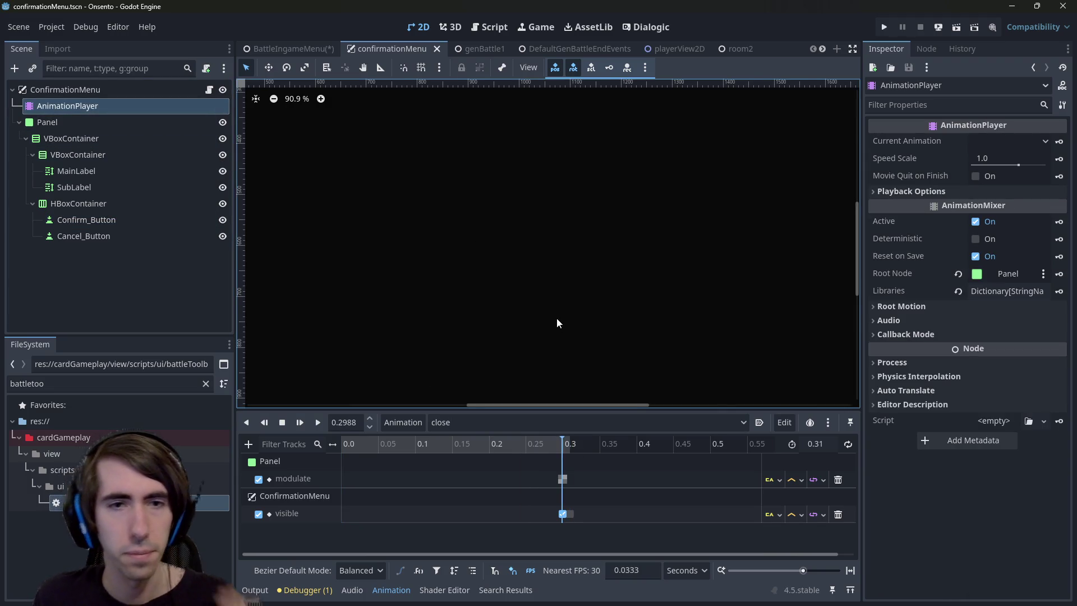
pyautogui.click(519, 421)
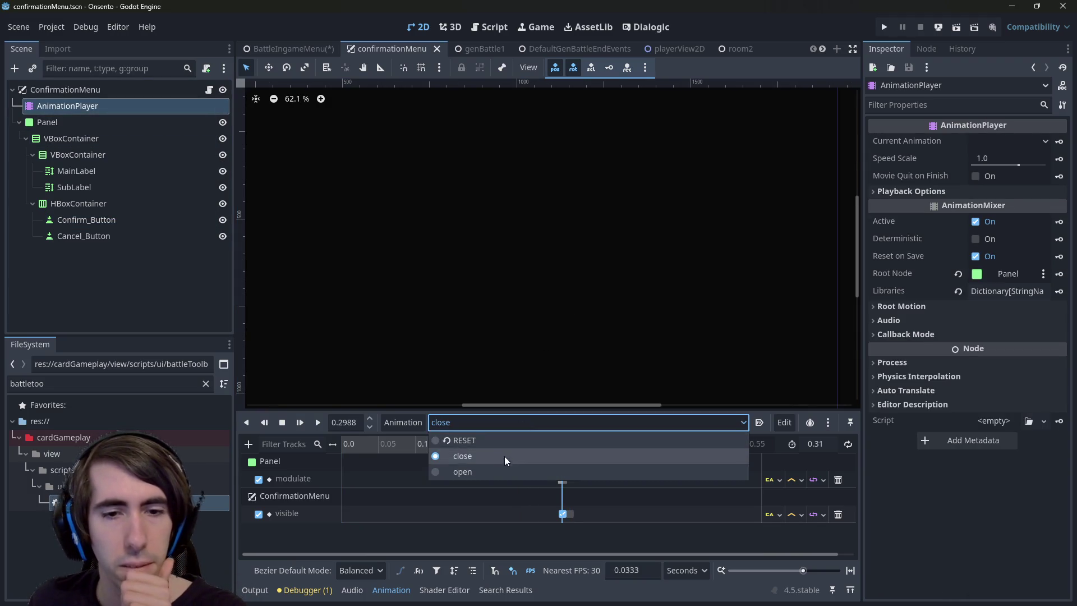
pyautogui.click(500, 468)
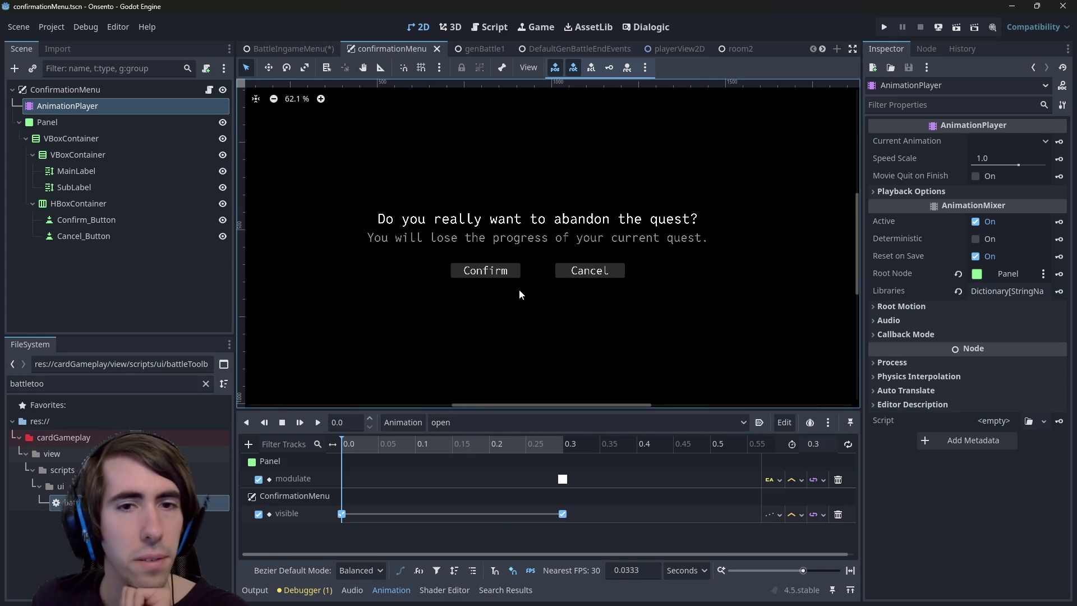
pyautogui.click(505, 272)
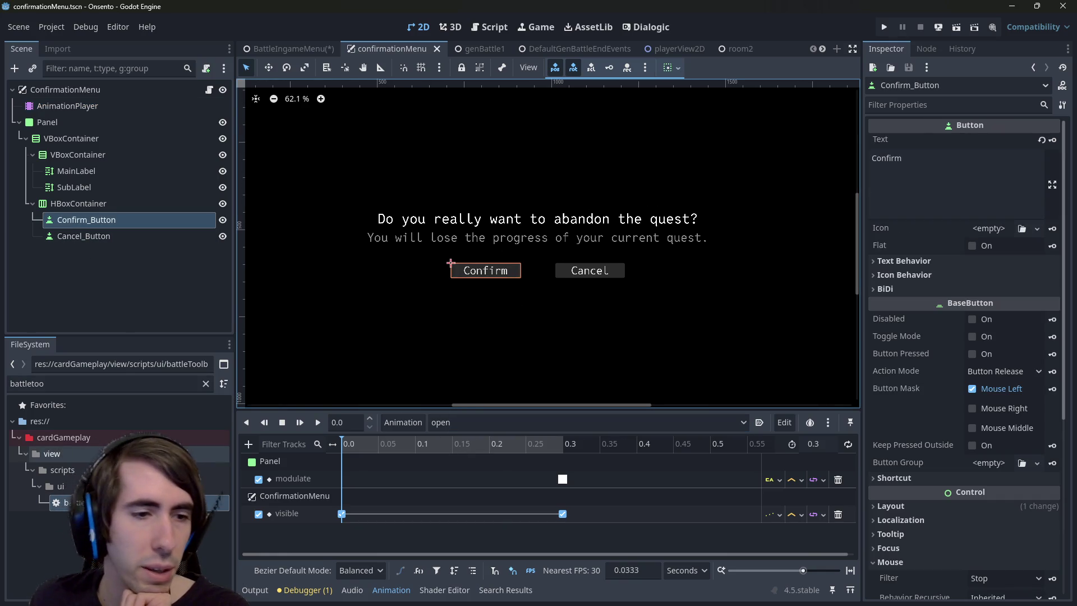
pyautogui.rightClick(148, 222)
# Add a plain Node child named Blink under Confirm_Button
pyautogui.click(163, 234)
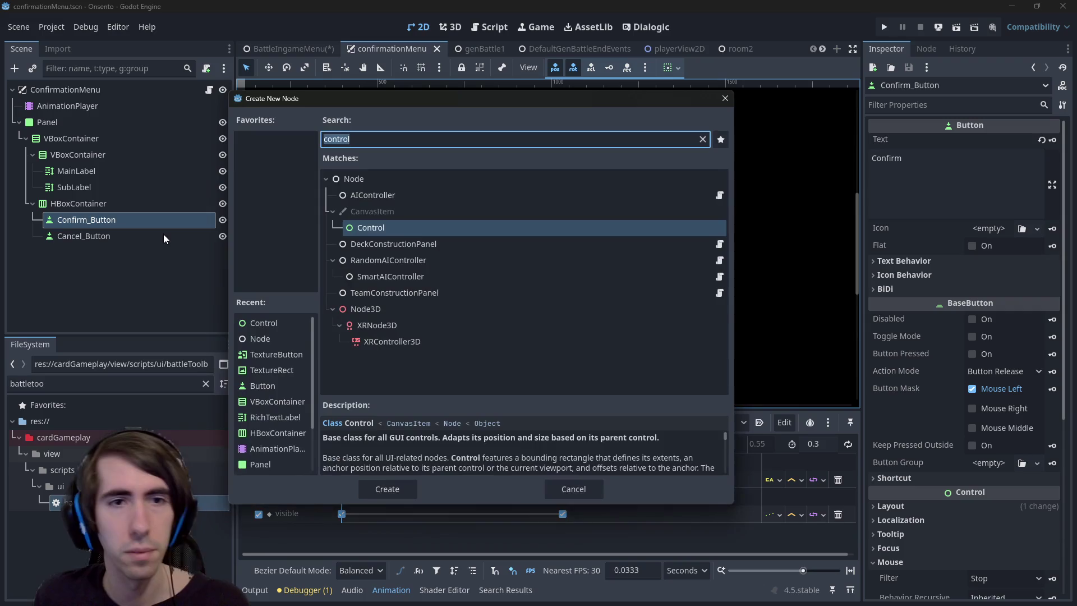
pyautogui.doubleClick(381, 179)
pyautogui.write('Bl')
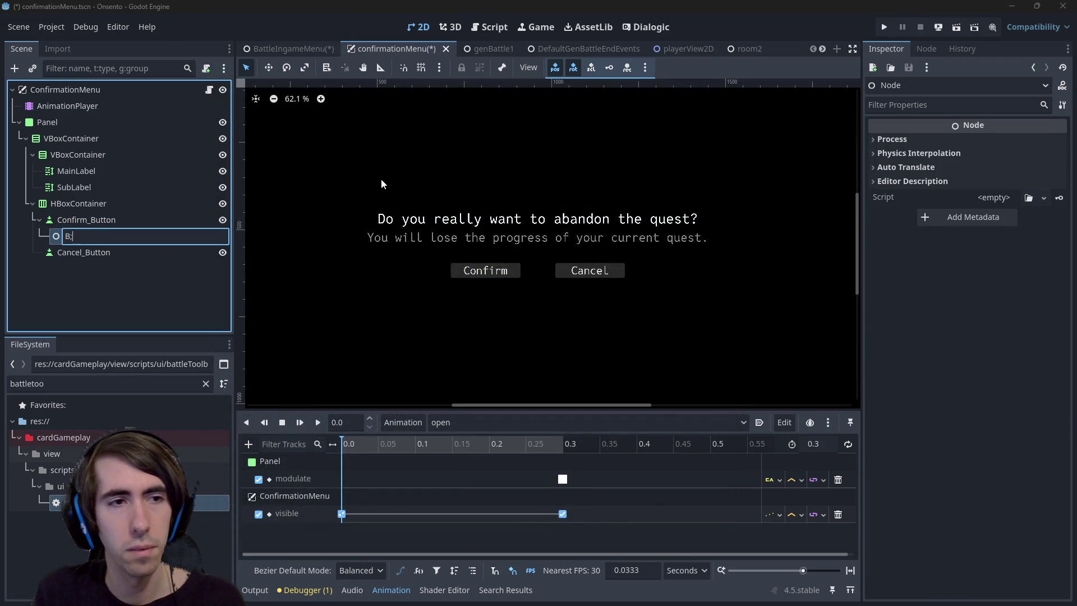
pyautogui.write('ink')
pyautogui.press('Return')
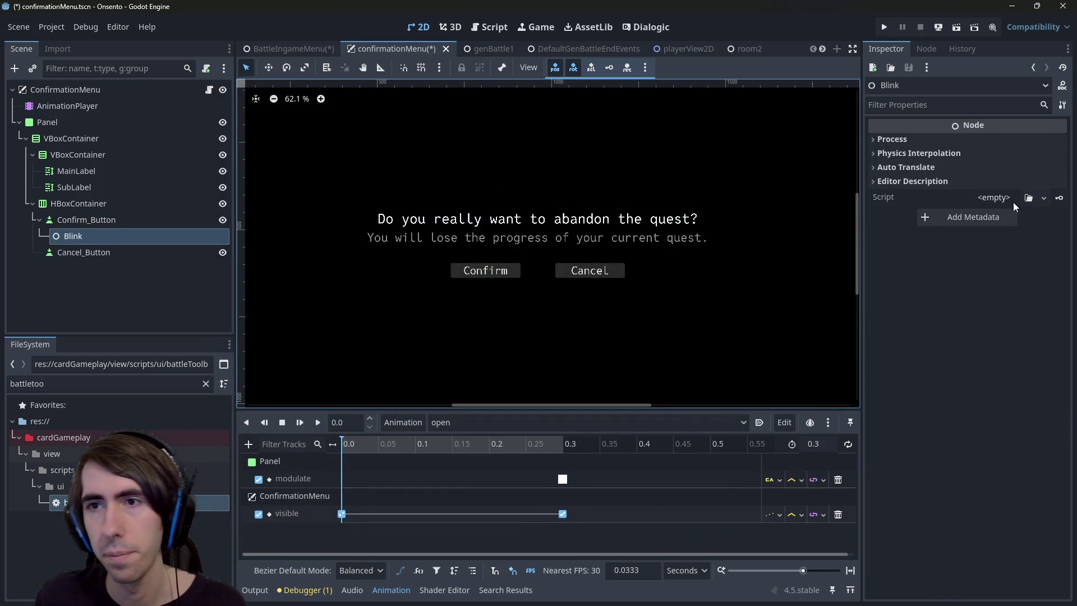
# Attach textureButtonBlink.gd to Blink, target Confirm_Button, save, and return to BattleIngameMenu
pyautogui.click(1010, 198)
pyautogui.click(1022, 231)
pyautogui.write('blink')
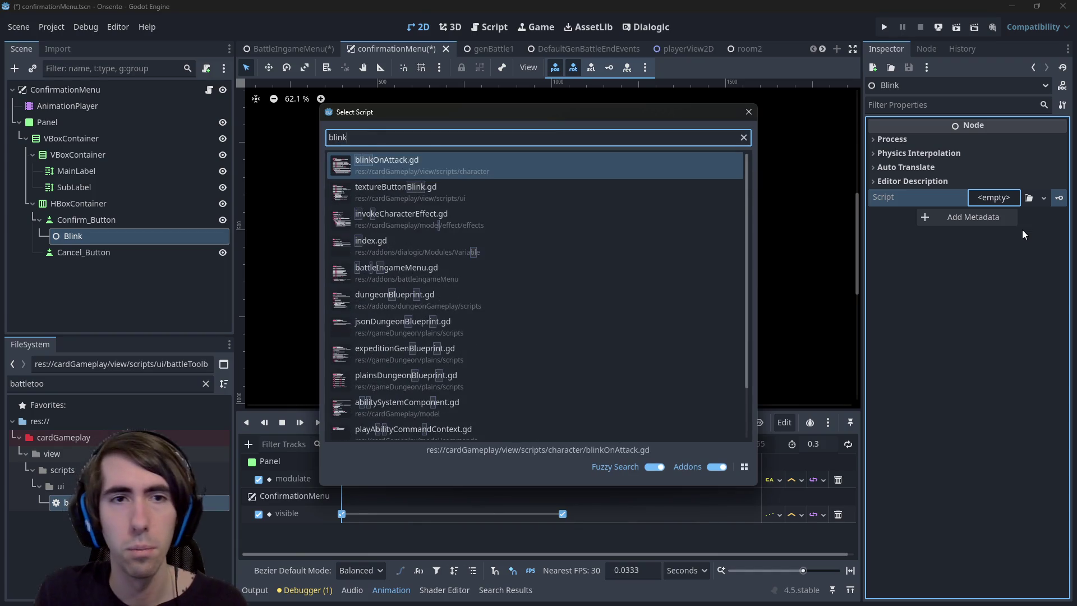
pyautogui.press('Down')
pyautogui.press('Return')
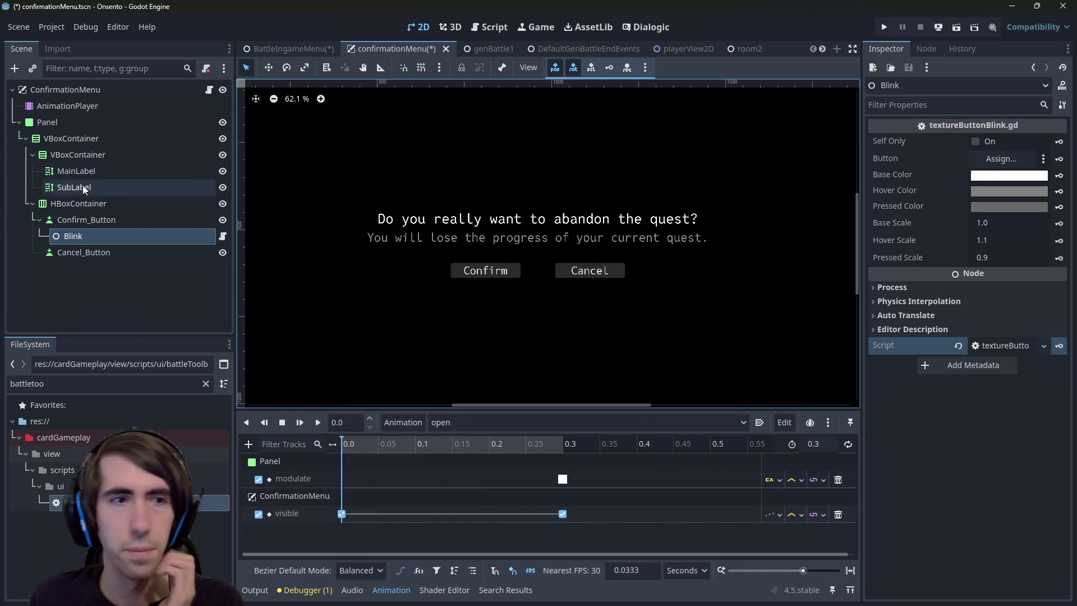
pyautogui.moveTo(104, 219)
pyautogui.mouseDown()
pyautogui.moveTo(1034, 146)
pyautogui.moveTo(1000, 159)
pyautogui.mouseUp()
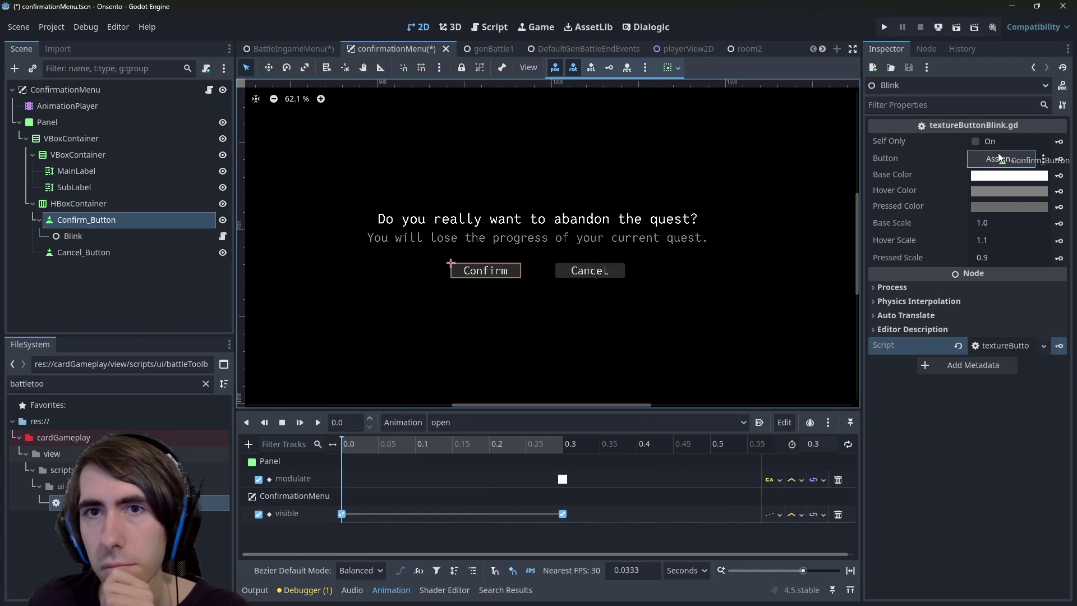
pyautogui.click(881, 179)
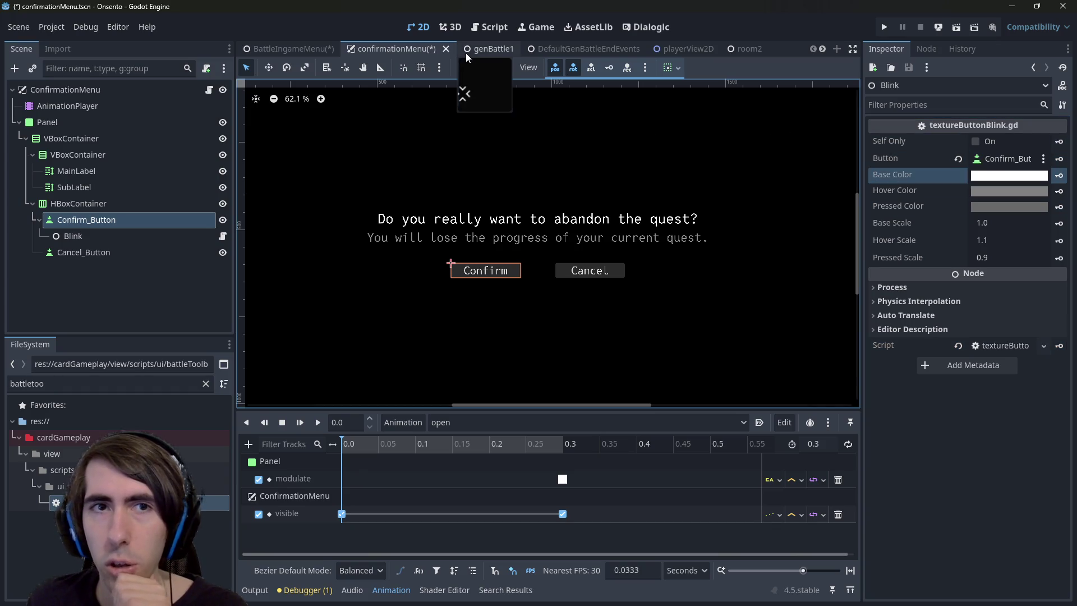
pyautogui.hotkey('ctrl', 's')
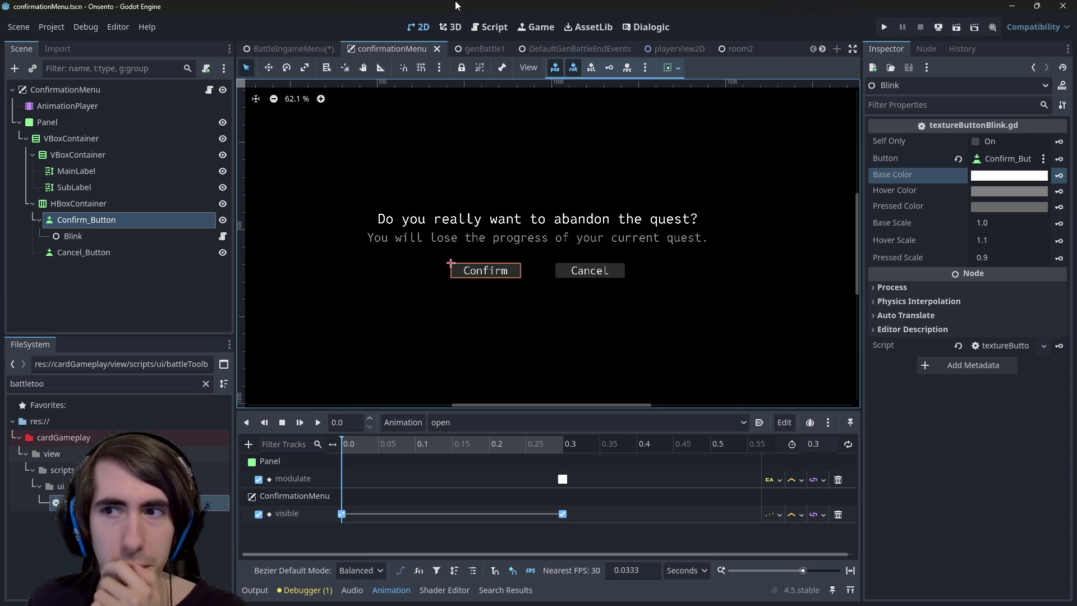
pyautogui.click(304, 48)
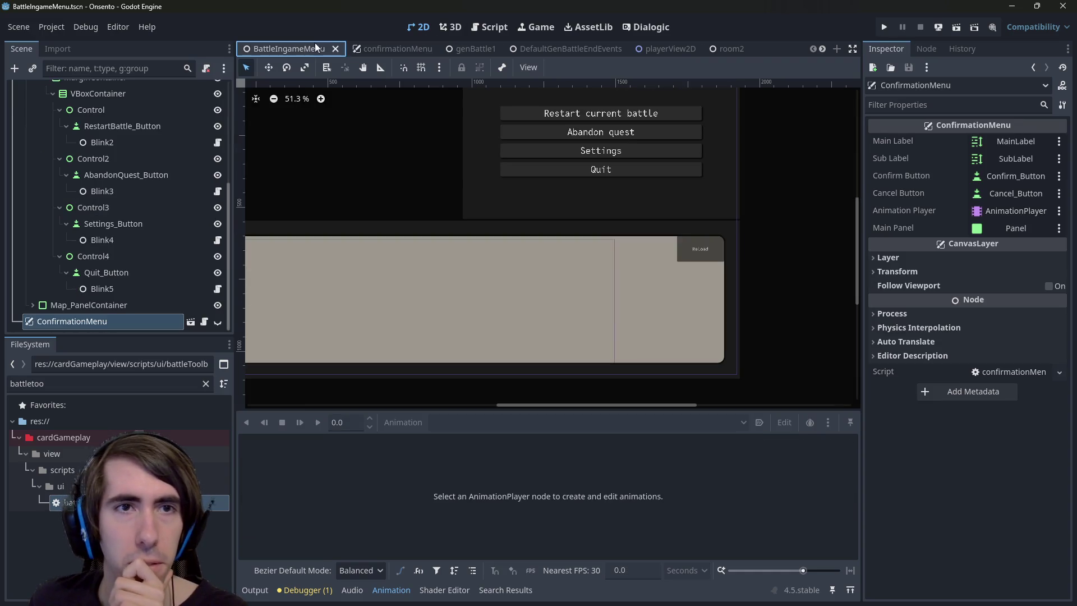
# Copy the Blink2 node from the in-game menu and paste it under Confirm_Button
pyautogui.click(585, 113)
pyautogui.click(165, 143)
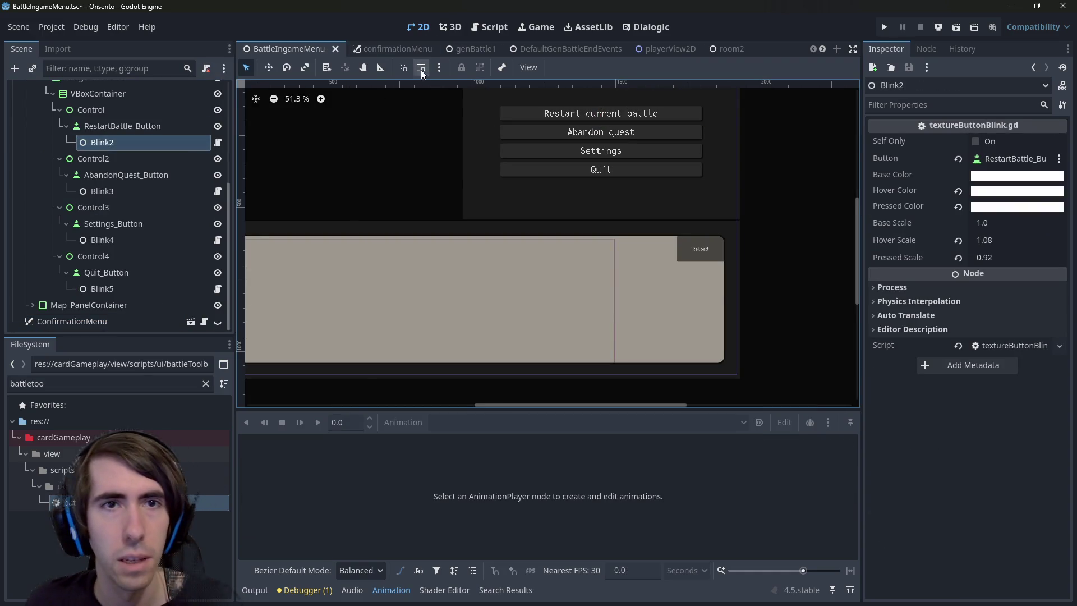
pyautogui.click(402, 47)
pyautogui.click(103, 223)
pyautogui.click(93, 242)
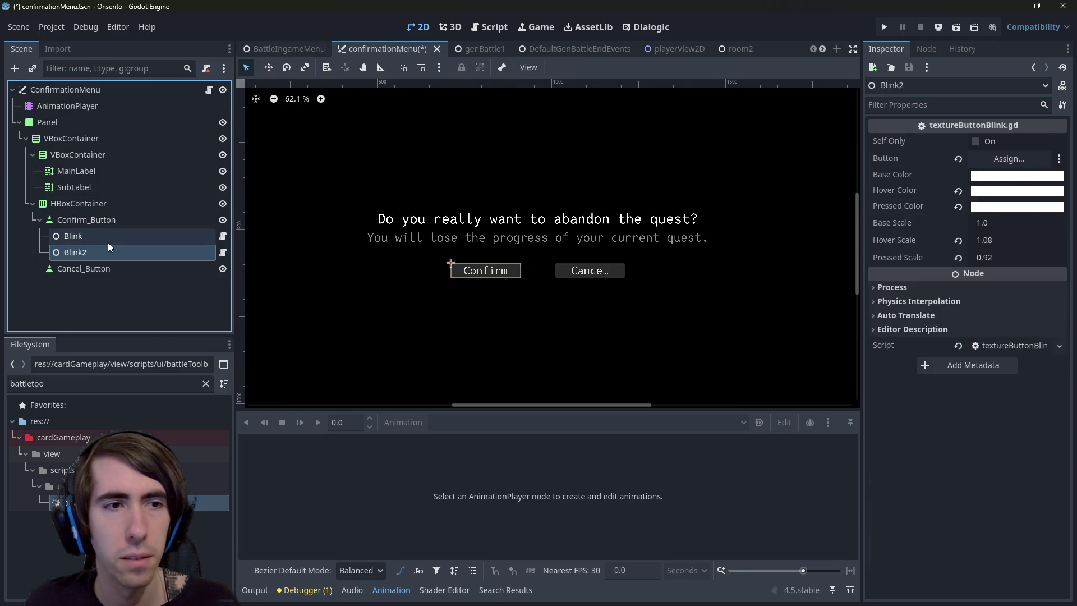
pyautogui.hotkey('ctrl', 'v')
# Delete the old Blink, rename the pasted node to Blink, target Confirm_Button, and save
pyautogui.click(83, 238)
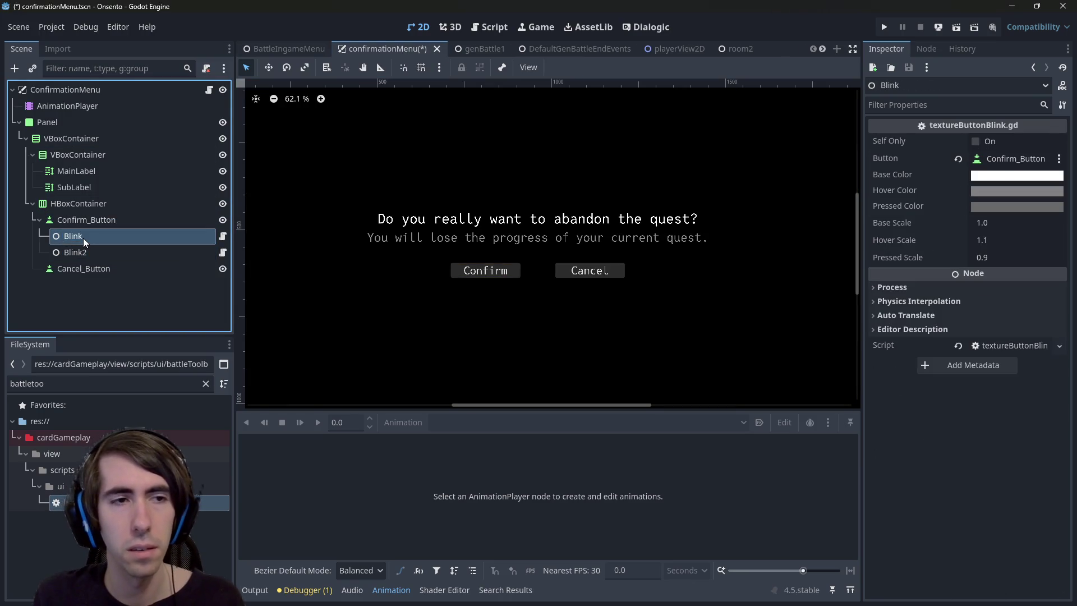
pyautogui.press('Delete')
pyautogui.press('Return')
pyautogui.doubleClick(84, 238)
pyautogui.press('BackSpace')
pyautogui.press('Return')
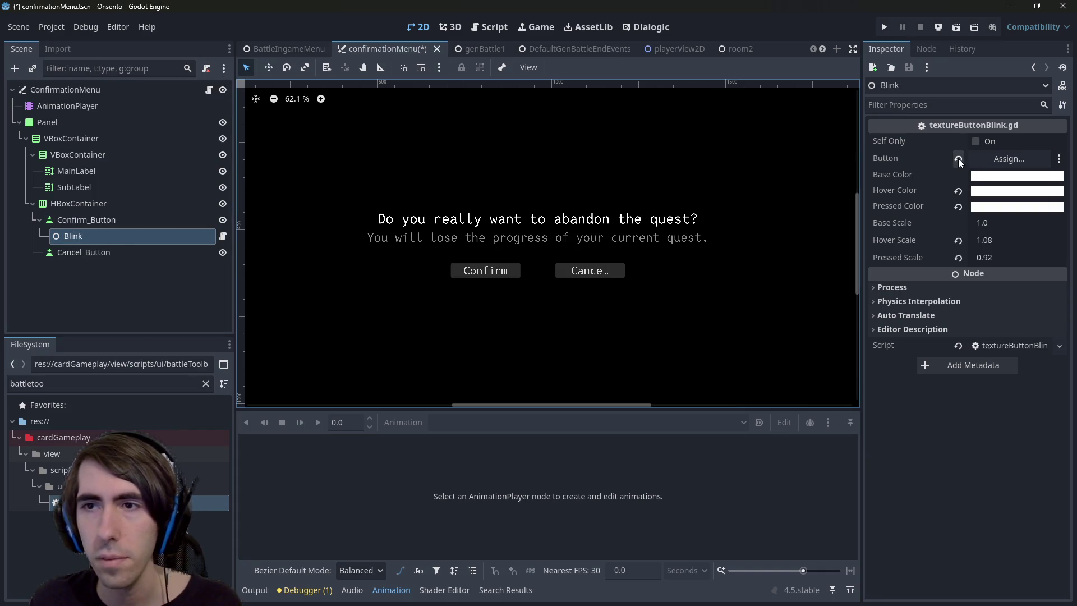
pyautogui.moveTo(84, 219)
pyautogui.mouseDown()
pyautogui.moveTo(824, 202)
pyautogui.moveTo(1009, 160)
pyautogui.mouseUp()
pyautogui.hotkey('ctrl', 's')
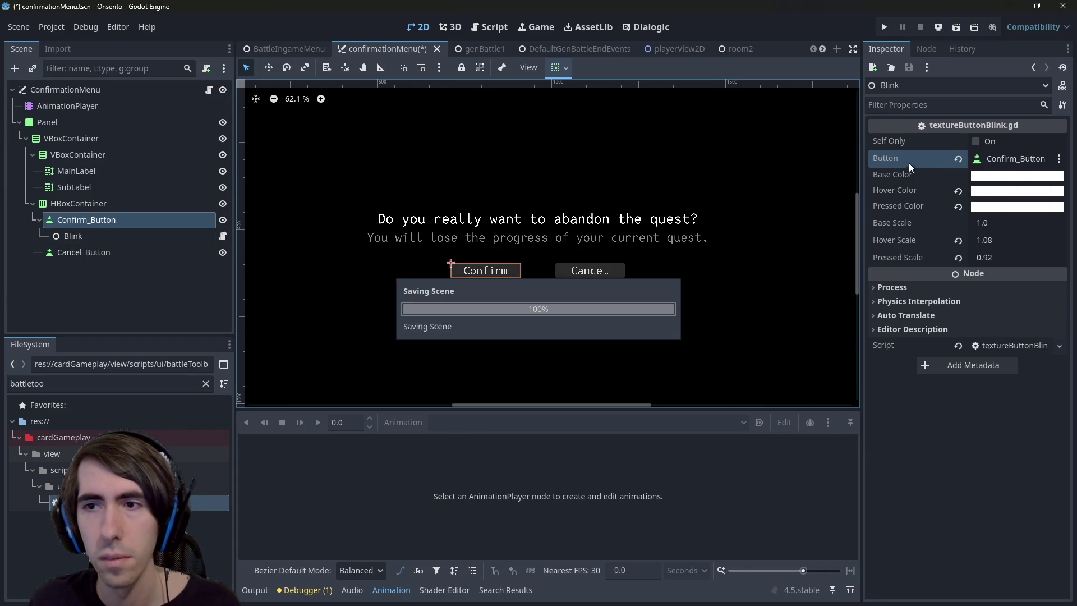
# Duplicate Blink onto Cancel_Button, save, and run the room2 scene
pyautogui.click(103, 223)
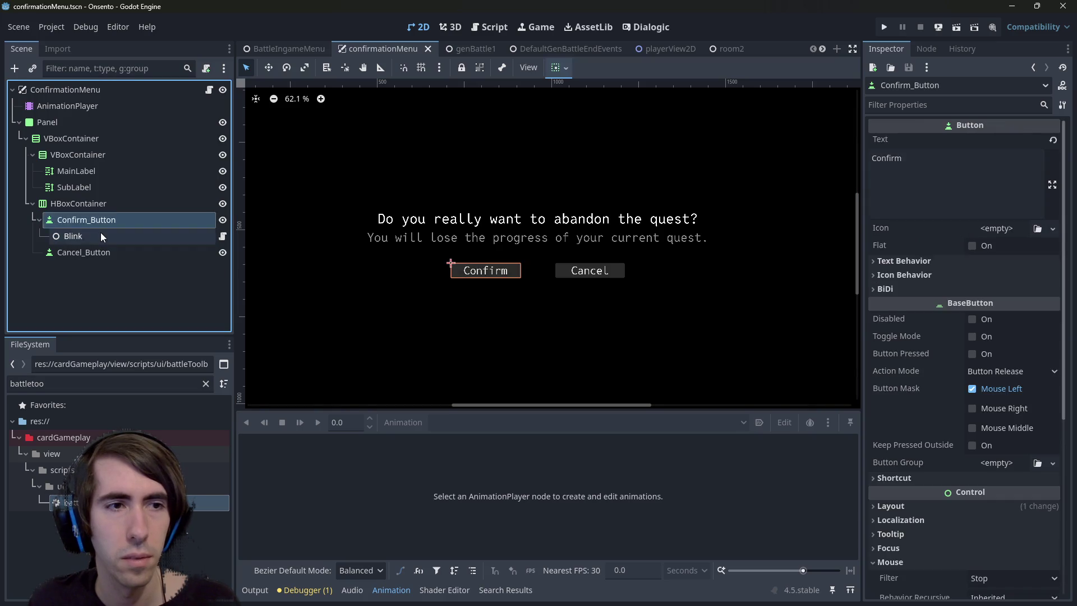
pyautogui.click(101, 236)
pyautogui.hotkey('ctrl', 'd')
pyautogui.moveTo(100, 251)
pyautogui.mouseDown()
pyautogui.moveTo(102, 289)
pyautogui.moveTo(92, 270)
pyautogui.moveTo(103, 253)
pyautogui.moveTo(1009, 159)
pyautogui.mouseUp()
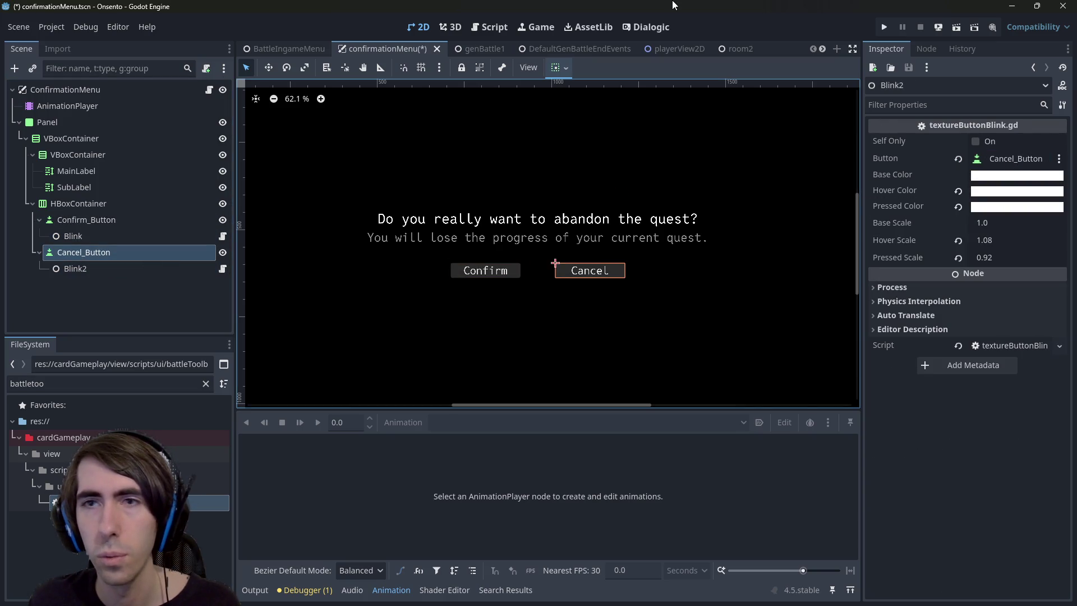
pyautogui.hotkey('ctrl', 's')
pyautogui.click(720, 48)
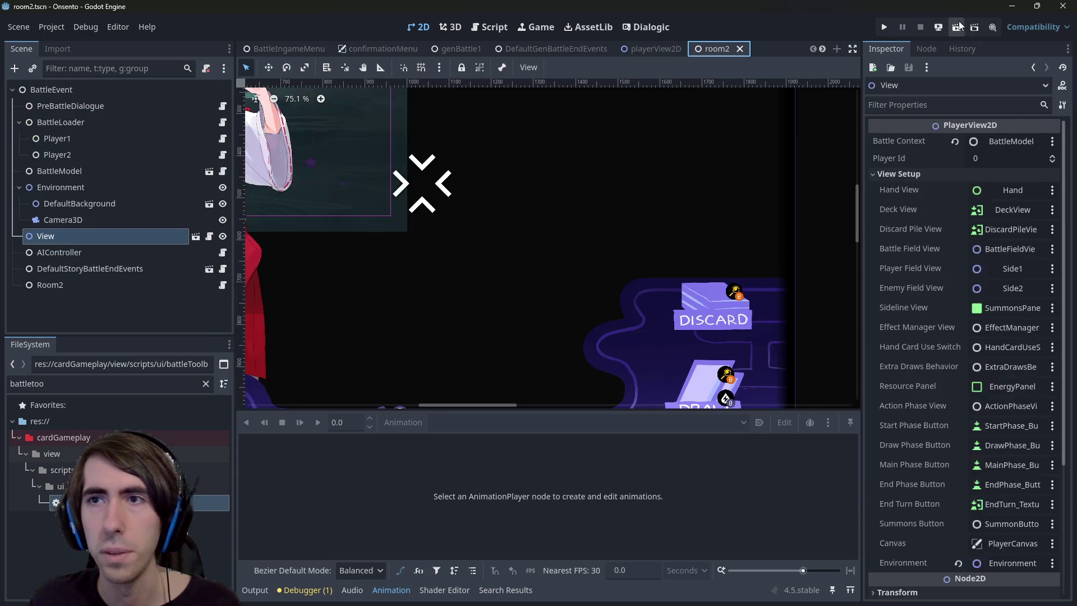
pyautogui.click(959, 27)
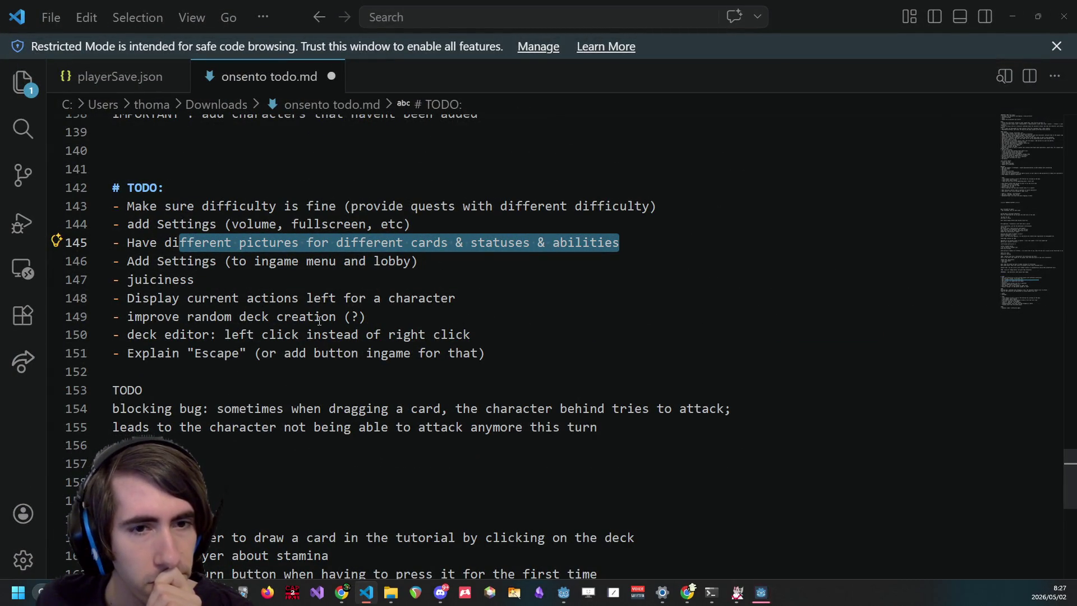
# Scroll through onsento todo.md, then move VS Code aside and bring the Onsento game forward
pyautogui.scroll(-3, 324, 319)
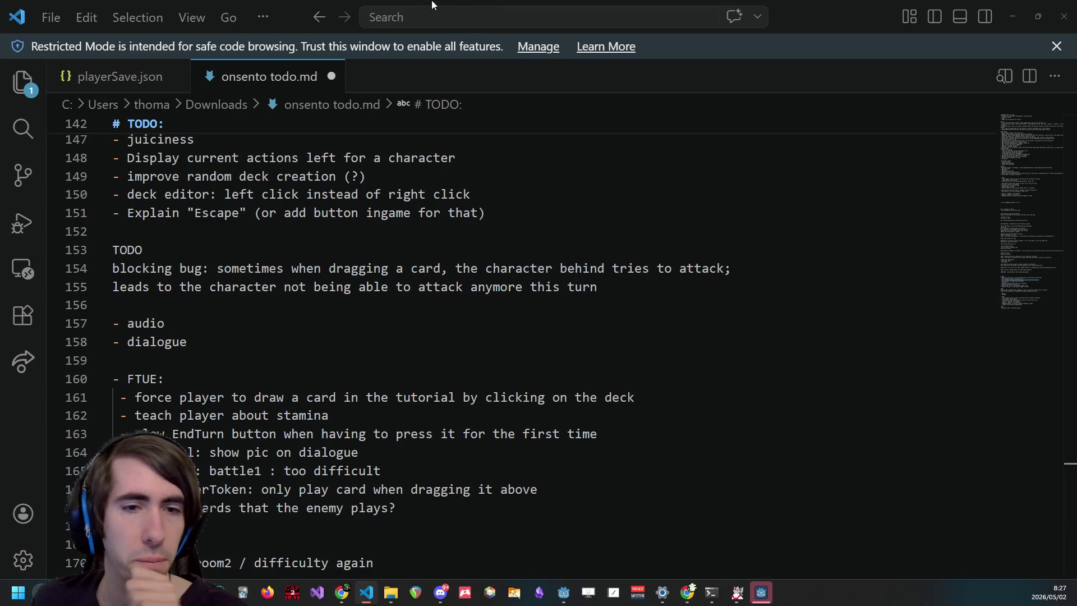
pyautogui.moveTo(421, 5); pyautogui.dragTo(955, 348)
pyautogui.click(840, 444)
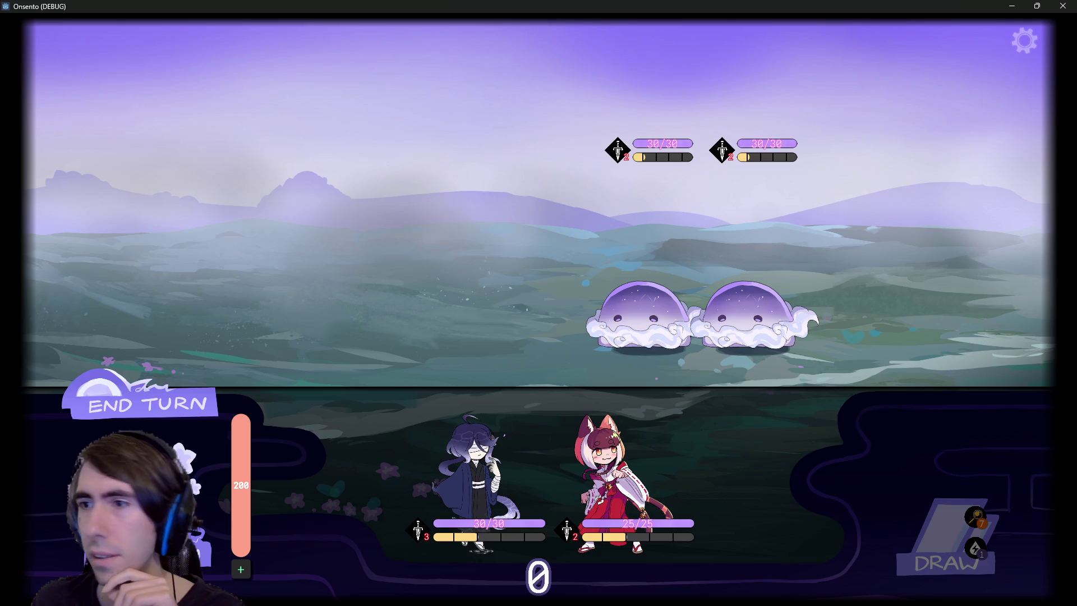
# Open the pause menu, choose Abandon quest to show the confirmation, then close the game
pyautogui.click(1025, 41)
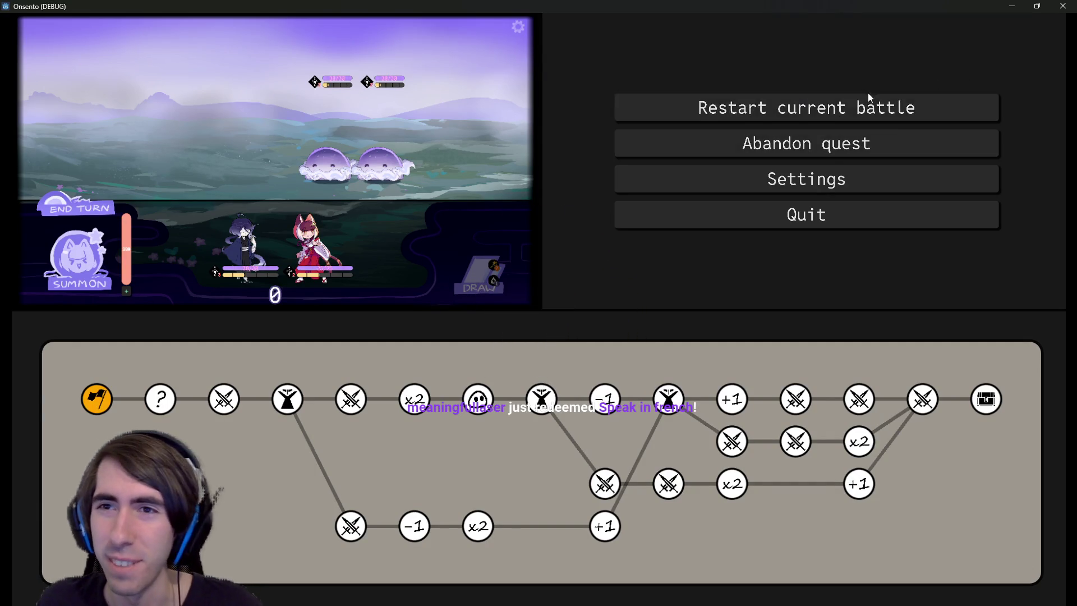
pyautogui.click(816, 147)
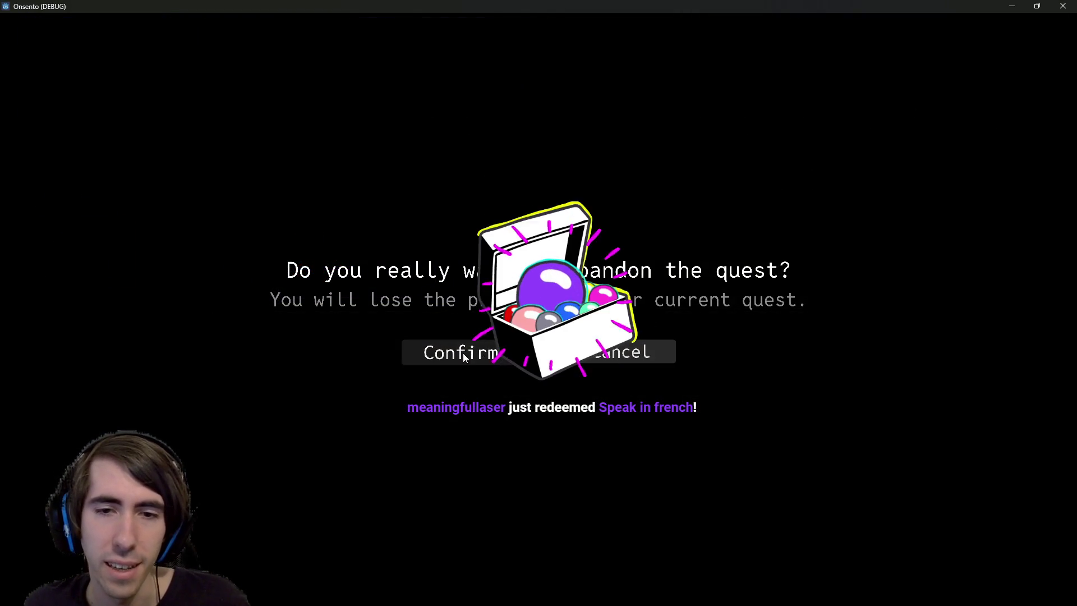
pyautogui.click(1062, 6)
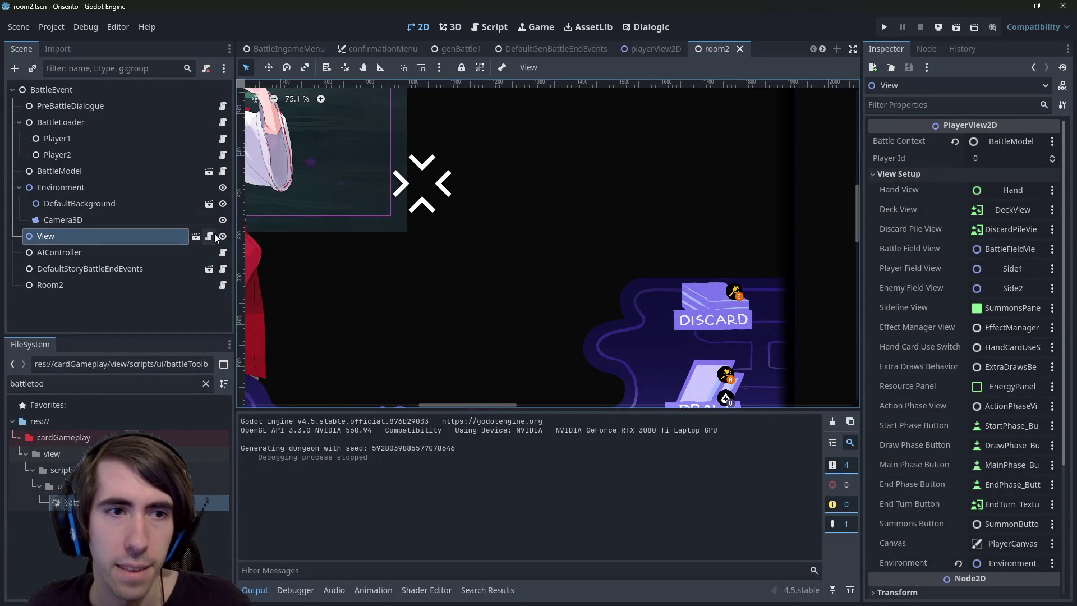
# In confirmationMenu, inspect the Confirm button's shortcut, layout and size properties
pyautogui.click(378, 49)
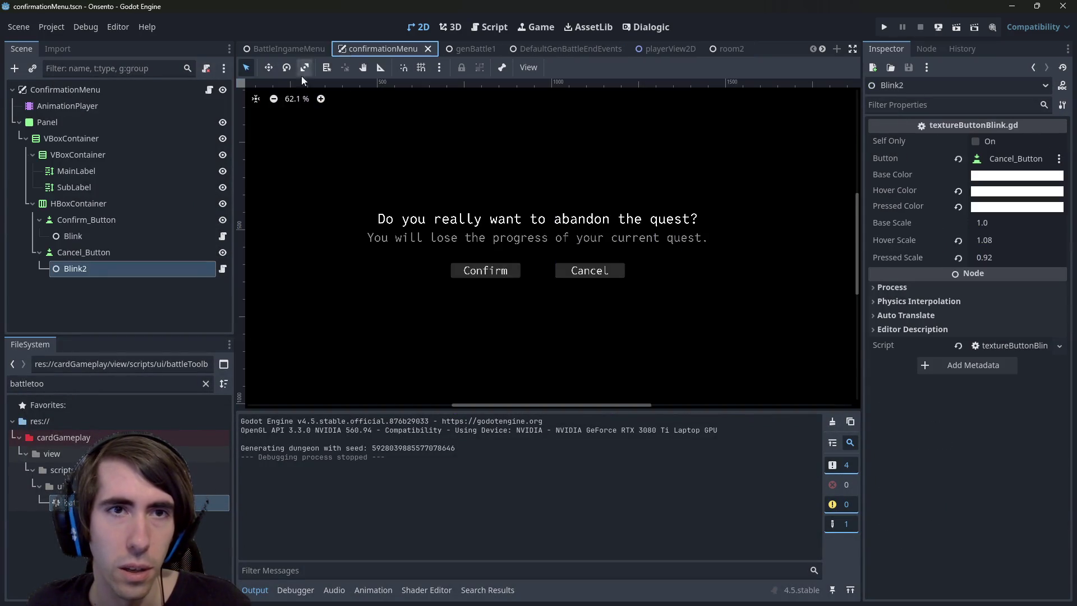
pyautogui.click(474, 274)
pyautogui.scroll(-3, 989, 365)
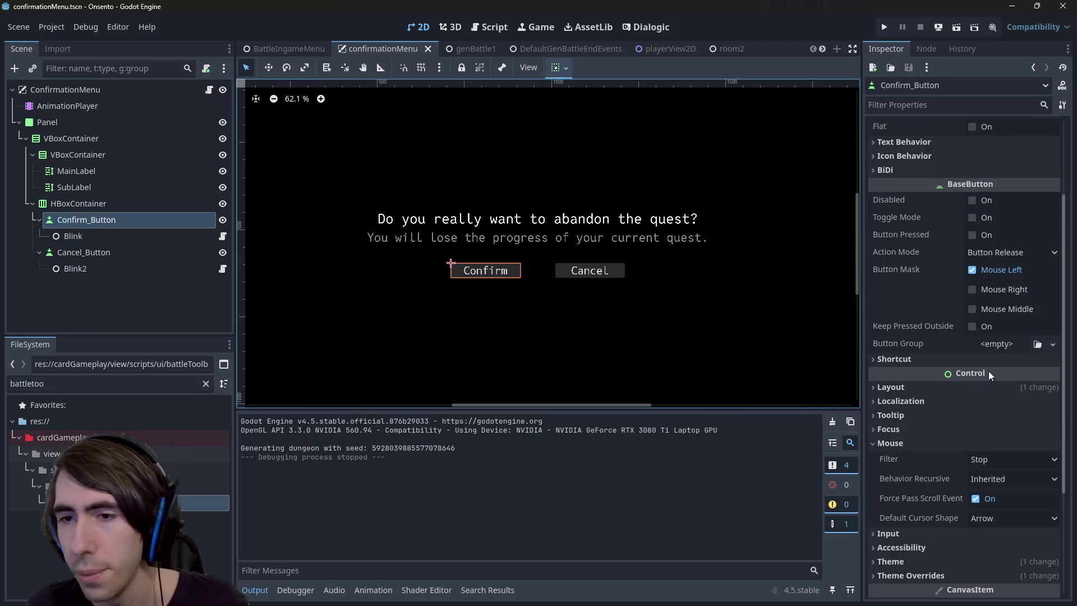
pyautogui.click(940, 358)
pyautogui.scroll(-3, 938, 357)
pyautogui.click(935, 329)
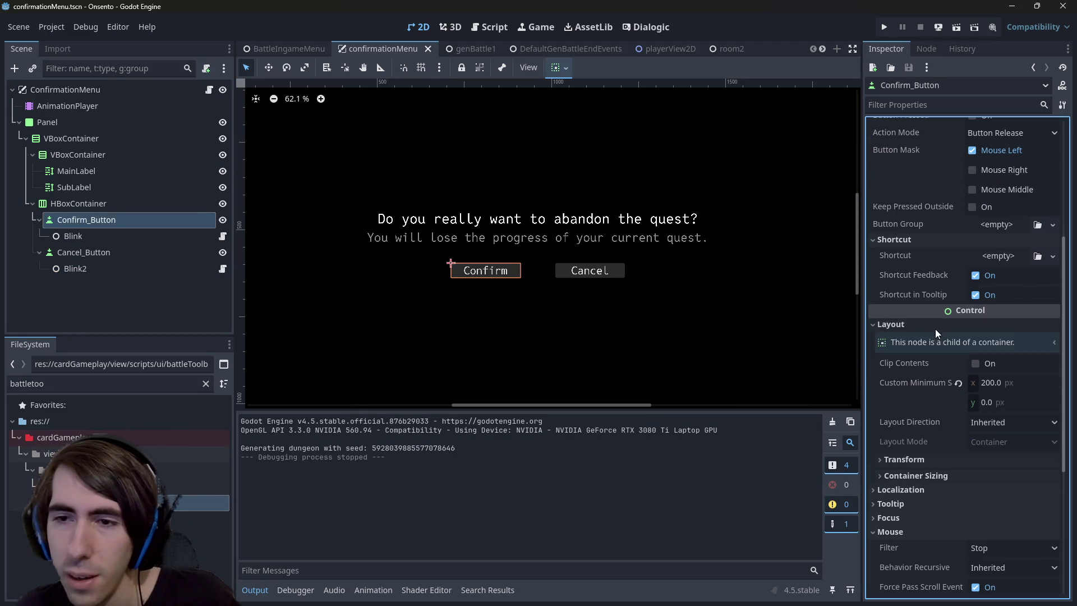
pyautogui.scroll(-2, 930, 392)
pyautogui.click(928, 404)
pyautogui.scroll(-5, 928, 404)
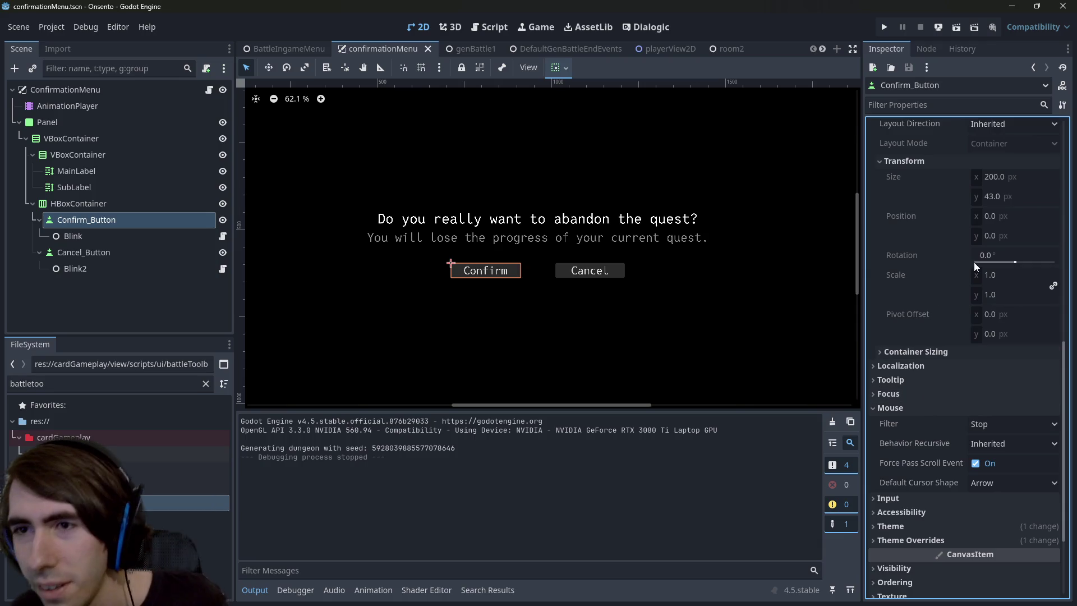
pyautogui.click(100, 203)
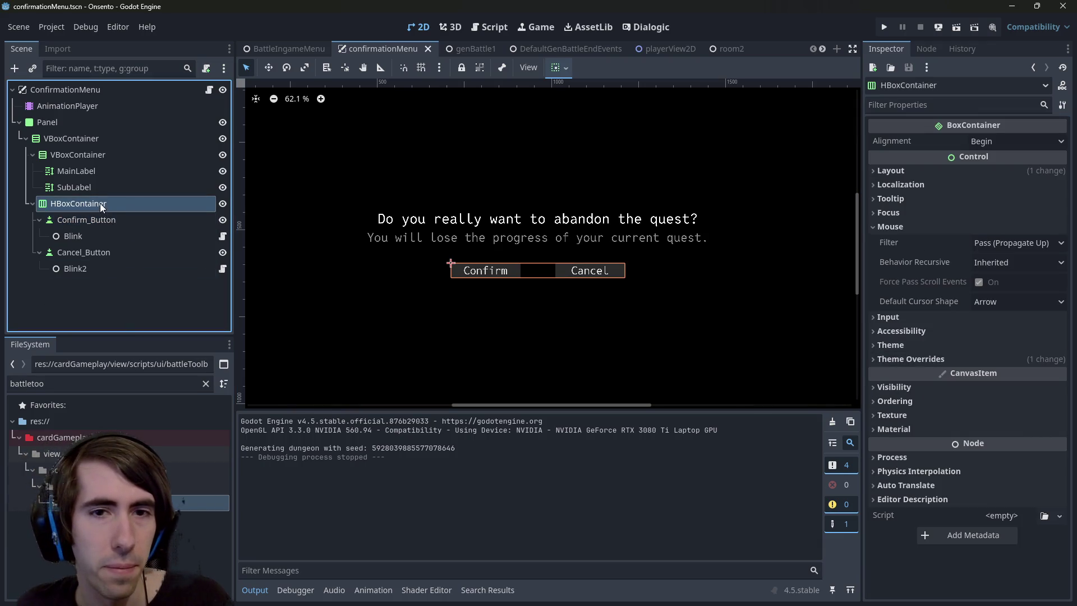
pyautogui.click(110, 219)
# Filter the Inspector by 'min', set Confirm_Button's minimum height to 50, then add a child to HBoxContainer
pyautogui.click(902, 105)
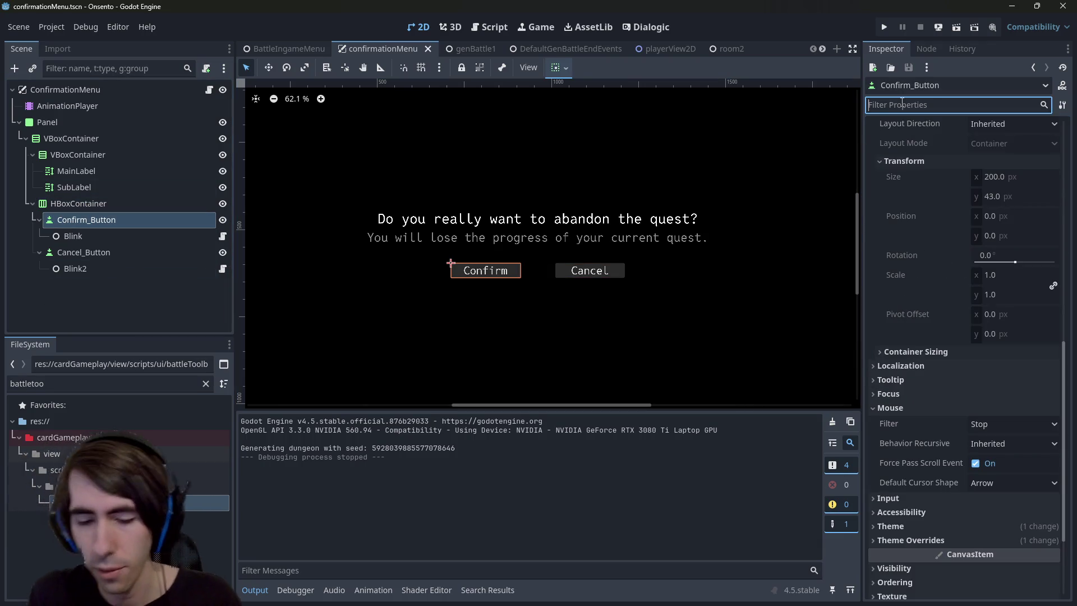
pyautogui.write('min')
pyautogui.rightClick(78, 203)
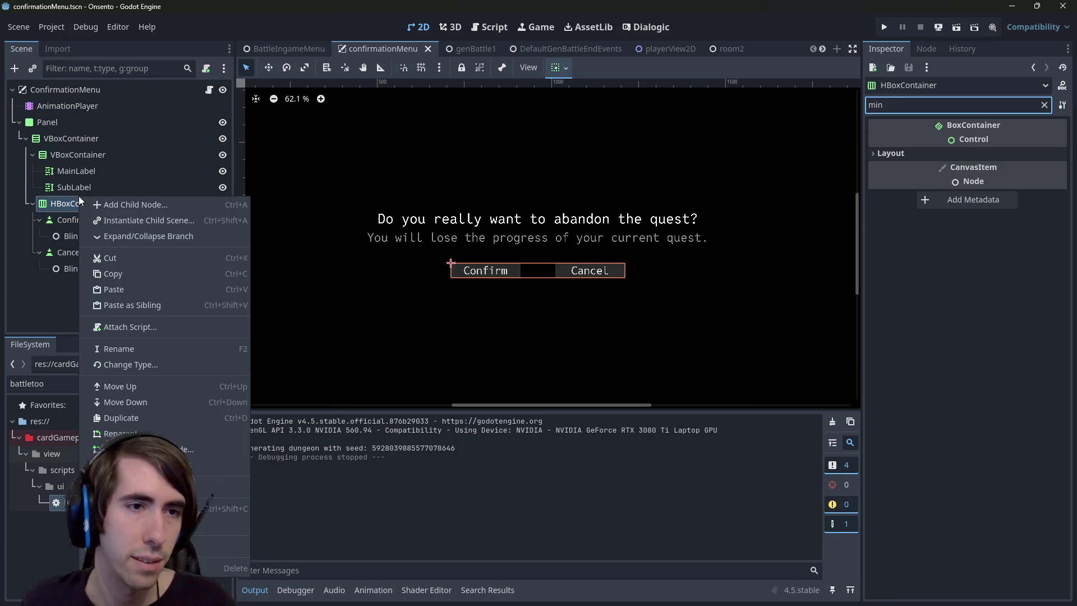
pyautogui.click(72, 229)
pyautogui.click(72, 222)
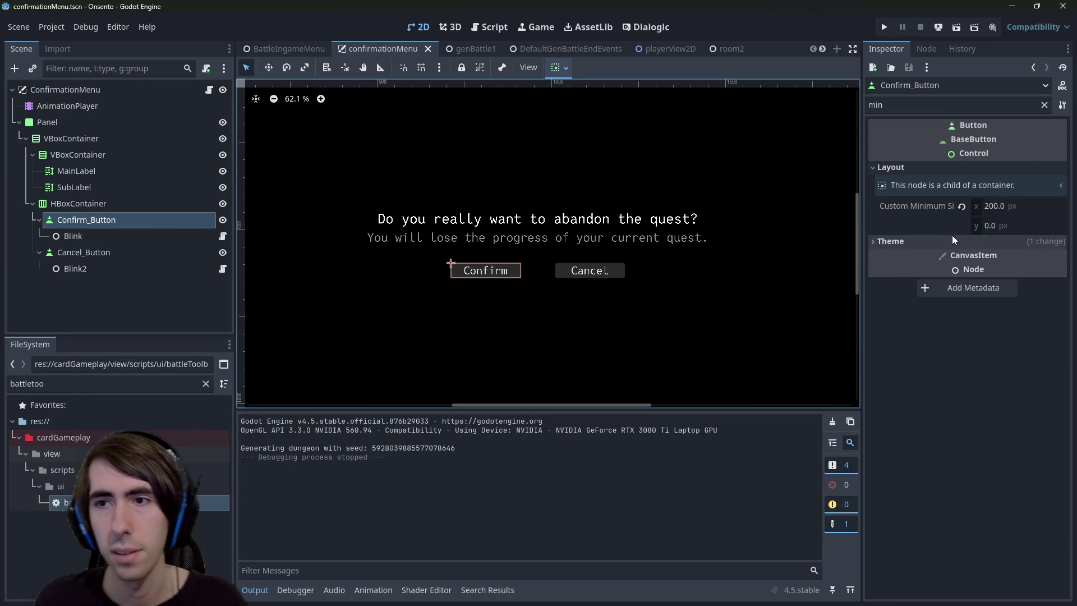
pyautogui.click(1003, 225)
pyautogui.write('50')
pyautogui.press('Return')
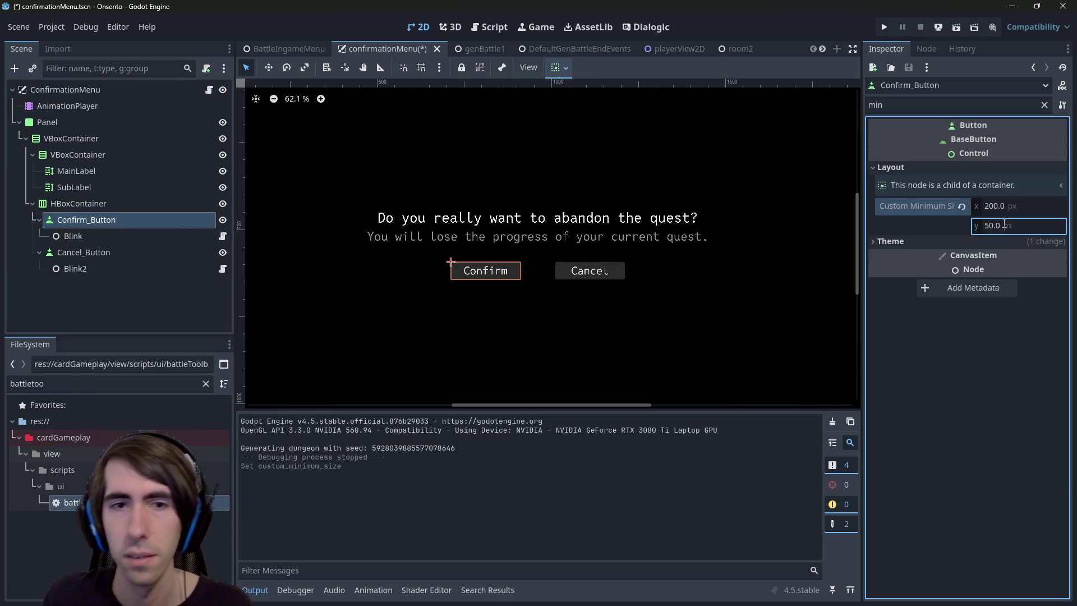
pyautogui.click(1004, 224)
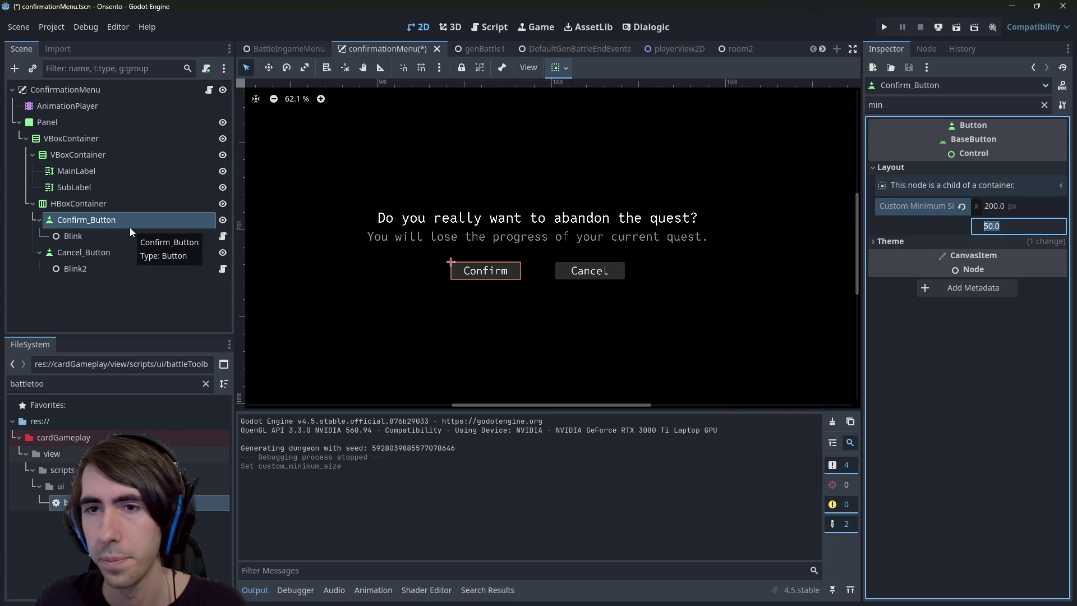
pyautogui.rightClick(107, 203)
pyautogui.click(139, 213)
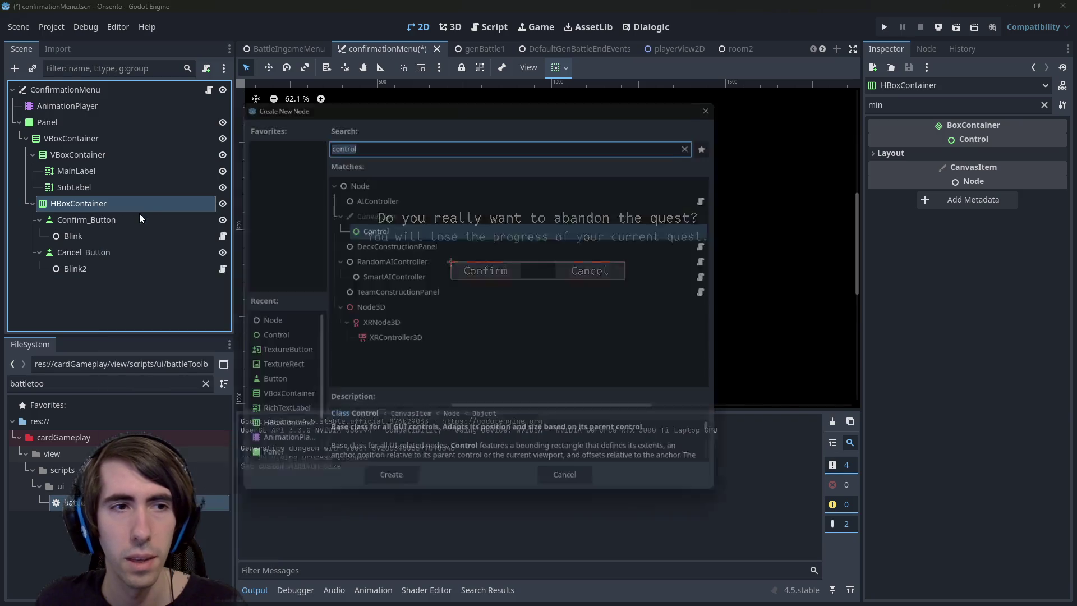
# Create a Control as HBoxContainer's first child with a 200 × 50 minimum size
pyautogui.press('Return')
pyautogui.moveTo(108, 289); pyautogui.dragTo(77, 213)
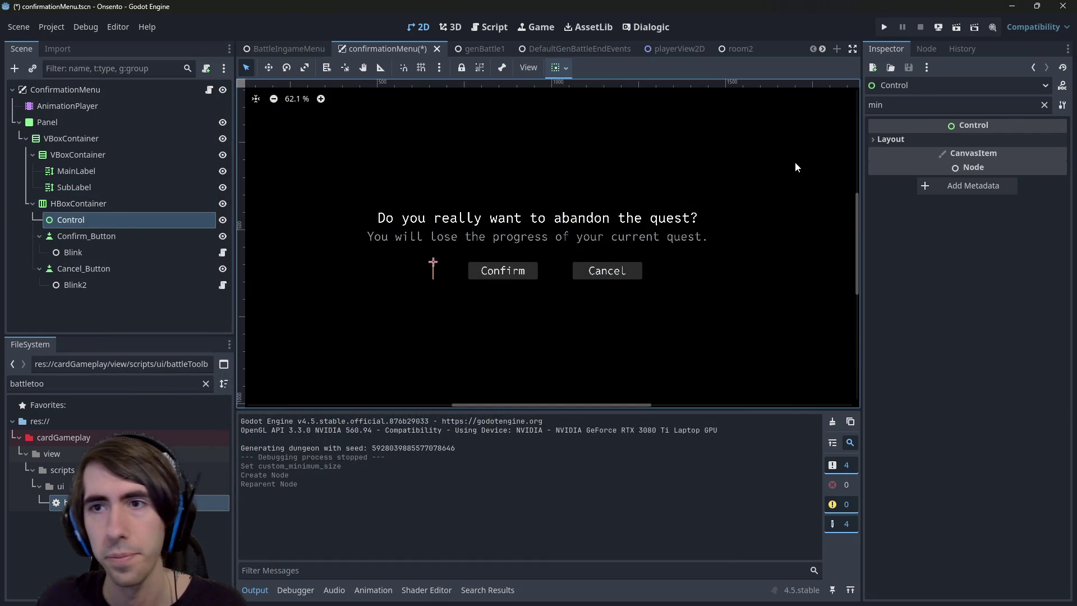
pyautogui.click(889, 140)
pyautogui.click(1007, 195)
pyautogui.write('5')
pyautogui.press('Return')
pyautogui.click(96, 236)
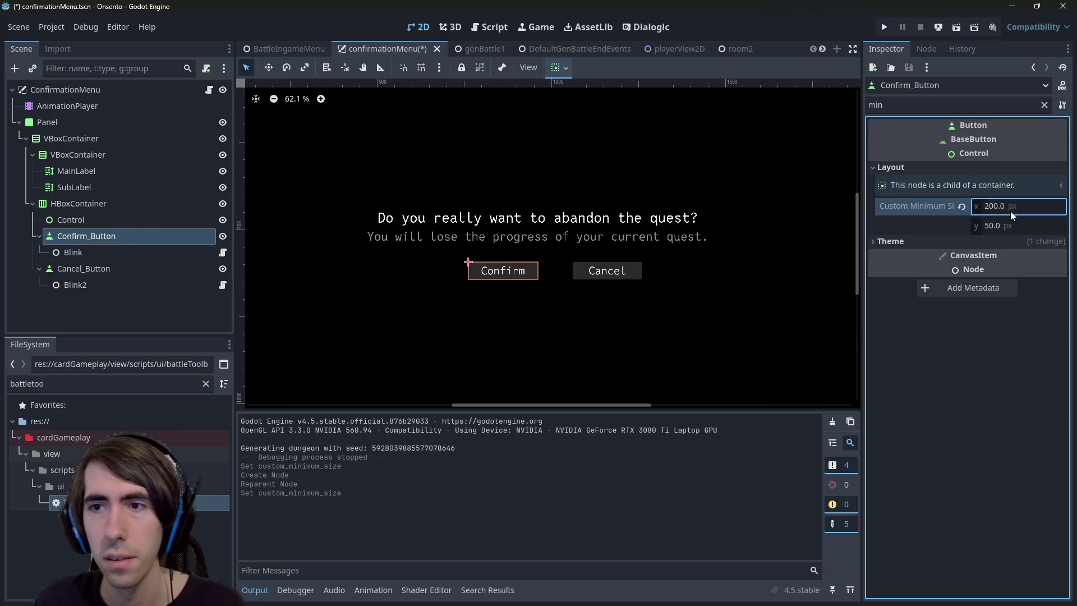
pyautogui.click(165, 222)
pyautogui.click(1010, 179)
pyautogui.write('200')
pyautogui.press('Return')
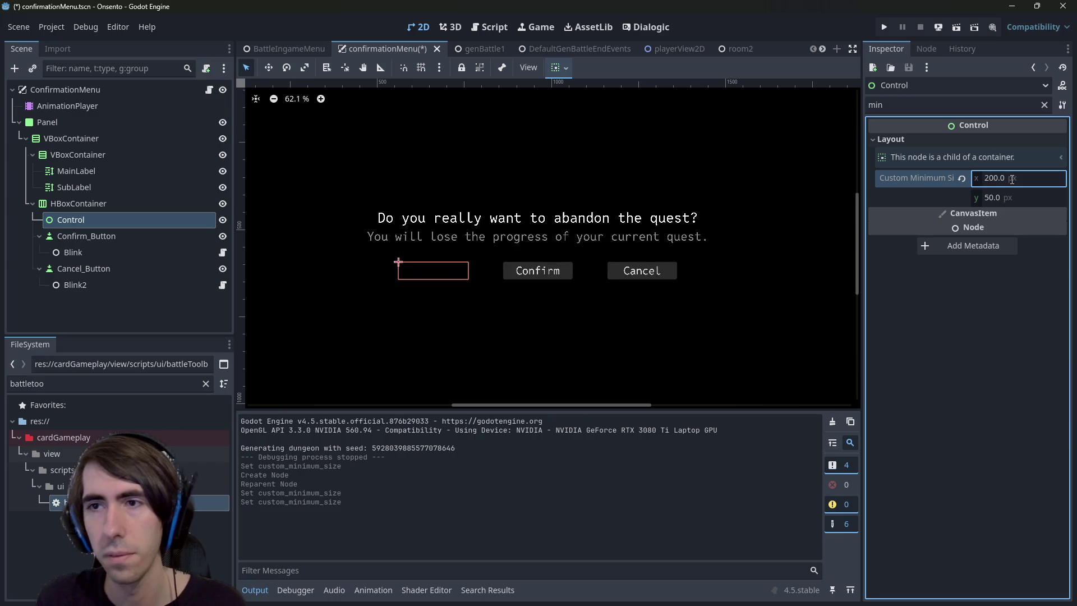
# Move Confirm_Button into the Control and anchor it Full Rect
pyautogui.moveTo(103, 236); pyautogui.dragTo(89, 221)
pyautogui.click(552, 68)
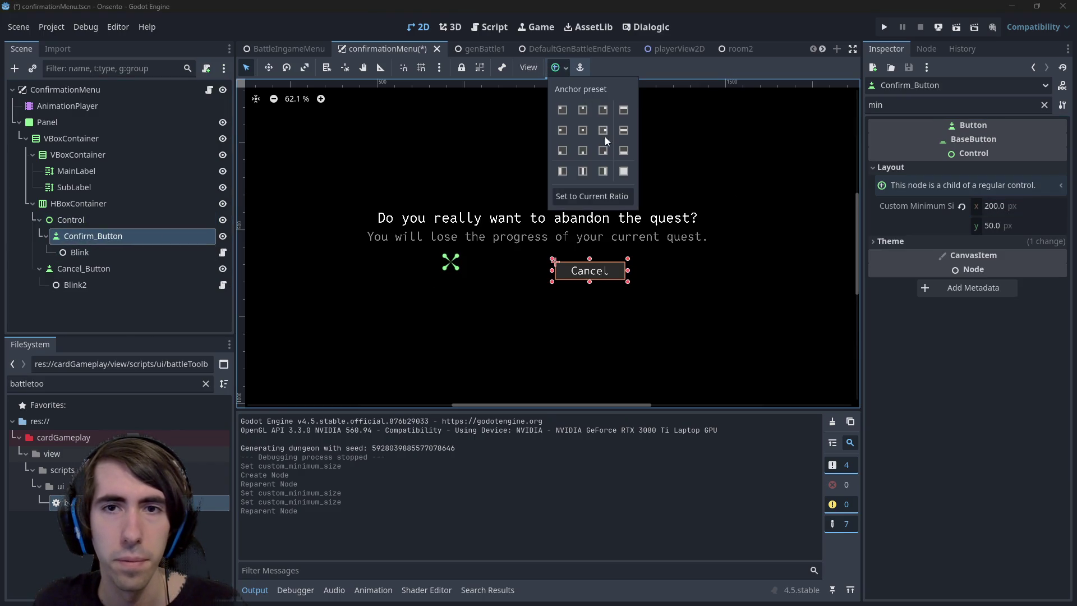
pyautogui.click(623, 171)
# Duplicate the Control as Control2, swap in Cancel_Button anchored Full Rect, and save
pyautogui.click(93, 218)
pyautogui.hotkey('ctrl', 'd')
pyautogui.click(93, 282)
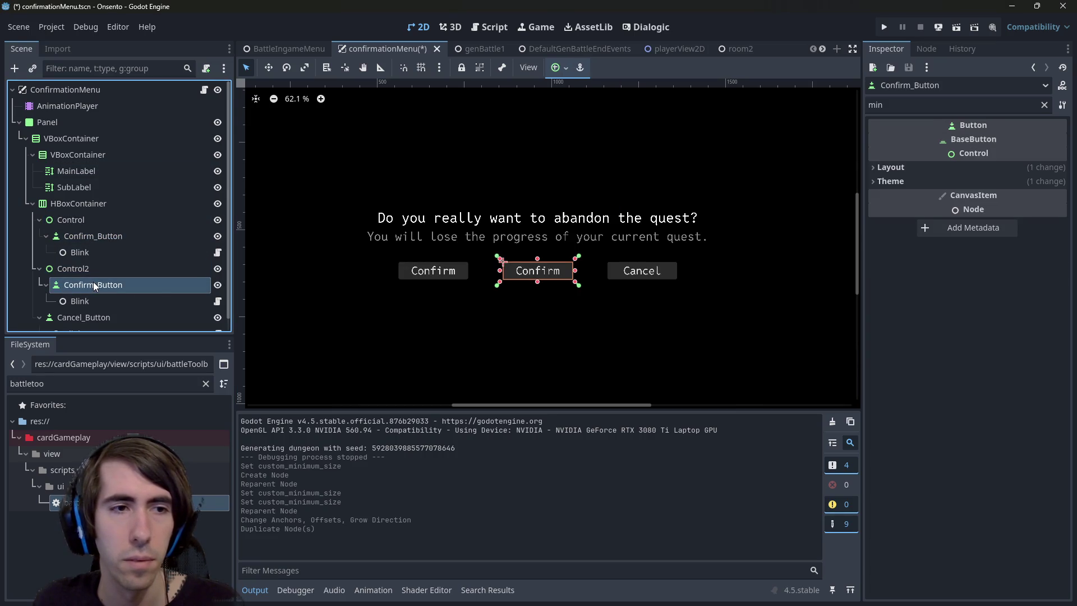
pyautogui.press('Delete')
pyautogui.press('Return')
pyautogui.moveTo(94, 282)
pyautogui.mouseDown()
pyautogui.moveTo(84, 271)
pyautogui.moveTo(99, 271)
pyautogui.mouseUp()
pyautogui.click(110, 287)
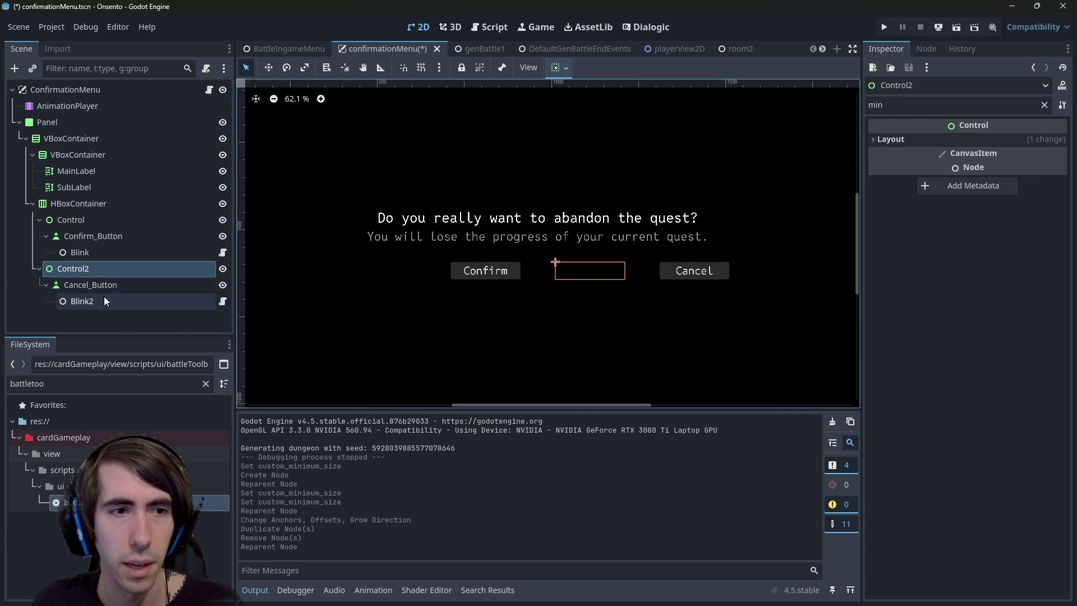
pyautogui.click(555, 67)
pyautogui.click(623, 171)
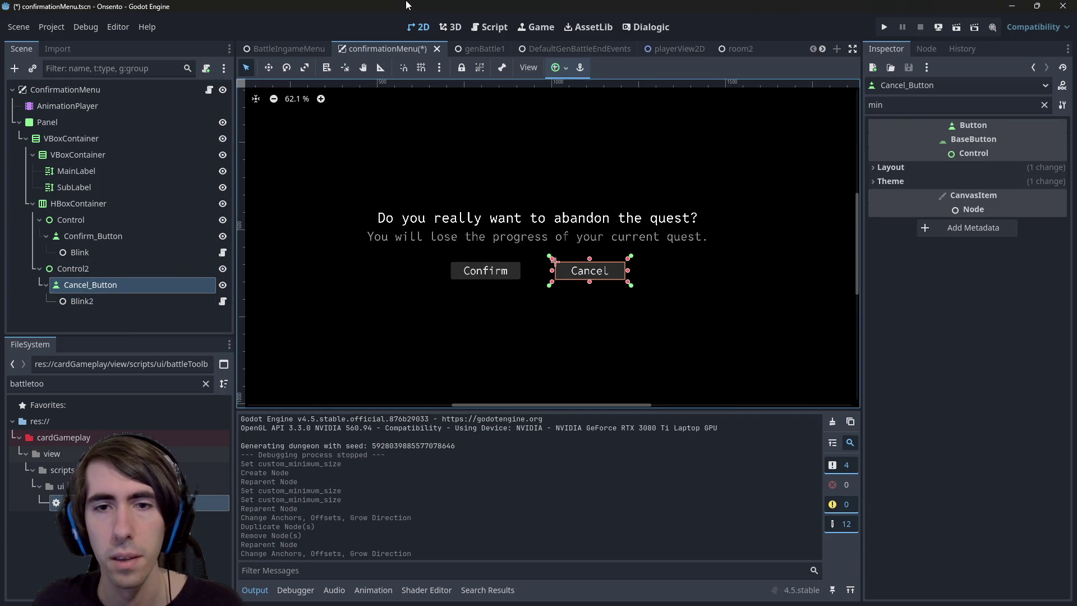
pyautogui.click(103, 269)
pyautogui.hotkey('ctrl', 's')
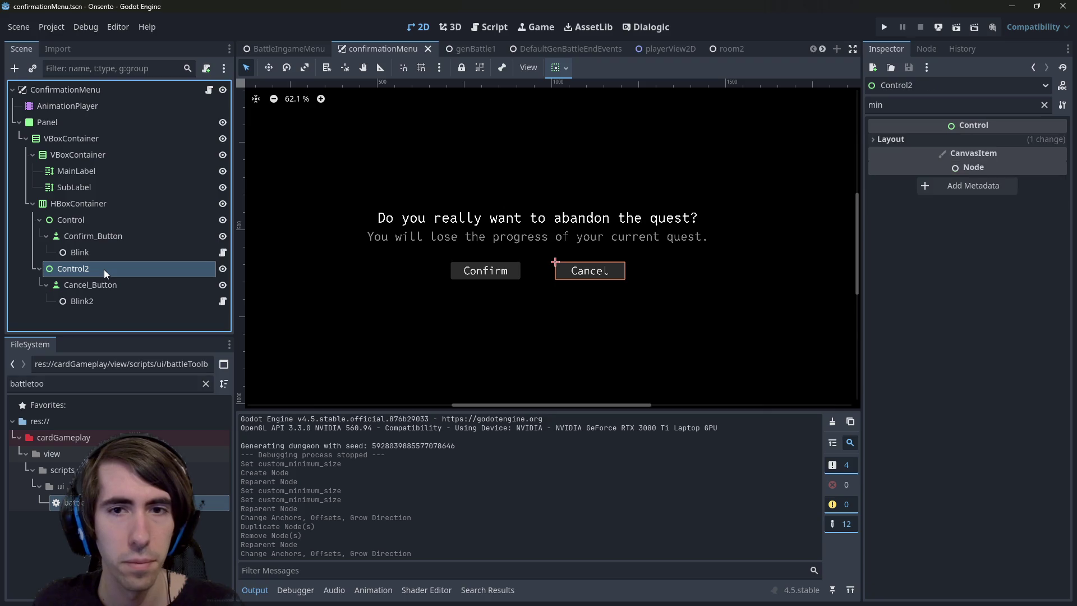
# Check the Confirm button's minimum width inside its Control
pyautogui.click(96, 220)
pyautogui.press('Down')
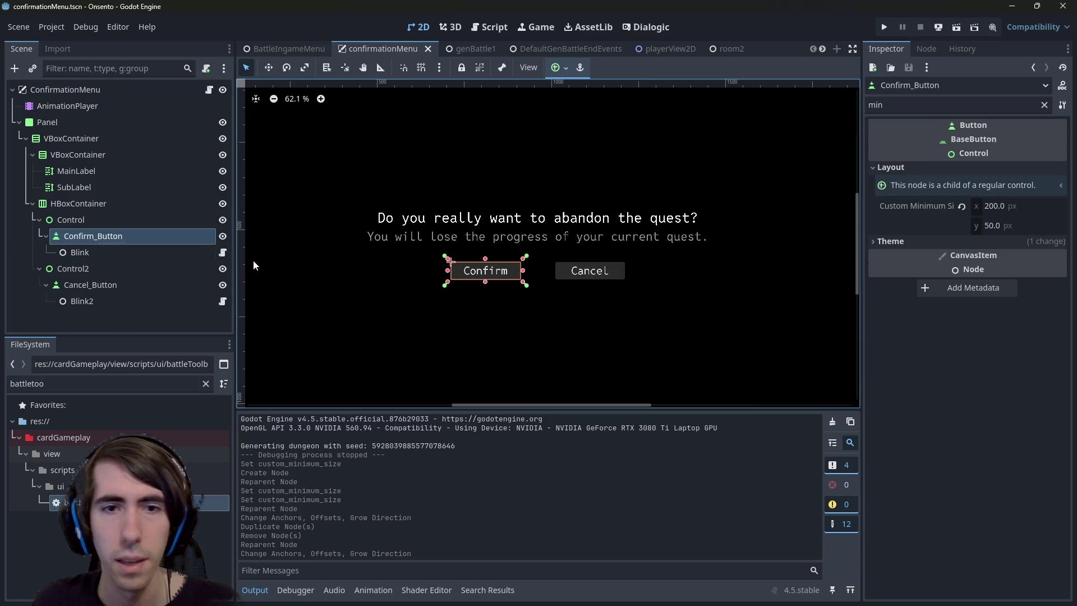
pyautogui.click(997, 209)
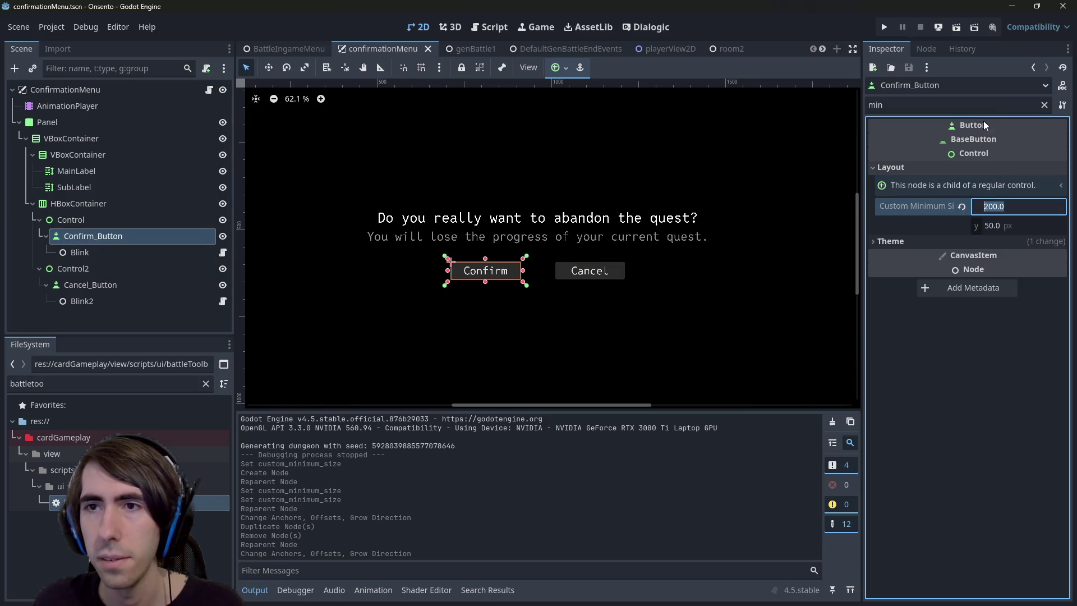
# Clear the filter and centre the Confirm button's pivot offset (y 25), then save
pyautogui.click(1044, 105)
pyautogui.scroll(-10, 979, 281)
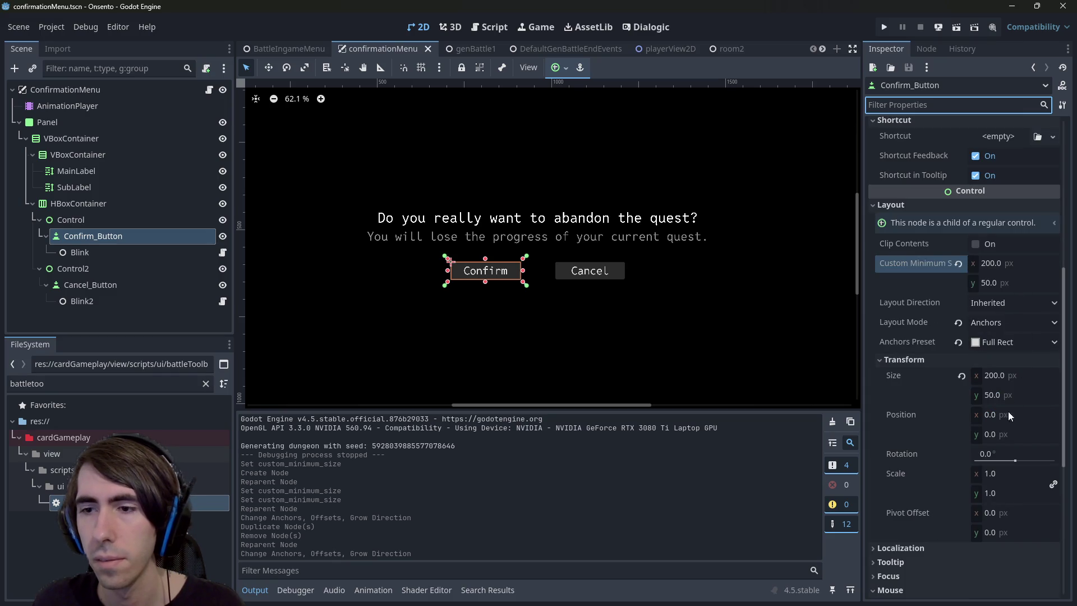
pyautogui.click(1011, 512)
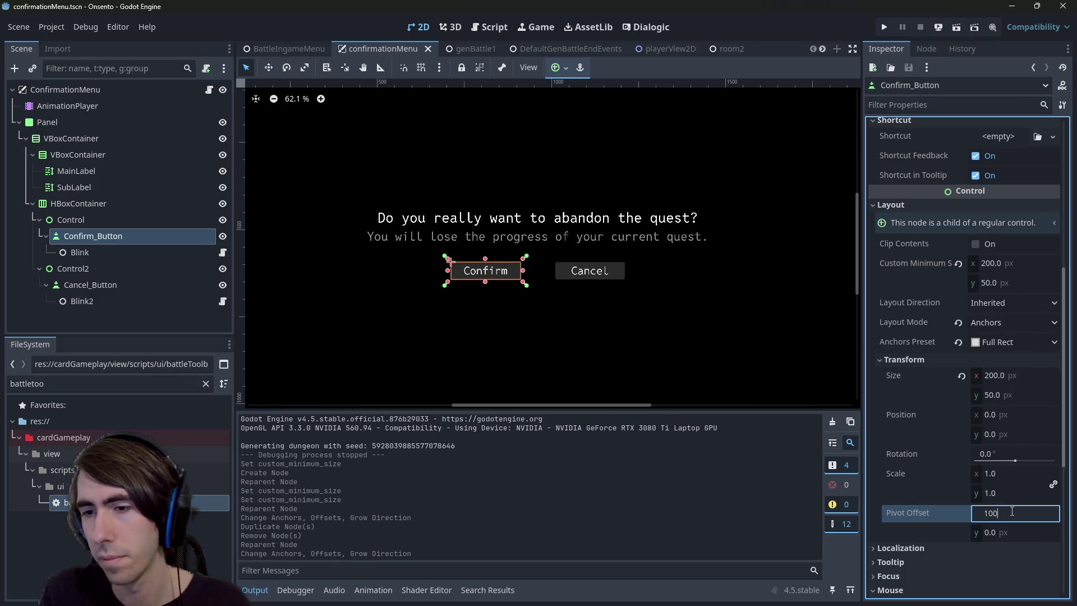
pyautogui.press('Tab')
pyautogui.write('25')
pyautogui.press('Return')
pyautogui.hotkey('ctrl', 's')
pyautogui.rightClick(910, 510)
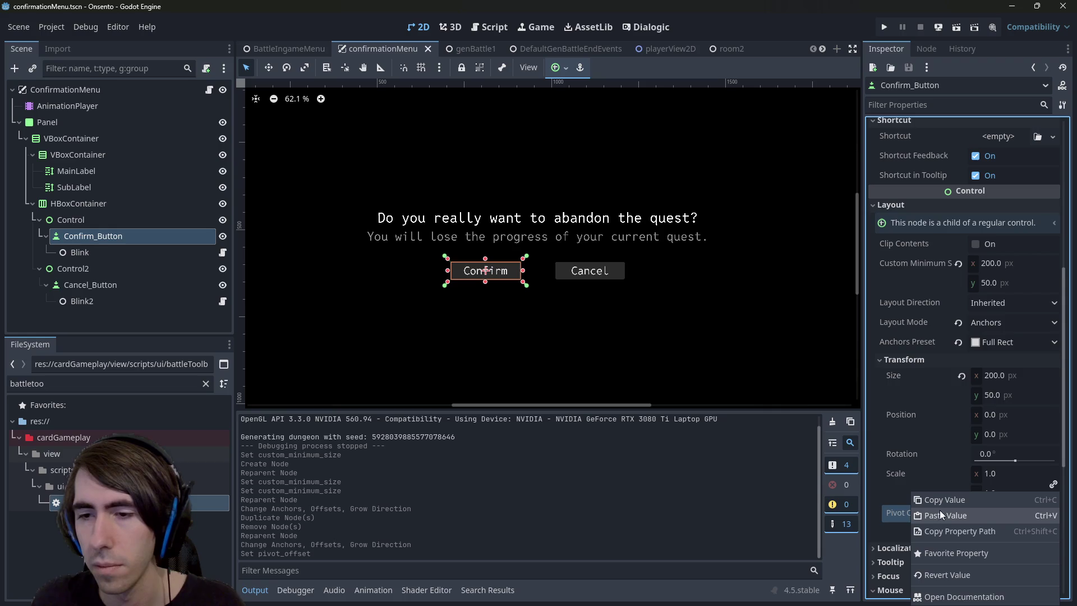
pyautogui.click(940, 488)
pyautogui.rightClick(928, 512)
pyautogui.click(946, 504)
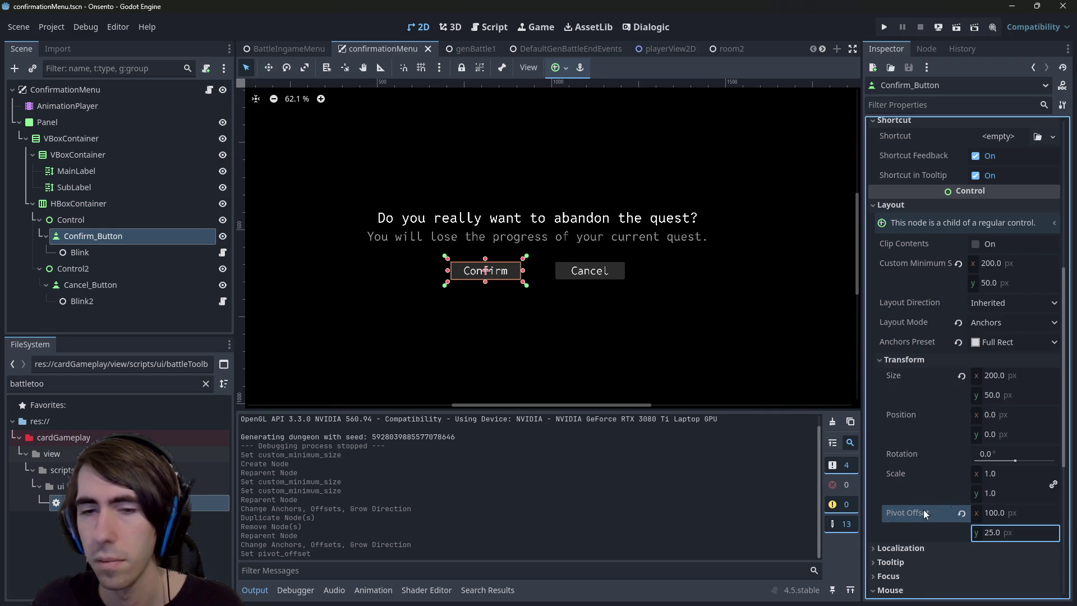
# Set Cancel_Button's pivot offset to 100 × 25, save, and run room2 to test
pyautogui.click(90, 285)
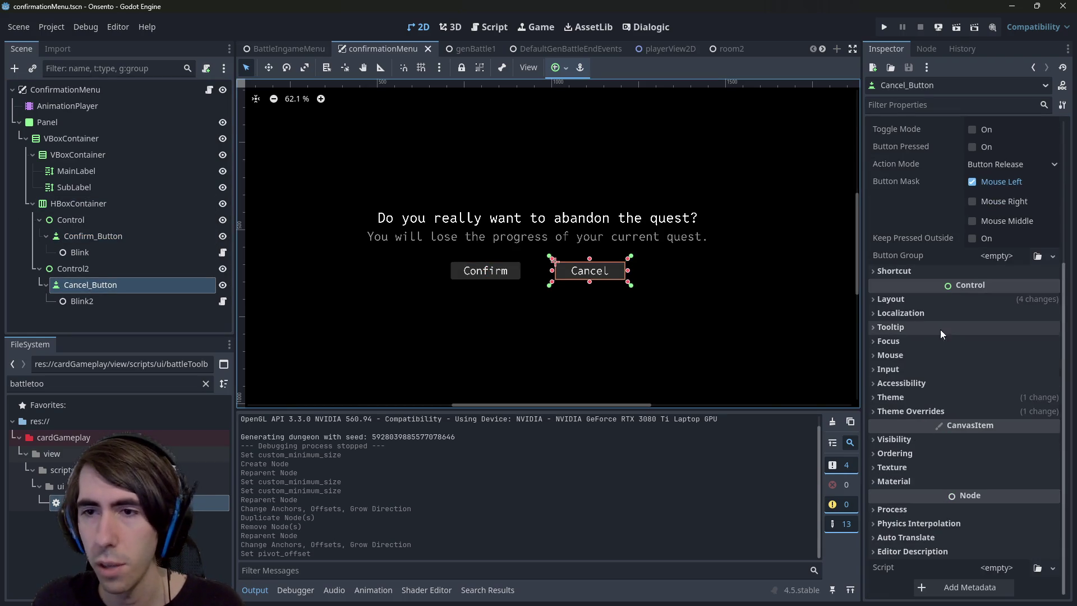
pyautogui.click(923, 299)
pyautogui.click(919, 453)
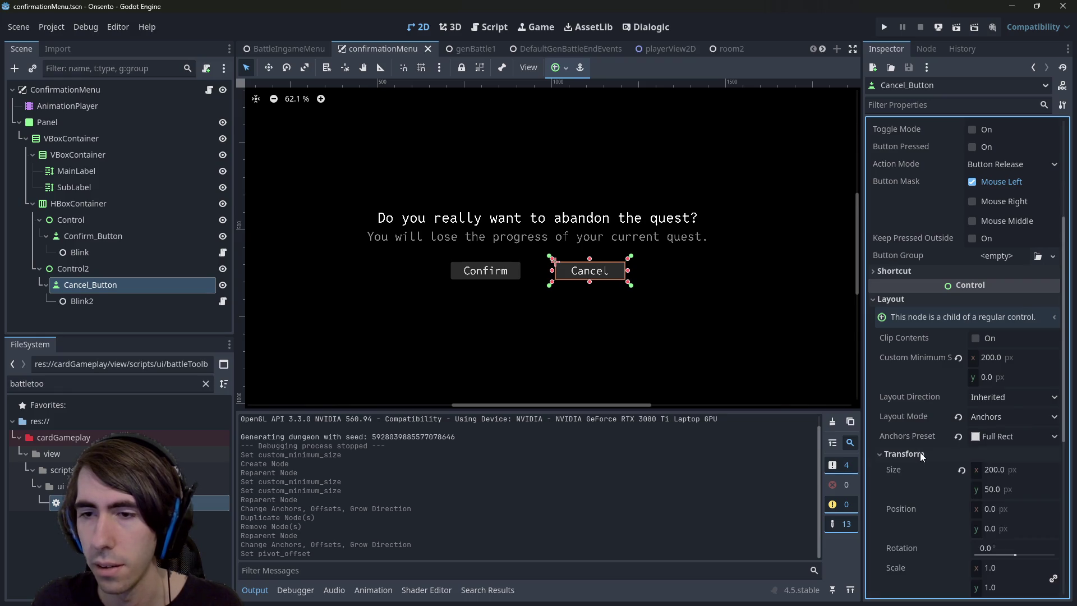
pyautogui.scroll(-3, 920, 451)
pyautogui.rightClick(920, 426)
pyautogui.click(926, 504)
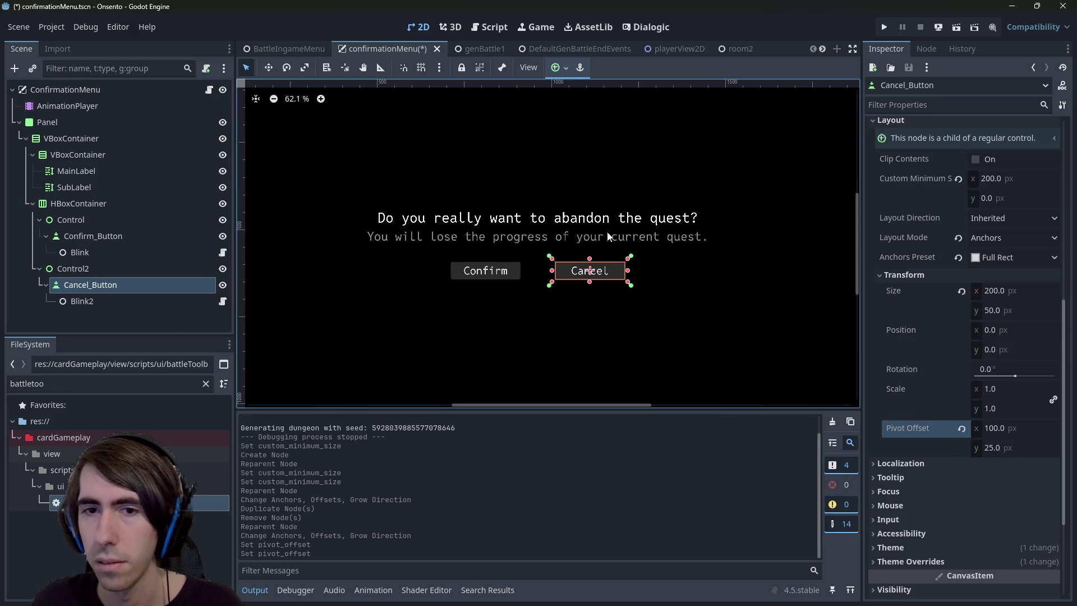
pyautogui.hotkey('ctrl', 'z')
pyautogui.hotkey('ctrl', 'shift', 'z')
pyautogui.hotkey('ctrl', 's')
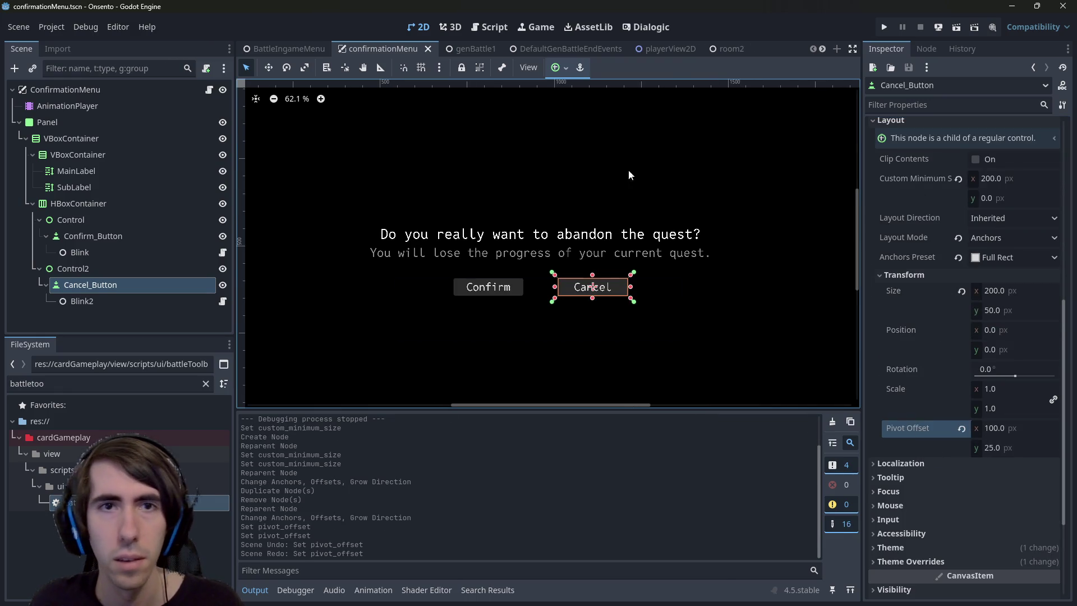
pyautogui.click(713, 49)
pyautogui.click(957, 27)
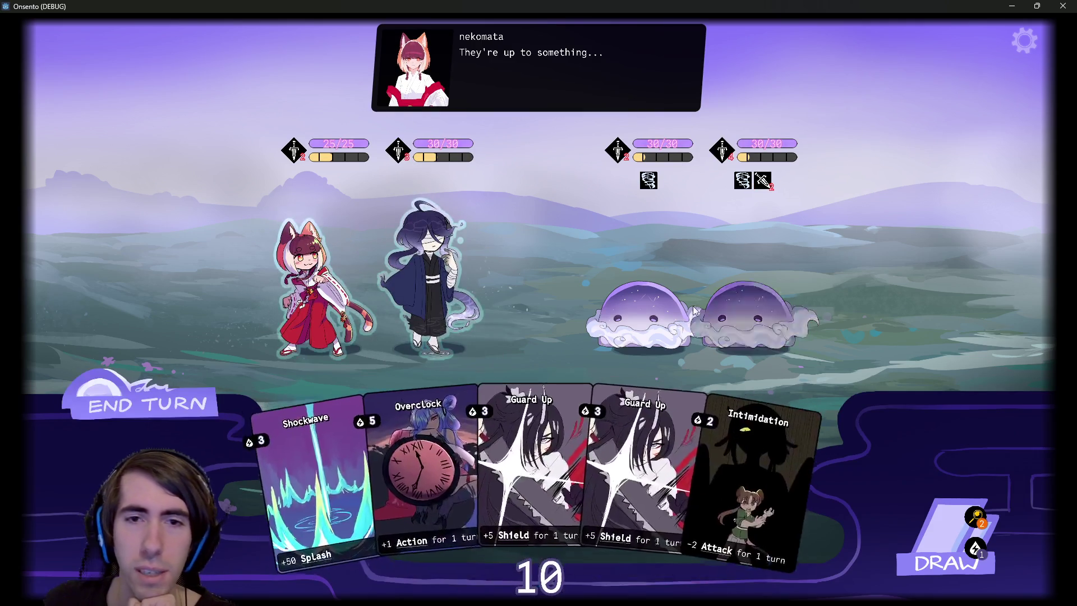
# Cancel the abandon-quest prompt, resume with Esc, reopen the pause menu, then close the game
pyautogui.click(1025, 41)
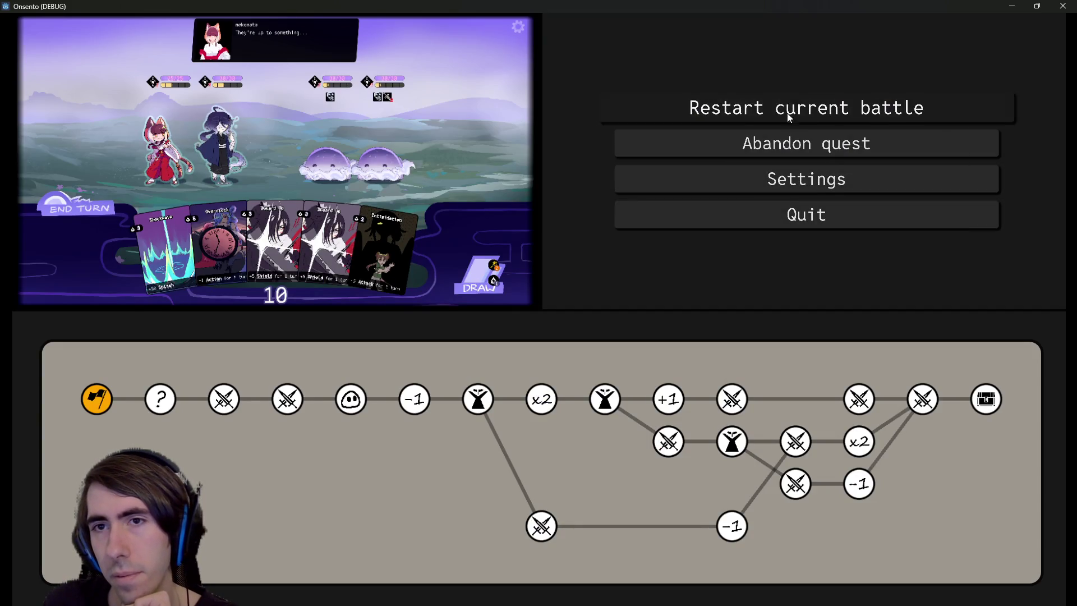
pyautogui.click(803, 144)
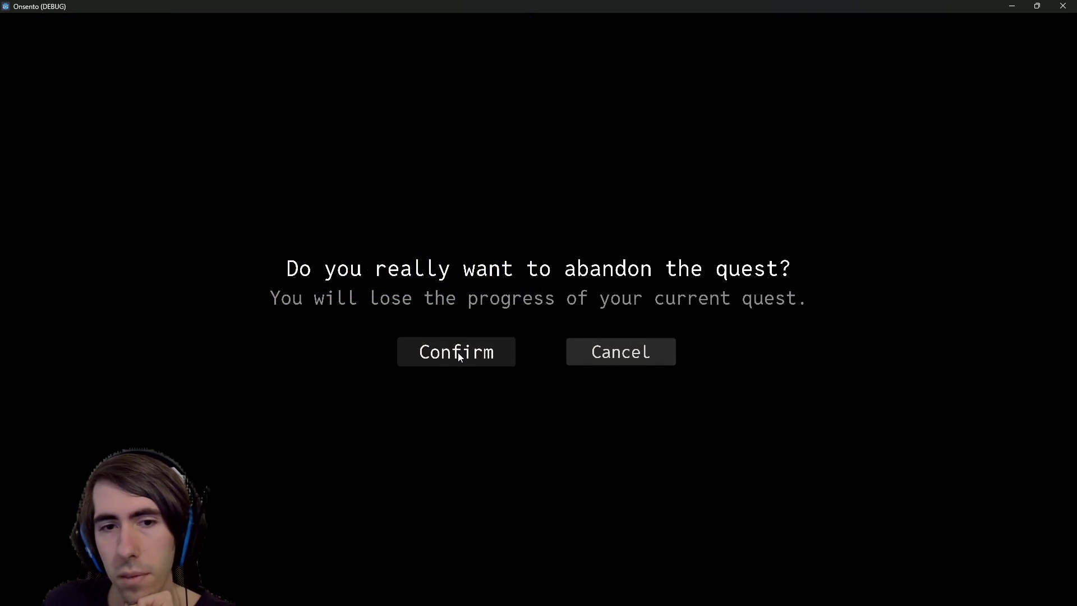
pyautogui.press('Right')
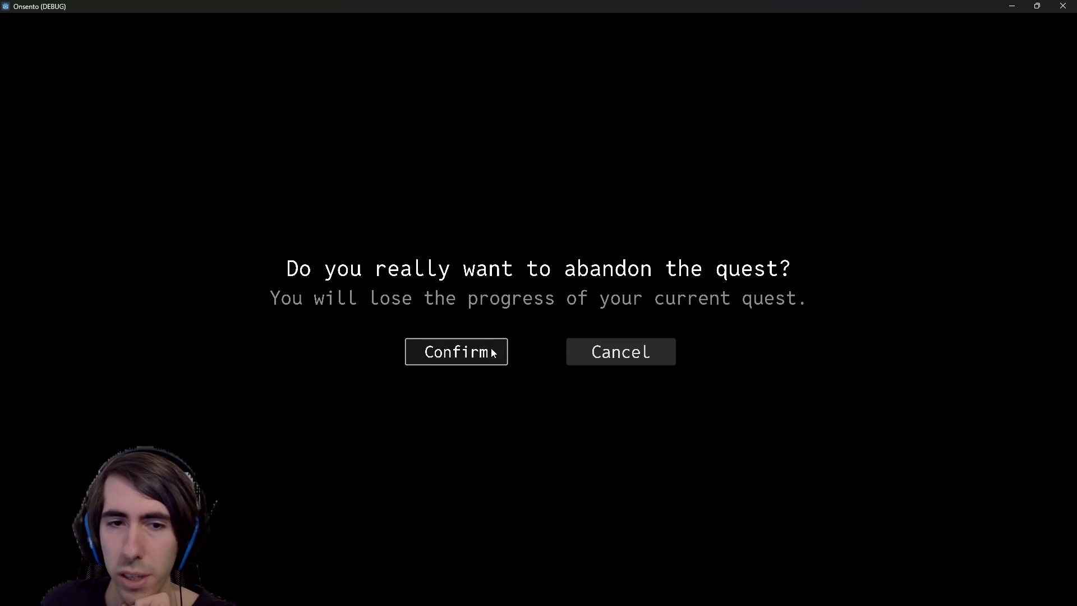
pyautogui.click(628, 351)
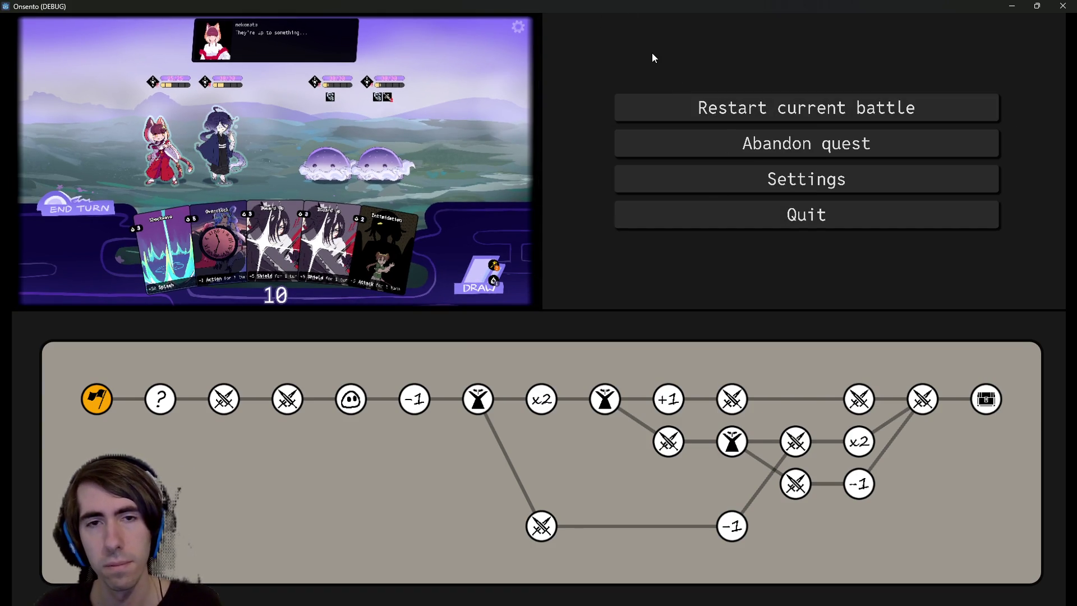
pyautogui.press('Escape')
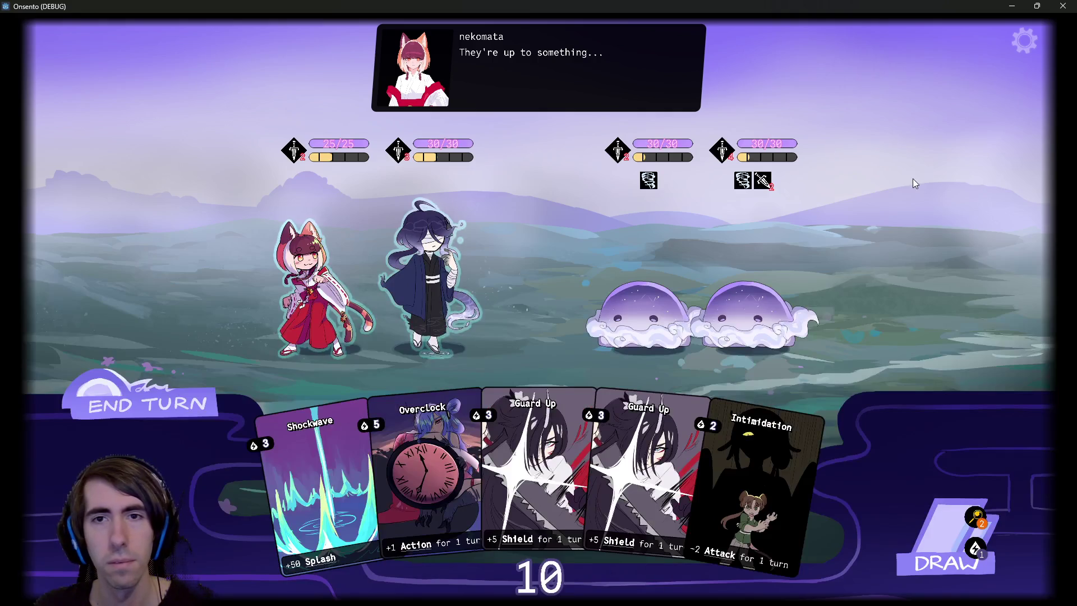
pyautogui.click(1031, 44)
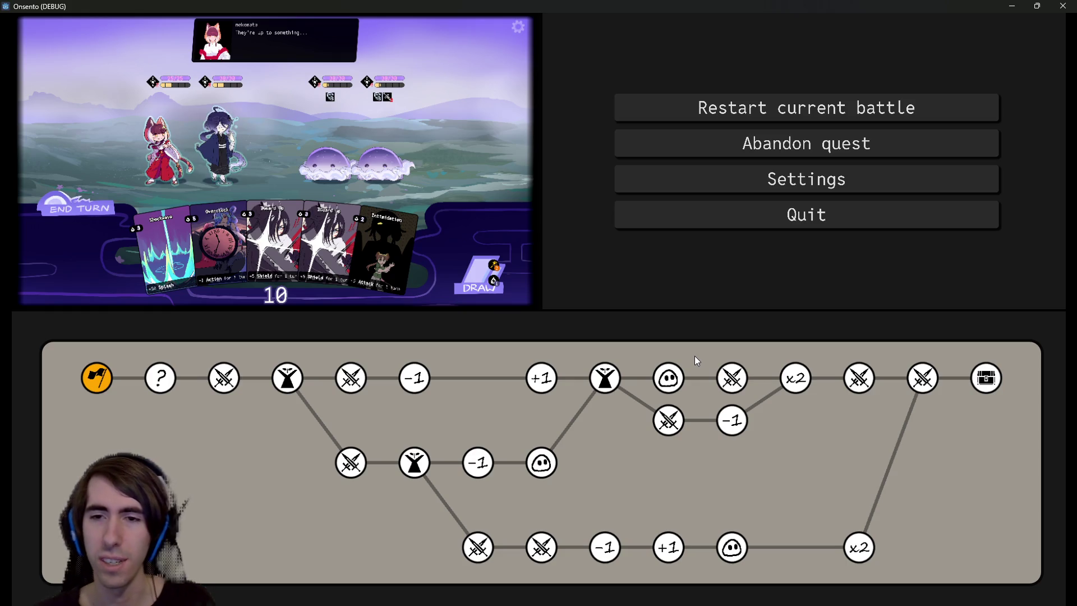
pyautogui.click(1056, 6)
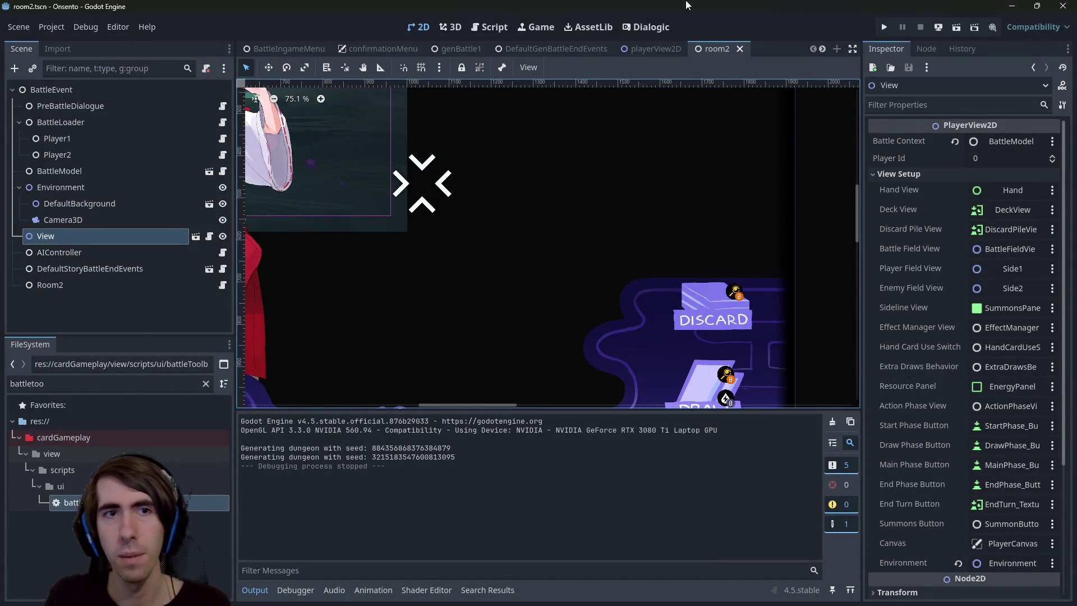
# In the BattleIngameMenu scene, frame the map and select its PanelContainer
pyautogui.click(288, 49)
pyautogui.click(444, 289)
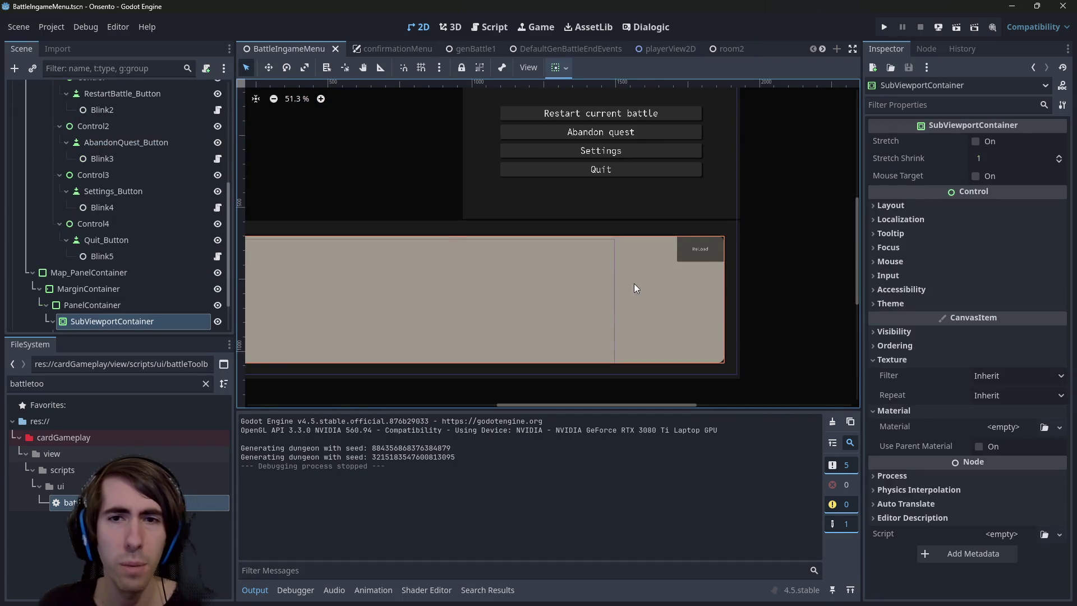
pyautogui.press('f')
pyautogui.scroll(-1, 98, 268)
pyautogui.click(93, 246)
pyautogui.click(92, 257)
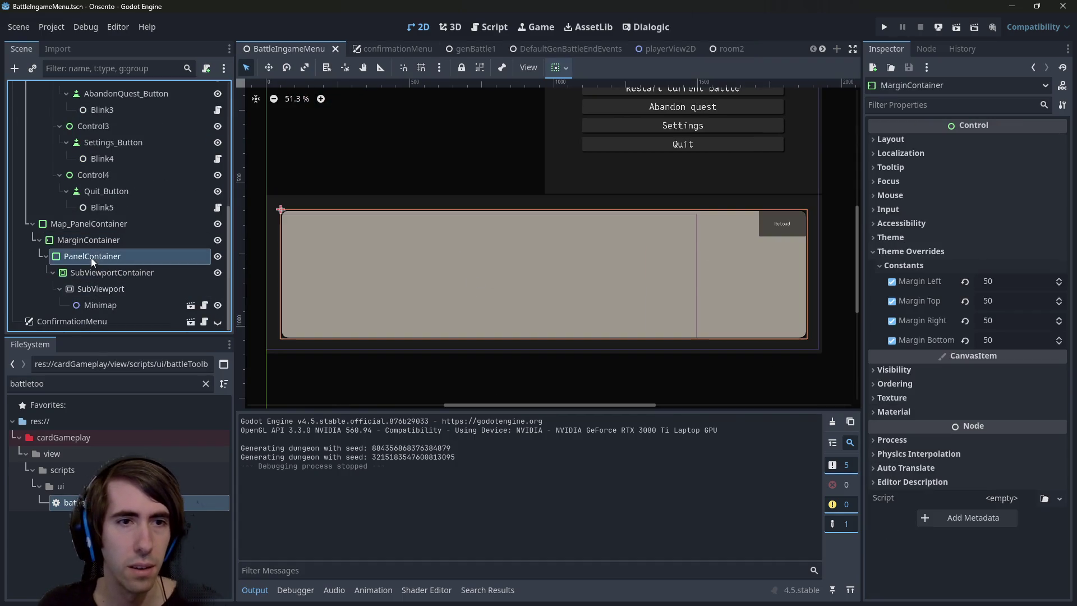
# Try grey-blue and bright blue map panel backgrounds, revert to beige, and open playerView2D
pyautogui.click(1031, 384)
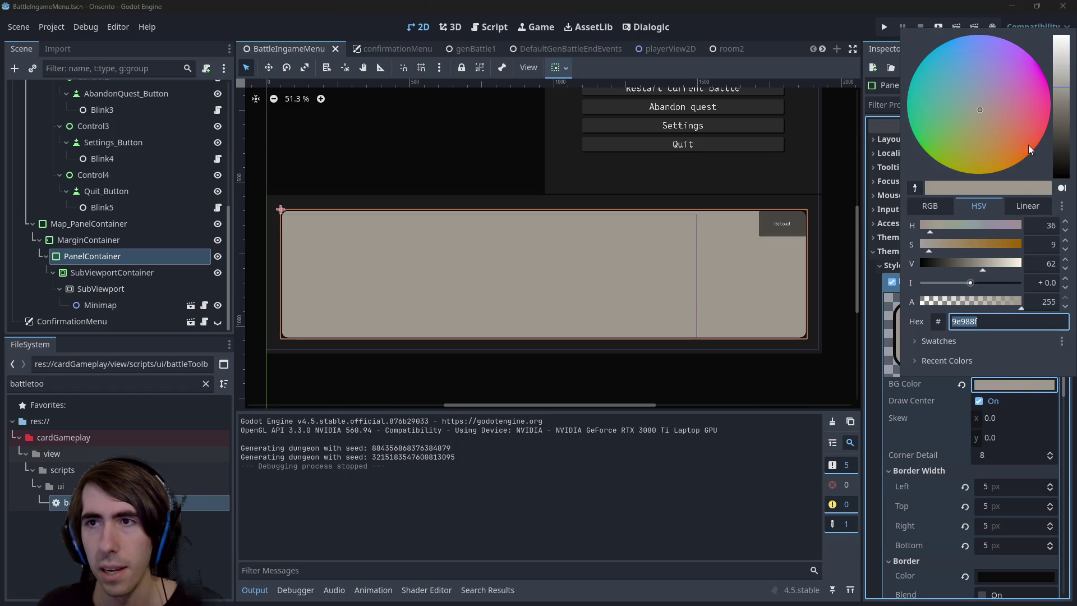
pyautogui.moveTo(966, 78)
pyautogui.mouseDown()
pyautogui.moveTo(981, 106)
pyautogui.moveTo(977, 94)
pyautogui.mouseUp()
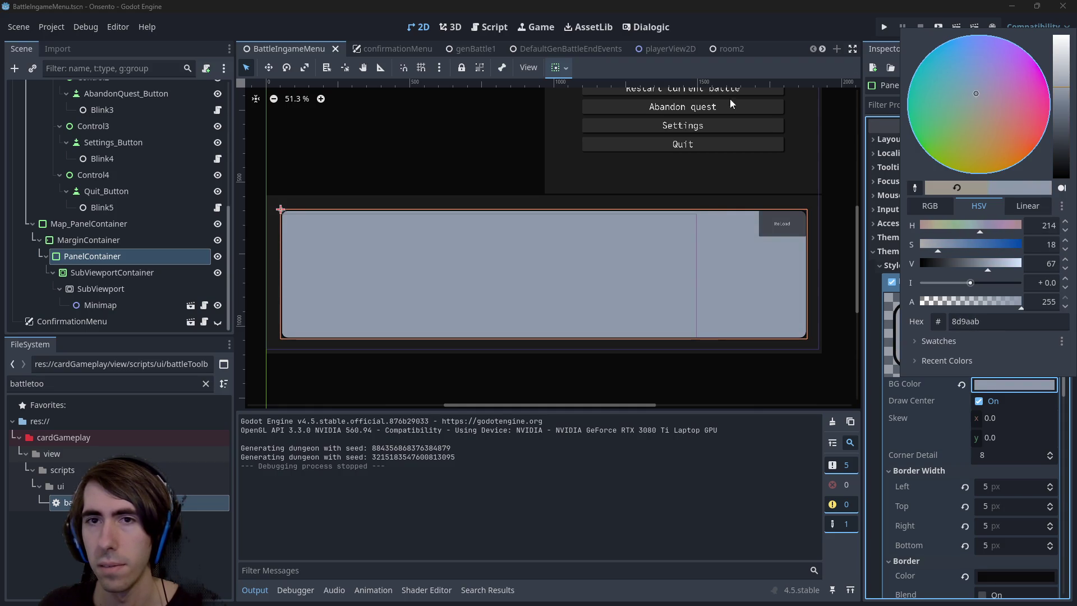
pyautogui.moveTo(967, 73)
pyautogui.mouseDown()
pyautogui.moveTo(960, 34)
pyautogui.moveTo(991, 43)
pyautogui.moveTo(971, 92)
pyautogui.mouseUp()
pyautogui.press('Escape')
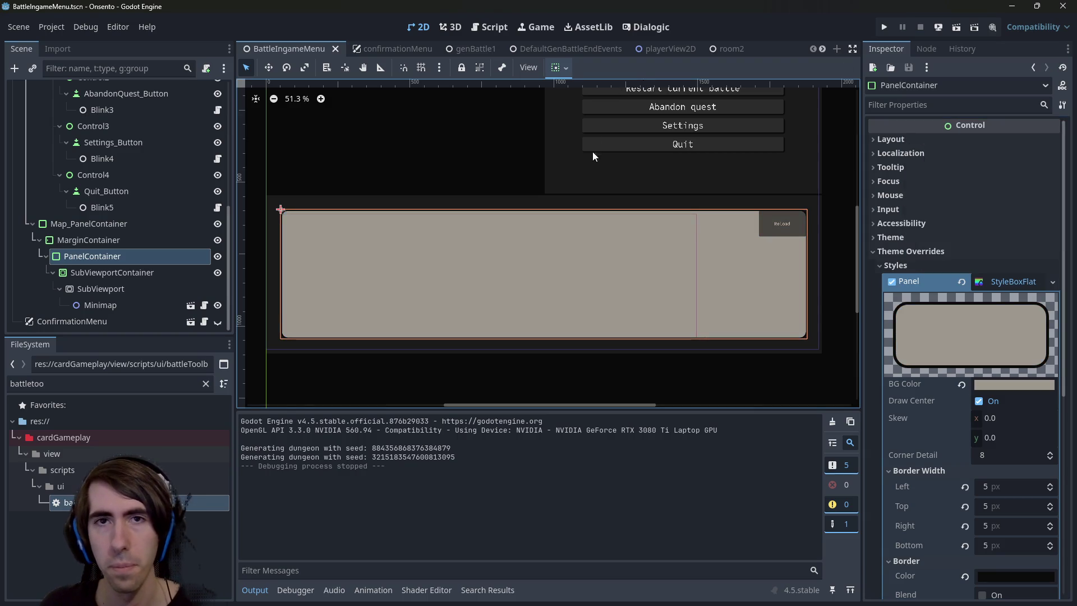
pyautogui.click(645, 54)
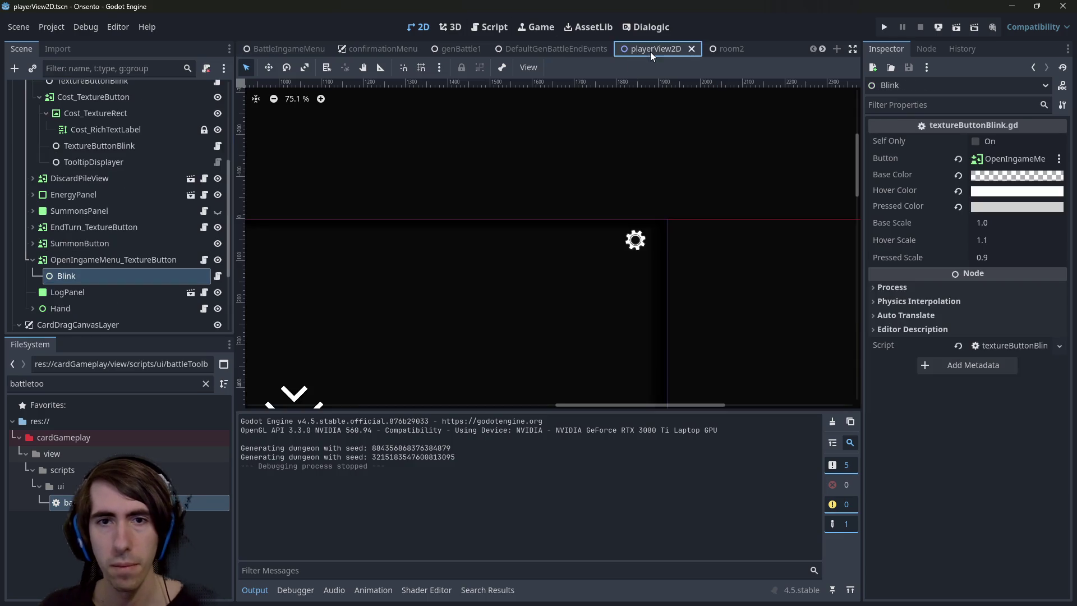
# Sample the game's purple hex 827bef from the screen and return to BattleIngameMenu
pyautogui.scroll(-3, 581, 310)
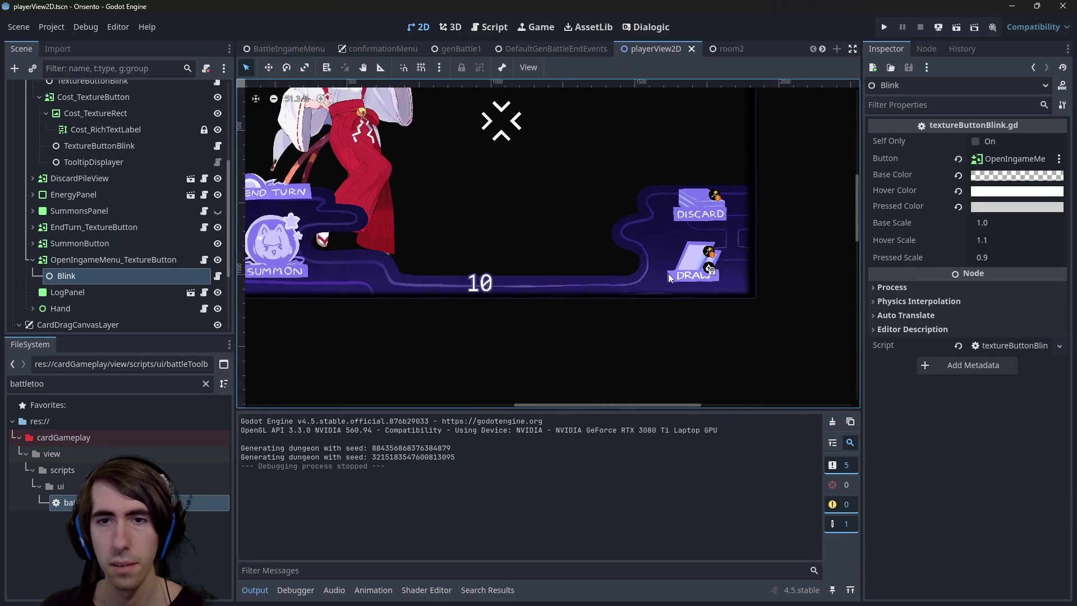
pyautogui.scroll(5, 717, 265)
pyautogui.press('F5')
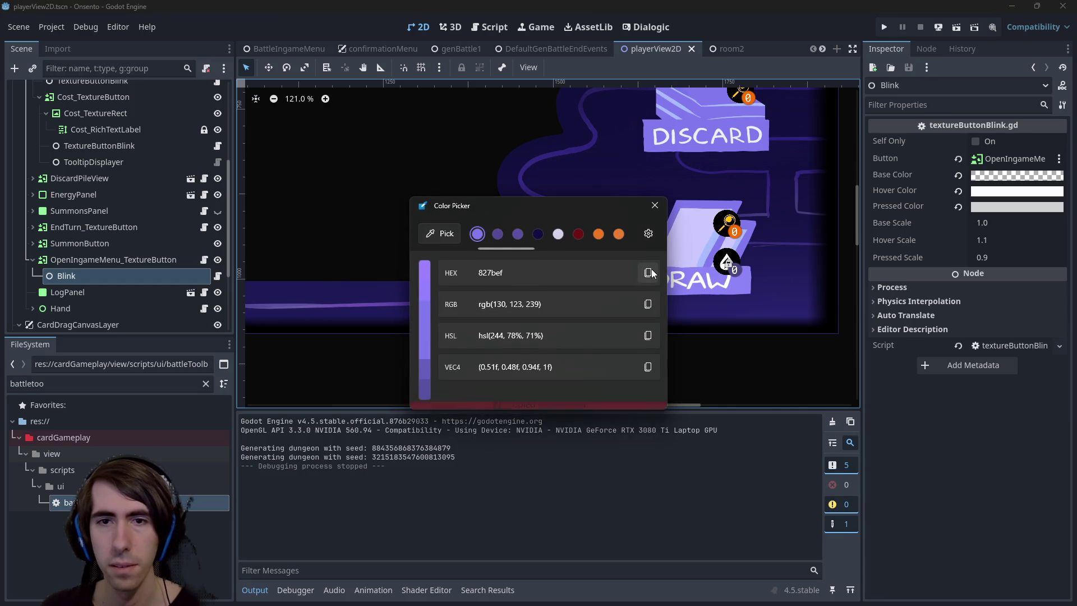
pyautogui.click(648, 272)
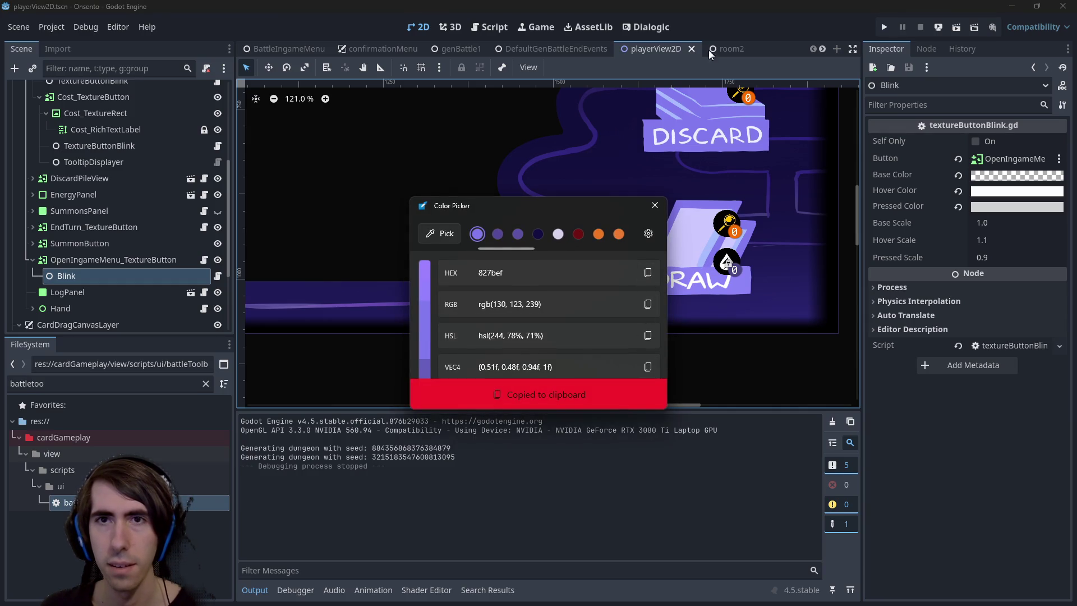
pyautogui.click(722, 49)
pyautogui.click(653, 48)
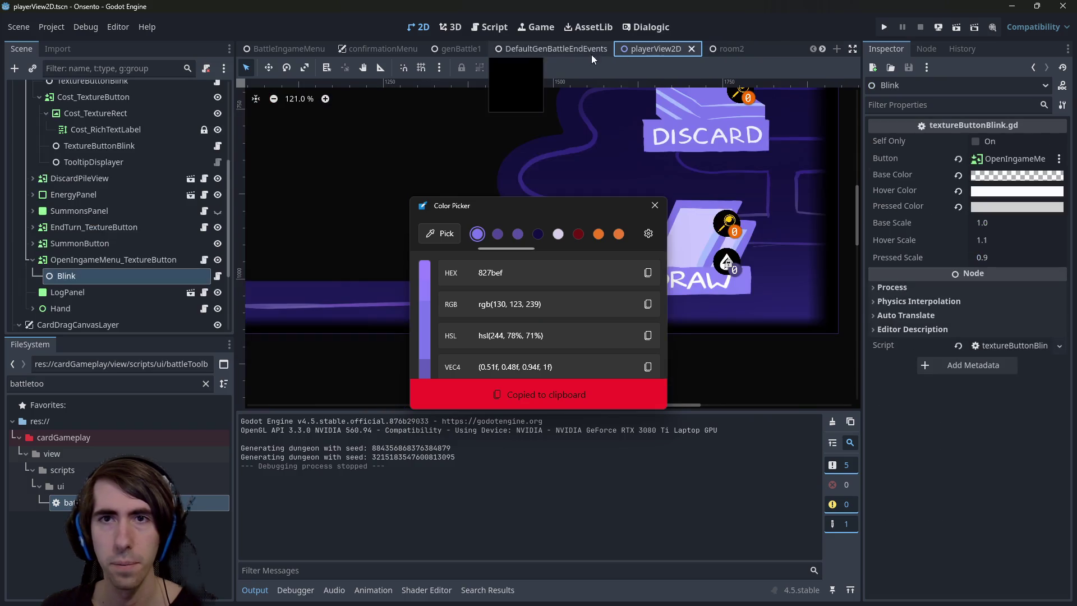
pyautogui.click(297, 51)
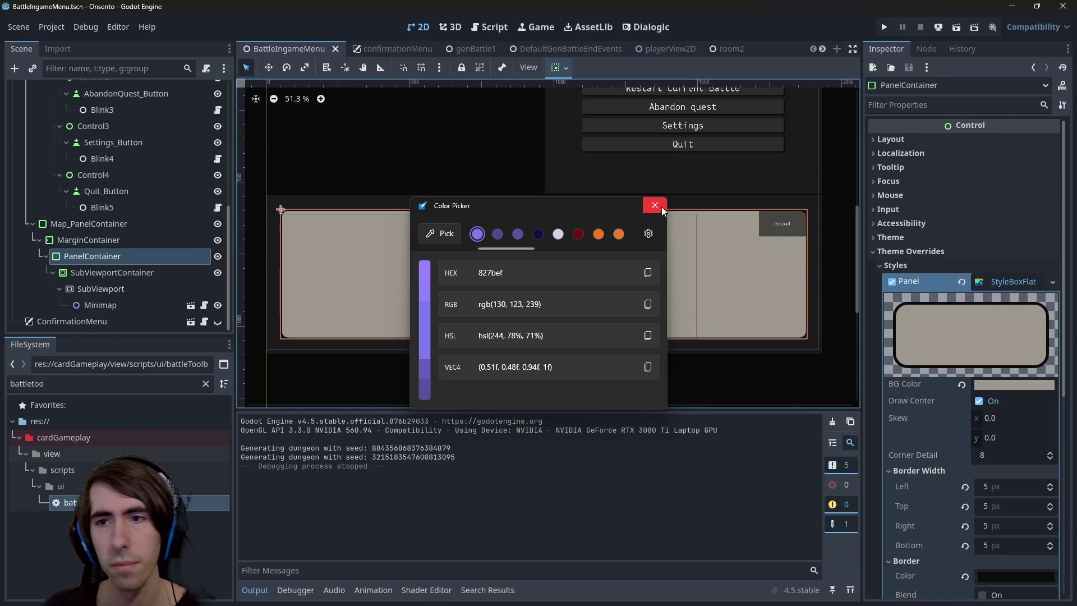
pyautogui.click(656, 206)
# Apply 827bef to the map panel's BG Color, desaturate it to pale lavender c1bdf0, and save
pyautogui.click(1035, 383)
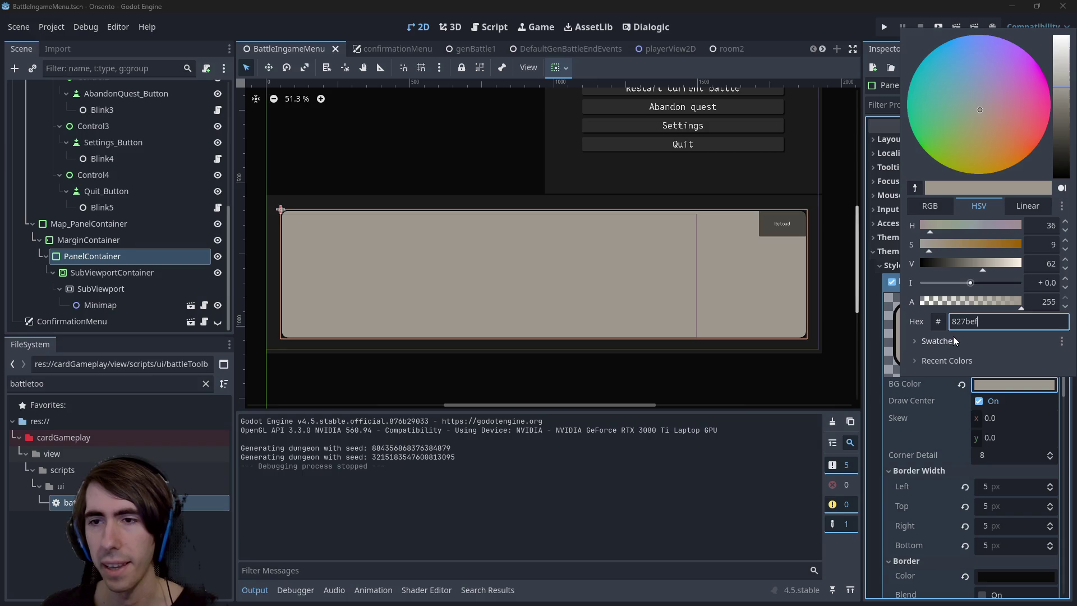
pyautogui.press('Return')
pyautogui.click(997, 387)
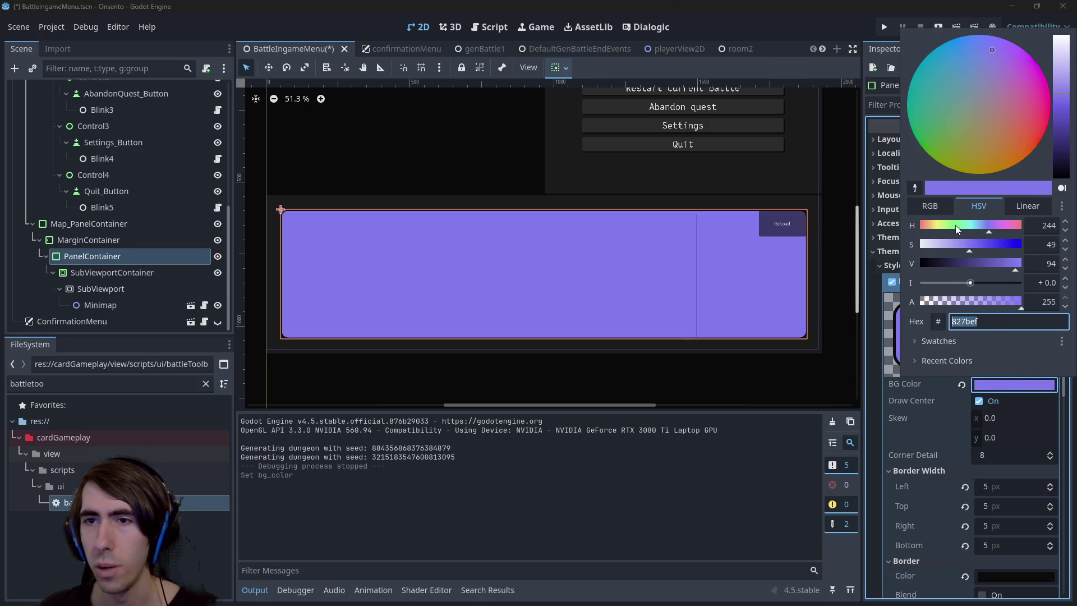
pyautogui.click(967, 251)
pyautogui.moveTo(967, 250)
pyautogui.mouseDown()
pyautogui.moveTo(931, 251)
pyautogui.moveTo(941, 246)
pyautogui.mouseUp()
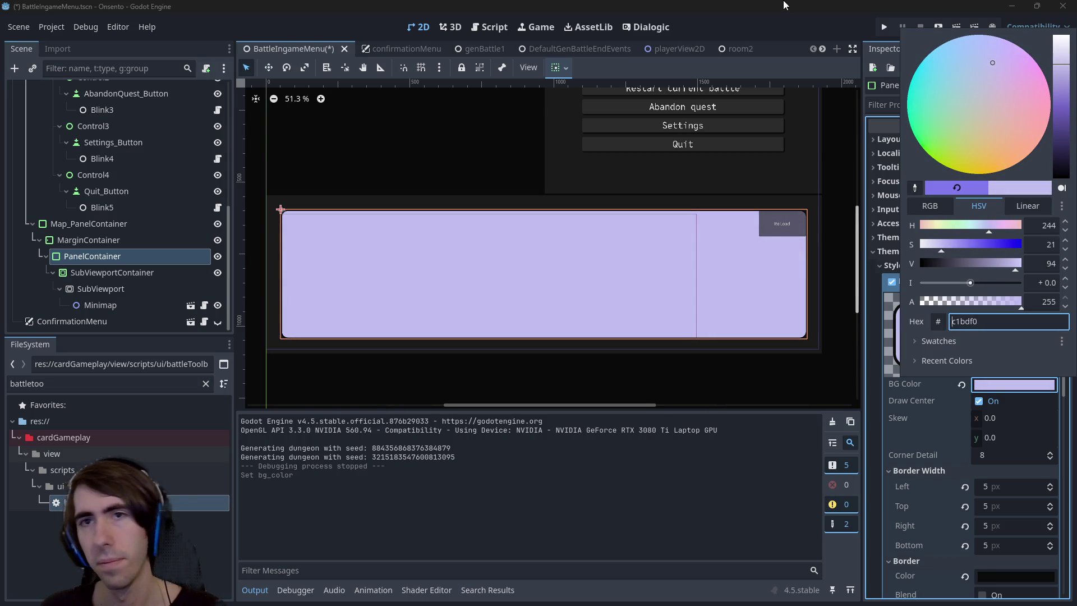
pyautogui.hotkey('ctrl', 's')
pyautogui.scroll(2, 683, 111)
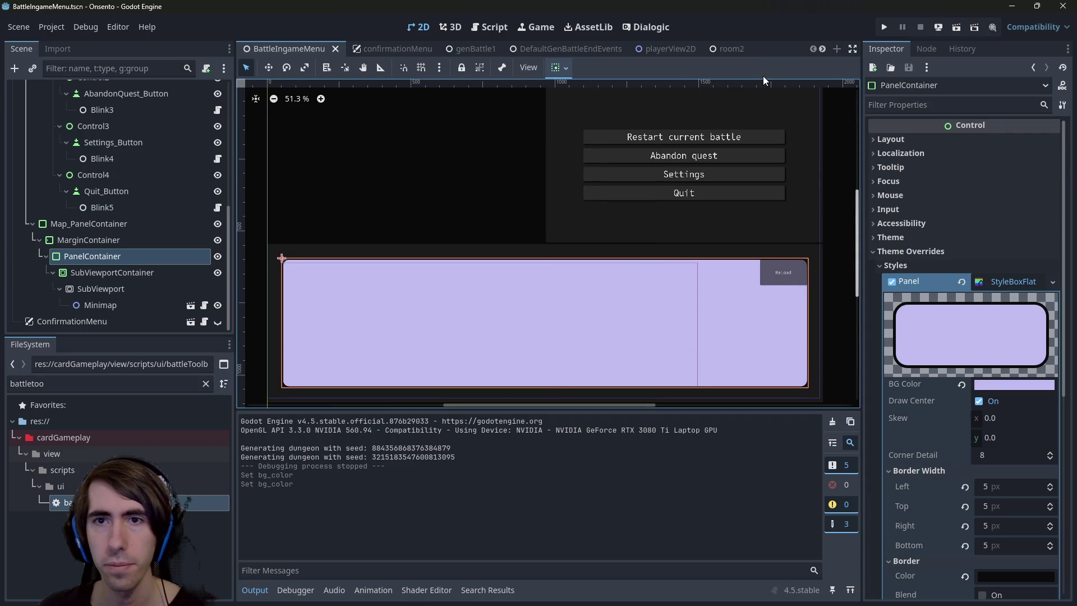
# Open the Quit button's theme.tres in the Theme editor, trying and reverting a button font override
pyautogui.click(694, 194)
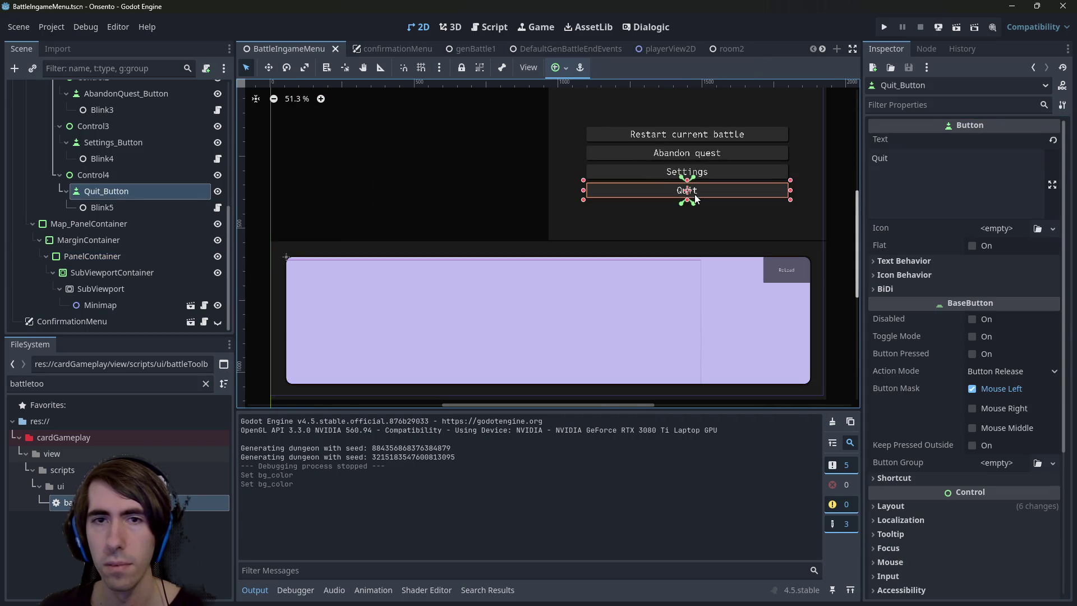
pyautogui.scroll(-3, 911, 417)
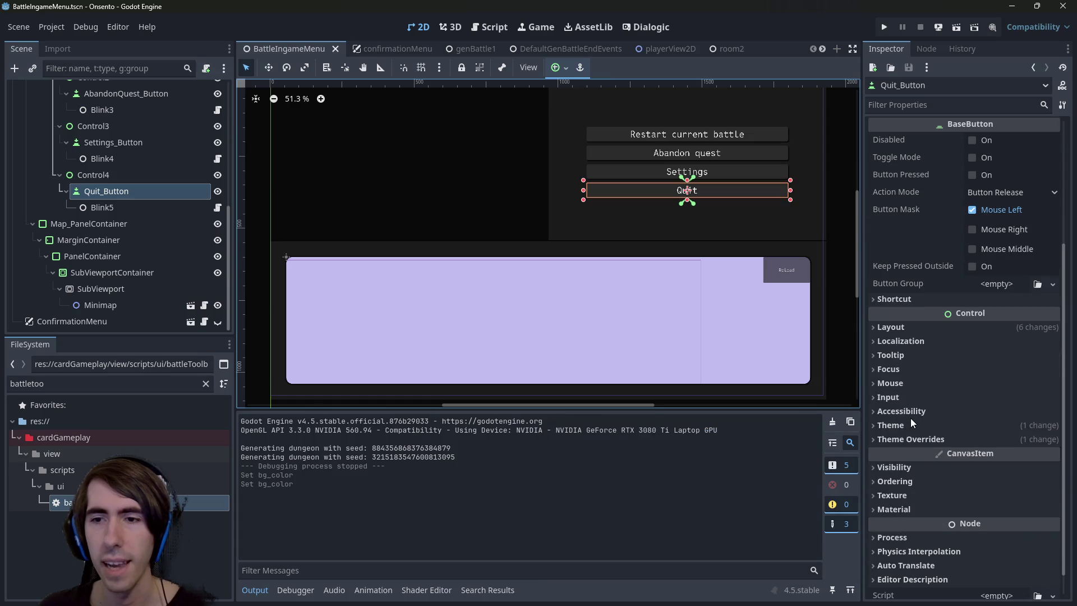
pyautogui.click(925, 425)
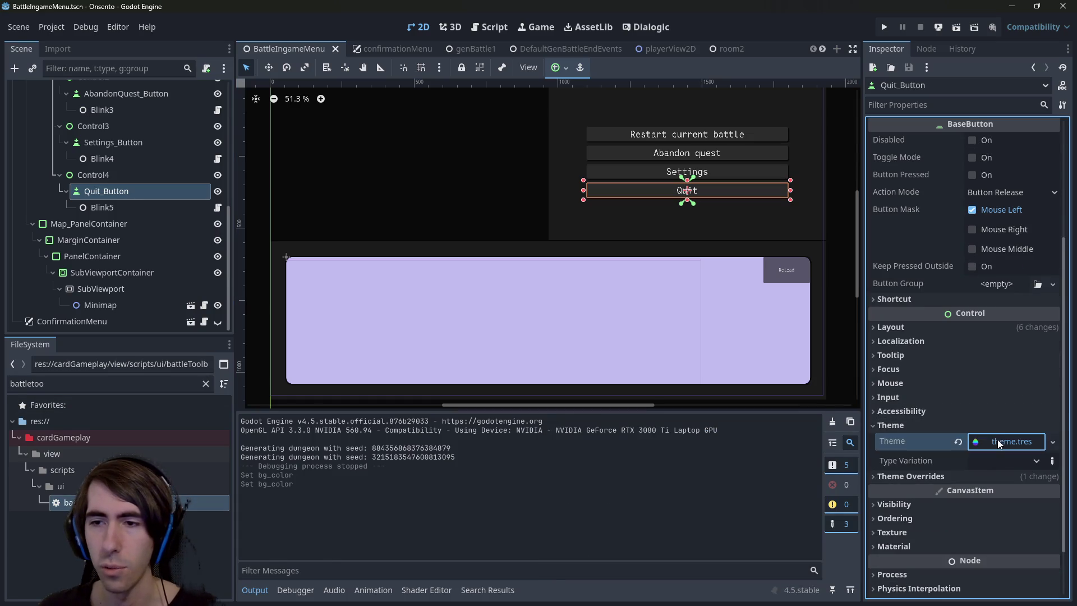
pyautogui.click(998, 443)
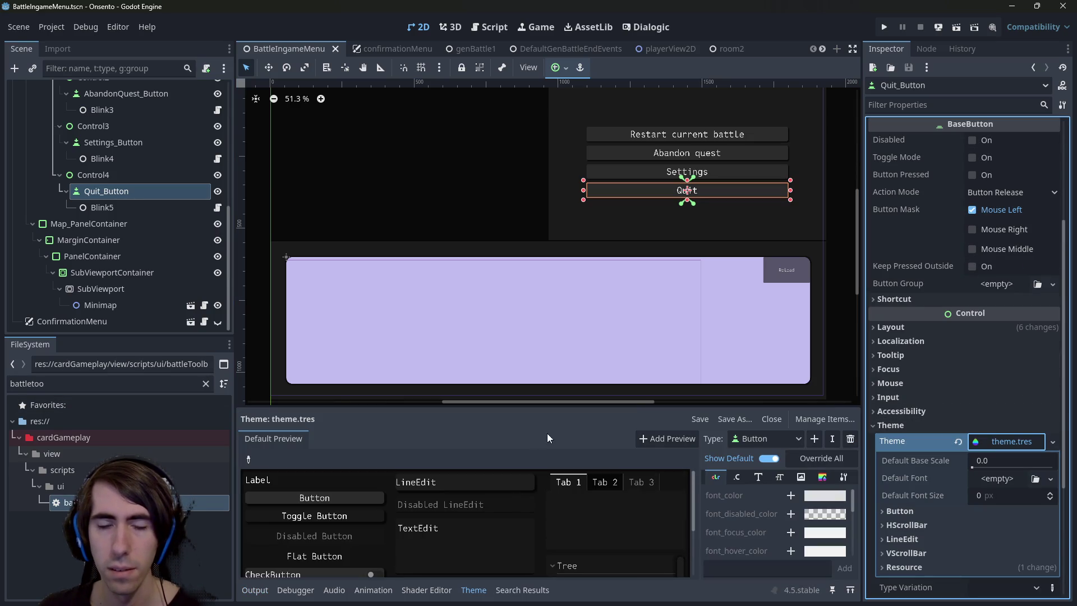
pyautogui.scroll(-1, 599, 331)
pyautogui.scroll(2, 607, 316)
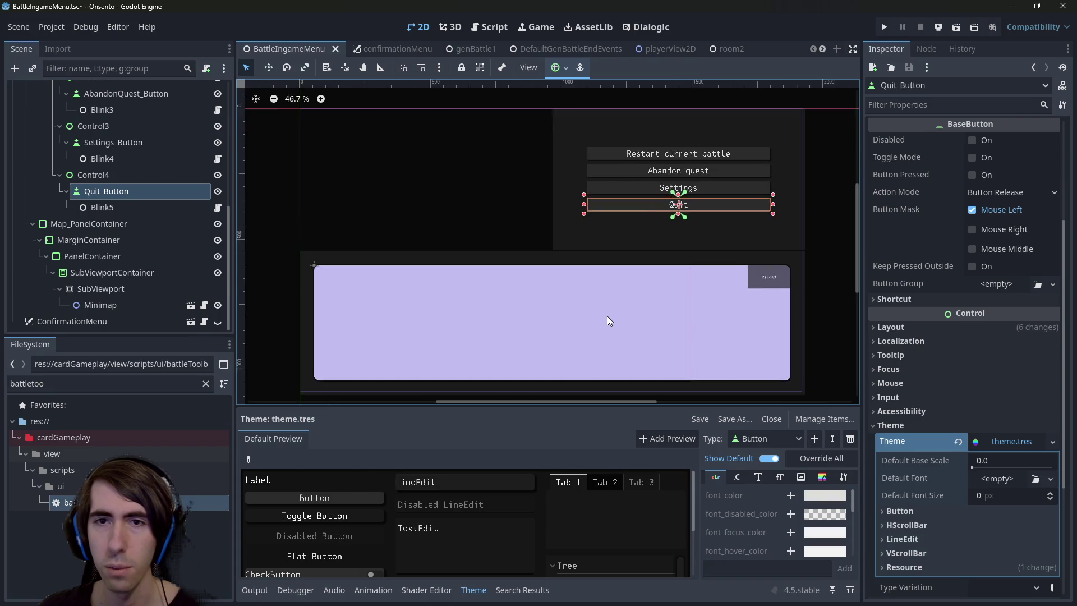
pyautogui.click(759, 477)
pyautogui.click(794, 507)
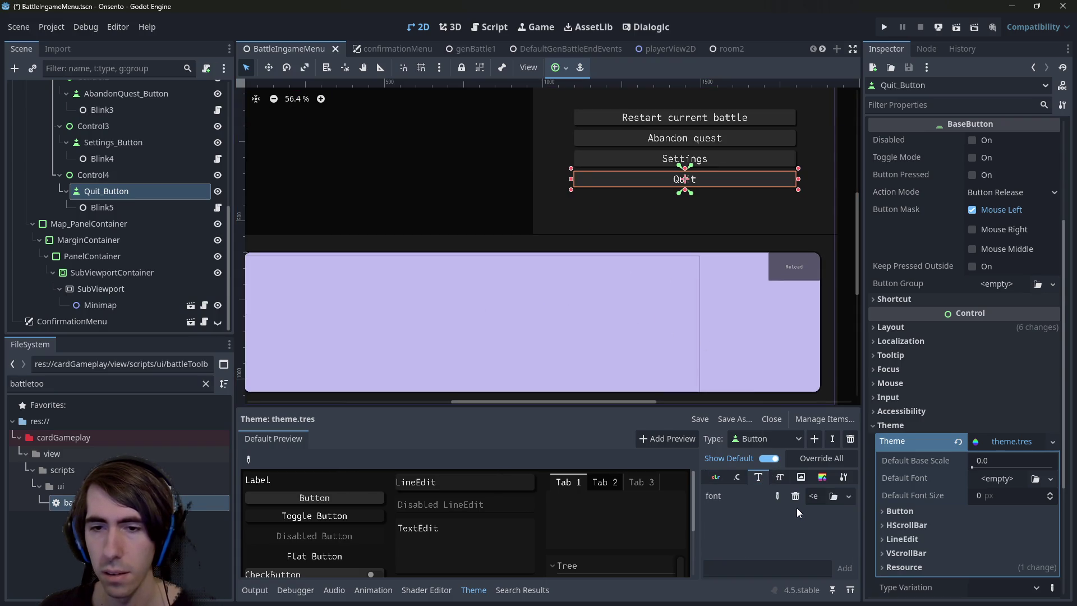
pyautogui.hotkey('ctrl', 'z')
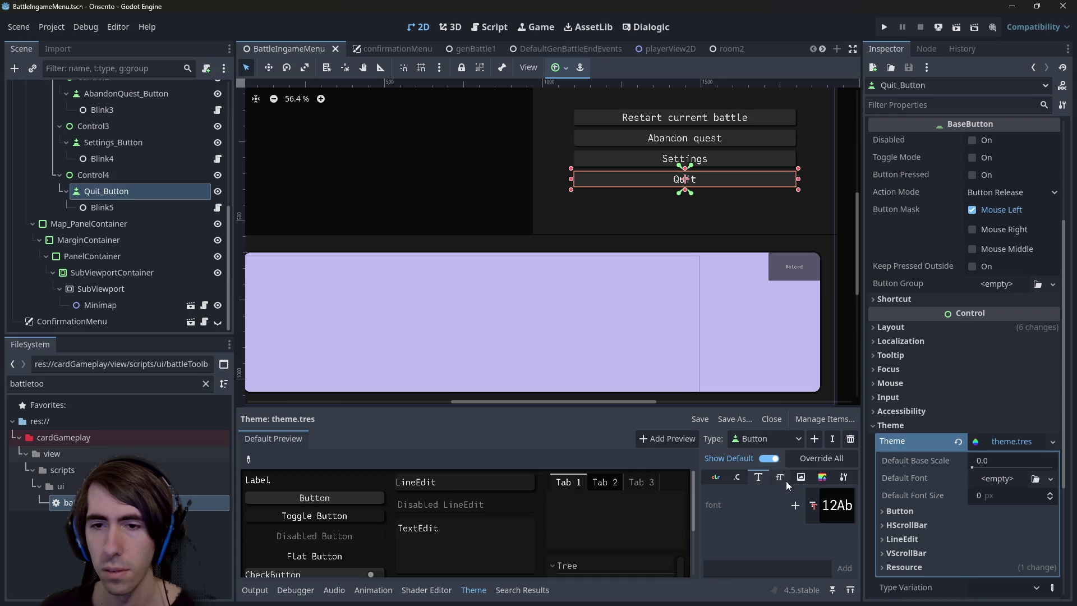
pyautogui.click(772, 480)
pyautogui.click(738, 478)
pyautogui.scroll(-2, 740, 516)
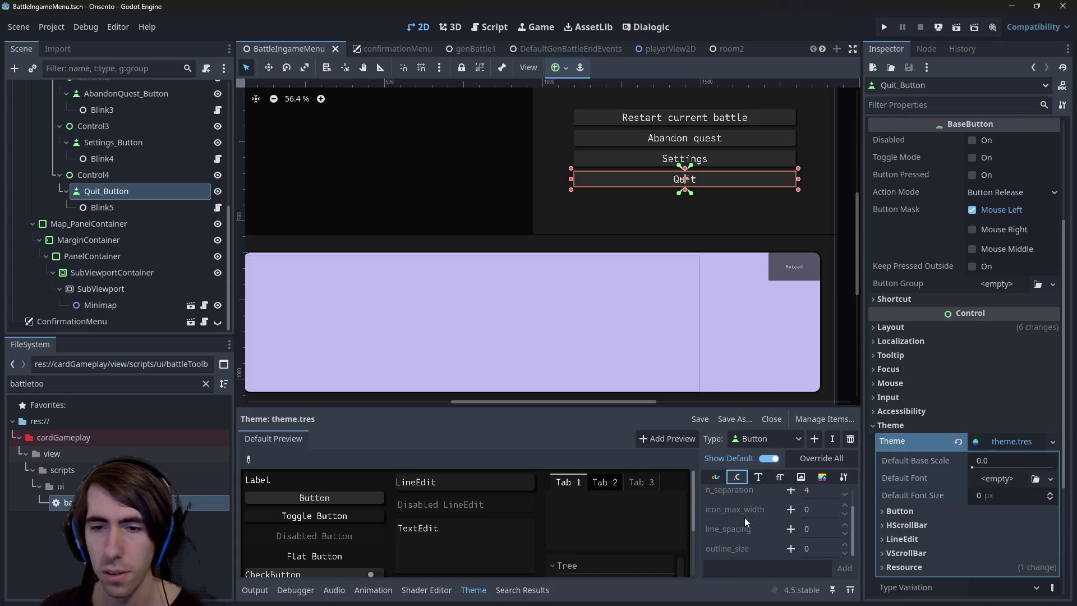
# Add a Button font_color override of 827bef, desaturate it to pale lavender deddf0, and save
pyautogui.click(717, 478)
pyautogui.click(791, 495)
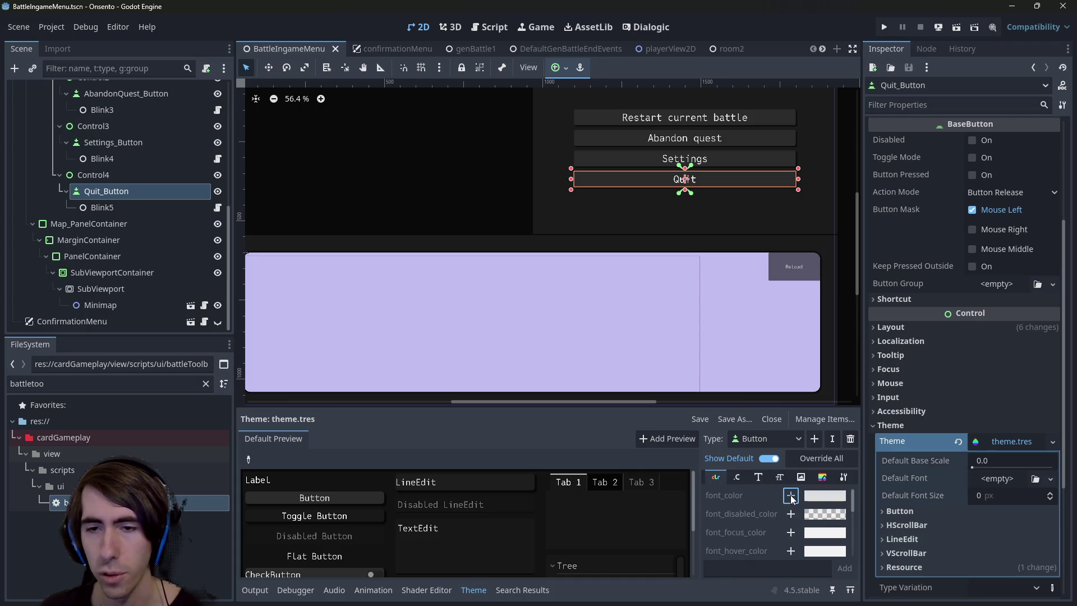
pyautogui.click(821, 496)
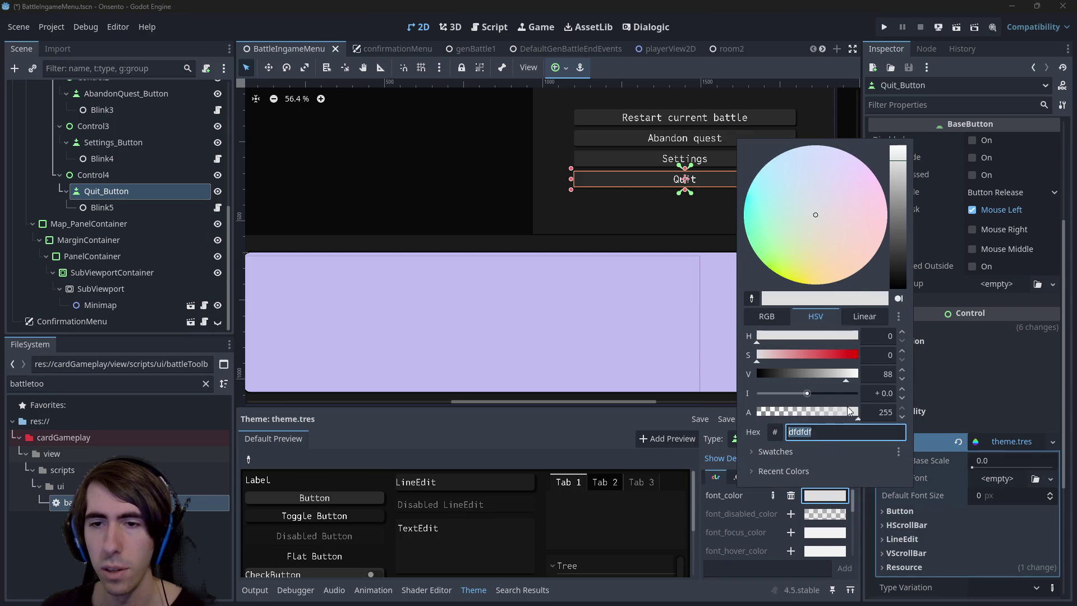
pyautogui.press('Return')
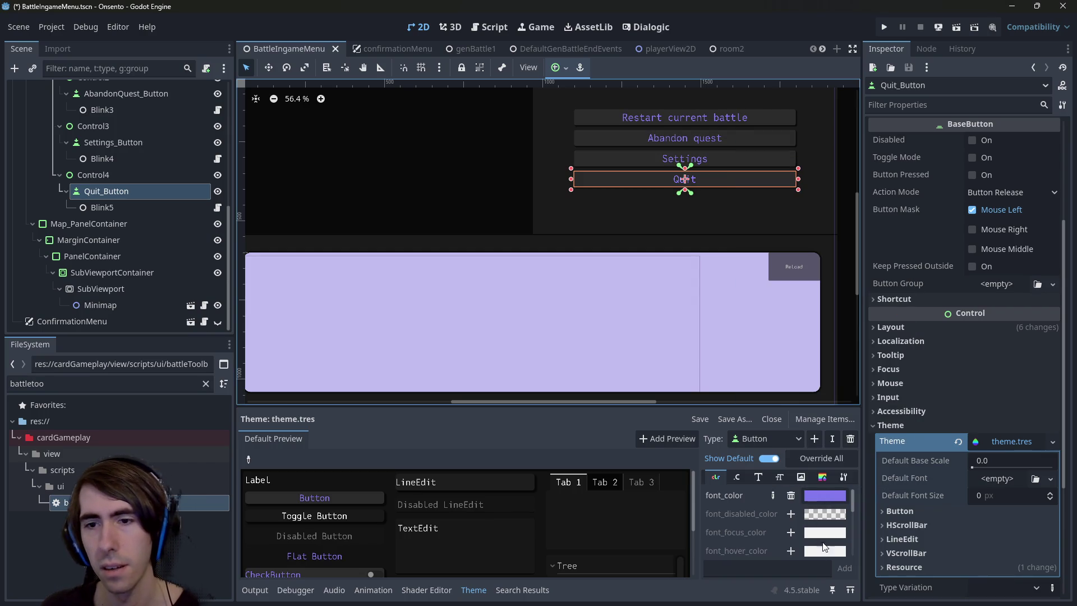
pyautogui.click(829, 495)
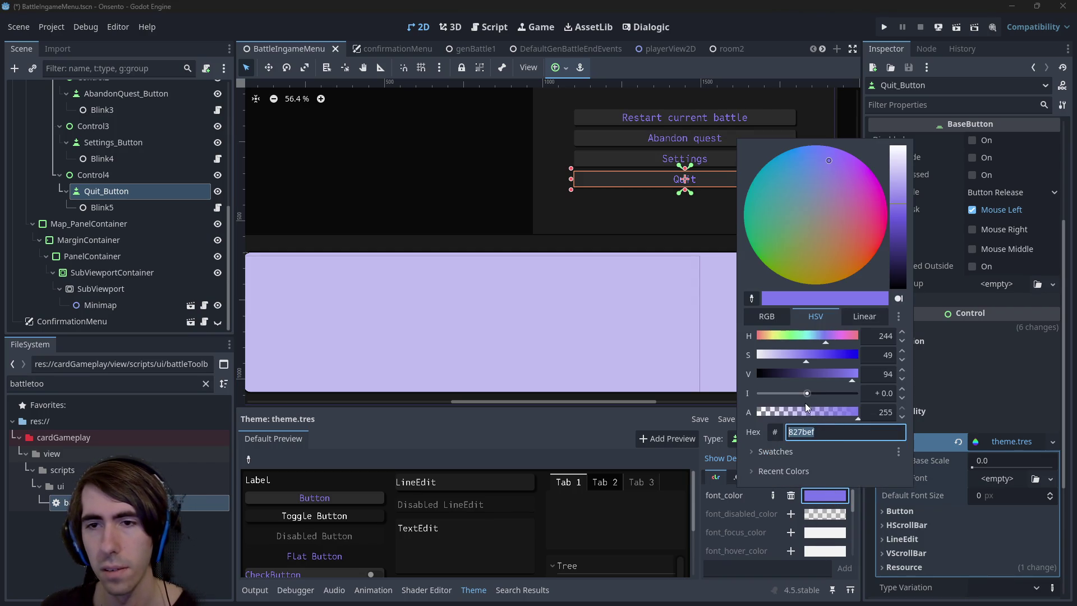
pyautogui.moveTo(765, 353)
pyautogui.mouseDown()
pyautogui.moveTo(777, 351)
pyautogui.moveTo(760, 342)
pyautogui.moveTo(766, 353)
pyautogui.mouseUp()
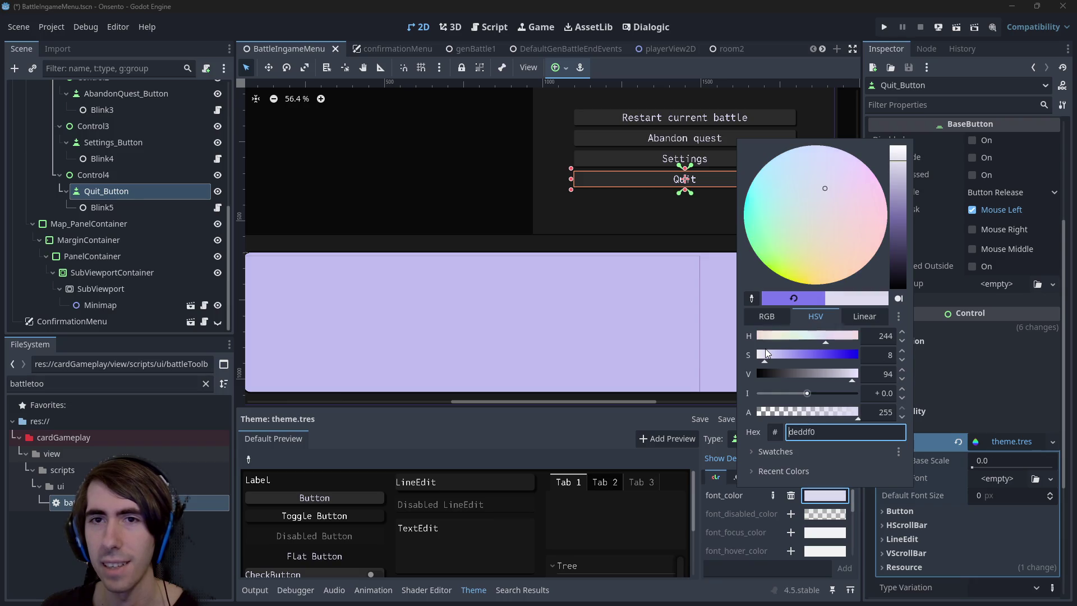
pyautogui.click(620, 223)
pyautogui.hotkey('ctrl', 's')
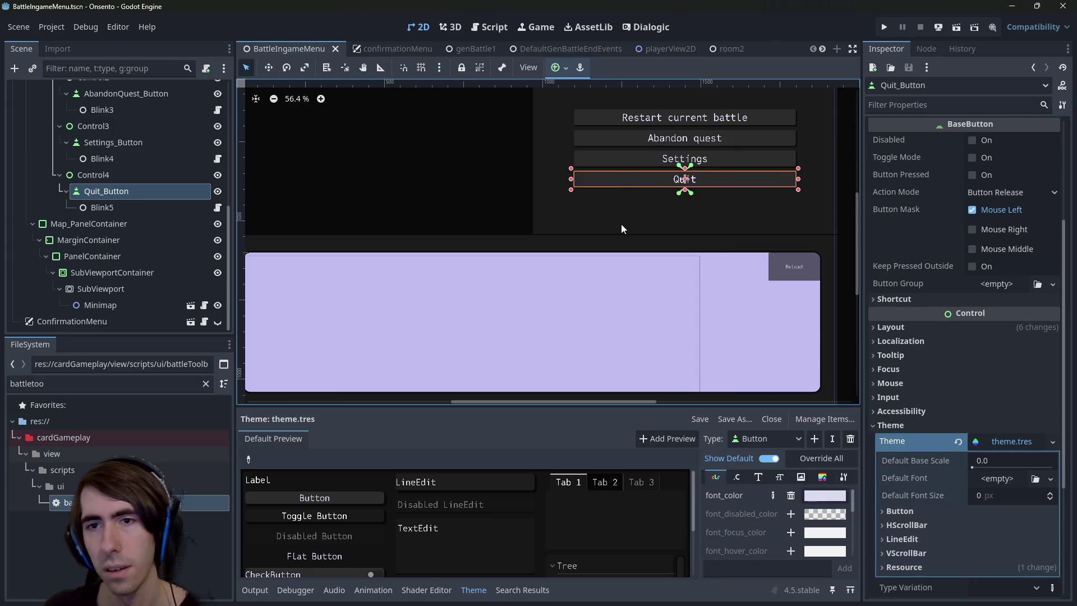
# Undo the theme's Button font_color override so the menu button text turns white again
pyautogui.scroll(4, 667, 249)
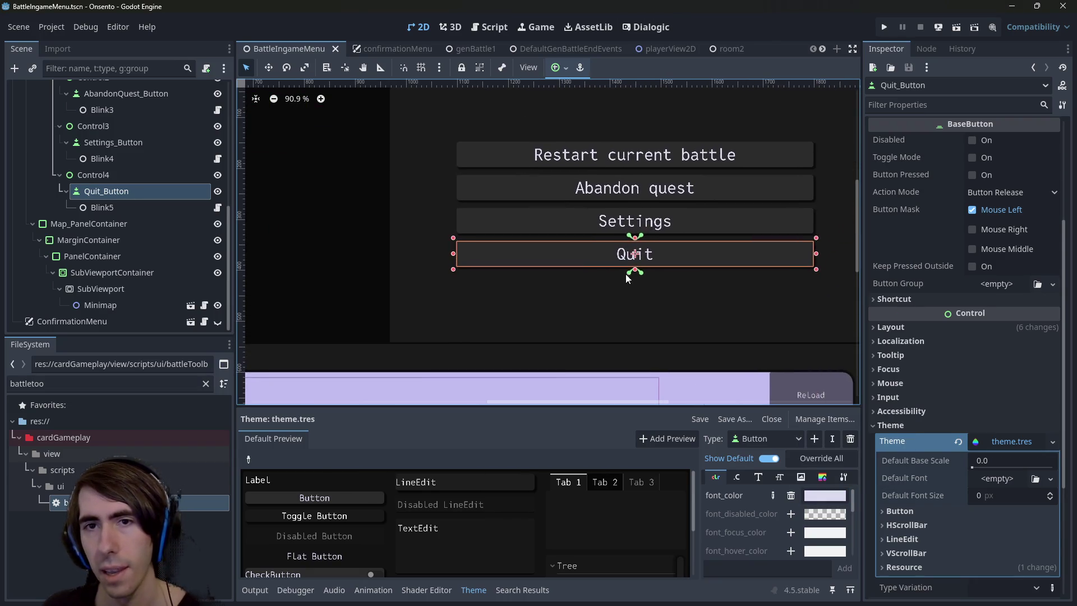
pyautogui.scroll(-4, 597, 299)
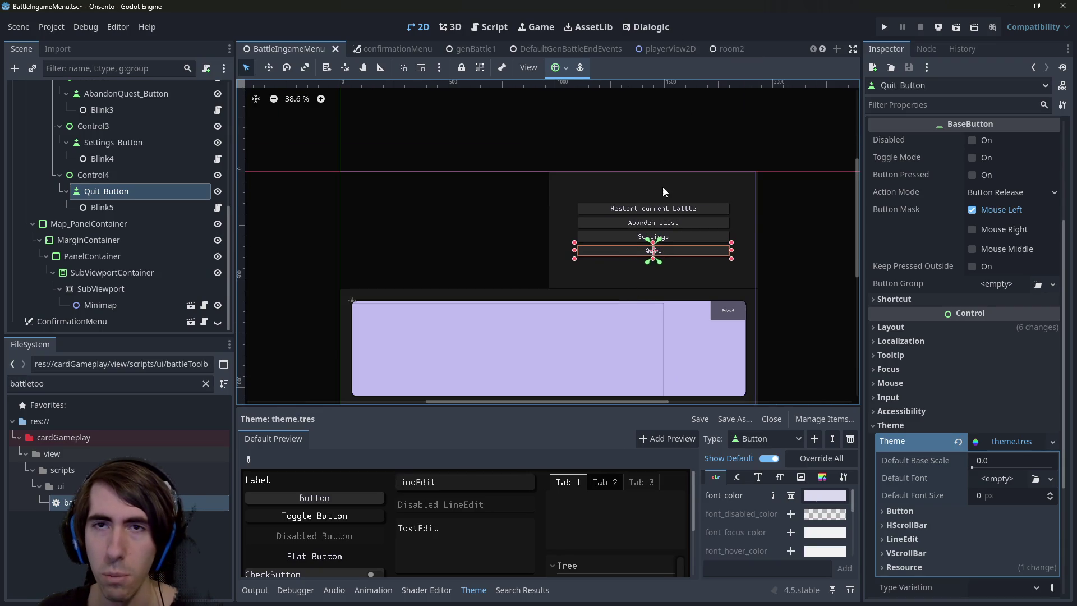
pyautogui.scroll(-1, 676, 216)
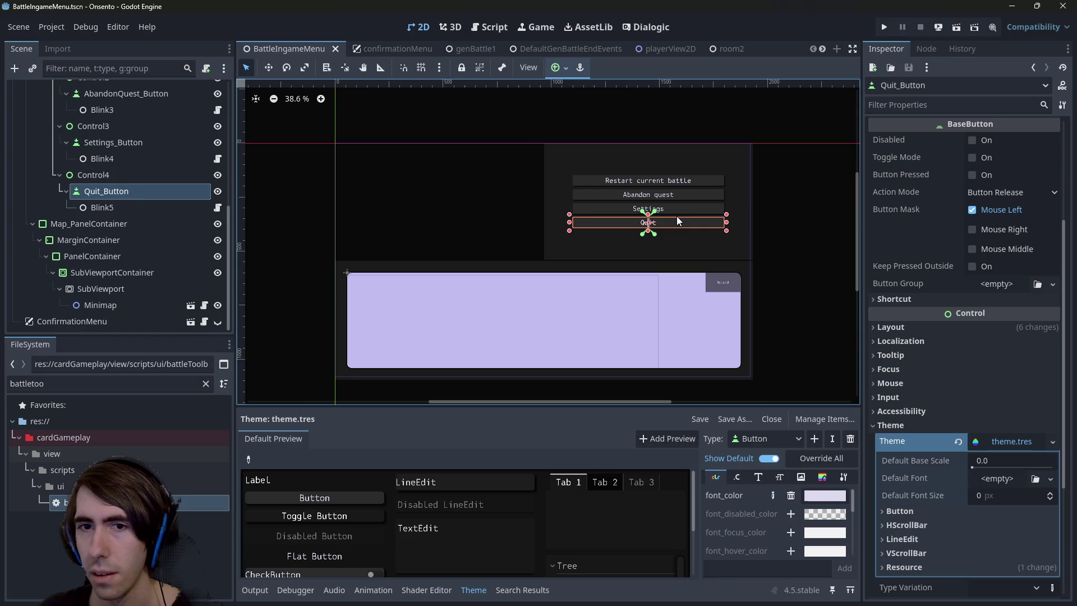
pyautogui.scroll(1, 677, 283)
pyautogui.scroll(-1, 679, 289)
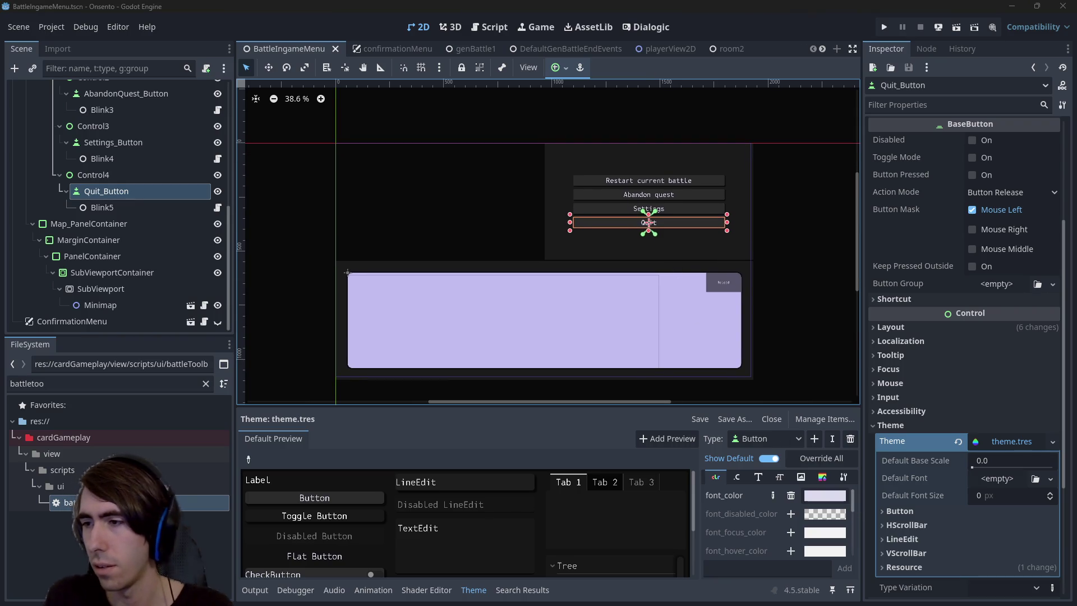
pyautogui.click(641, 168)
pyautogui.hotkey('ctrl', 'z')
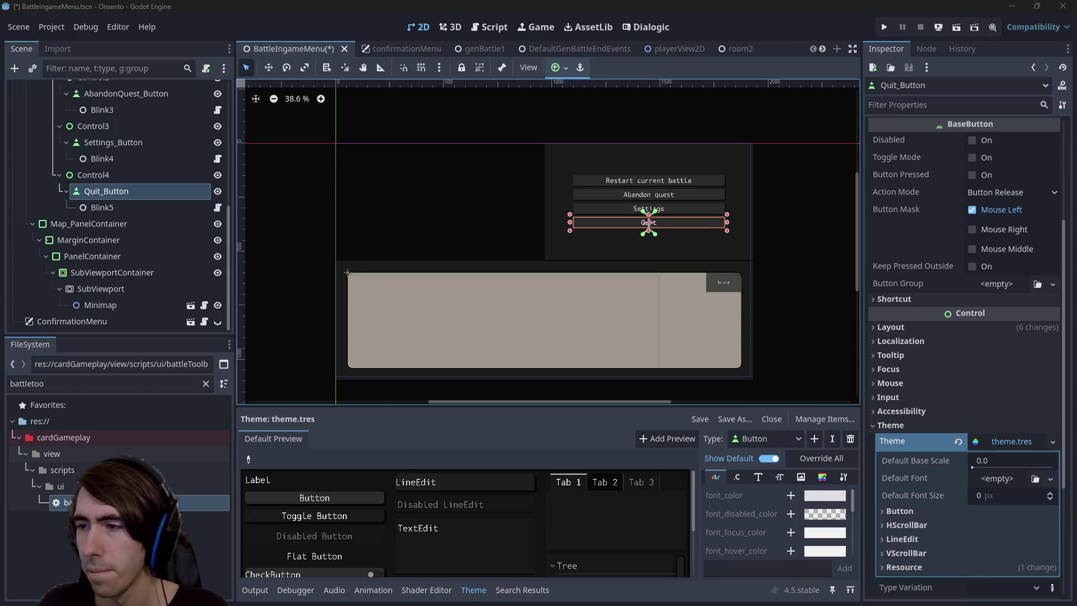
pyautogui.hotkey('alt', 'Tab')
# Stage the changed .tscn and .gd files with git add and check git status
pyautogui.write('git ad')
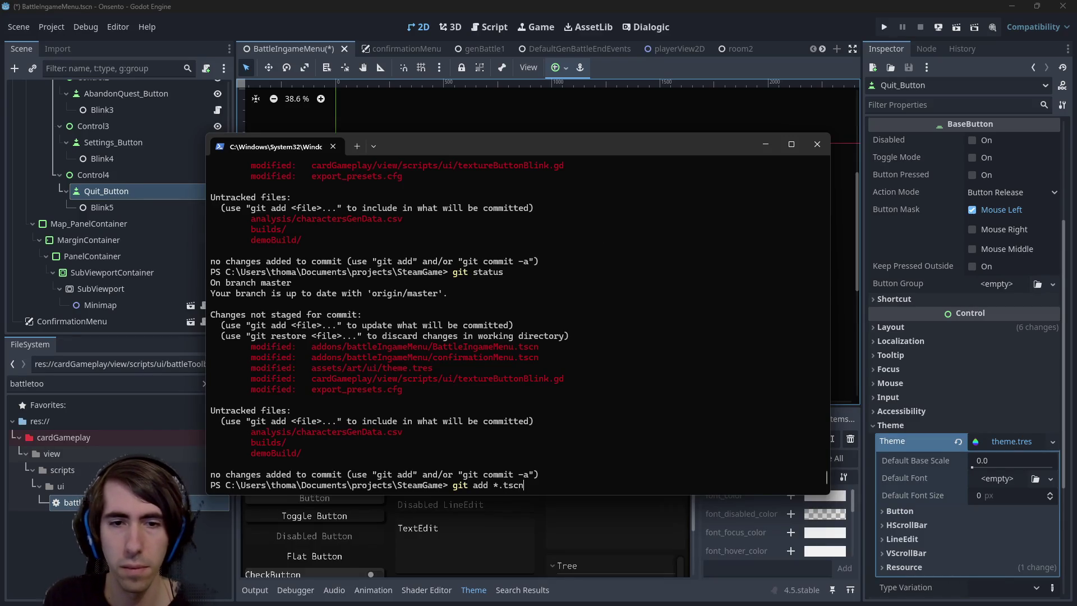
pyautogui.write('.gd')
pyautogui.press('Return')
pyautogui.write('git commit -m ""')
pyautogui.press('BackSpace')
pyautogui.press('BackSpace')
pyautogui.press('BackSpace')
pyautogui.write('status')
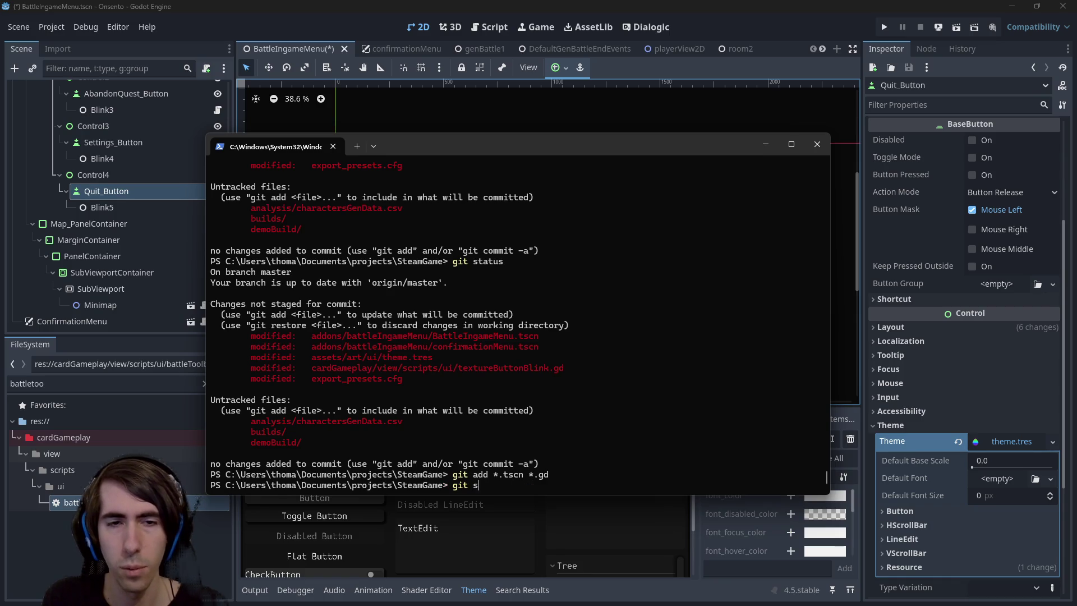
pyautogui.press('Return')
# Commit with message "[MAD-232] juiciness added to ingame menu buttons" and push it
pyautogui.write('git c')
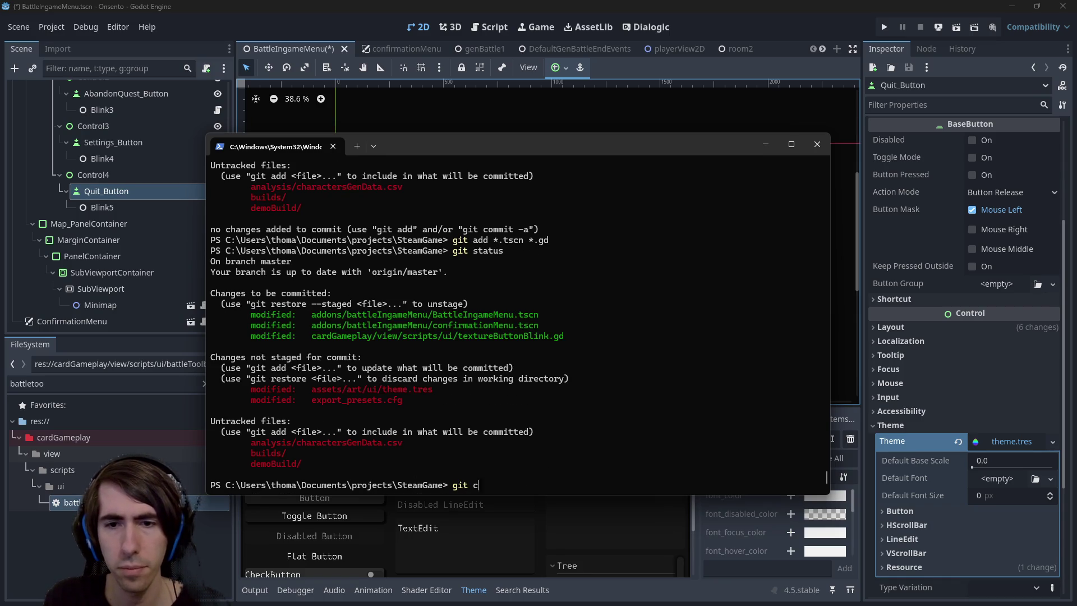
pyautogui.write('"')
pyautogui.press('Left')
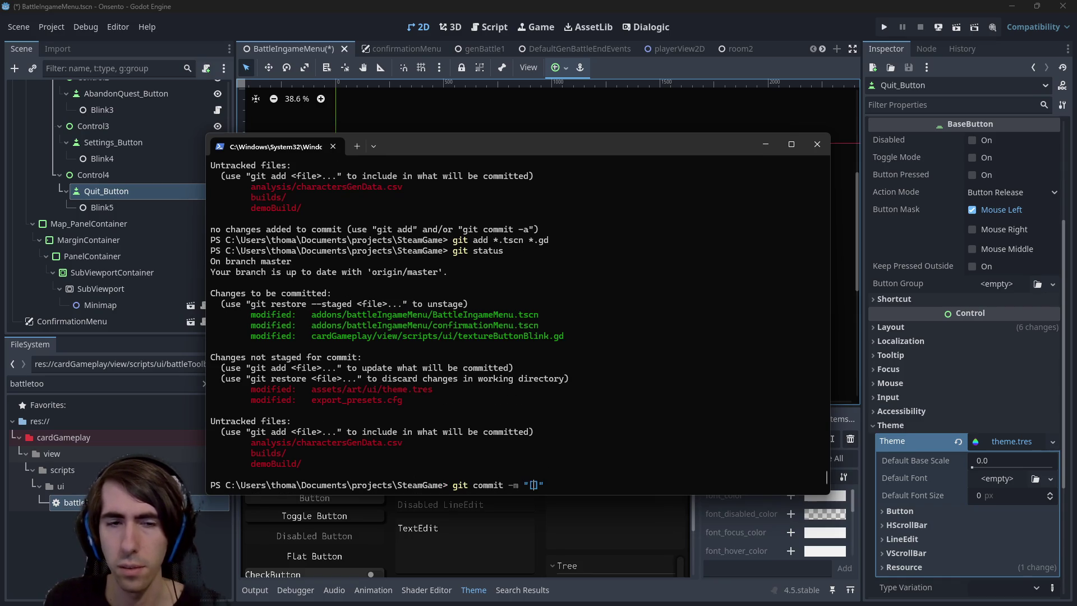
pyautogui.write('hotfix')
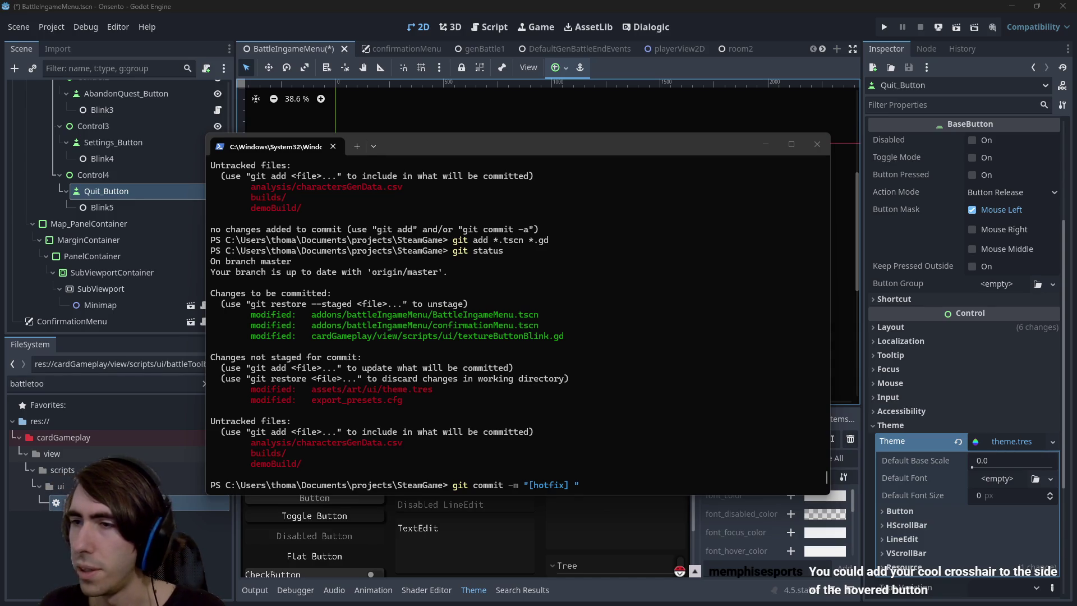
pyautogui.click(565, 485)
pyautogui.press('BackSpace')
pyautogui.press('BackSpace')
pyautogui.press('BackSpace')
pyautogui.write('MAD-232')
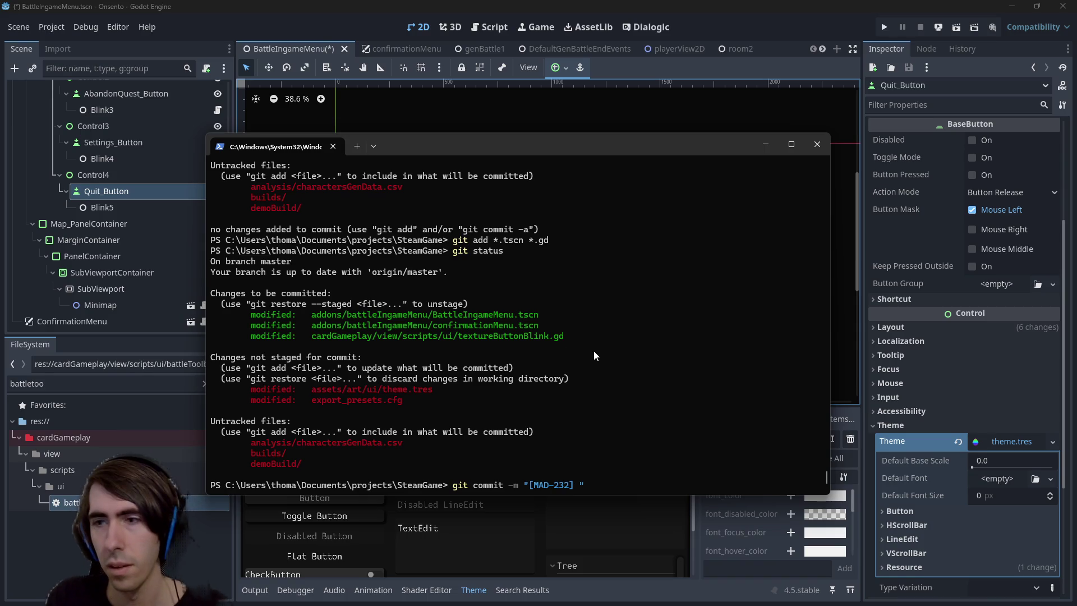
pyautogui.write('juiciness a')
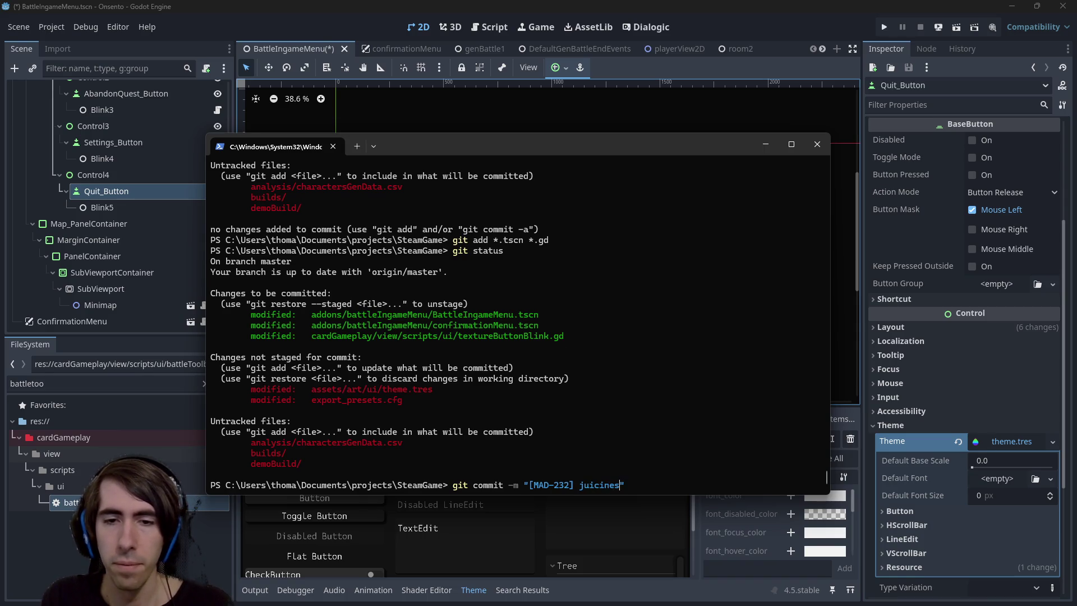
pyautogui.write('dded')
pyautogui.press('BackSpace')
pyautogui.press('BackSpace')
pyautogui.press('BackSpace')
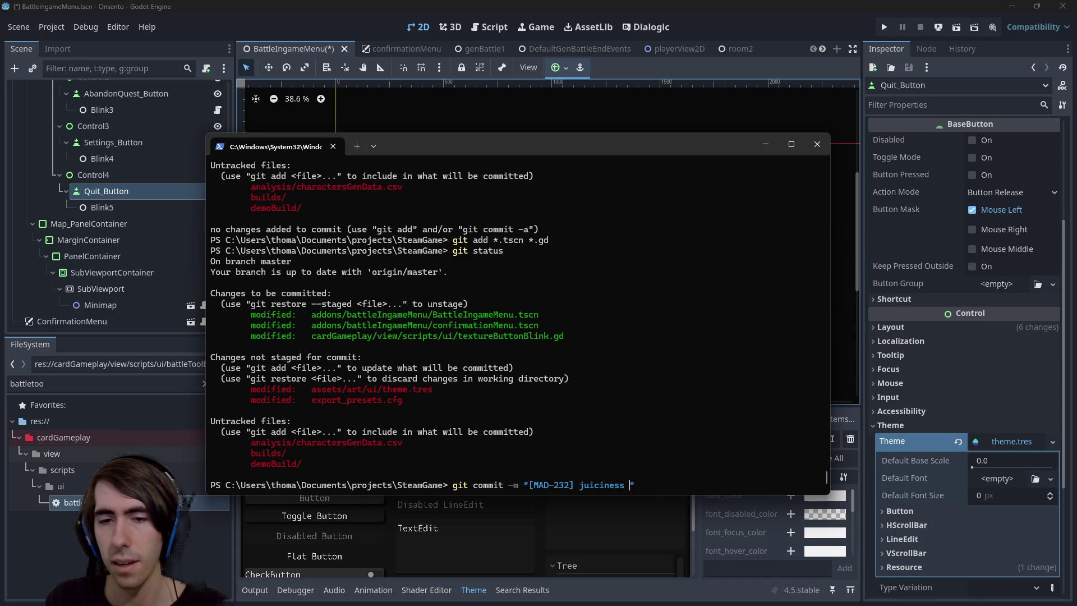
pyautogui.write('juiciness added to ')
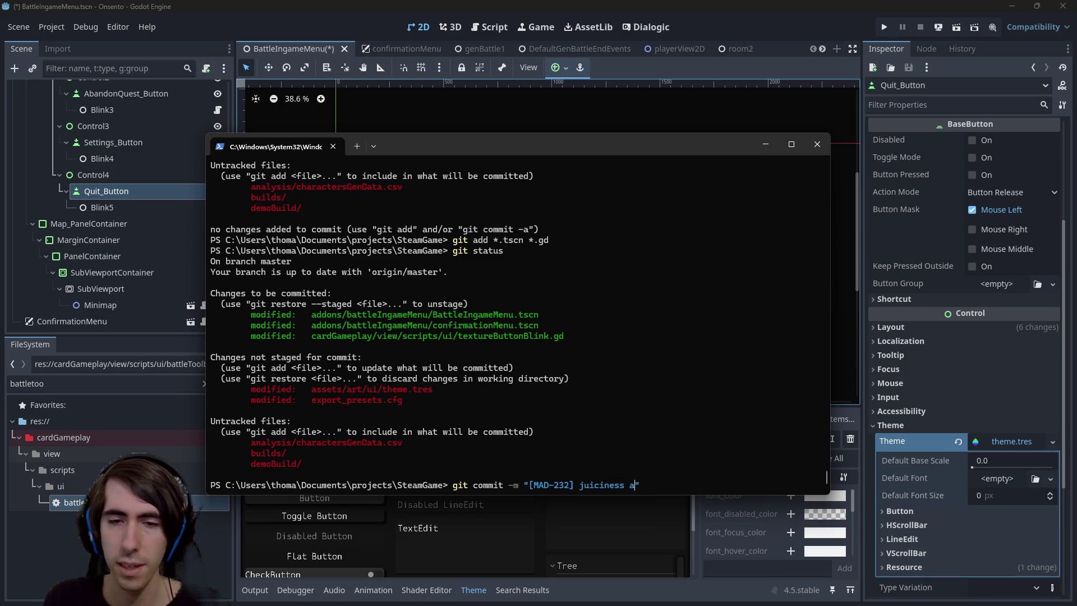
pyautogui.write('ingame menu buttons"')
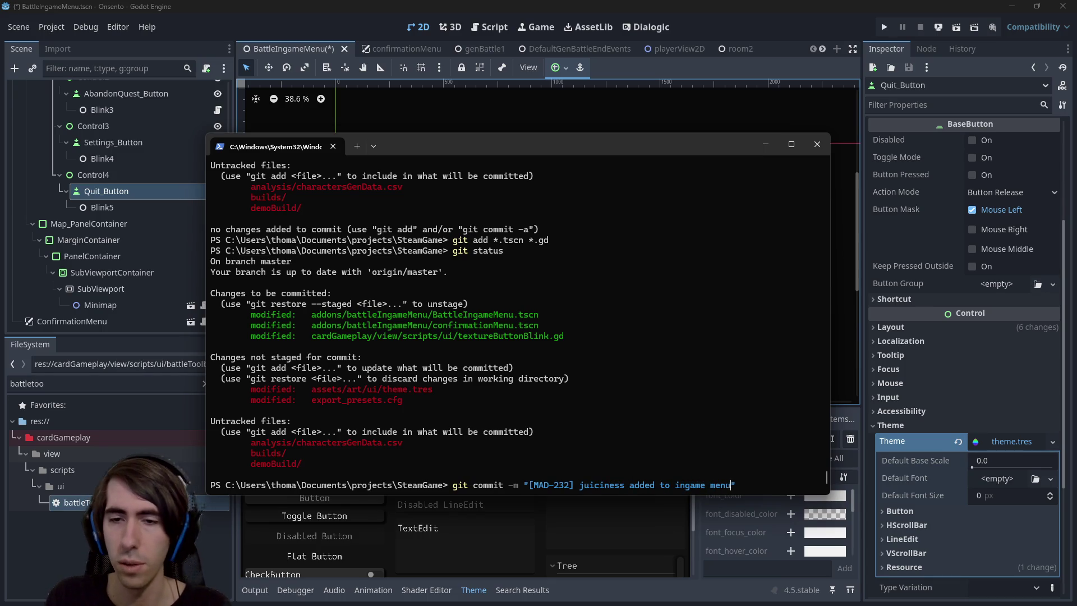
pyautogui.press('Return')
pyautogui.write('git push')
pyautogui.press('Return')
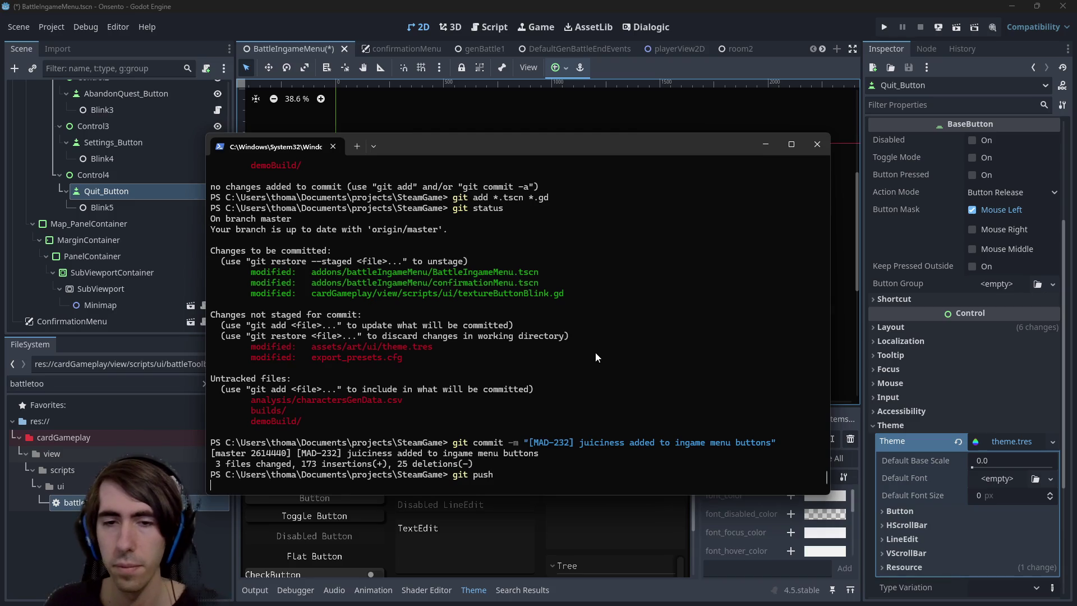
pyautogui.hotkey('alt', 'Tab')
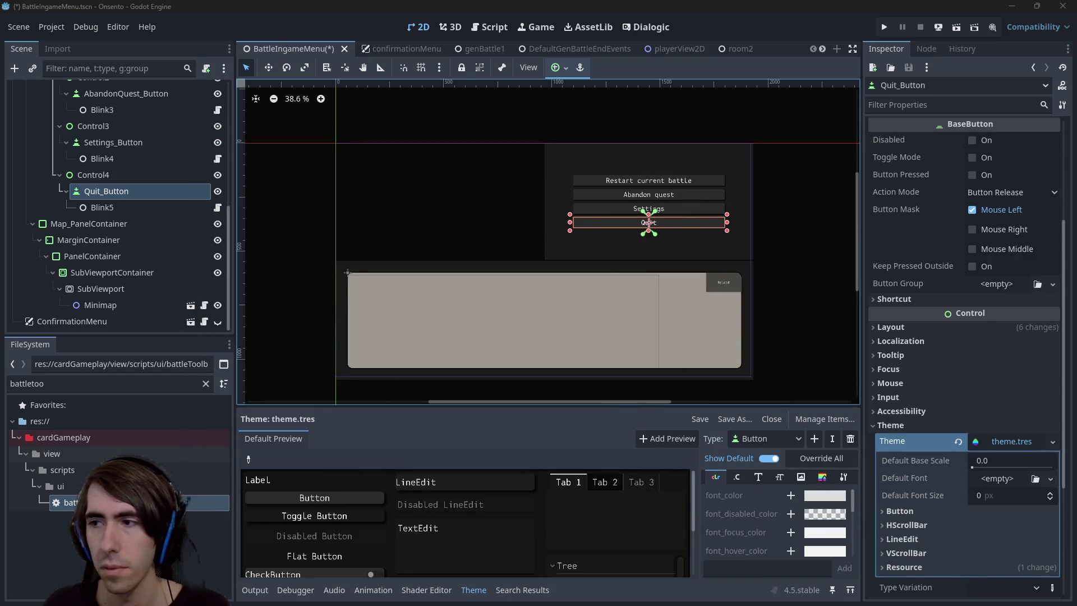
# Compare the scene with and without the font_color override, keep it, and save
pyautogui.hscroll(-2, 593, 270)
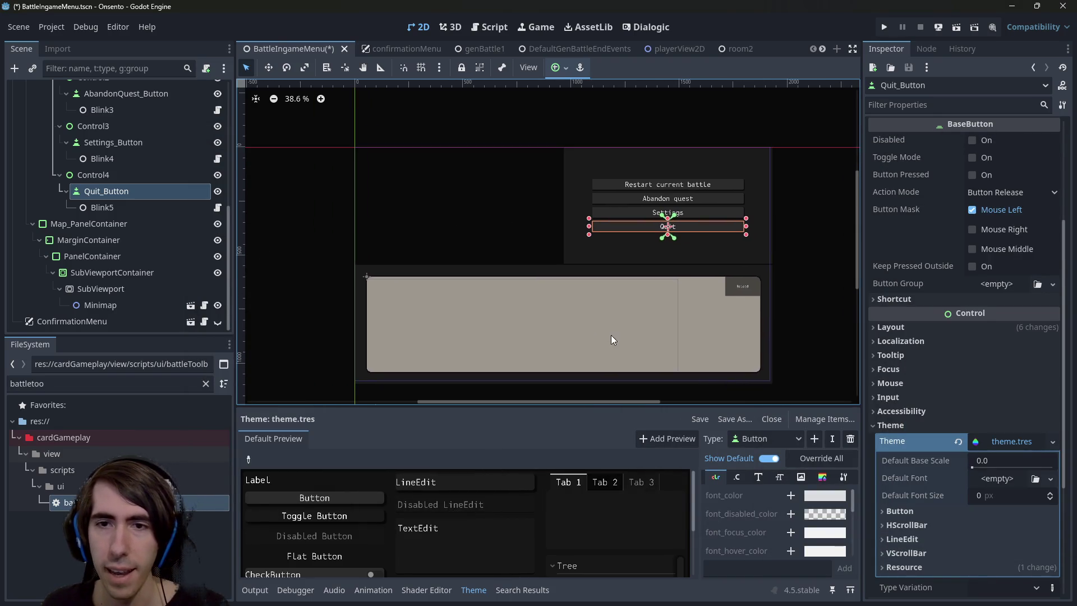
pyautogui.hotkey('ctrl', 's')
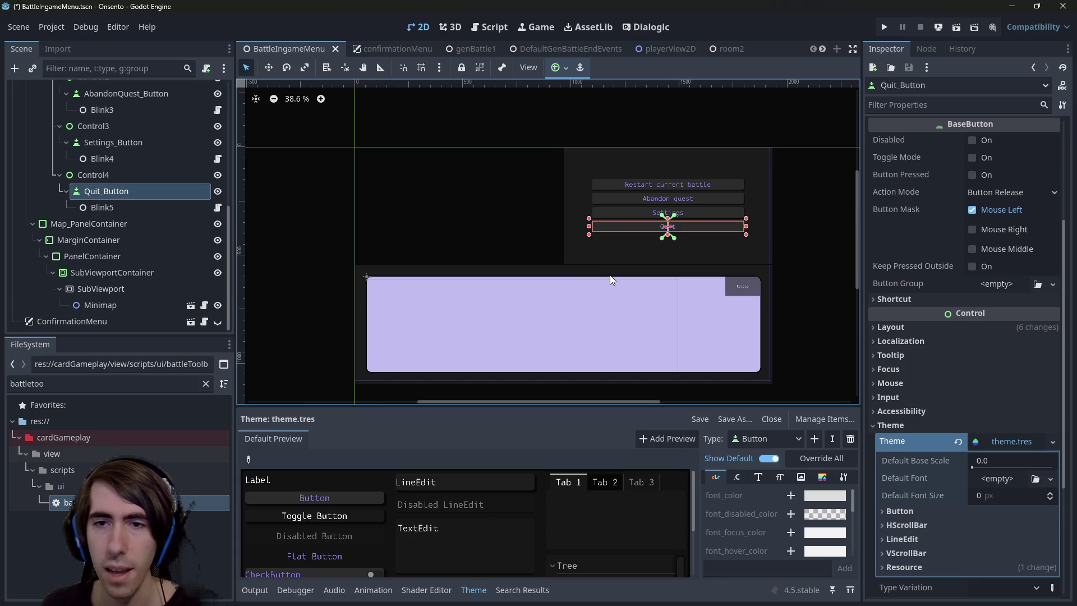
pyautogui.scroll(2, 637, 313)
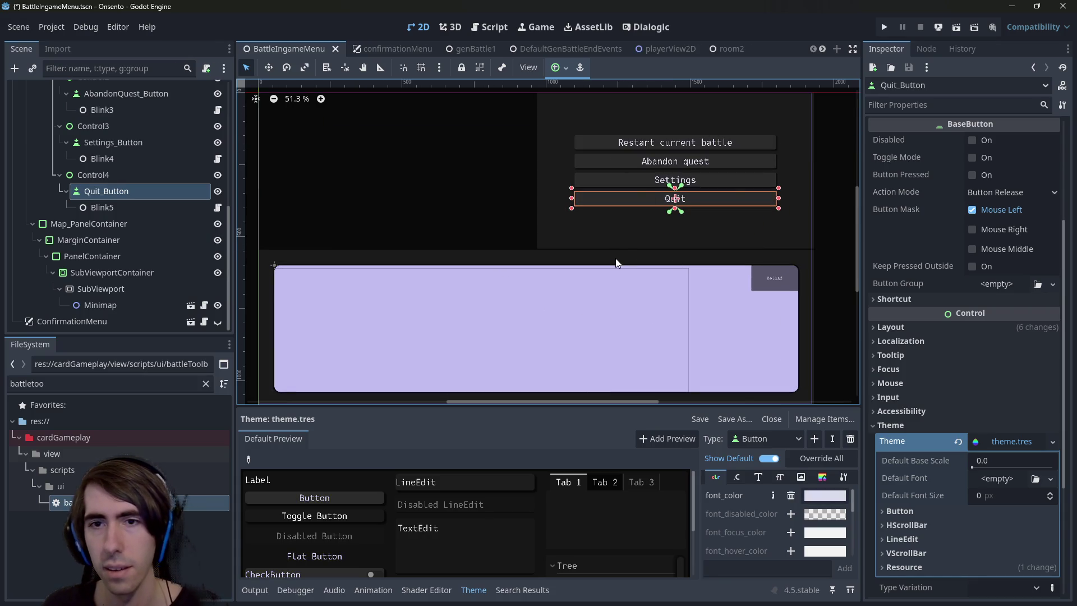
pyautogui.hotkey('ctrl', 'z')
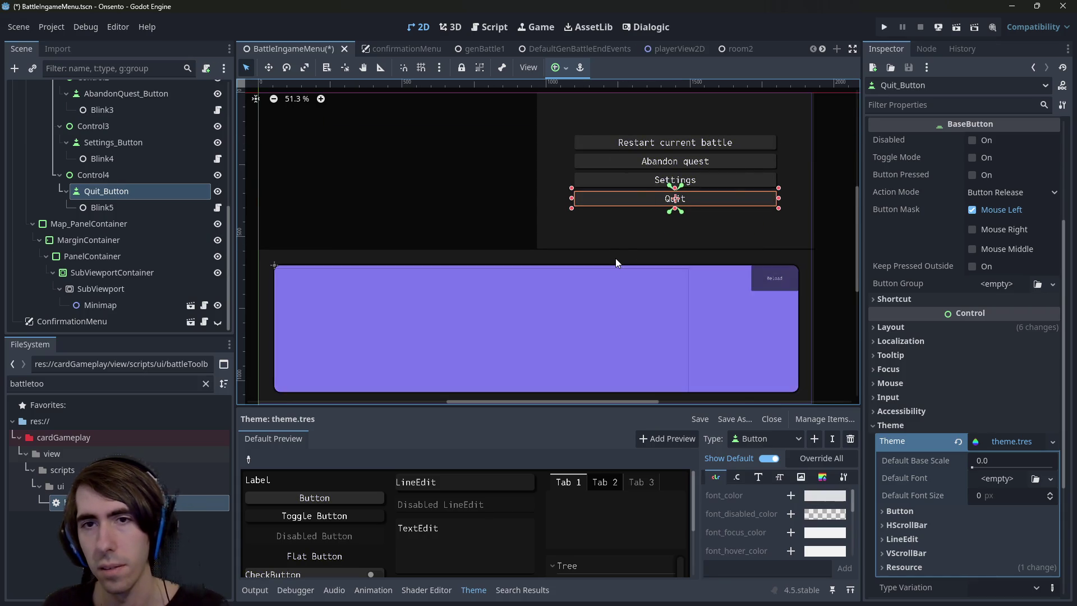
pyautogui.hotkey('ctrl', 'shift', 'z')
pyautogui.hotkey('ctrl', 's')
pyautogui.scroll(-2, 580, 271)
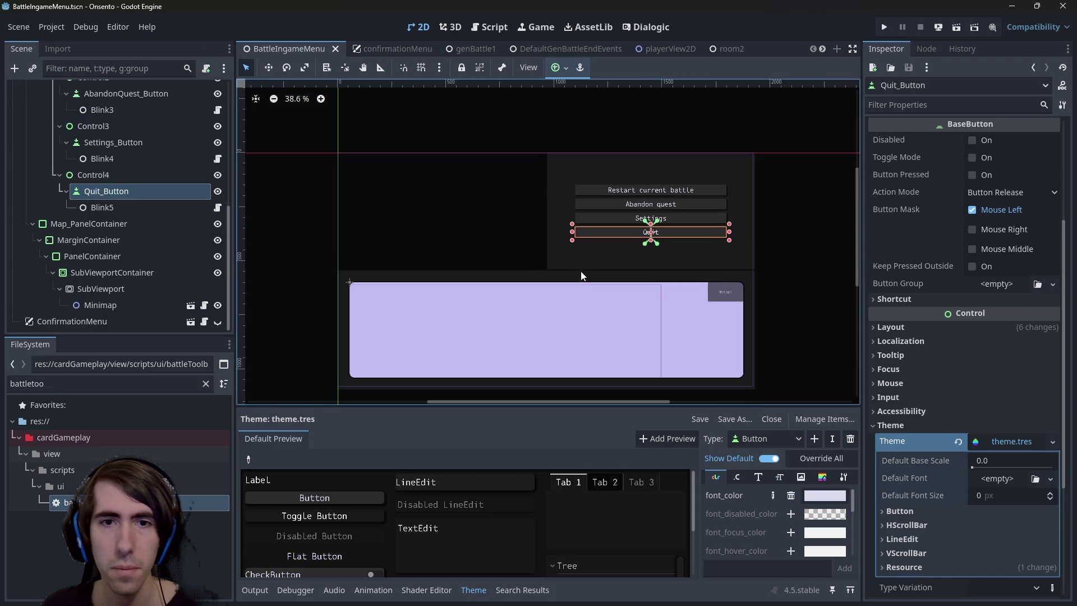
# Change the PanelContainer's BG Color from grey 1b1b1b to navy 1b1b2a and copy the value
pyautogui.click(582, 254)
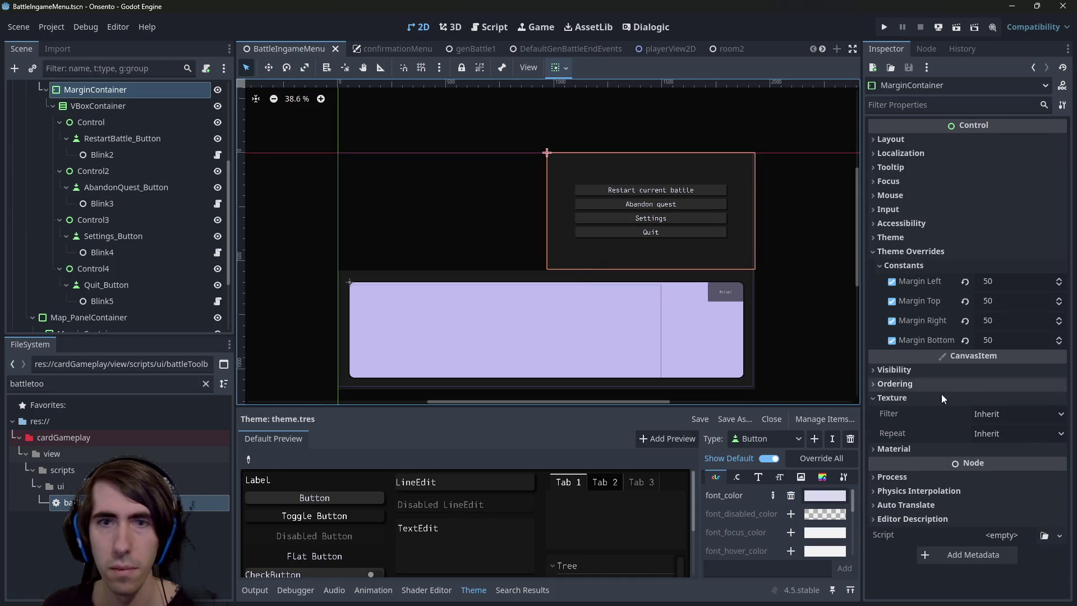
pyautogui.click(909, 238)
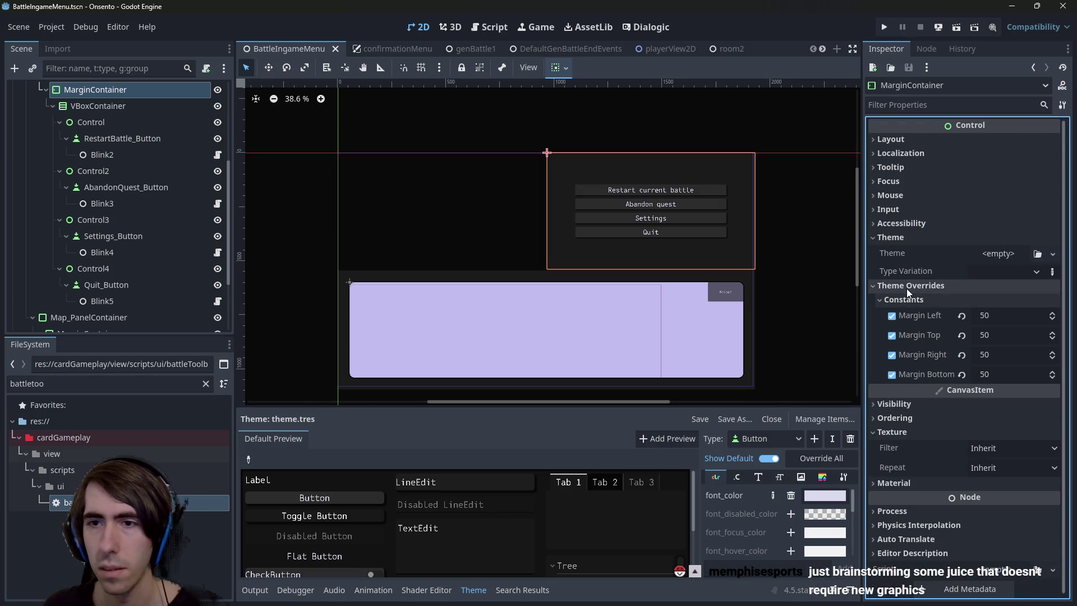
pyautogui.scroll(3, 141, 134)
pyautogui.click(114, 138)
pyautogui.scroll(-5, 989, 415)
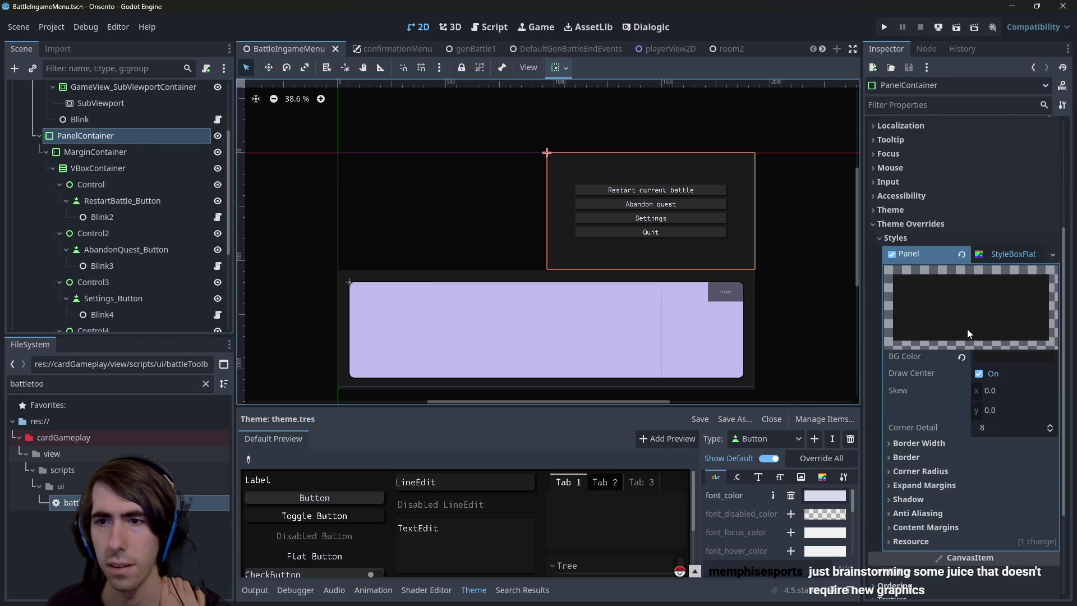
pyautogui.click(990, 357)
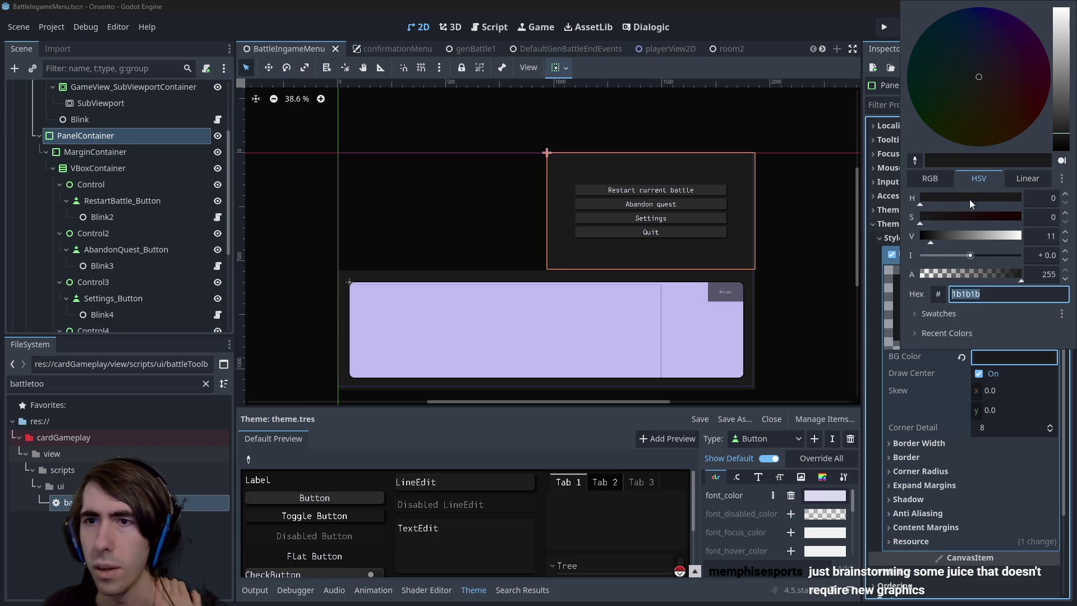
pyautogui.click(929, 178)
pyautogui.click(937, 236)
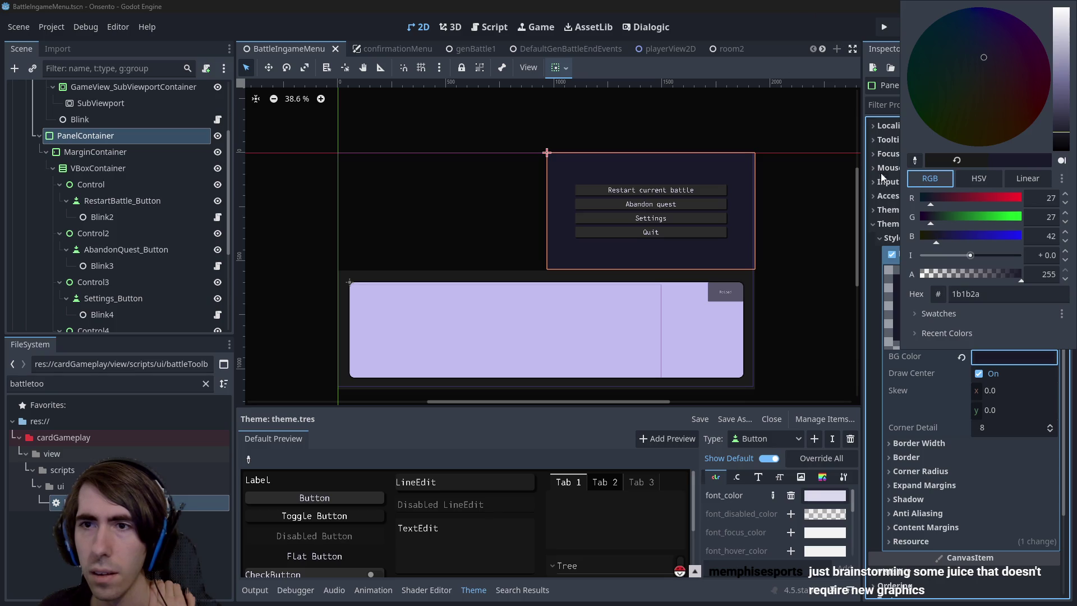
pyautogui.click(892, 247)
pyautogui.rightClick(932, 361)
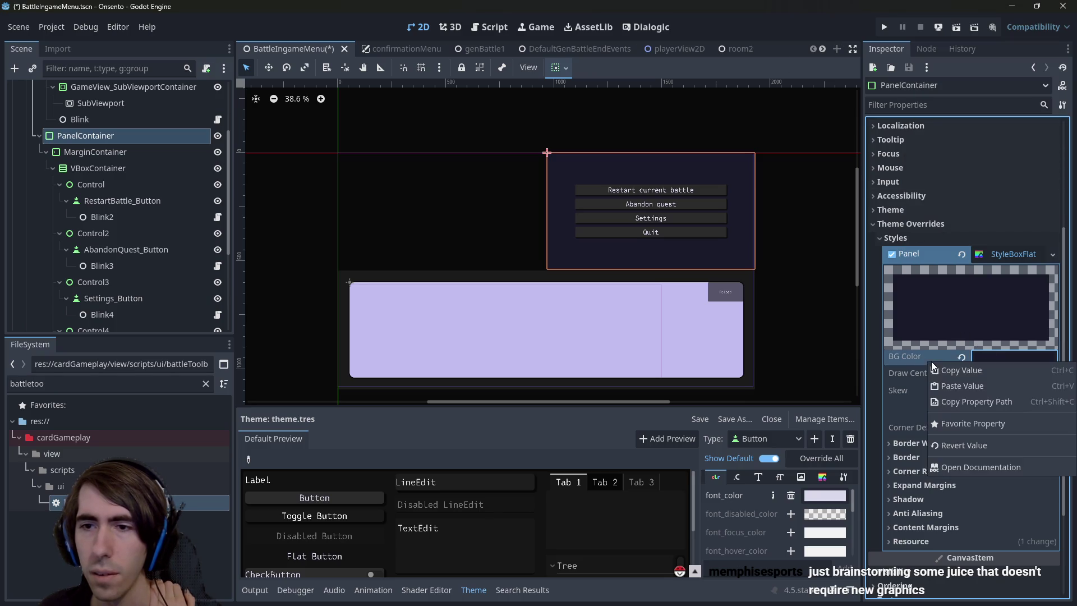
pyautogui.click(968, 374)
pyautogui.click(593, 189)
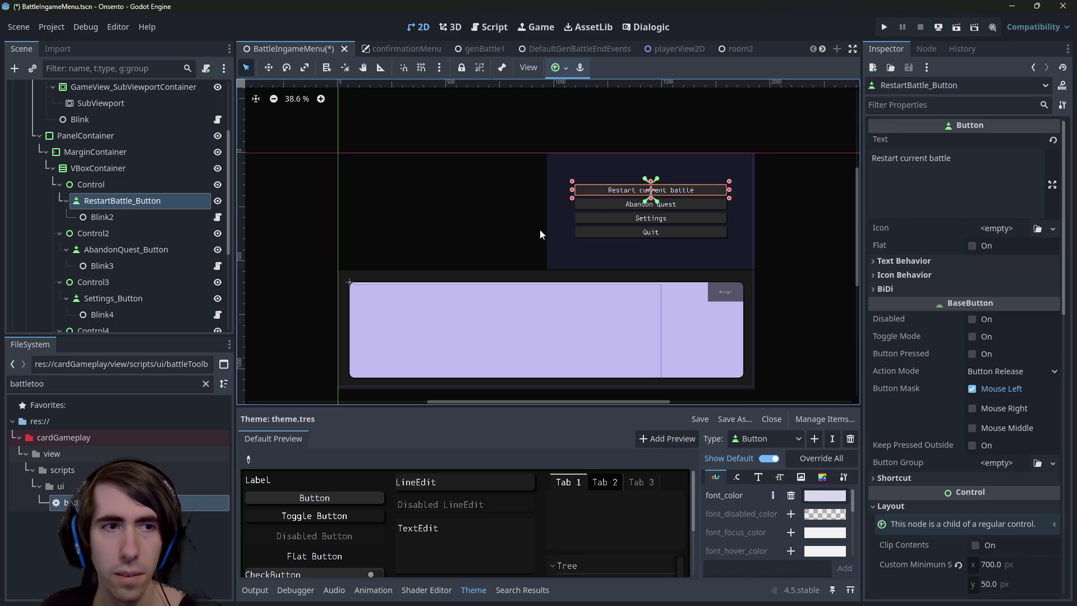
pyautogui.keyDown('shift'); pyautogui.click(585, 204); pyautogui.keyUp('shift')
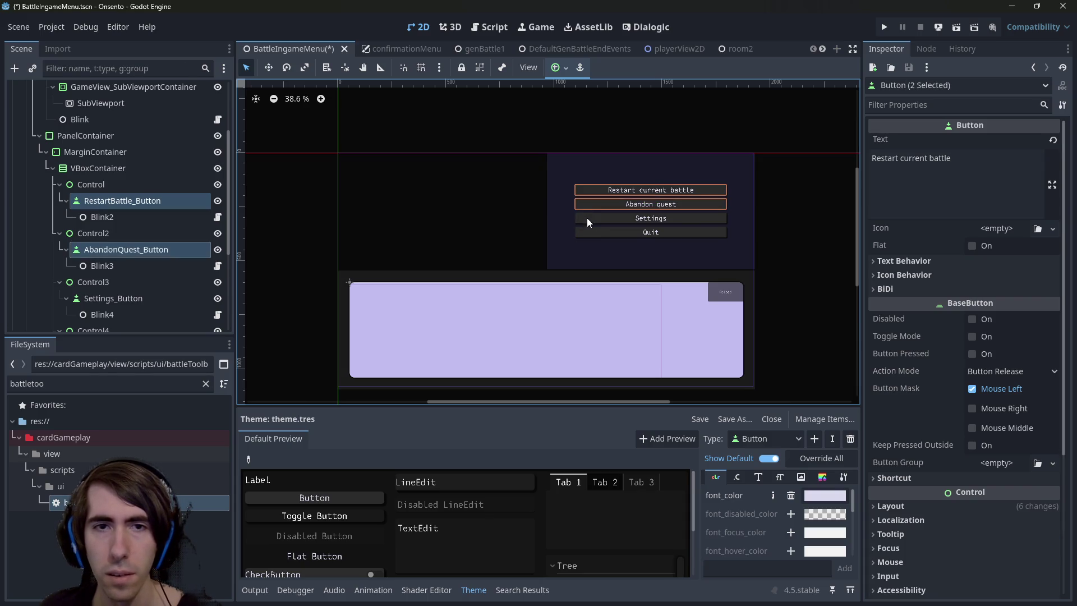
pyautogui.keyDown('shift'); pyautogui.click(586, 218); pyautogui.keyUp('shift')
pyautogui.keyDown('shift'); pyautogui.click(586, 230); pyautogui.keyUp('shift')
pyautogui.scroll(-4, 931, 389)
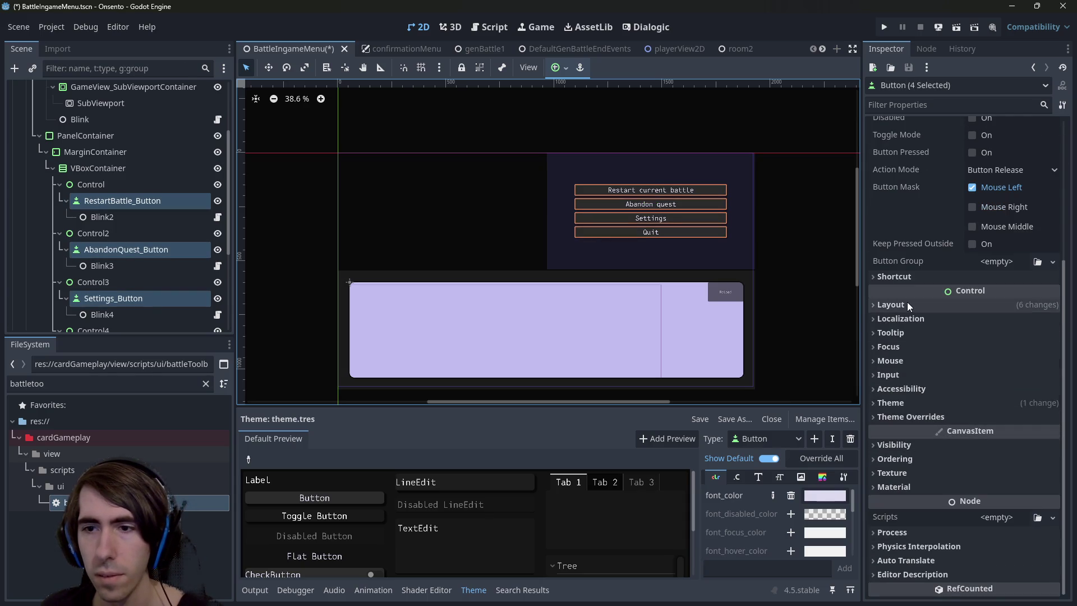
pyautogui.click(951, 401)
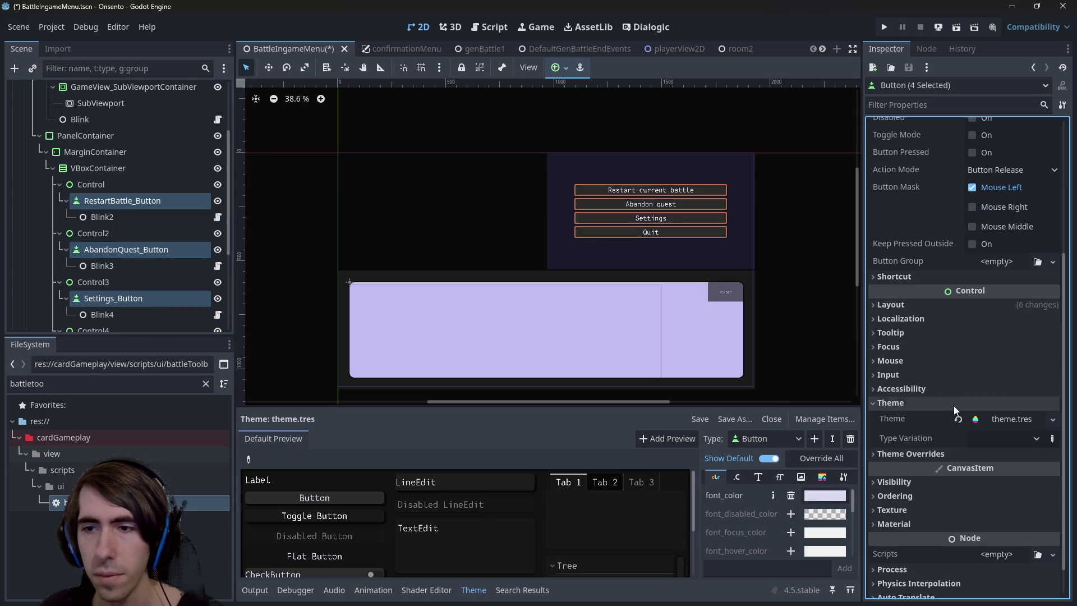
pyautogui.click(1009, 418)
pyautogui.scroll(-2, 1003, 417)
pyautogui.click(993, 300)
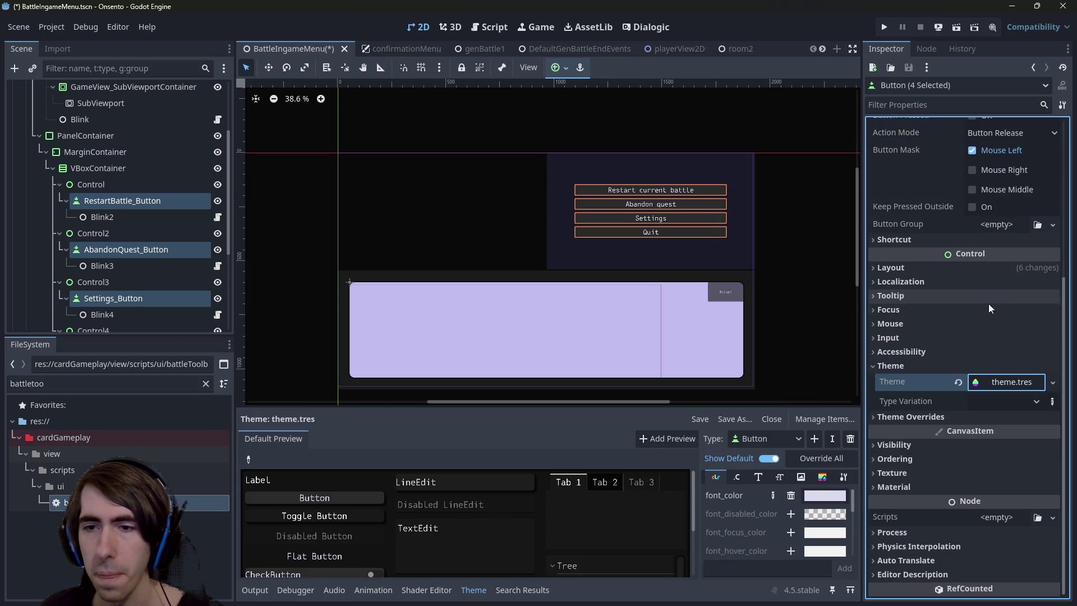
pyautogui.click(938, 414)
pyautogui.click(1010, 383)
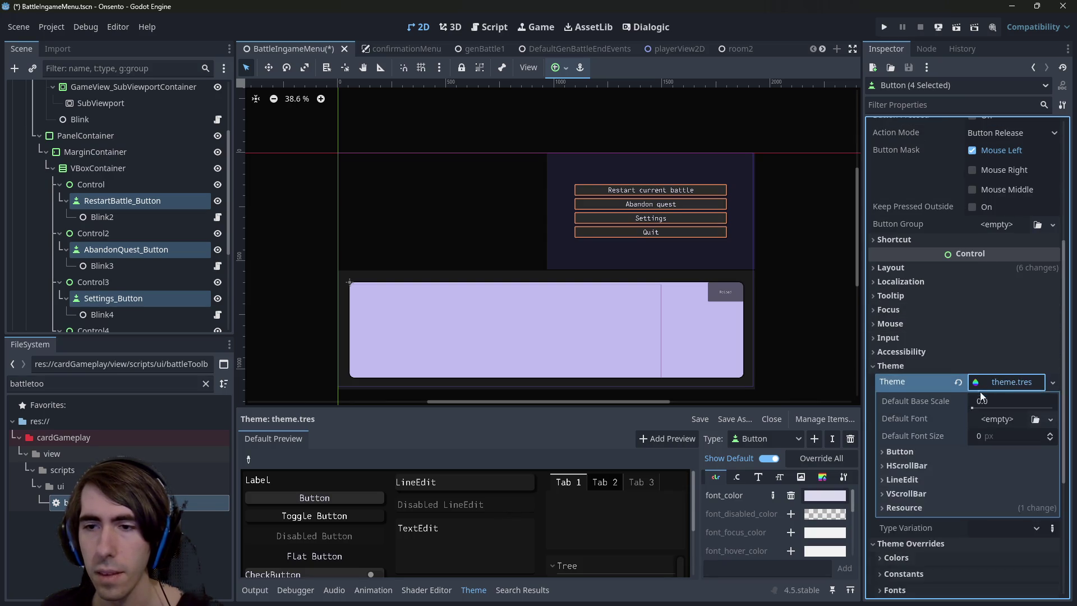
pyautogui.scroll(-3, 942, 370)
pyautogui.click(909, 272)
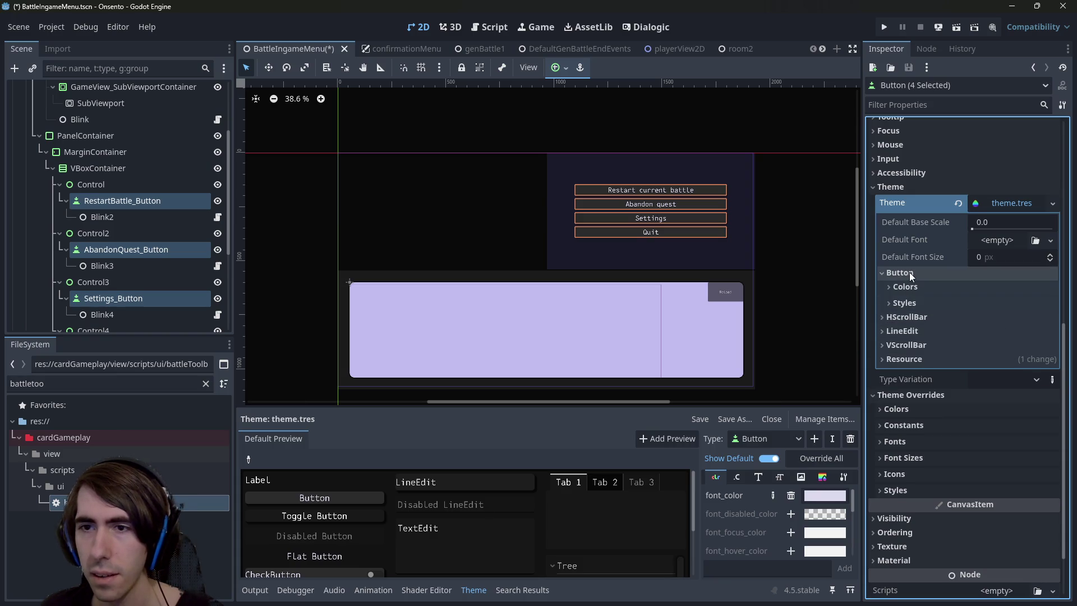
pyautogui.click(917, 287)
pyautogui.click(916, 318)
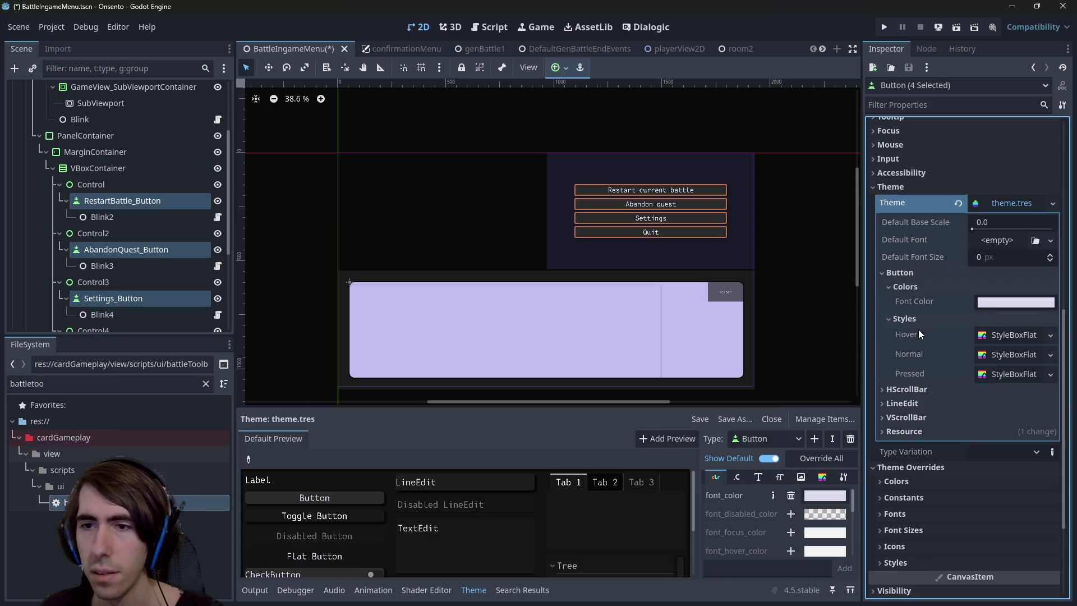
pyautogui.click(909, 273)
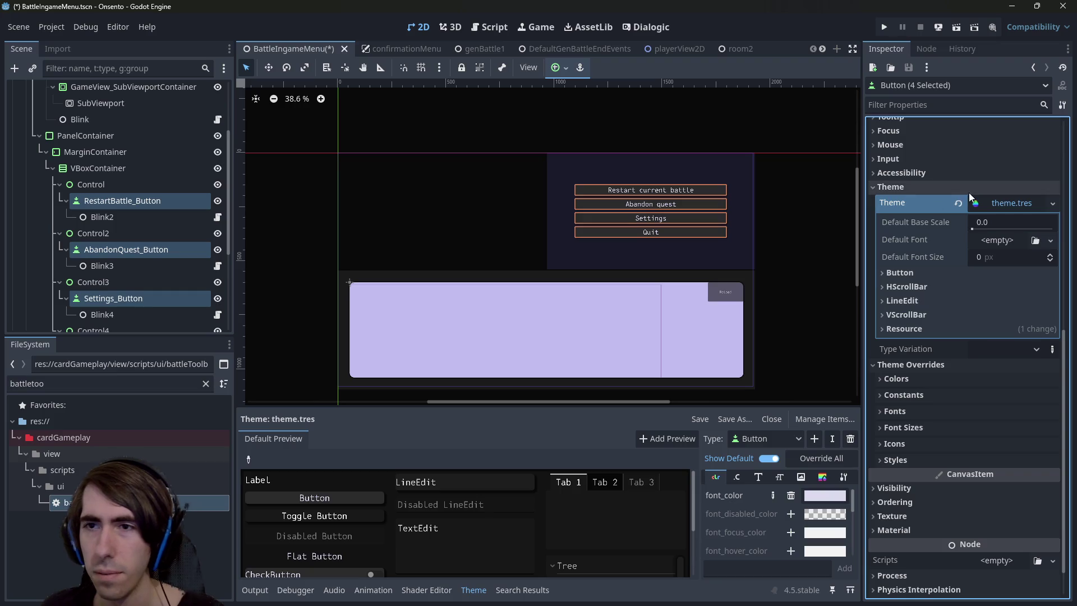
pyautogui.click(990, 202)
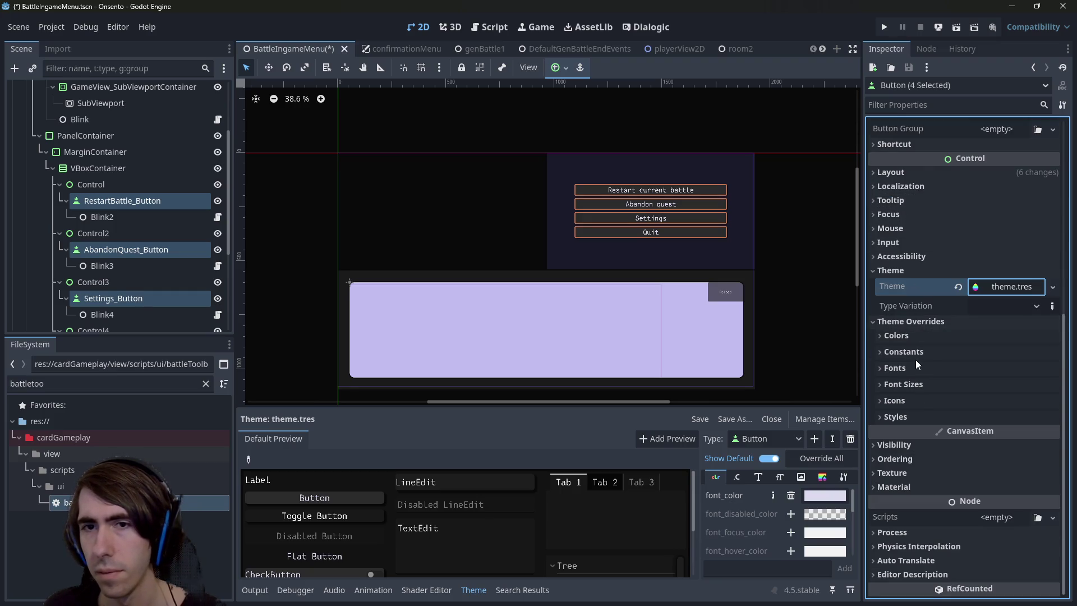
pyautogui.click(916, 337)
pyautogui.click(915, 336)
pyautogui.click(913, 416)
pyautogui.click(913, 414)
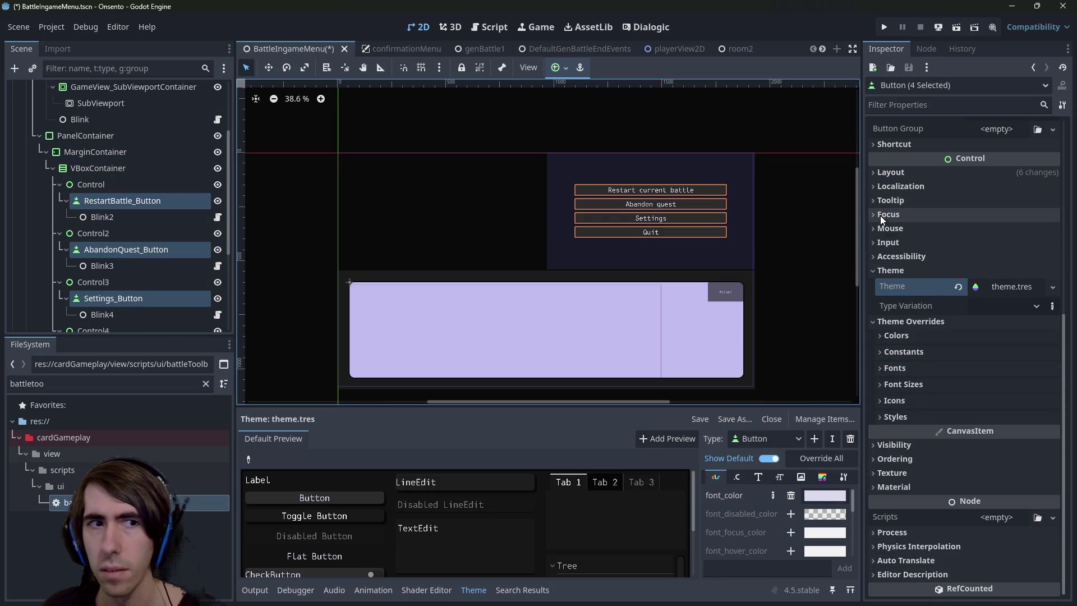
pyautogui.click(548, 195)
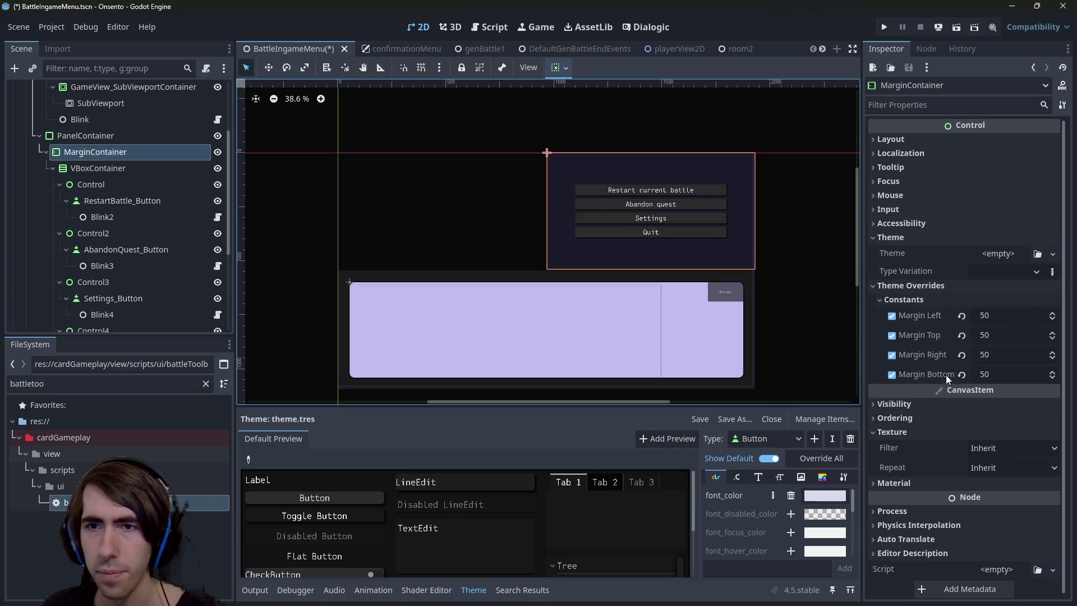
pyautogui.click(81, 136)
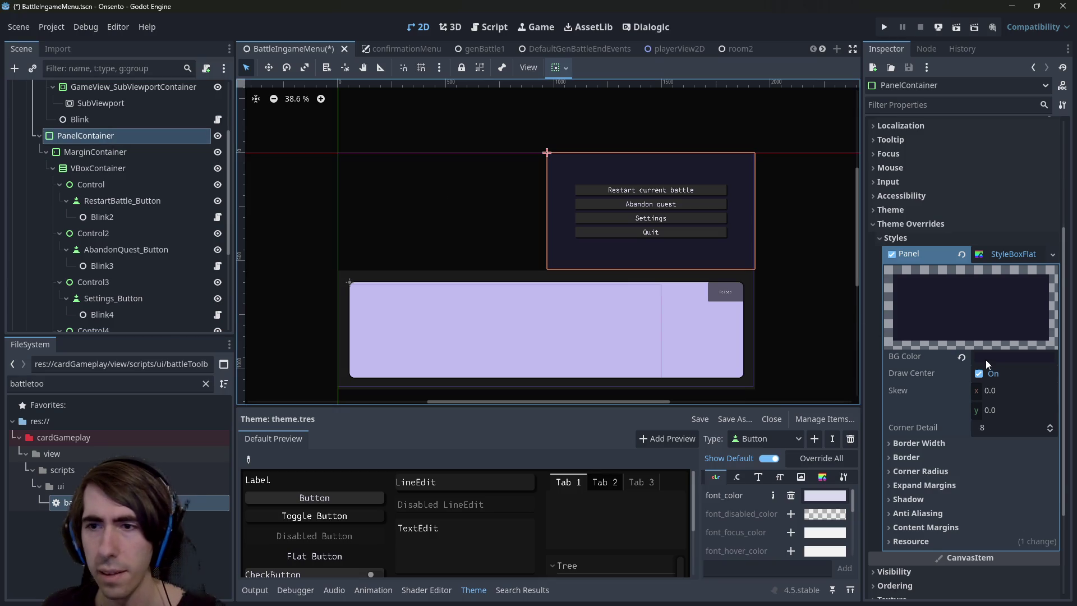
pyautogui.moveTo(998, 354)
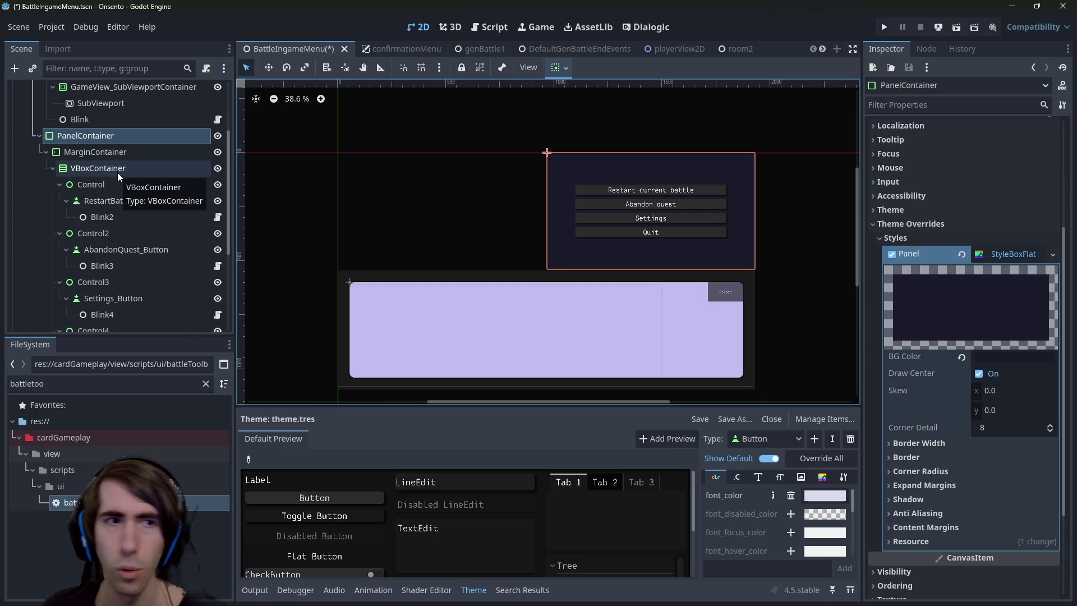
pyautogui.click(112, 199)
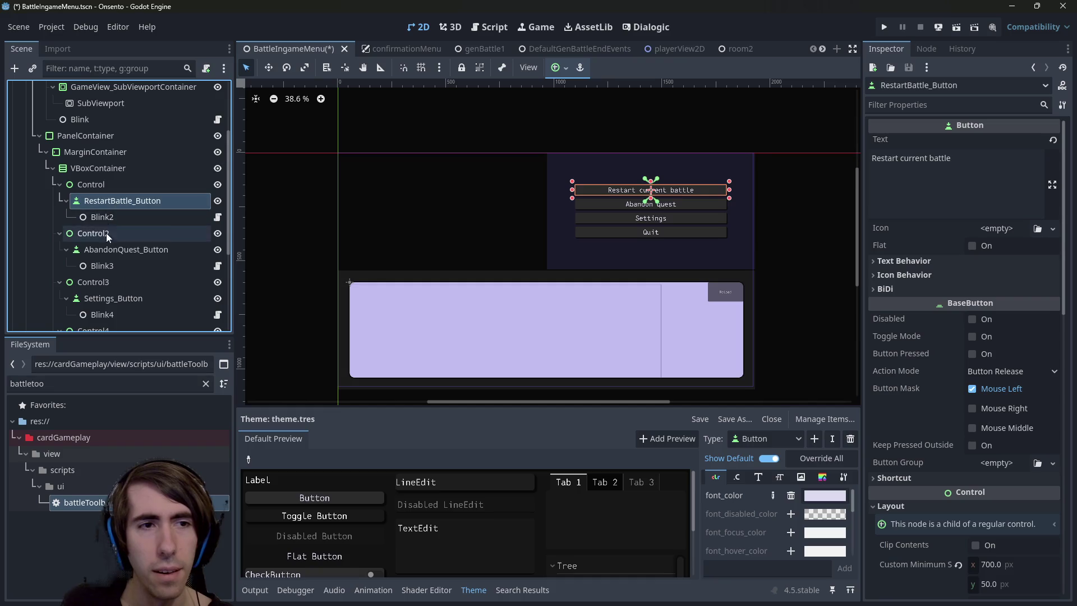
# Select all four menu buttons and expand their Theme Overrides > Styles list
pyautogui.keyDown('ctrl'); pyautogui.click(108, 249); pyautogui.keyUp('ctrl')
pyautogui.keyDown('ctrl'); pyautogui.click(110, 296); pyautogui.keyUp('ctrl')
pyautogui.scroll(-2, 110, 295)
pyautogui.keyDown('ctrl'); pyautogui.click(168, 285); pyautogui.keyUp('ctrl')
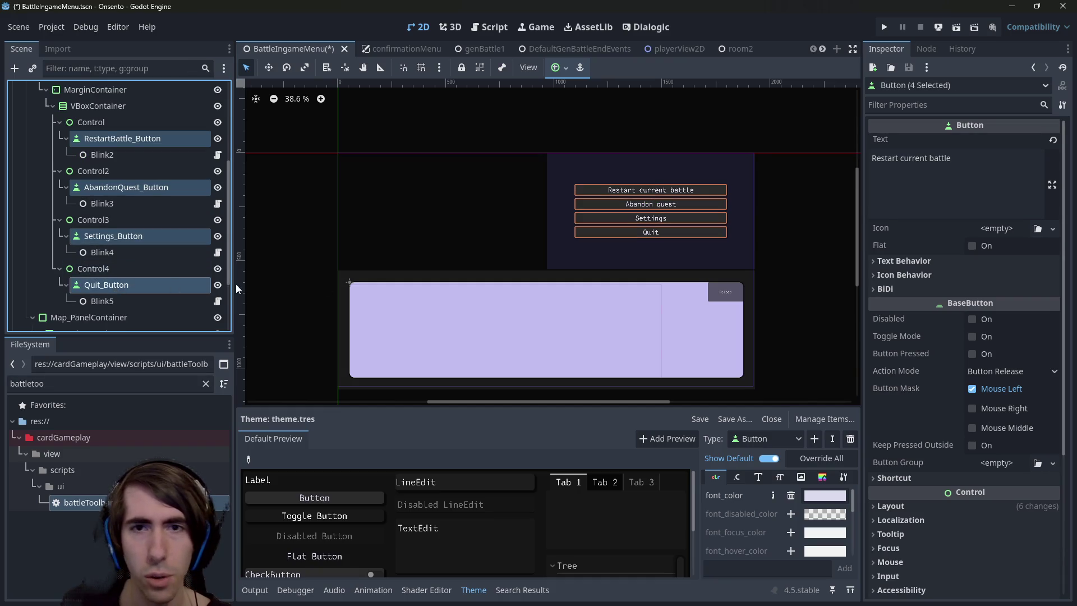
pyautogui.scroll(-3, 968, 432)
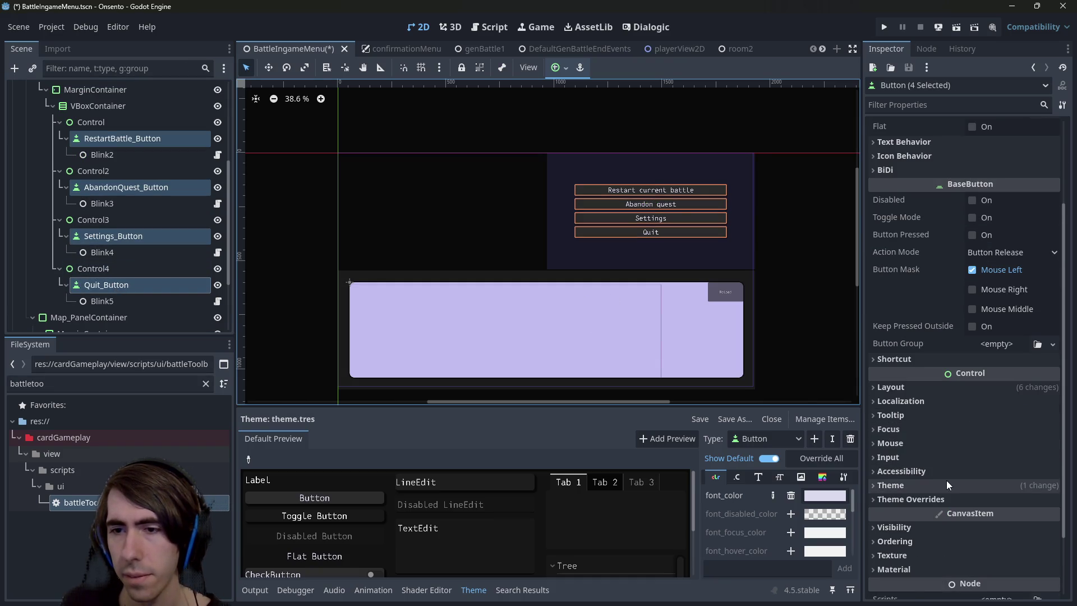
pyautogui.click(947, 485)
pyautogui.scroll(-3, 977, 427)
pyautogui.click(976, 418)
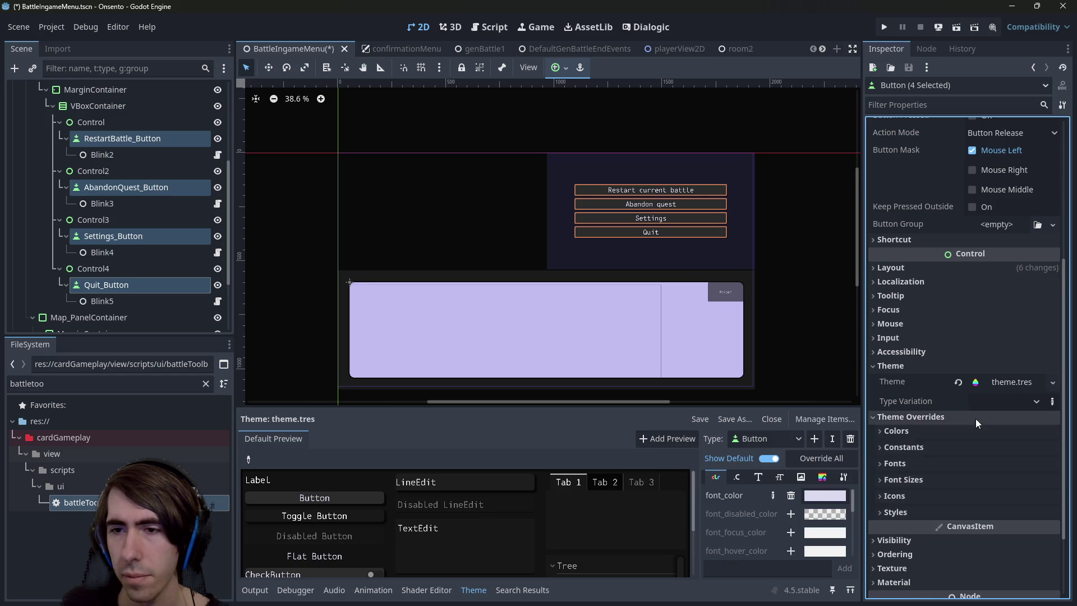
pyautogui.scroll(-2, 974, 418)
pyautogui.click(921, 416)
pyautogui.scroll(-3, 932, 429)
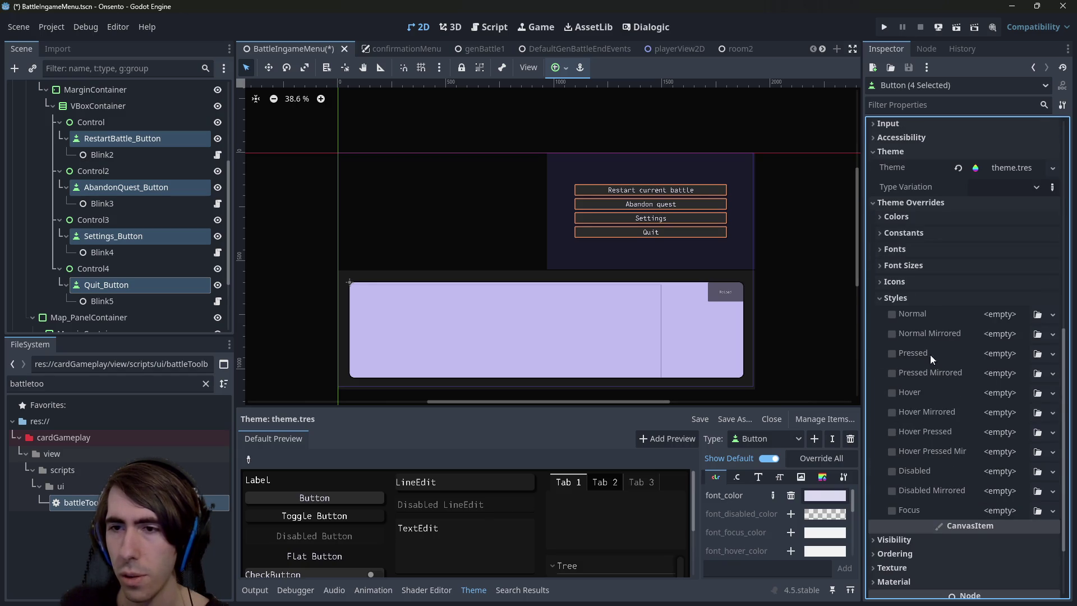
# Give the buttons a Normal StyleBoxFlat override with BG Color 827bef
pyautogui.click(1003, 316)
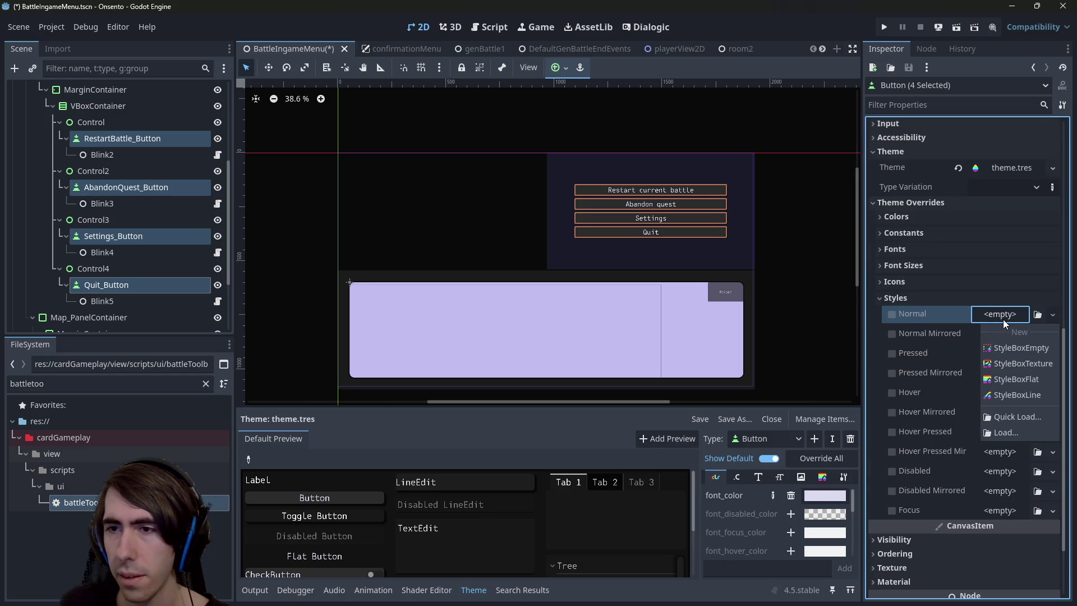
pyautogui.click(1007, 380)
pyautogui.hotkey('ctrl', 'z')
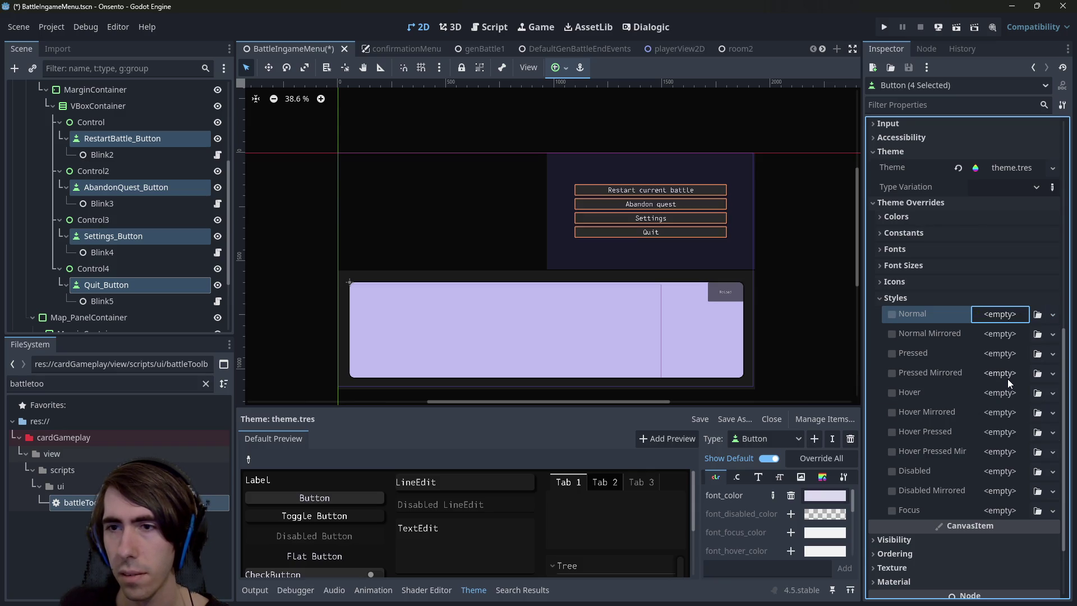
pyautogui.click(1002, 168)
pyautogui.click(1002, 167)
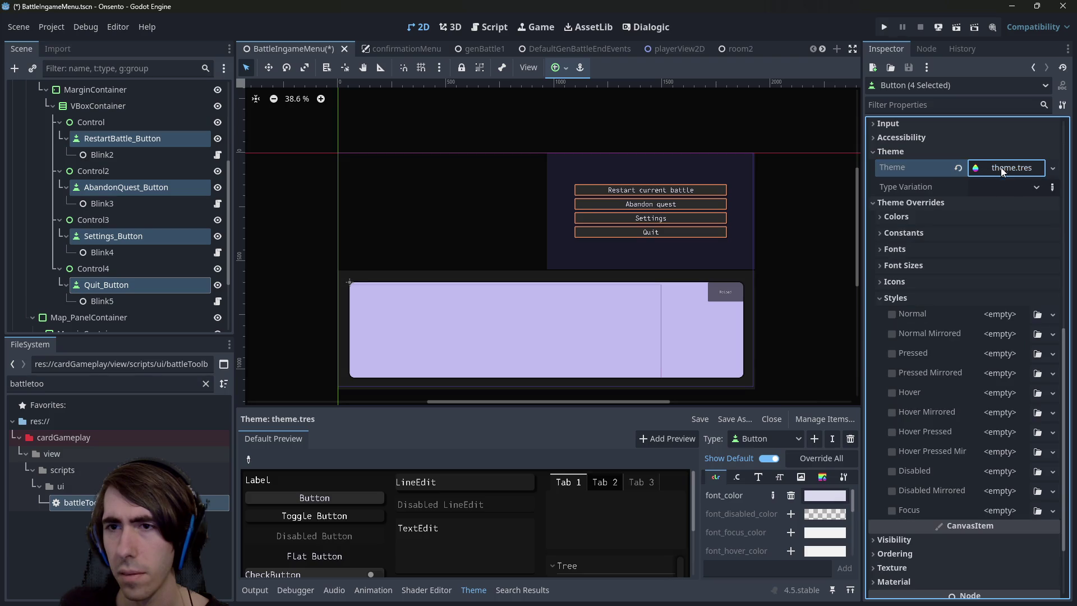
pyautogui.click(1008, 316)
pyautogui.click(1018, 376)
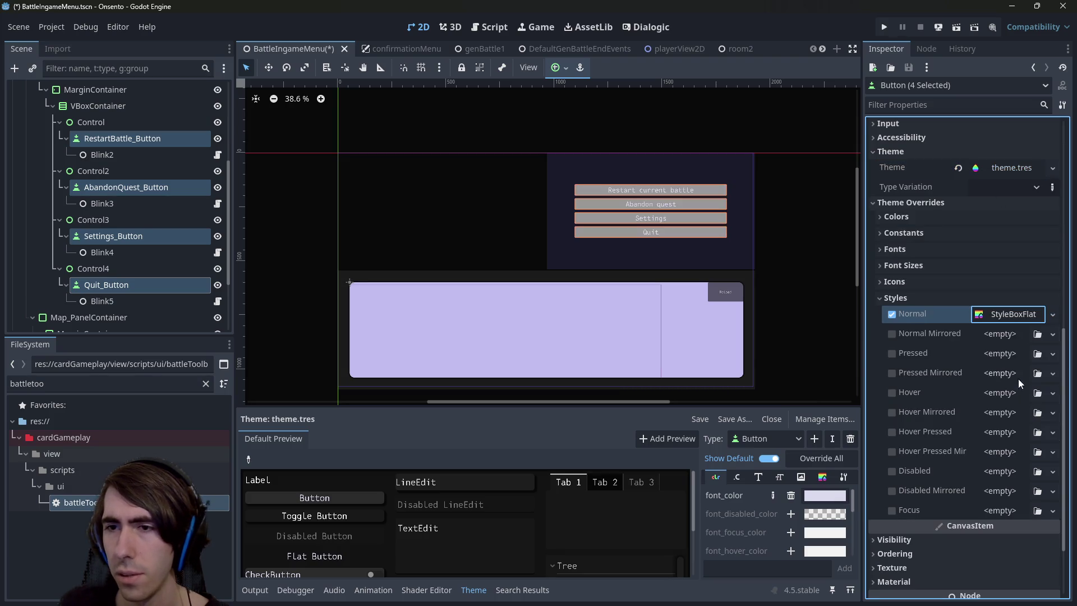
pyautogui.click(1009, 315)
pyautogui.click(1004, 416)
pyautogui.write('827bef')
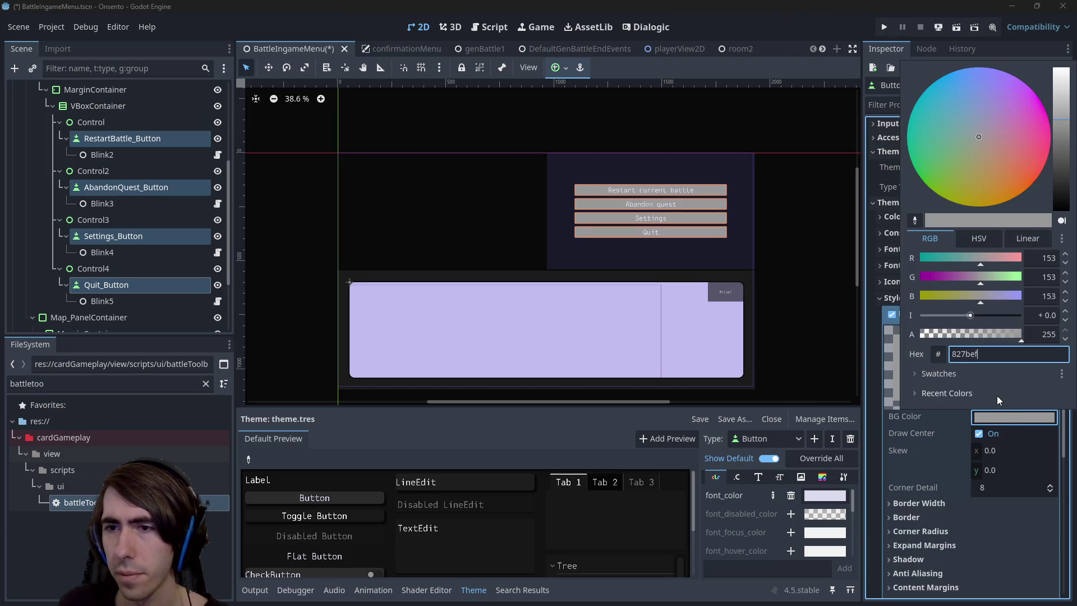
pyautogui.press('Return')
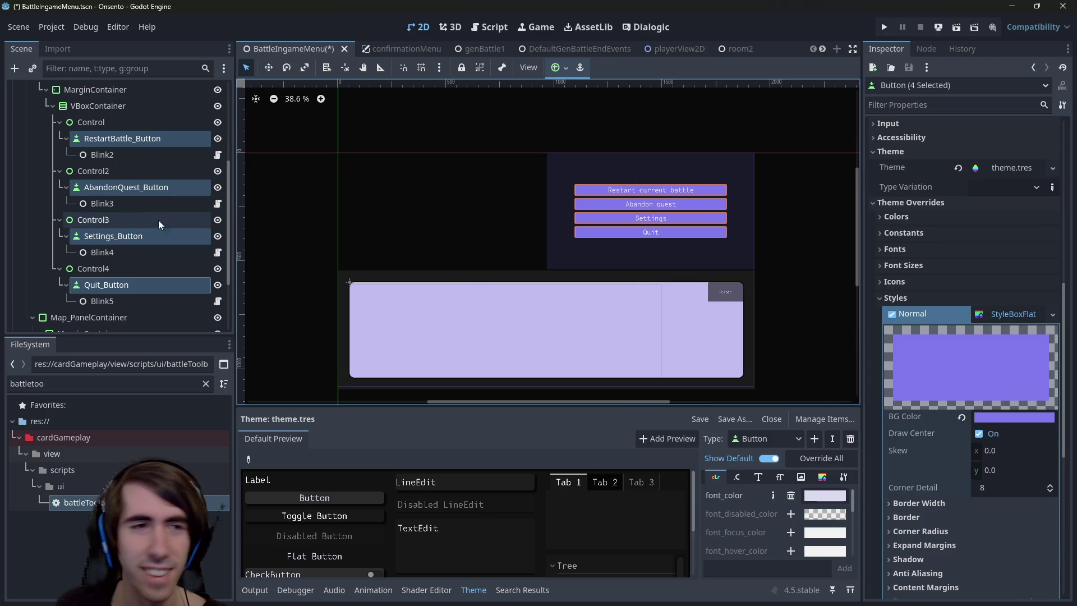
pyautogui.click(987, 417)
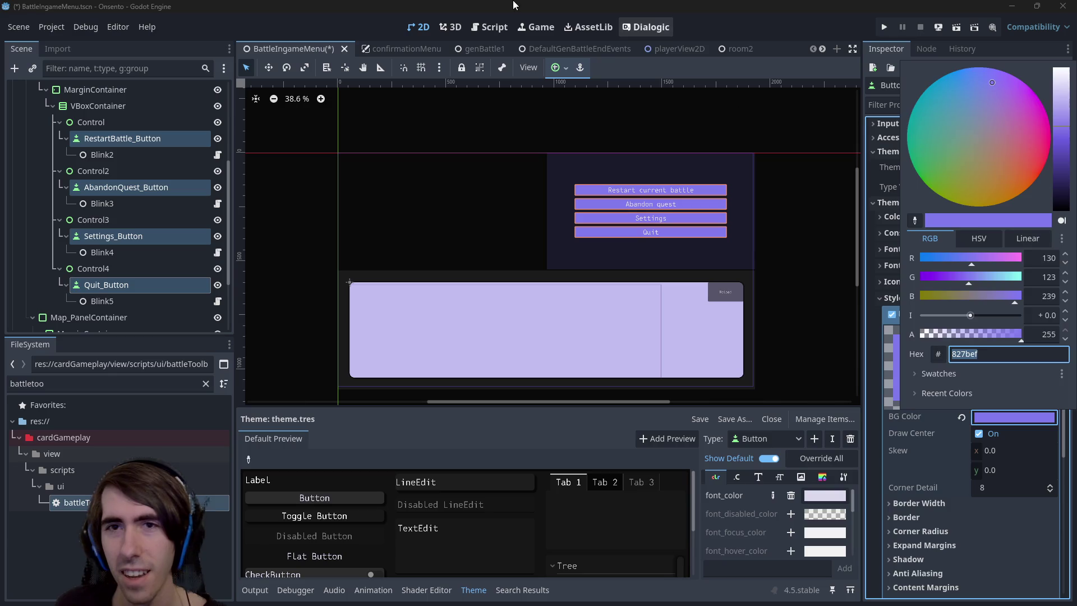
pyautogui.press('Escape')
pyautogui.scroll(3, 102, 118)
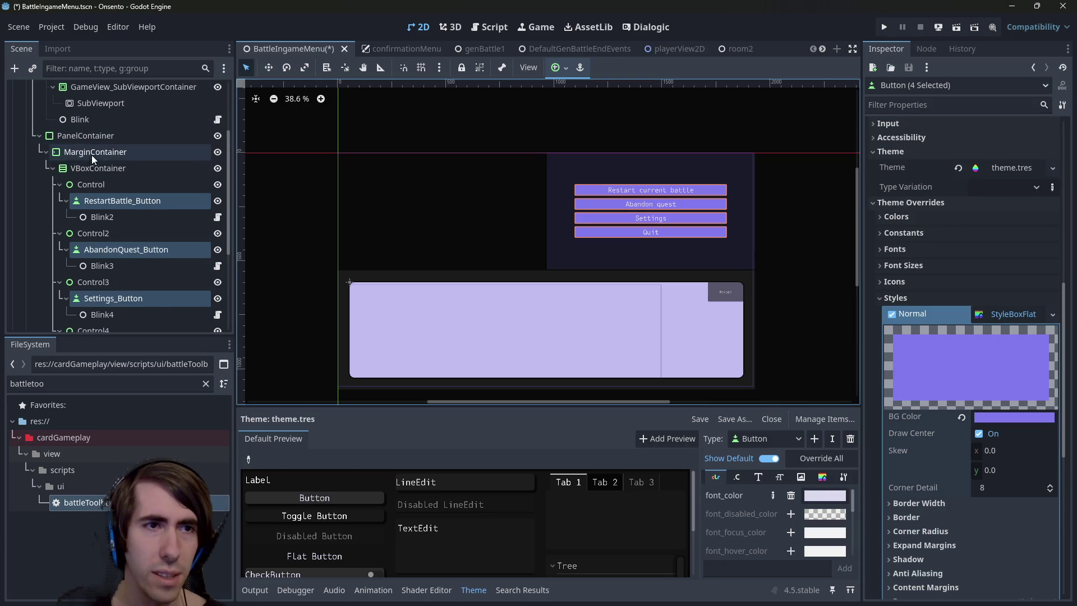
# Look up the menu PanelContainer's background colour, 1b1b2a, and copy its hex value
pyautogui.click(85, 136)
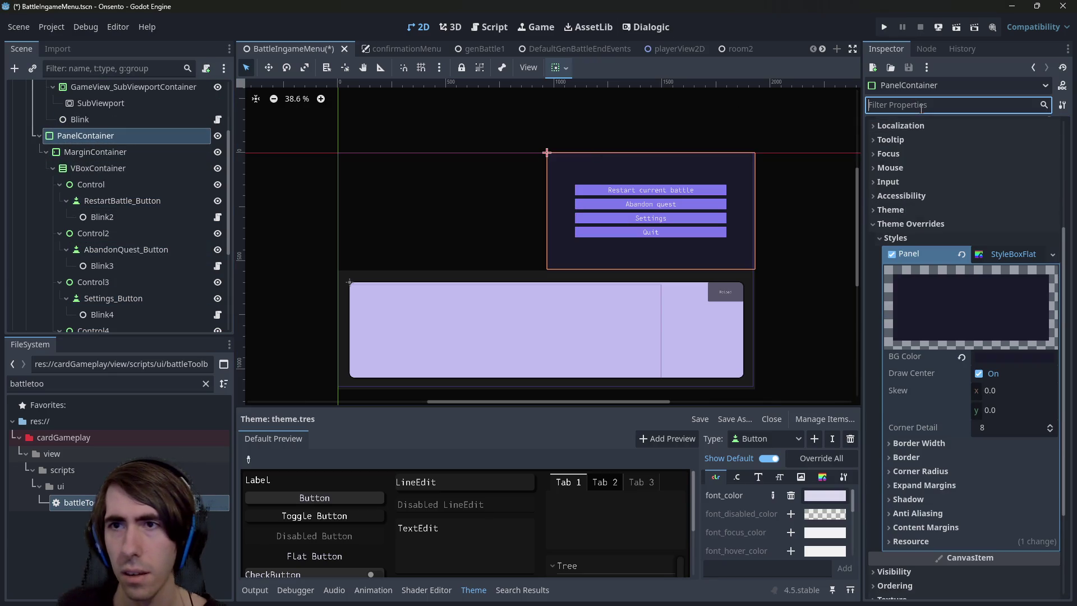
pyautogui.click(911, 102)
pyautogui.scroll(-3, 970, 407)
pyautogui.click(926, 439)
pyautogui.click(926, 439)
pyautogui.click(919, 478)
pyautogui.click(918, 478)
pyautogui.scroll(4, 906, 114)
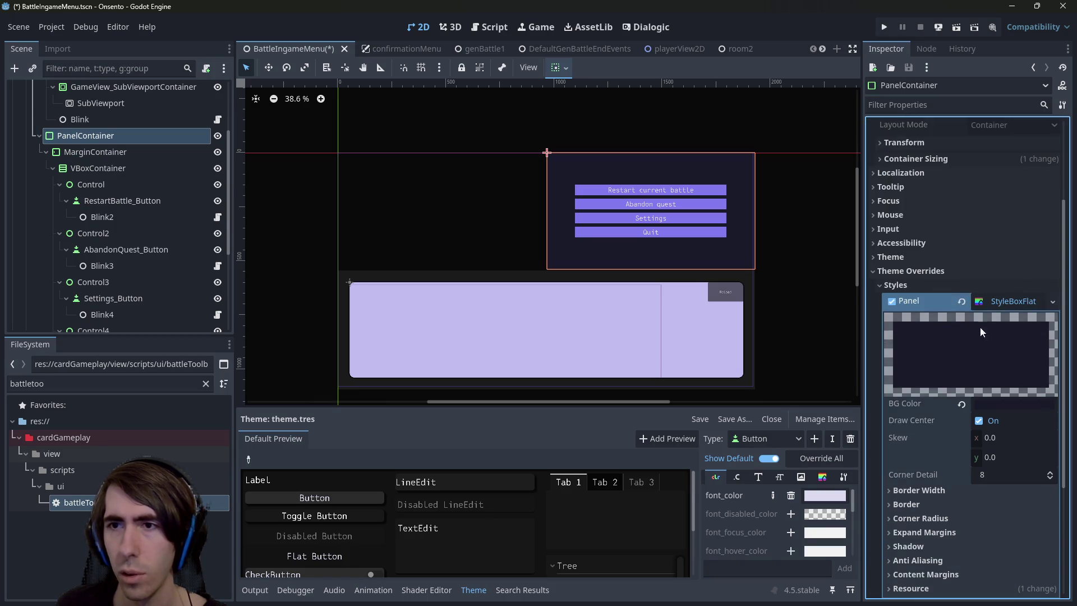
pyautogui.click(1017, 400)
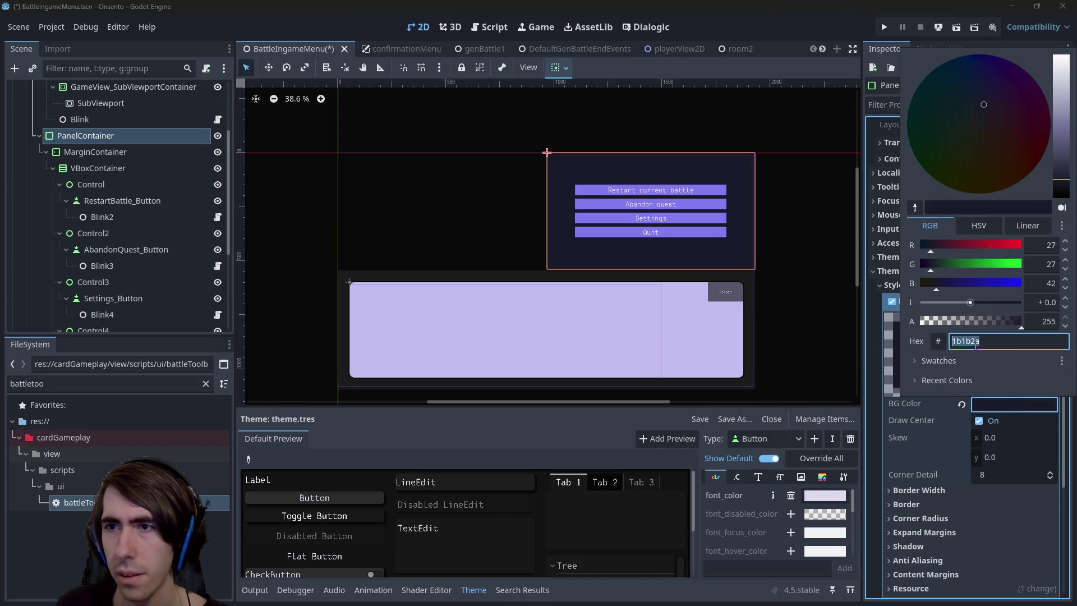
pyautogui.click(679, 135)
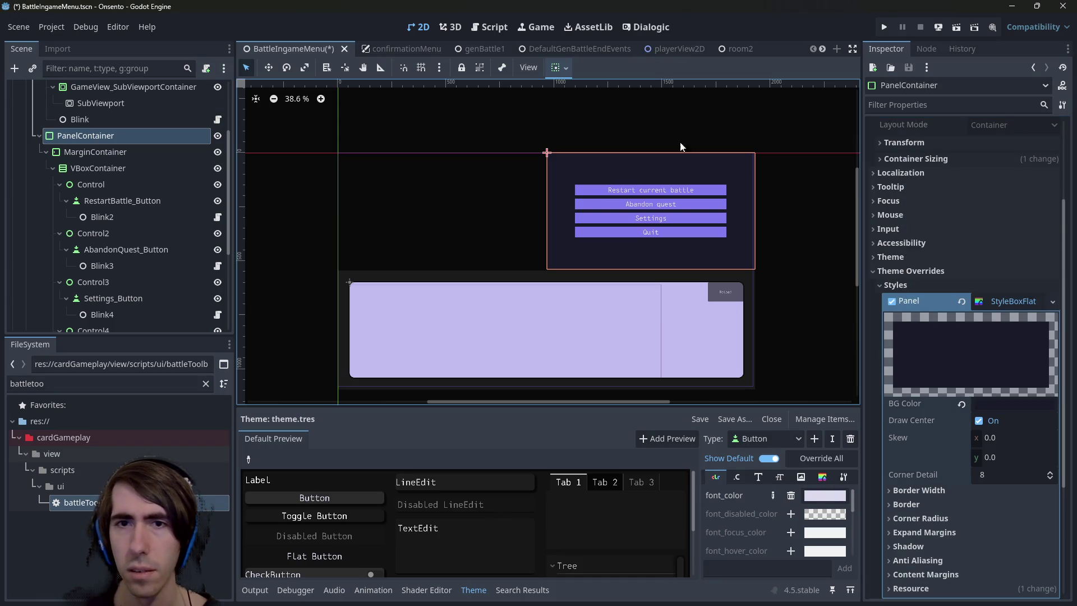
# Select the four menu buttons and expand their Theme Overrides > Styles section
pyautogui.click(701, 189)
pyautogui.keyDown('shift'); pyautogui.click(694, 207); pyautogui.keyUp('shift')
pyautogui.keyDown('shift'); pyautogui.click(695, 218); pyautogui.keyUp('shift')
pyautogui.keyDown('shift'); pyautogui.click(700, 230); pyautogui.keyUp('shift')
pyautogui.scroll(-4, 983, 322)
pyautogui.click(927, 401)
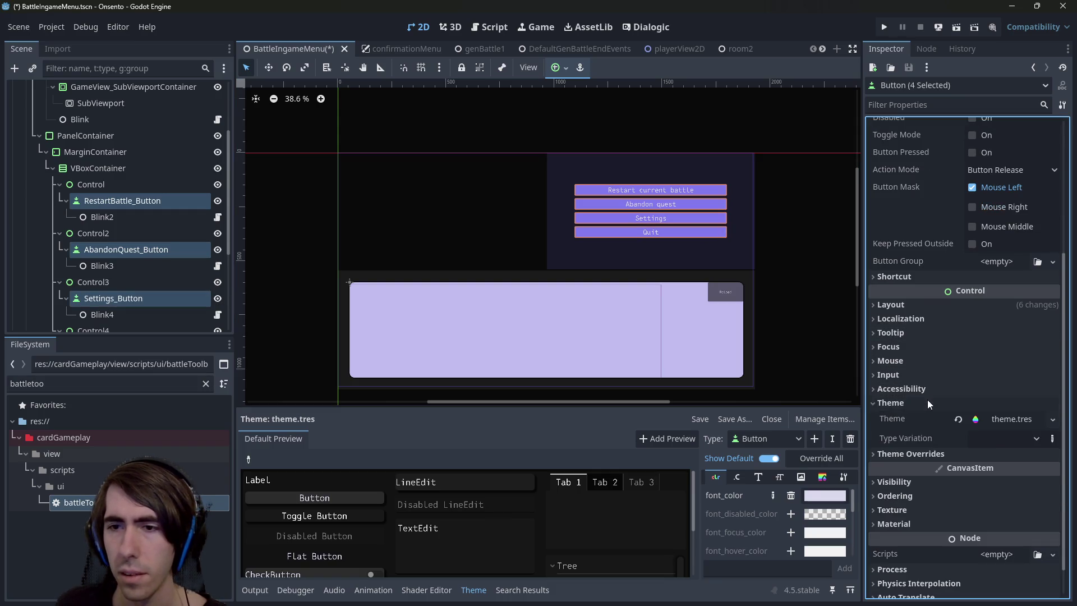
pyautogui.click(999, 403)
pyautogui.click(1002, 402)
pyautogui.click(992, 451)
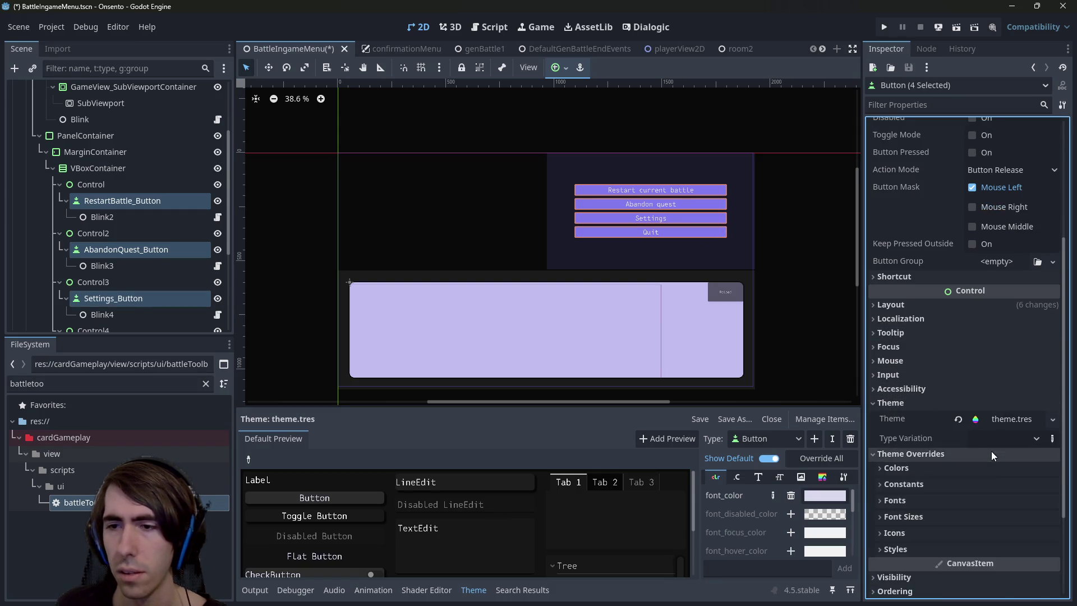
pyautogui.scroll(-1, 978, 447)
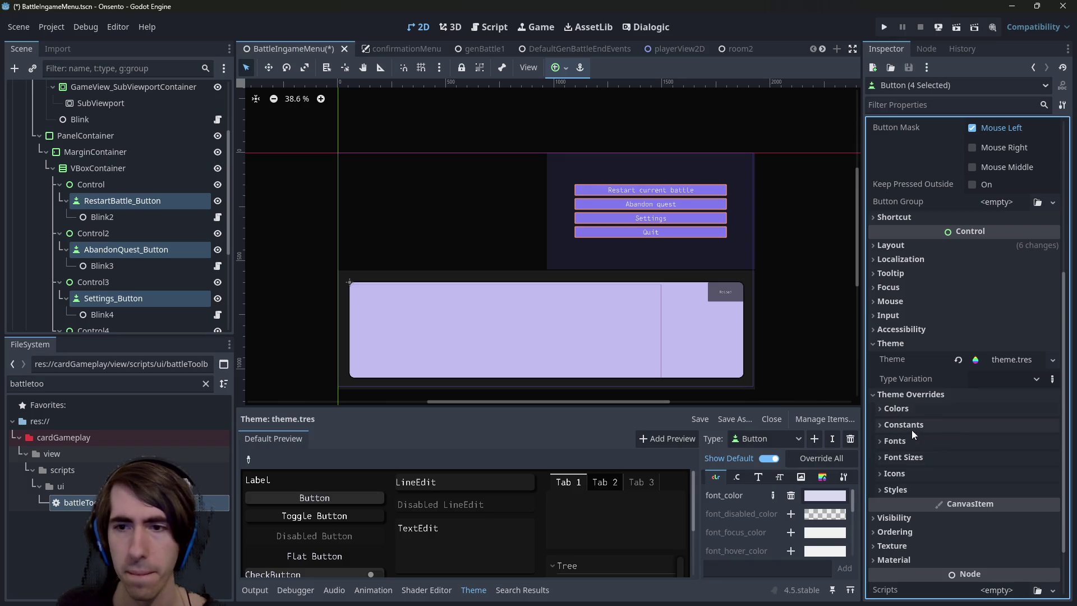
pyautogui.click(920, 487)
pyautogui.scroll(-2, 920, 483)
# Paste 1b1b2a into the Normal style's BG Color and confirm it
pyautogui.click(1010, 391)
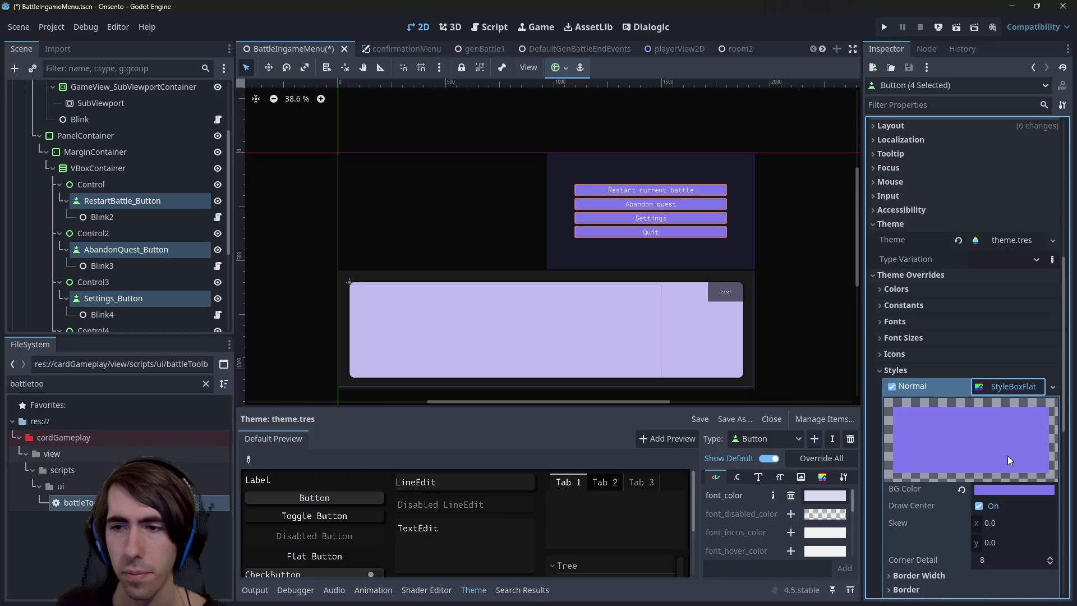
pyautogui.scroll(-2, 1008, 451)
pyautogui.click(1006, 372)
pyautogui.write('1b1b2a')
pyautogui.press('Return')
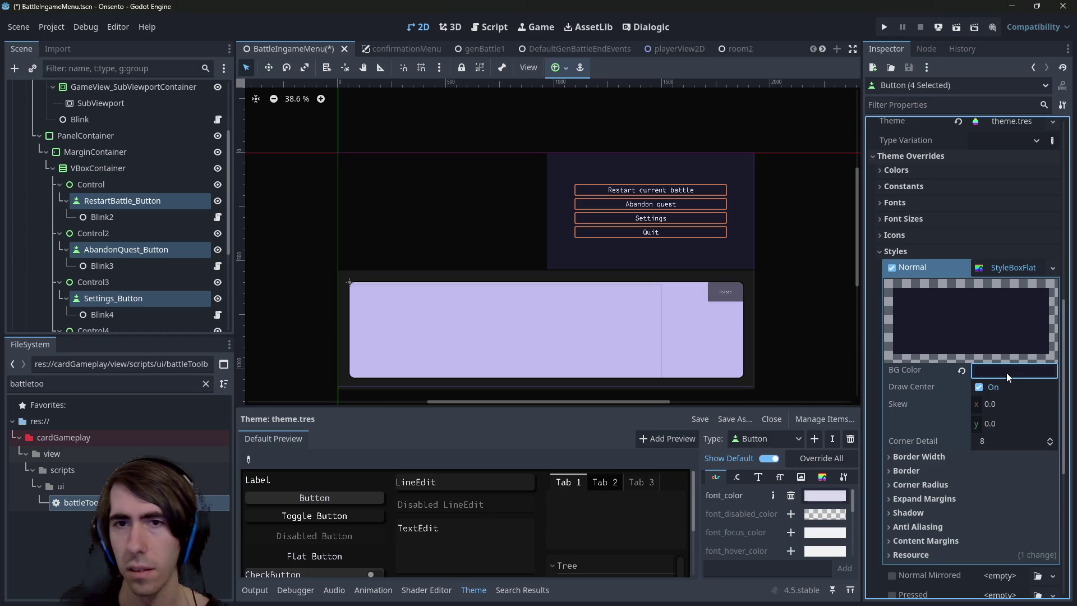
# Reselect the four menu buttons to check their new dark background, then deselect them
pyautogui.scroll(5, 690, 216)
pyautogui.scroll(-3, 542, 260)
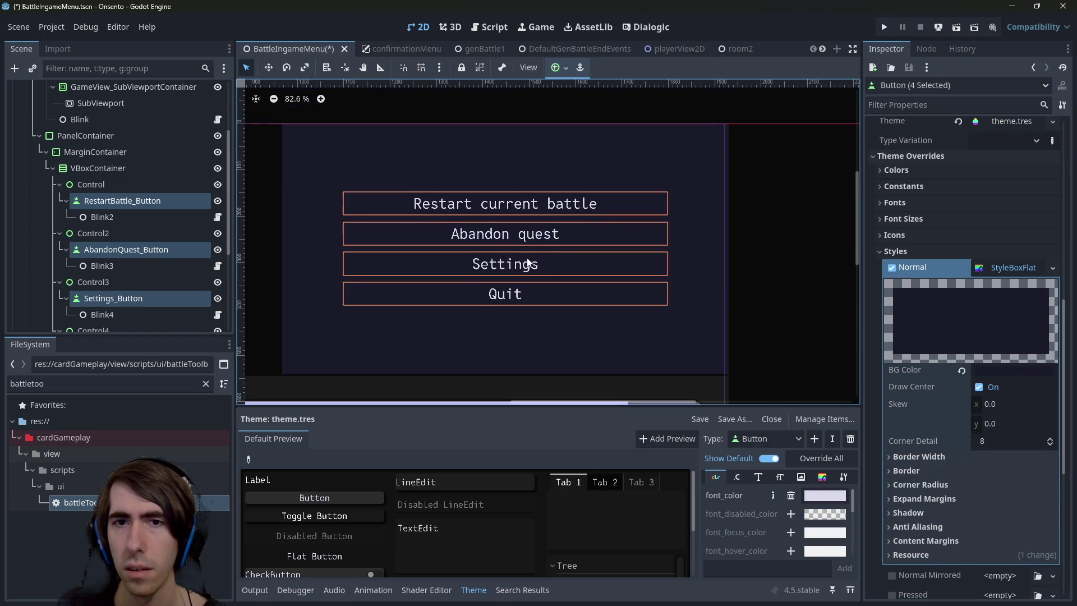
pyautogui.click(719, 279)
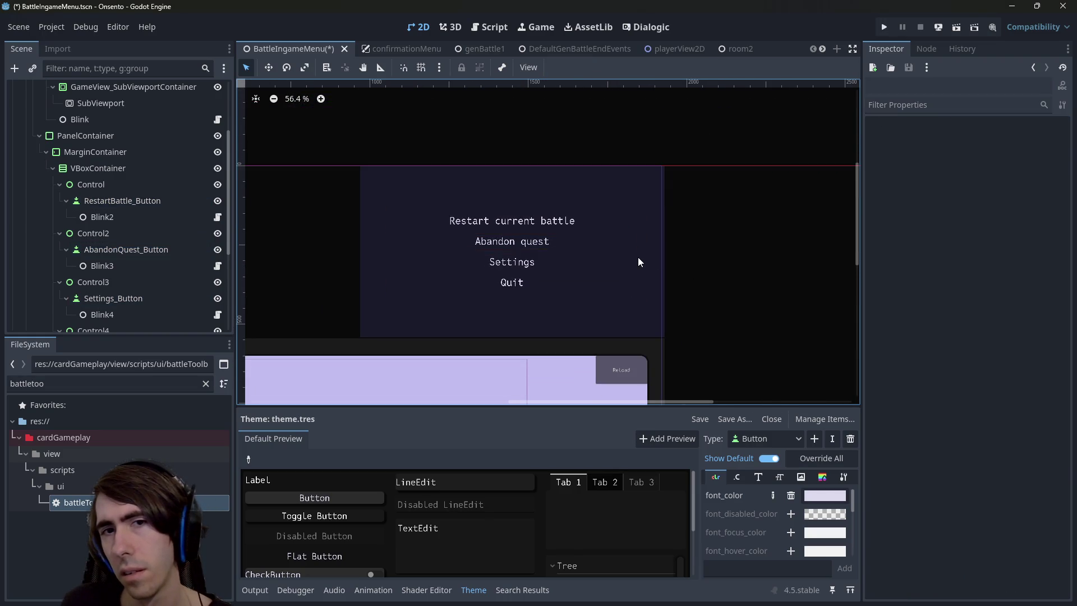
pyautogui.click(579, 225)
pyautogui.keyDown('shift'); pyautogui.click(566, 242); pyautogui.keyUp('shift')
pyautogui.keyDown('shift'); pyautogui.click(562, 262); pyautogui.keyUp('shift')
pyautogui.keyDown('shift'); pyautogui.click(552, 285); pyautogui.keyUp('shift')
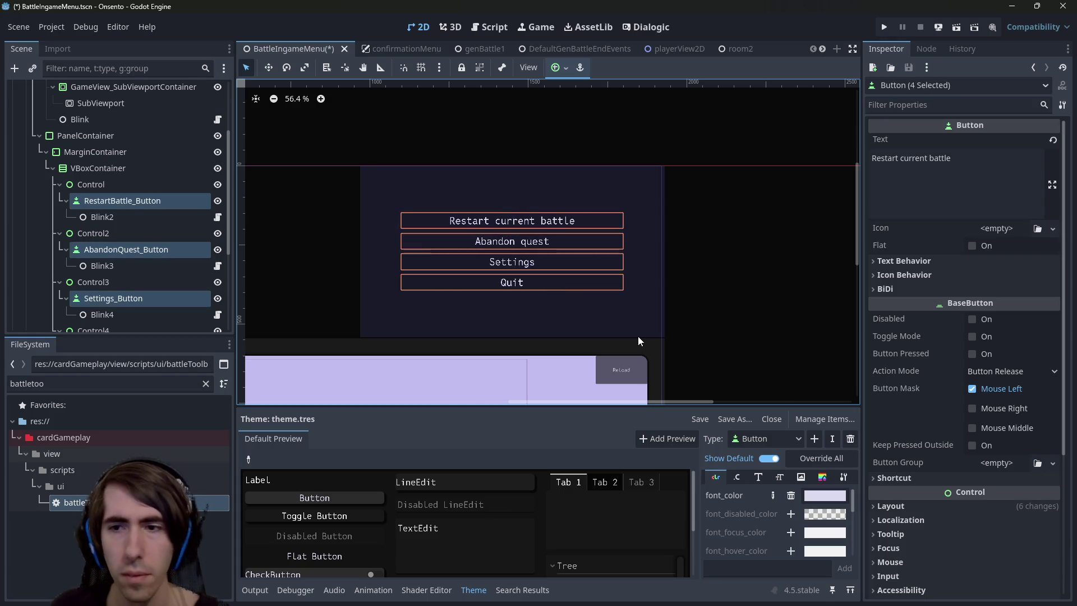
pyautogui.scroll(-5, 1008, 372)
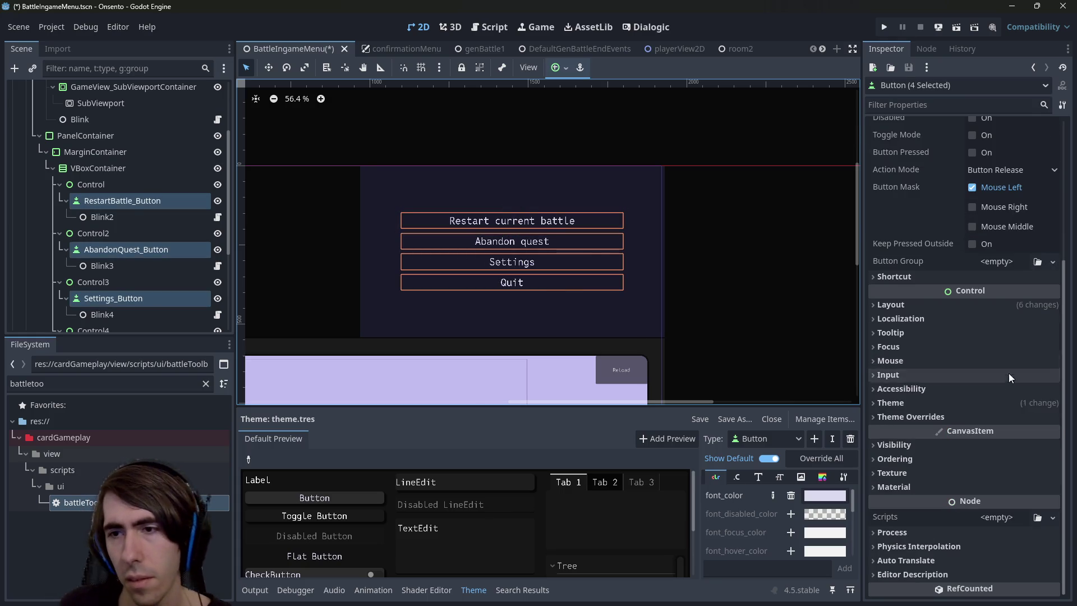
pyautogui.click(767, 269)
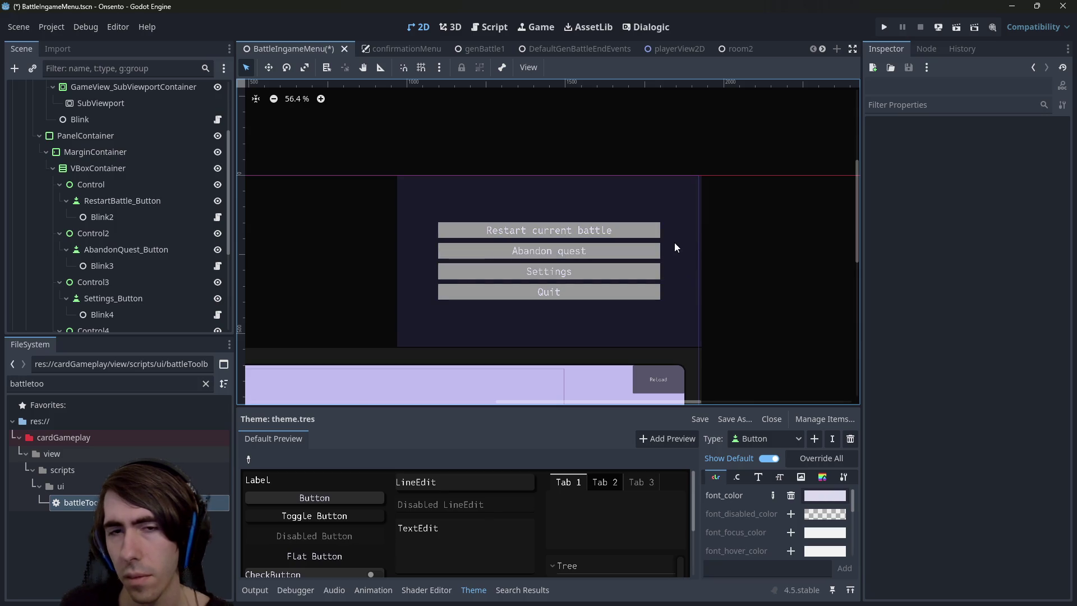
# Select Restart, Abandon quest, Settings and Quit buttons and reveal their style overrides
pyautogui.click(613, 233)
pyautogui.keyDown('shift'); pyautogui.click(610, 251); pyautogui.keyUp('shift')
pyautogui.keyDown('shift'); pyautogui.click(609, 273); pyautogui.keyUp('shift')
pyautogui.keyDown('shift'); pyautogui.click(605, 289); pyautogui.keyUp('shift')
pyautogui.scroll(-5, 893, 346)
pyautogui.click(934, 408)
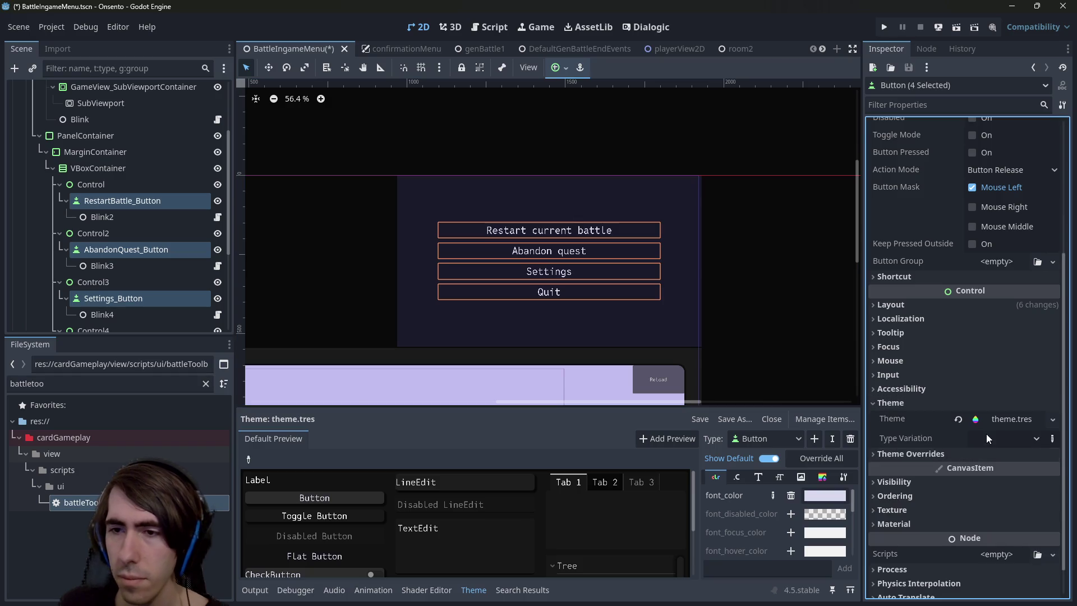
pyautogui.click(999, 423)
pyautogui.scroll(-2, 990, 412)
pyautogui.scroll(-1, 995, 359)
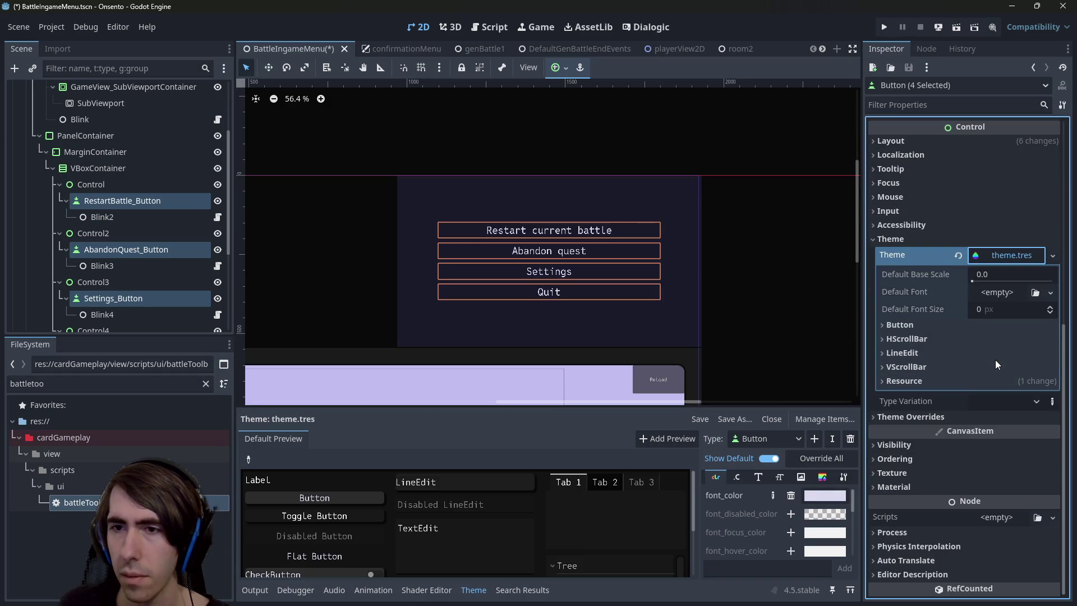
pyautogui.click(941, 240)
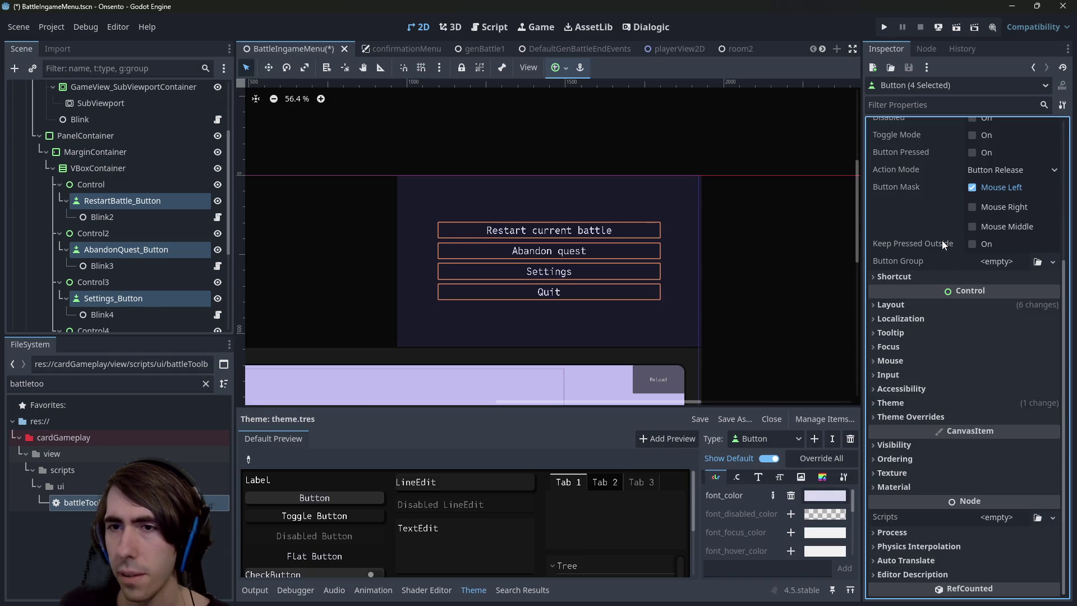
pyautogui.click(941, 415)
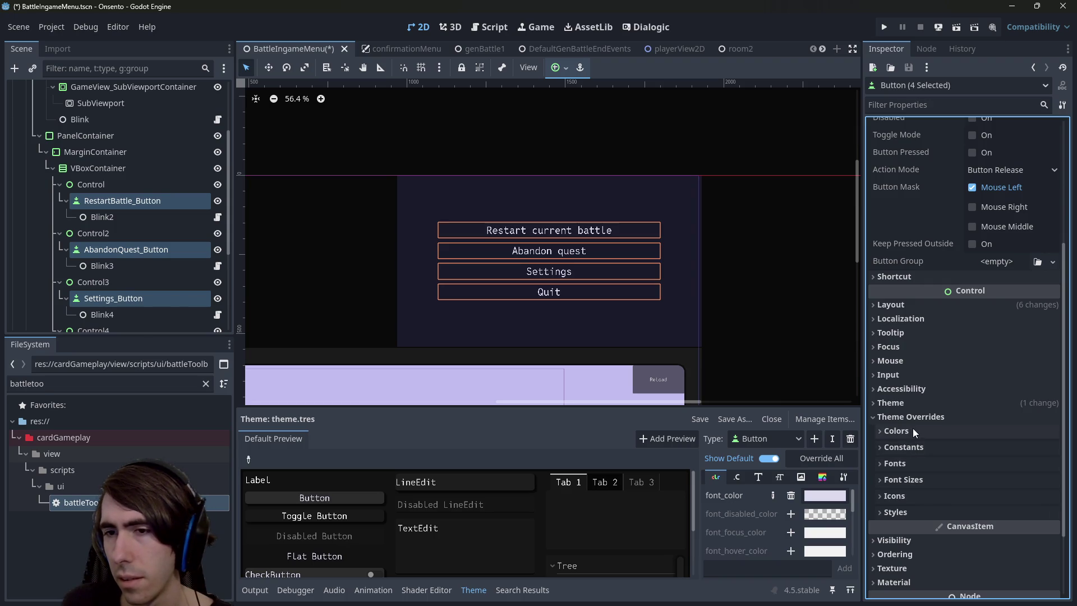
pyautogui.click(921, 511)
# Darken the Normal style's BG Color toward 12121e, ending at 181826, then deselect
pyautogui.click(1029, 527)
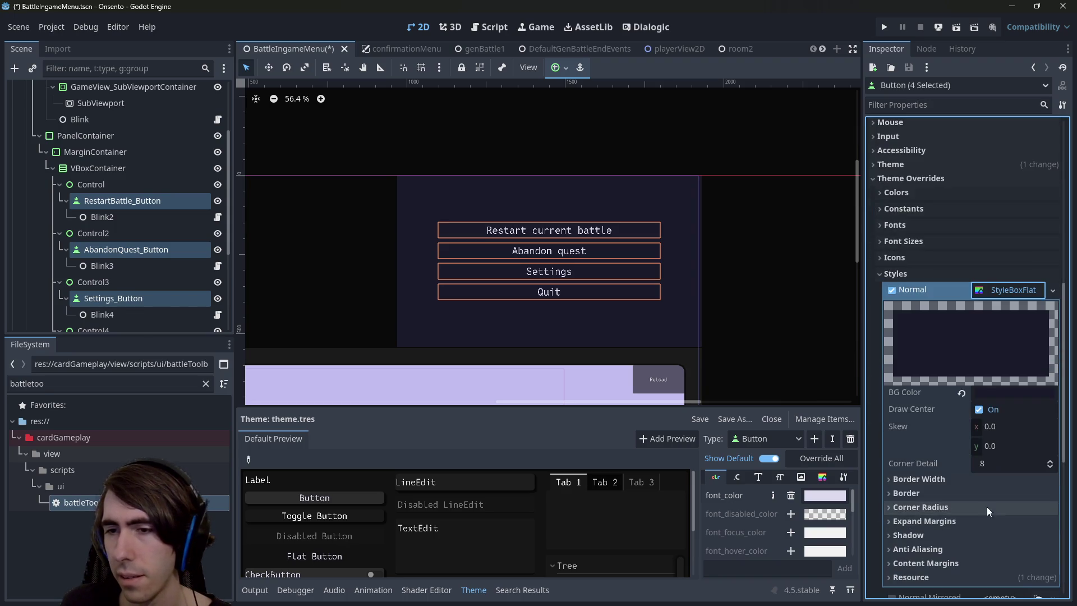
pyautogui.click(987, 398)
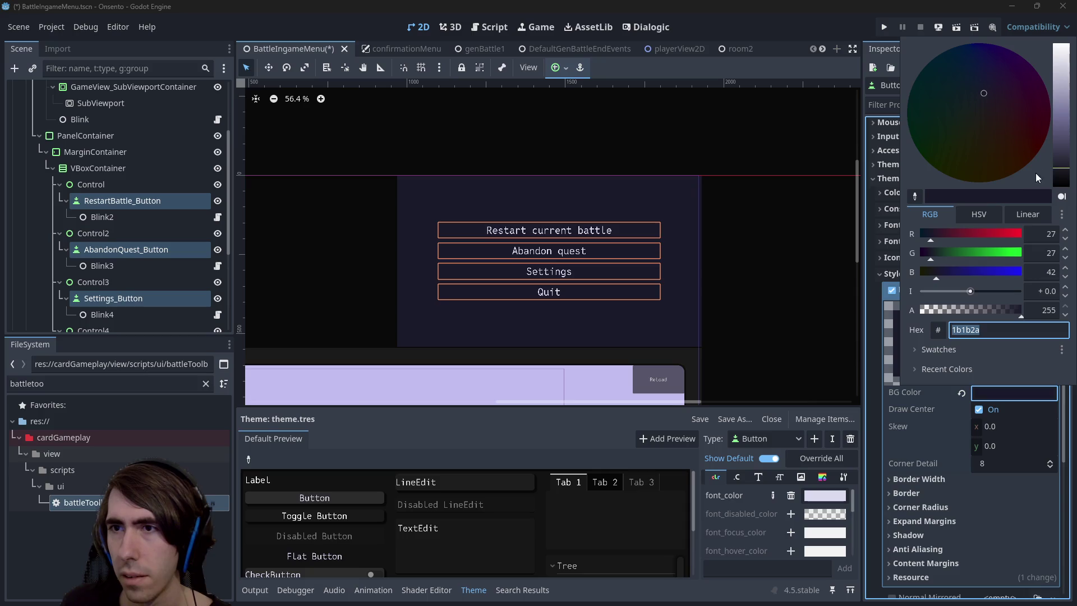
pyautogui.moveTo(1060, 167); pyautogui.dragTo(1059, 177)
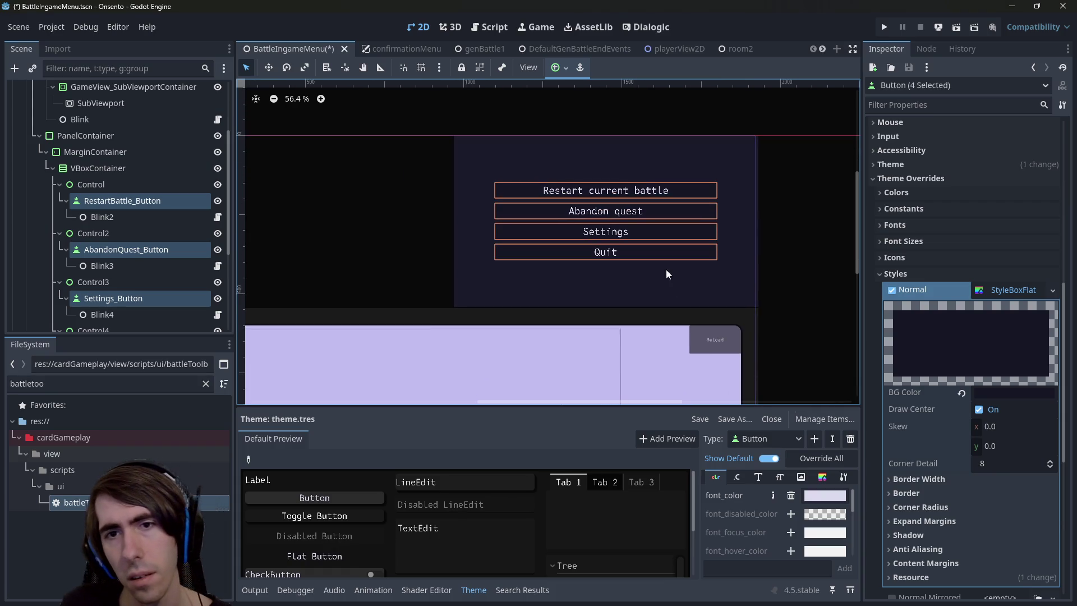
pyautogui.click(810, 297)
pyautogui.scroll(-5, 784, 292)
pyautogui.scroll(2, 629, 302)
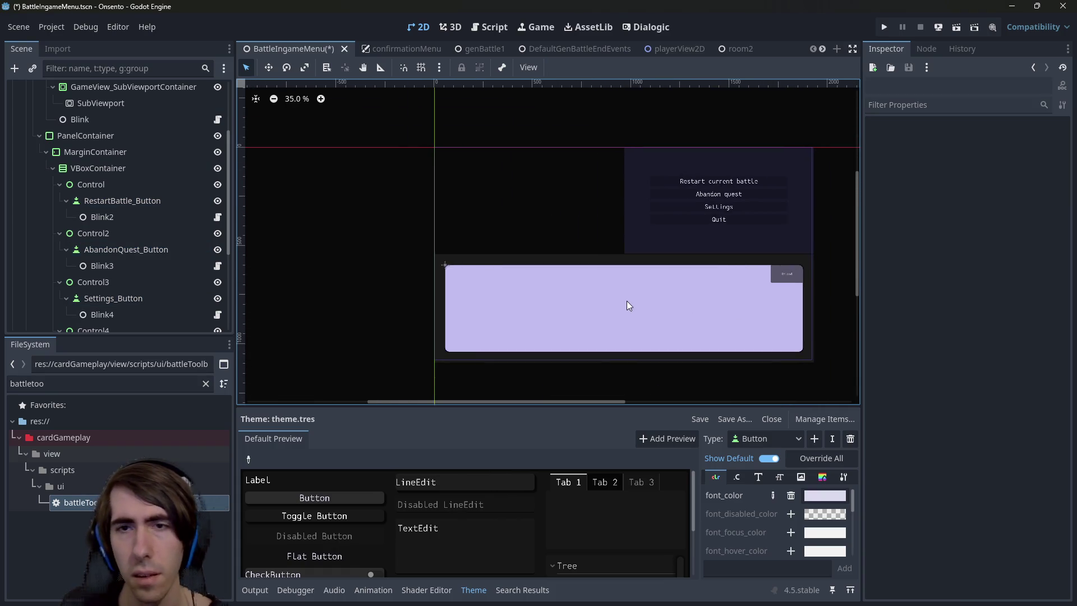
# Copy the menu PanelContainer's BG Color and paste it into Map_PanelContainer's BG Color
pyautogui.click(610, 270)
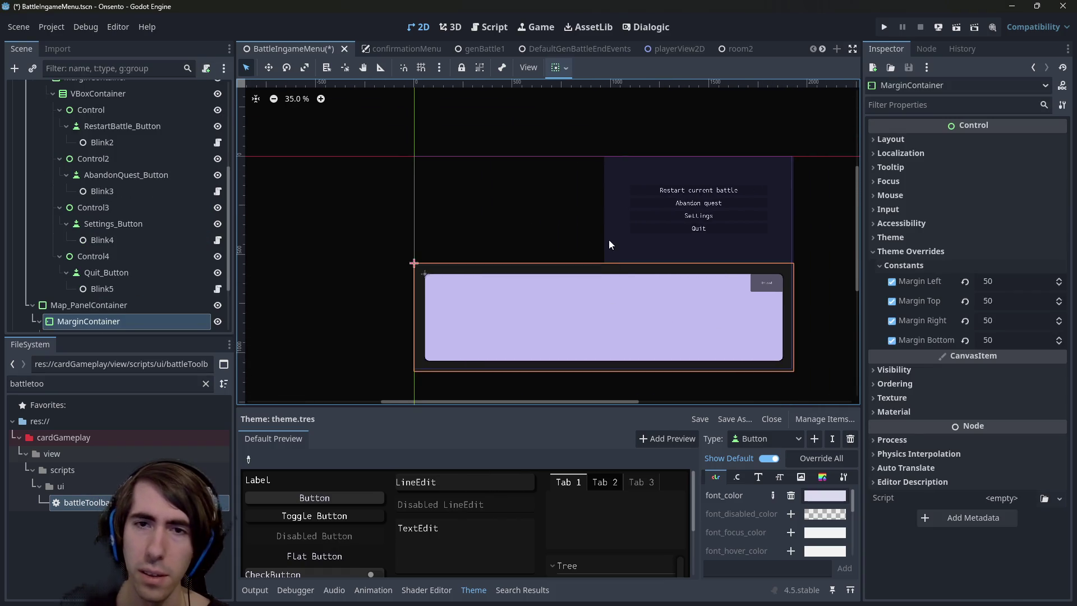
pyautogui.click(608, 240)
pyautogui.scroll(2, 149, 124)
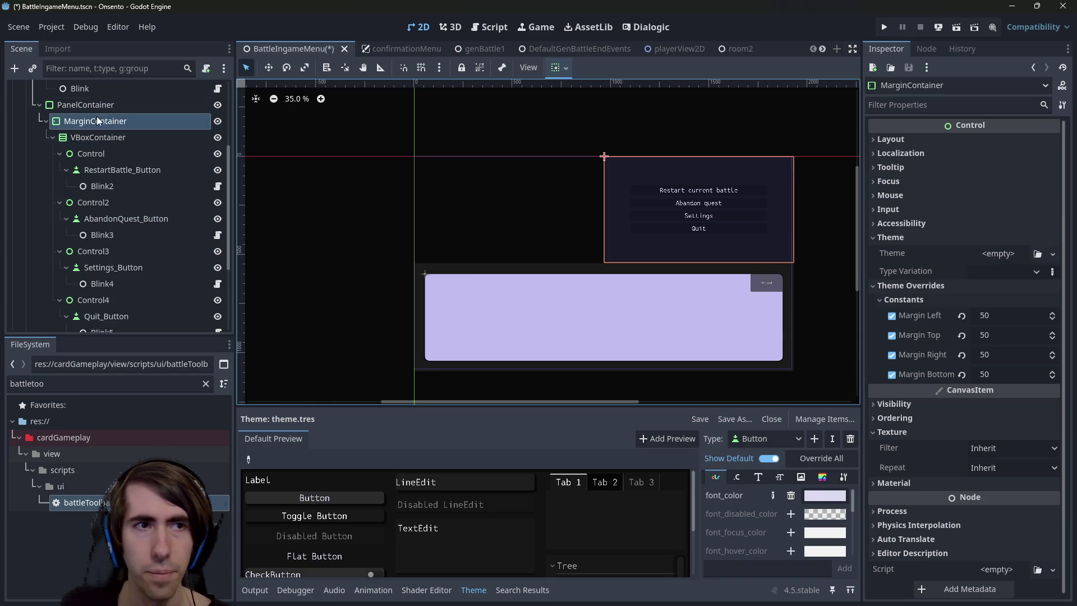
pyautogui.click(93, 106)
pyautogui.rightClick(929, 404)
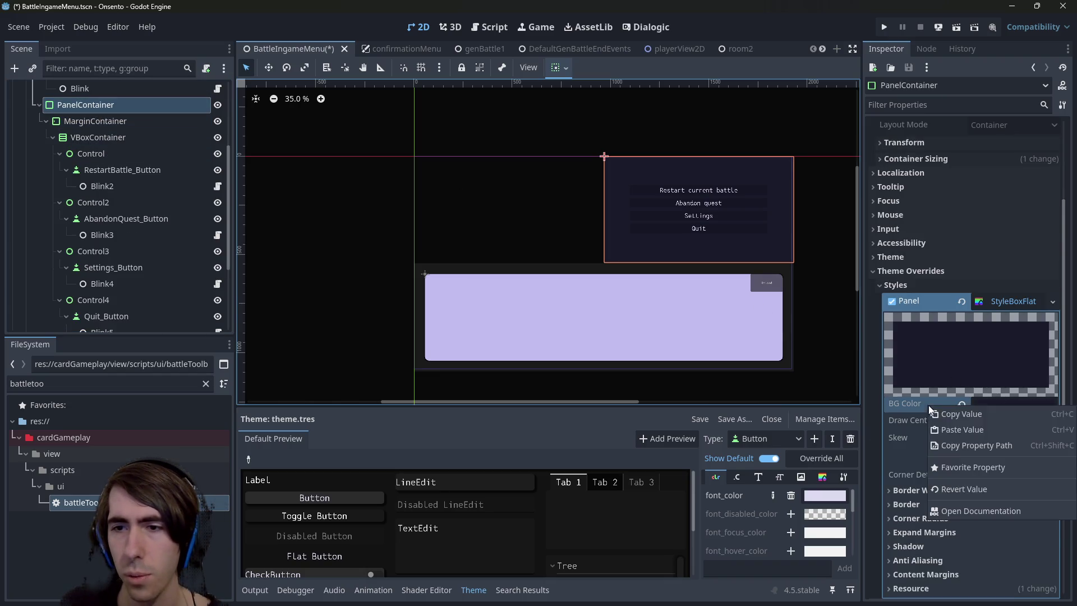
pyautogui.click(657, 269)
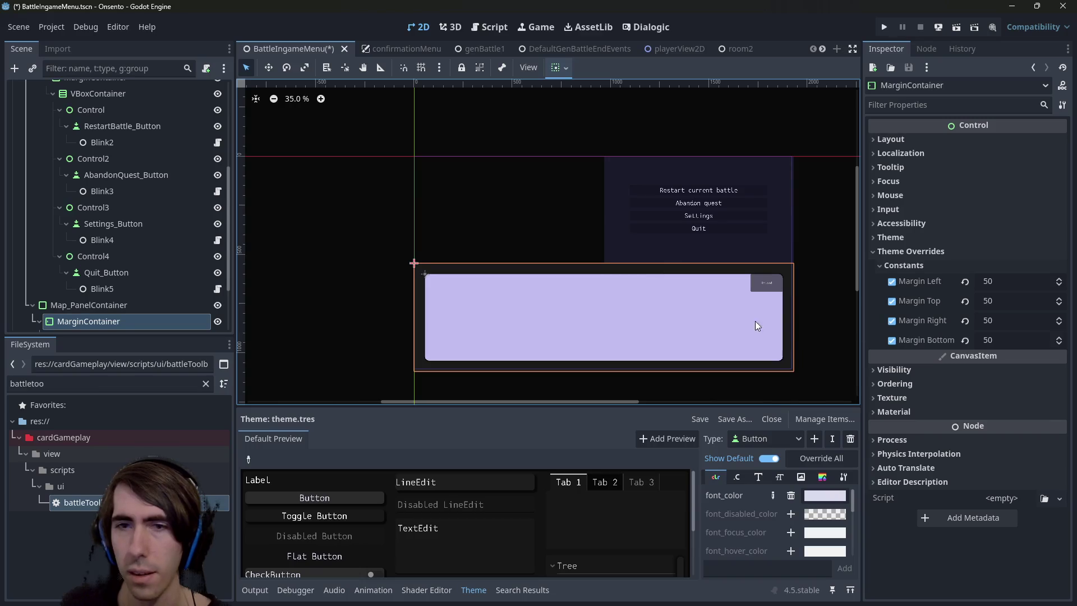
pyautogui.click(131, 311)
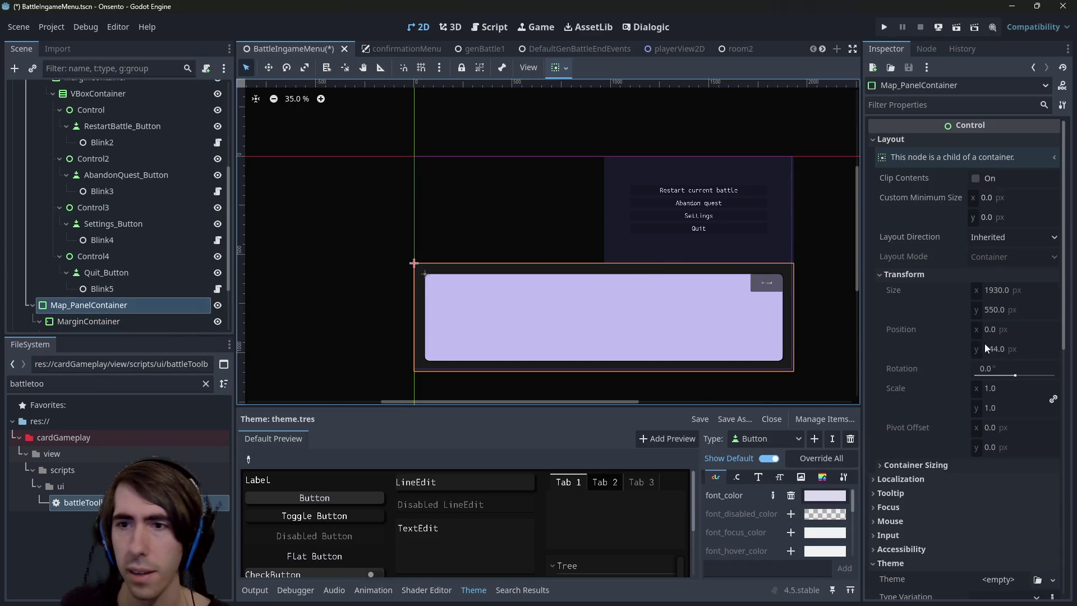
pyautogui.scroll(-10, 996, 340)
pyautogui.rightClick(934, 221)
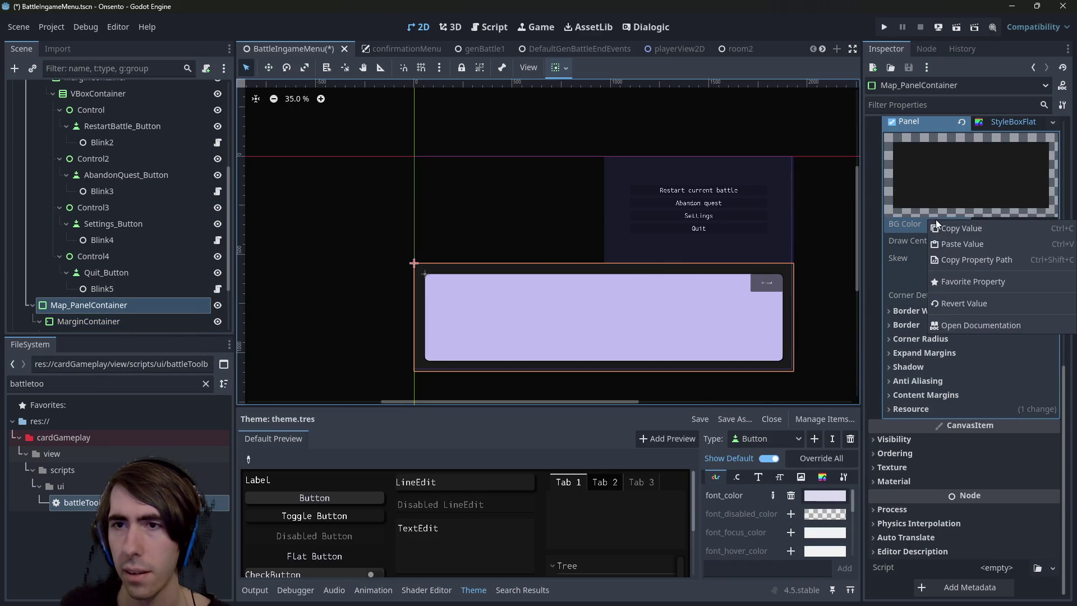
pyautogui.click(982, 247)
# Save the menu scene, switch to room2 and run the game
pyautogui.click(959, 32)
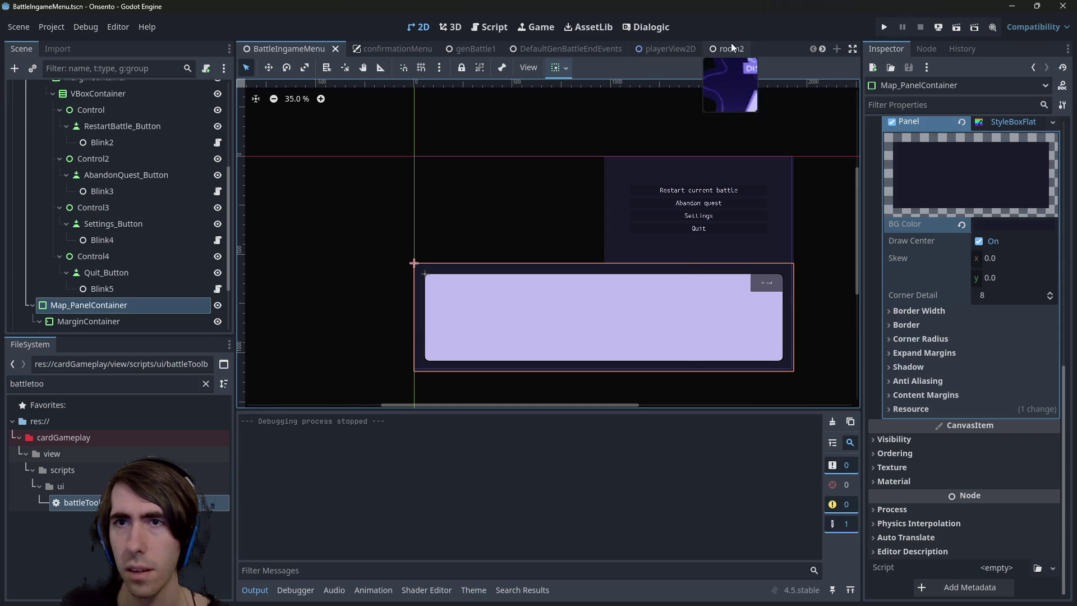
pyautogui.click(729, 47)
pyautogui.click(953, 30)
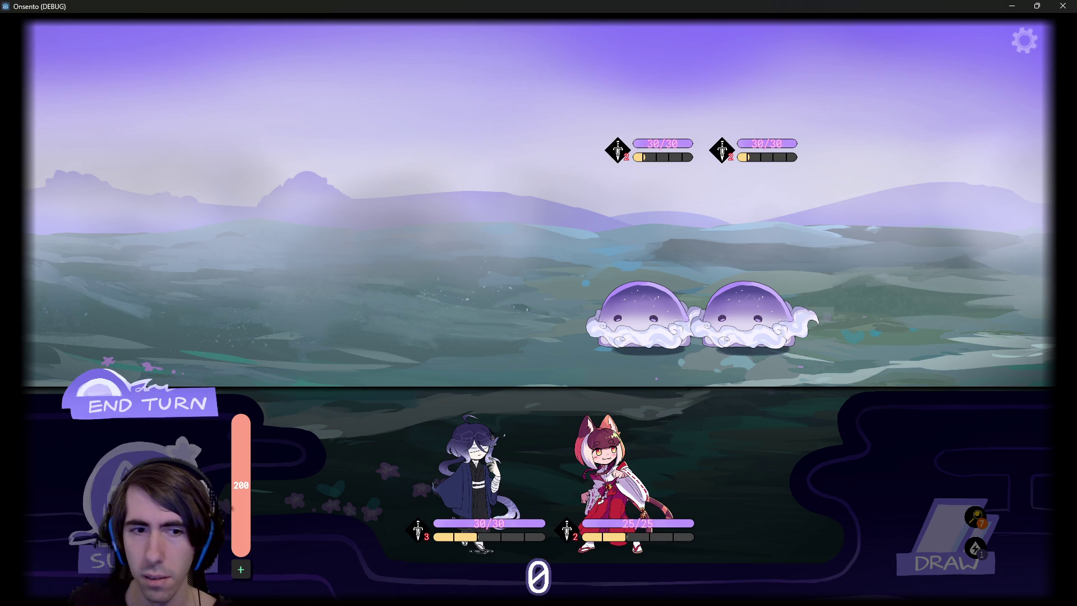
# Open the battle's pause menu via the gear icon, close and reopen it, then quit the game
pyautogui.click(1024, 41)
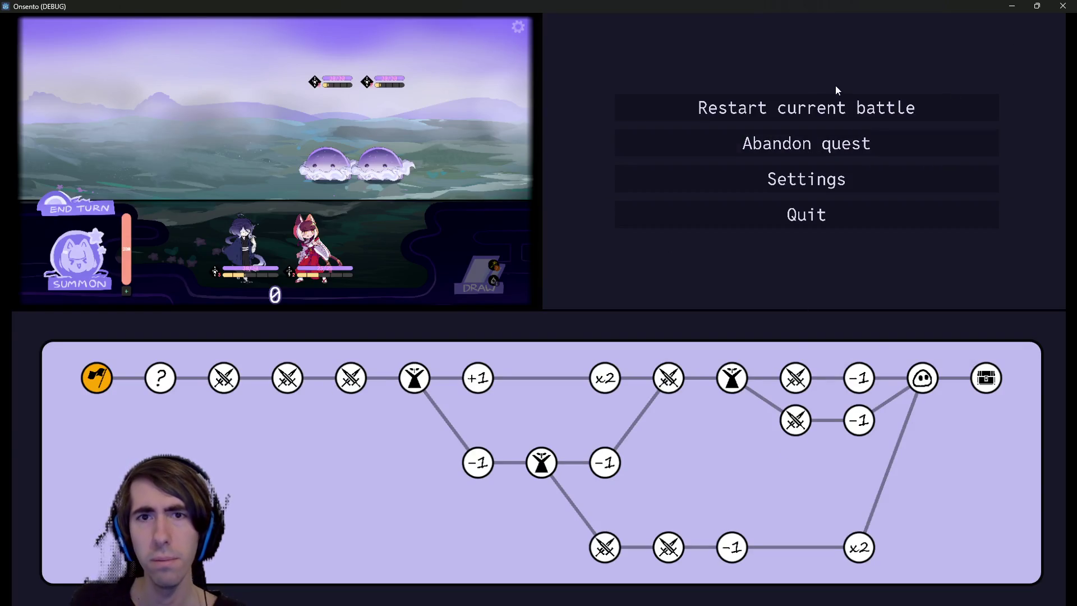
pyautogui.click(519, 144)
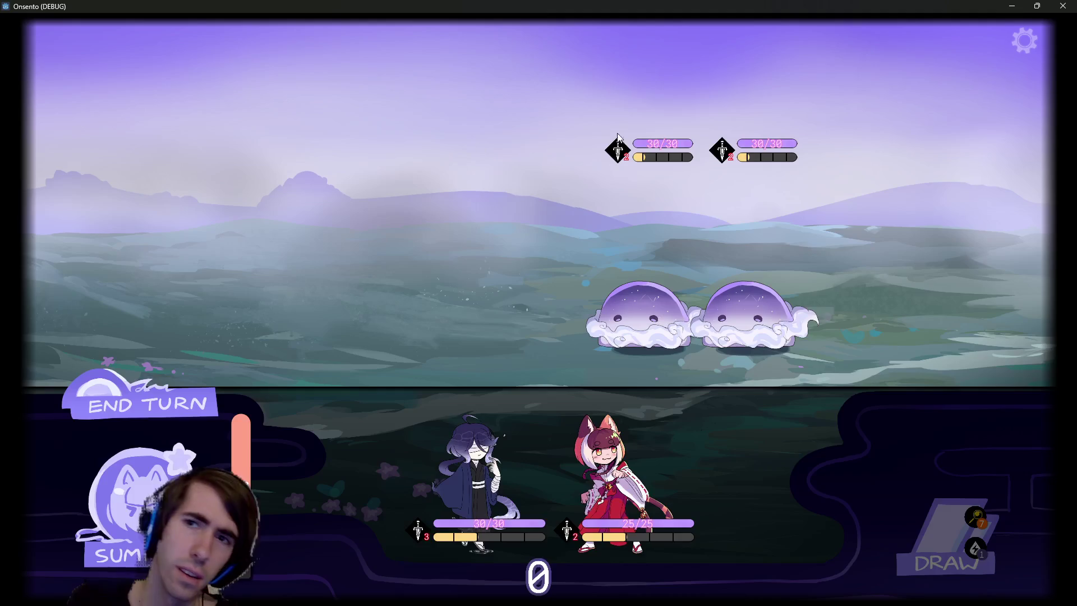
pyautogui.click(1018, 42)
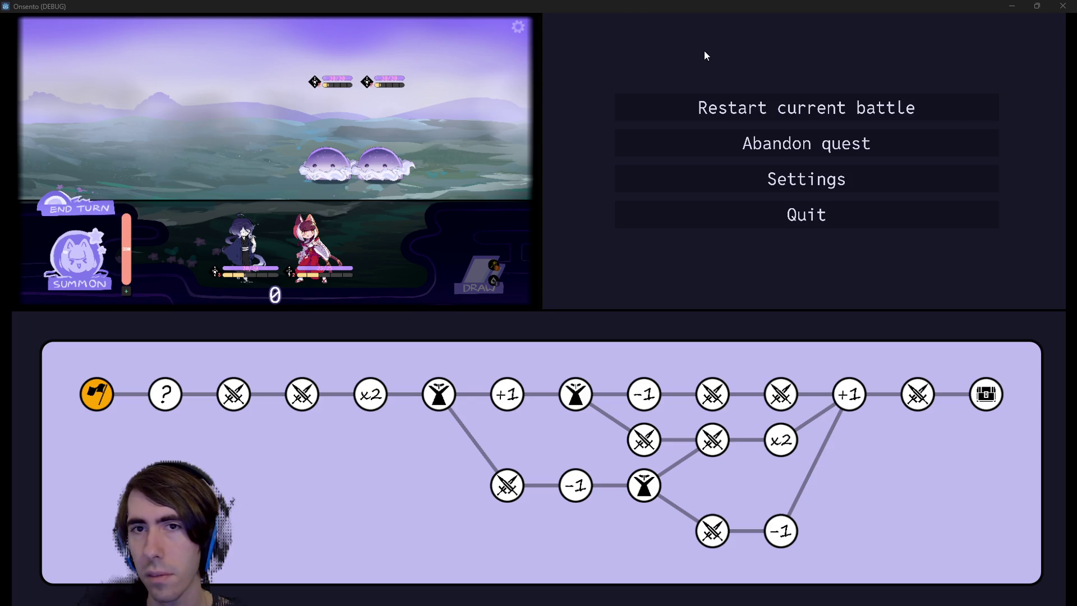
pyautogui.click(1062, 8)
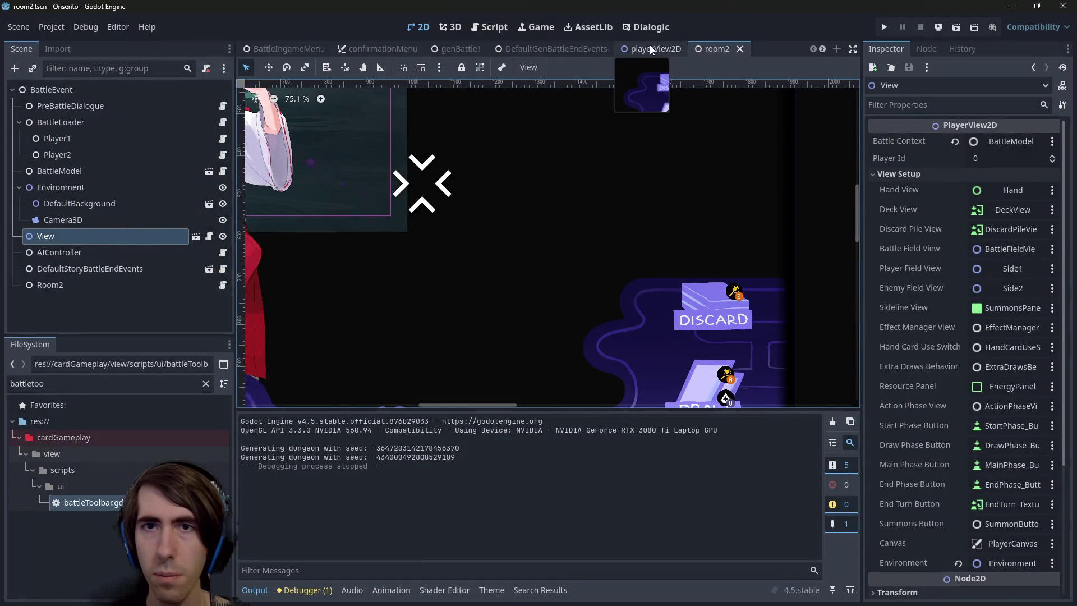
# Open the BattleIngameMenu scene and select the Restart, Abandon quest, Settings and Quit buttons
pyautogui.click(649, 46)
pyautogui.click(724, 50)
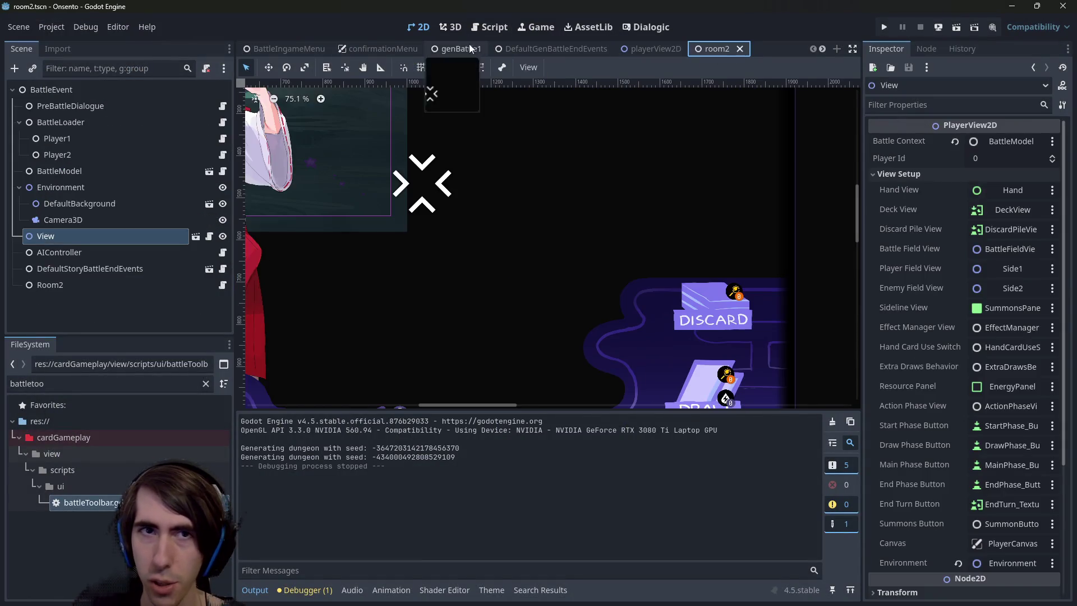
pyautogui.click(299, 48)
pyautogui.click(651, 190)
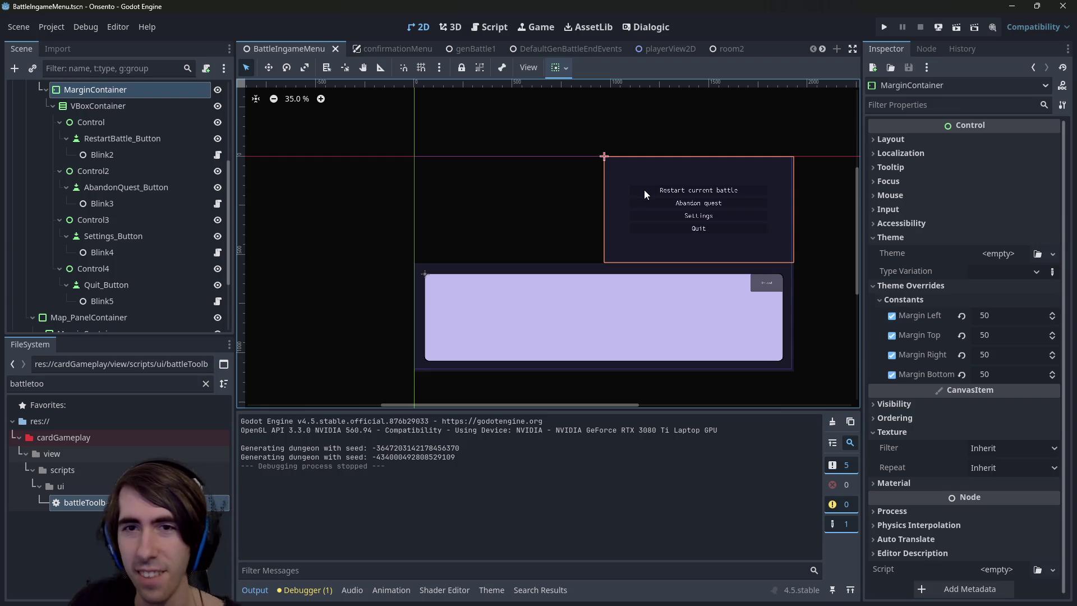
pyautogui.click(644, 189)
pyautogui.scroll(5, 645, 193)
pyautogui.click(652, 204)
pyautogui.keyDown('shift'); pyautogui.click(651, 172); pyautogui.keyUp('shift')
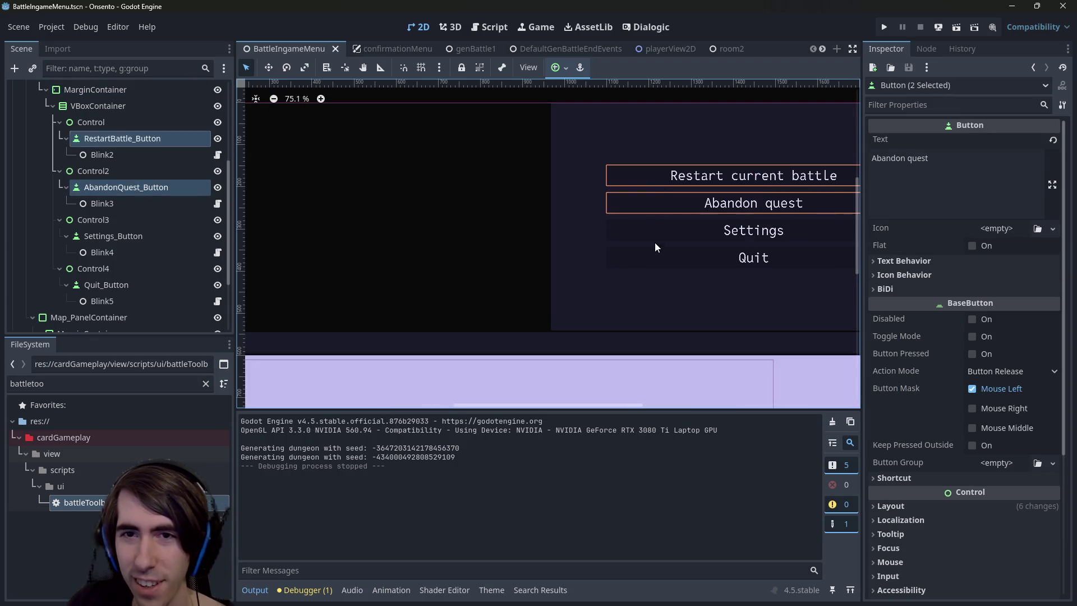
pyautogui.keyDown('shift'); pyautogui.click(654, 236); pyautogui.keyUp('shift')
pyautogui.keyDown('shift'); pyautogui.click(656, 258); pyautogui.keyUp('shift')
pyautogui.scroll(-3, 956, 365)
# Lighten the buttons' Normal StyleBoxFlat BG Color to the muted purple 545475
pyautogui.click(939, 403)
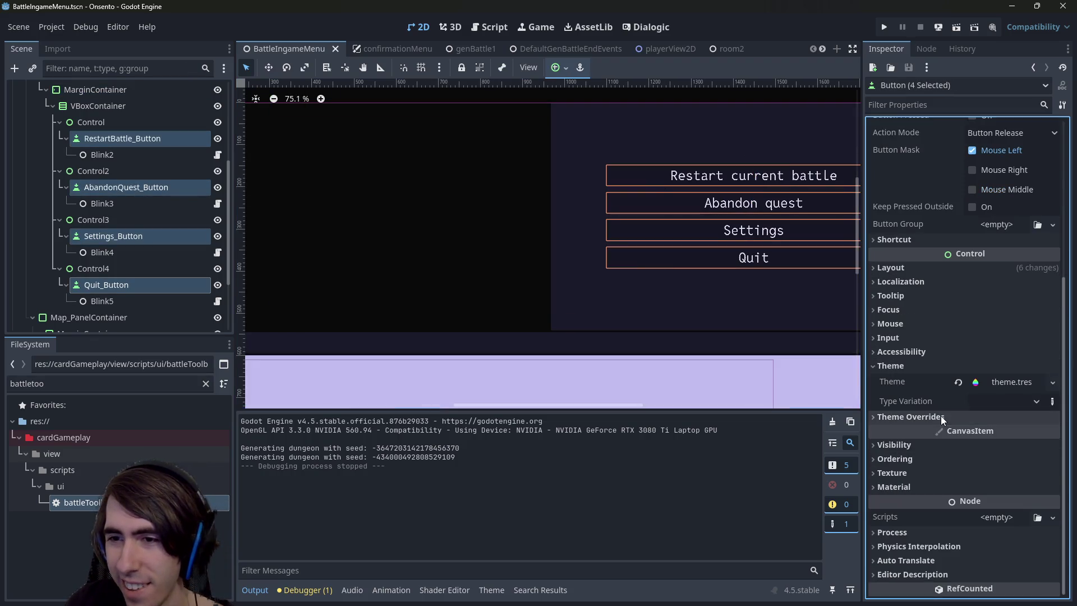
pyautogui.click(944, 410)
pyautogui.click(950, 413)
pyautogui.click(1007, 434)
pyautogui.click(1013, 358)
pyautogui.moveTo(1054, 139)
pyautogui.mouseDown()
pyautogui.moveTo(1059, 105)
pyautogui.moveTo(1047, 79)
pyautogui.moveTo(1042, 97)
pyautogui.mouseUp()
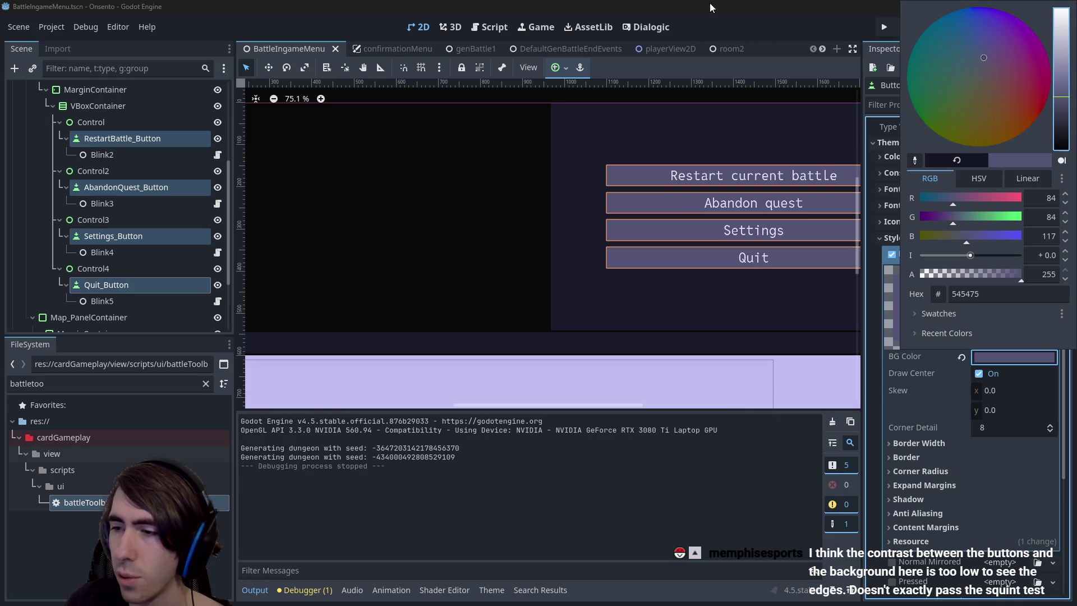
pyautogui.click(670, 3)
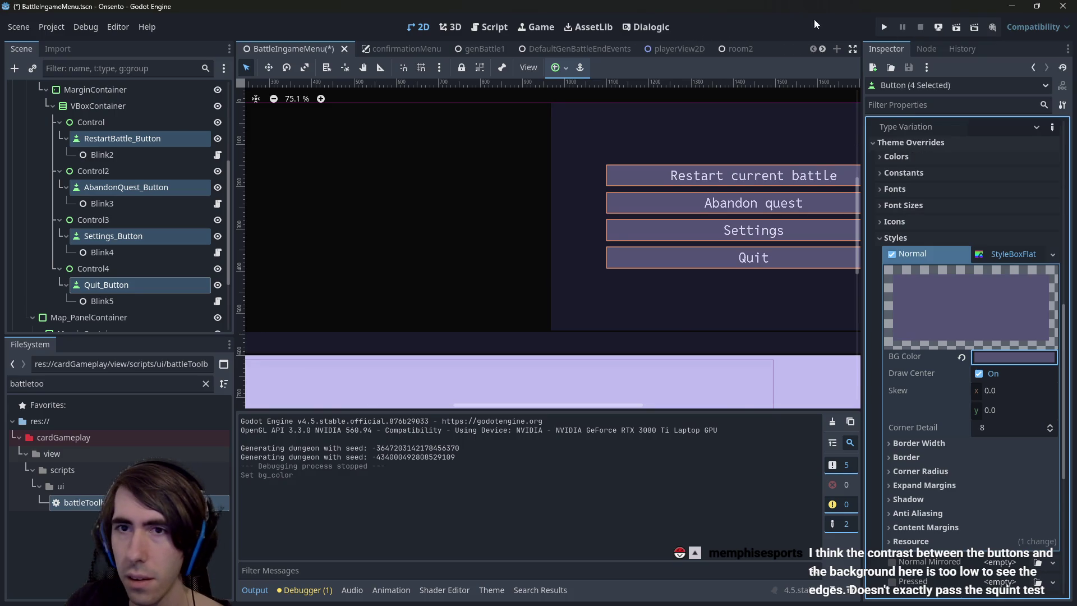
# Run room2, open the pause menu to check the buttons, then close the game
pyautogui.click(718, 50)
pyautogui.click(952, 32)
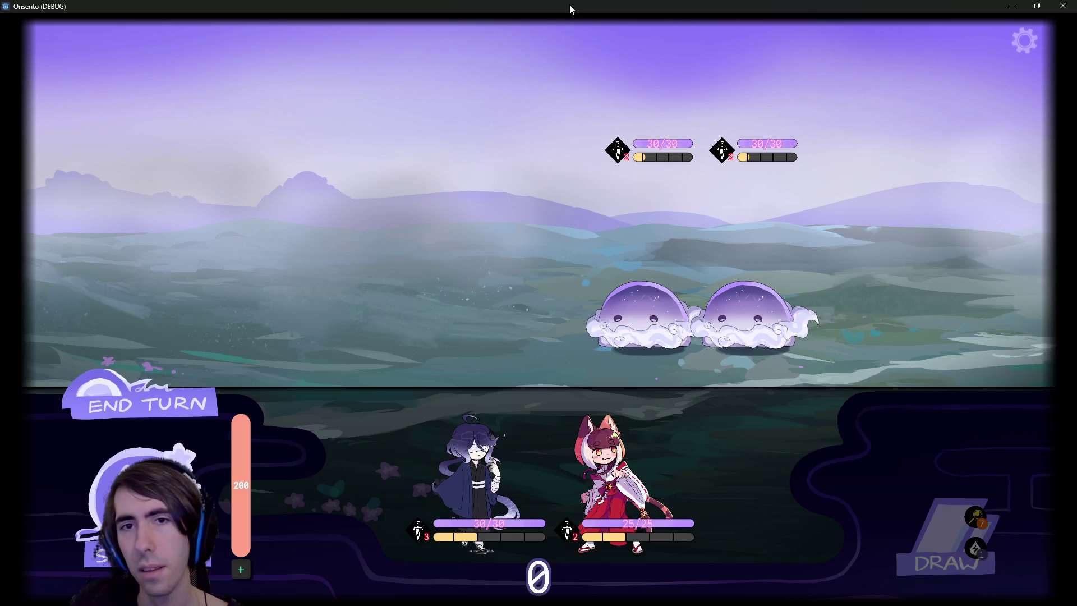
pyautogui.click(1024, 45)
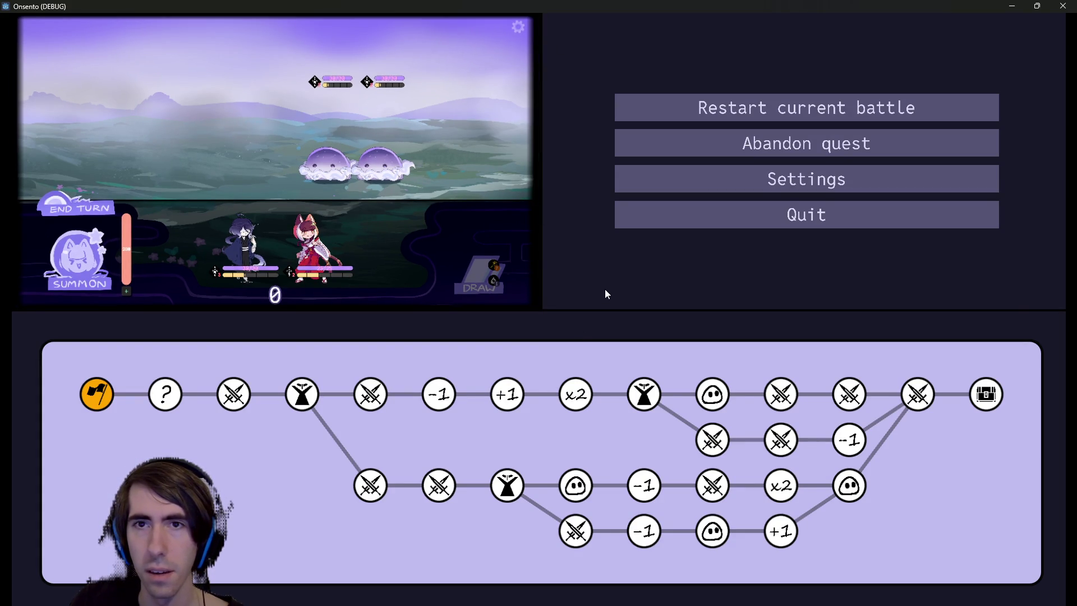
pyautogui.click(1062, 6)
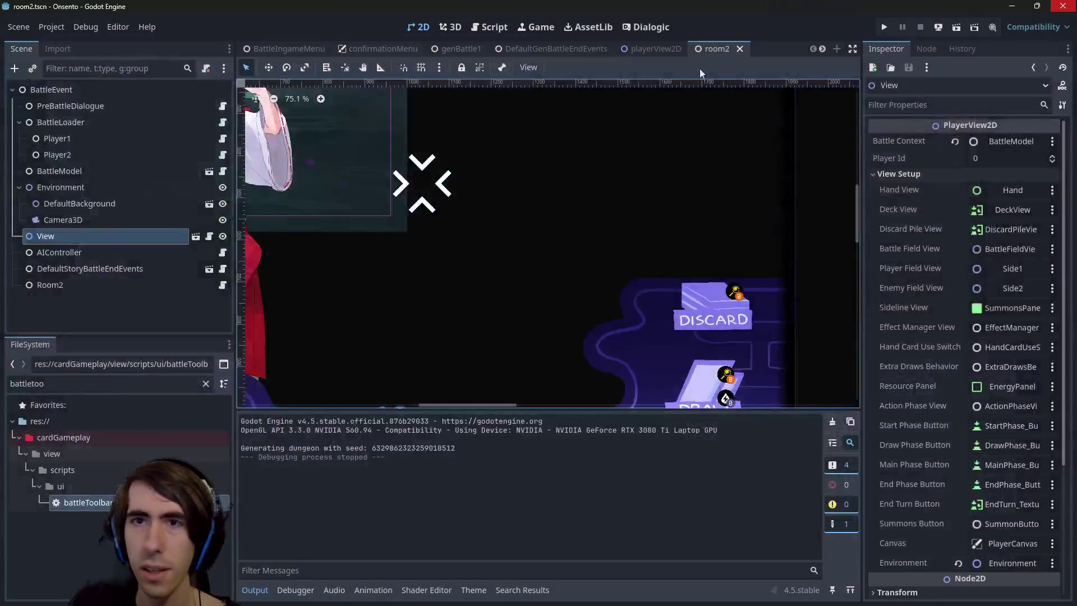
# Sample the quest map panel's lavender with PowerToys Color Picker and copy c1bdf0
pyautogui.click(266, 50)
pyautogui.press('super+shift+c')
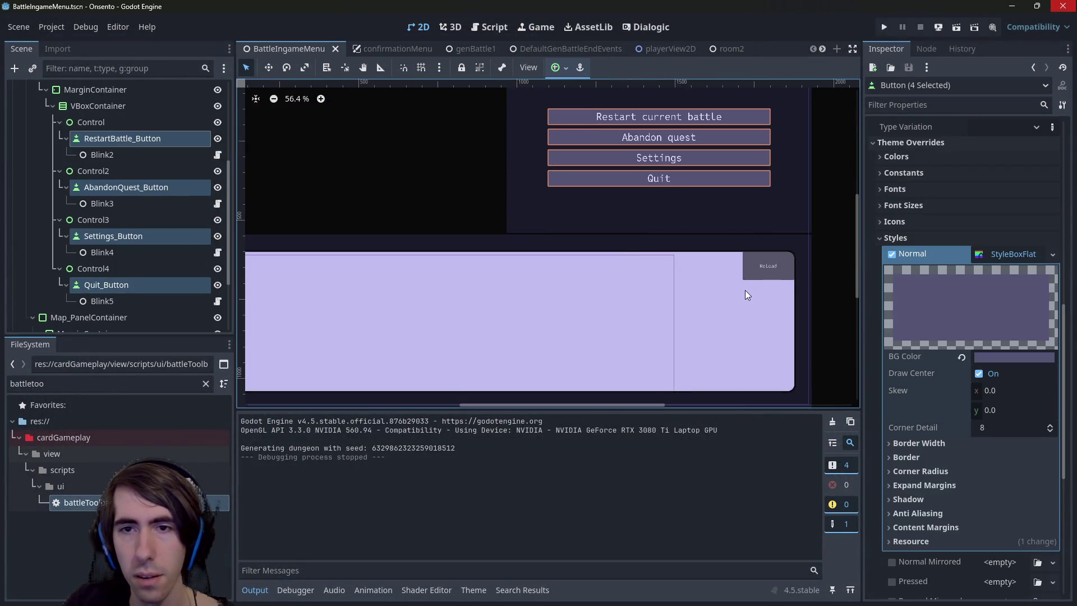
pyautogui.click(716, 298)
pyautogui.click(645, 273)
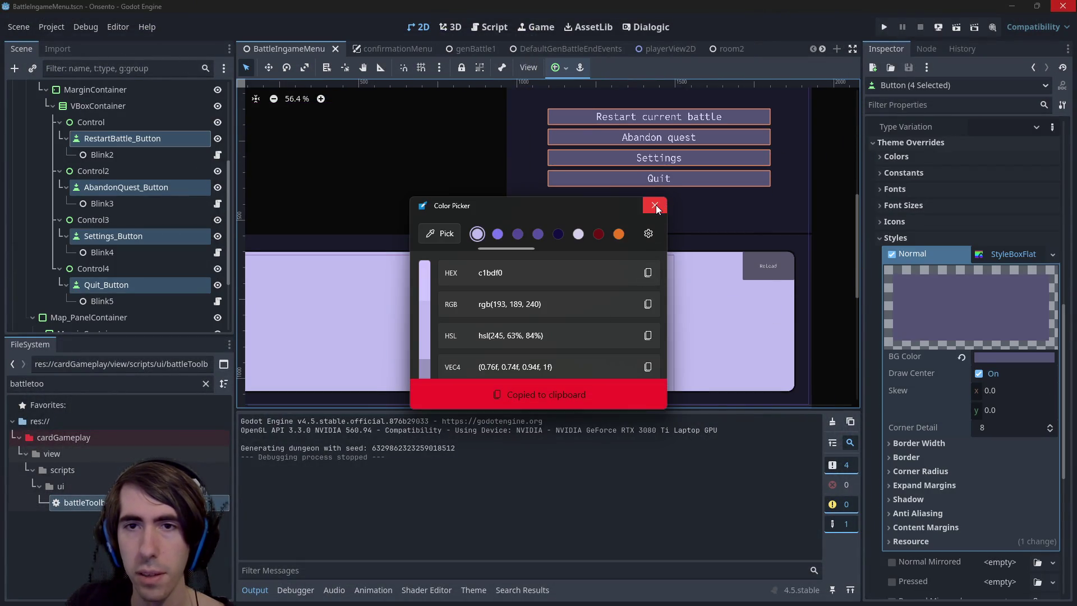
pyautogui.click(654, 206)
# Paste c1bdf0 into the buttons' Normal style BG Color and confirm it
pyautogui.click(1015, 357)
pyautogui.hotkey('ctrl', 'v')
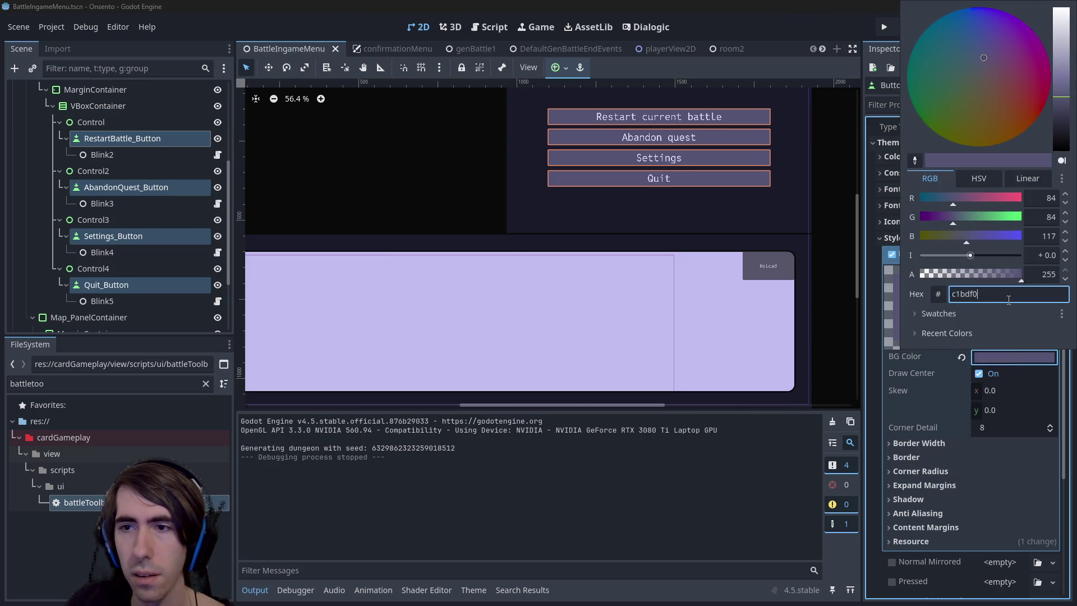
pyautogui.press('Return')
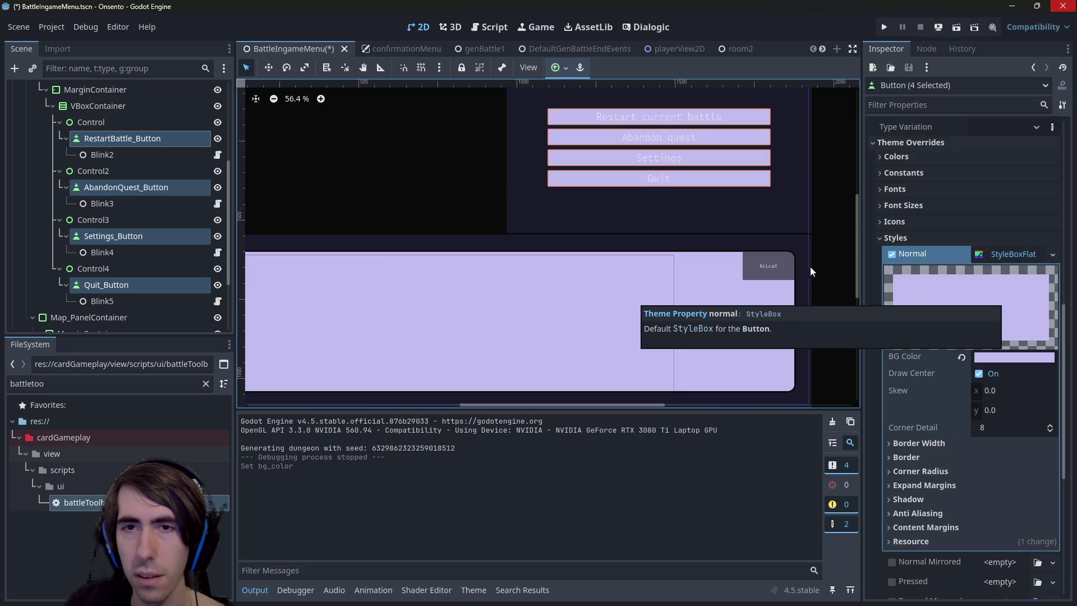
pyautogui.scroll(-1, 631, 310)
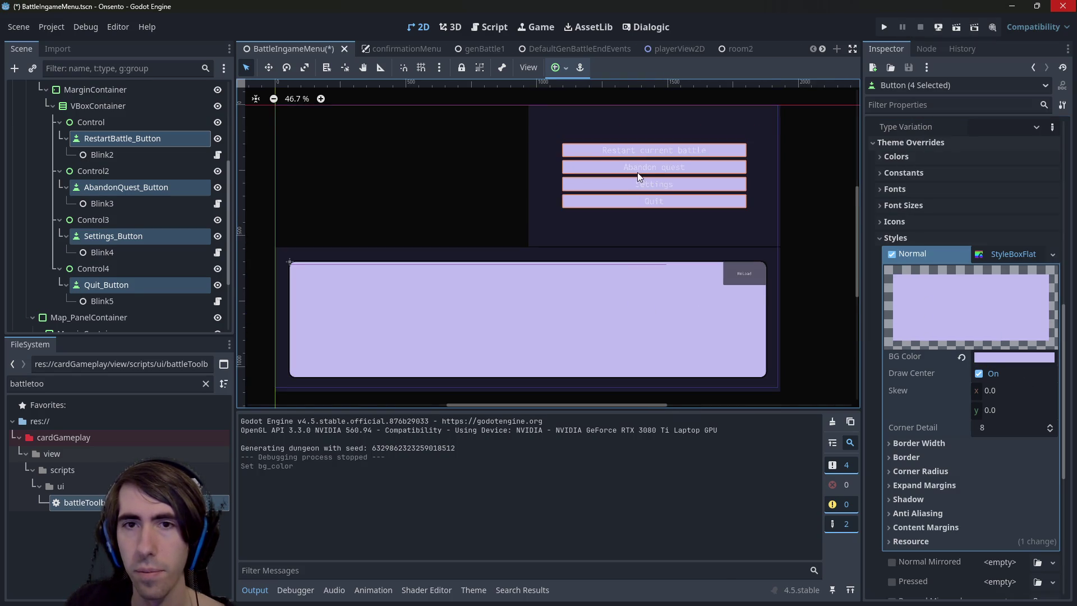
pyautogui.scroll(3, 639, 168)
pyautogui.scroll(2, 642, 173)
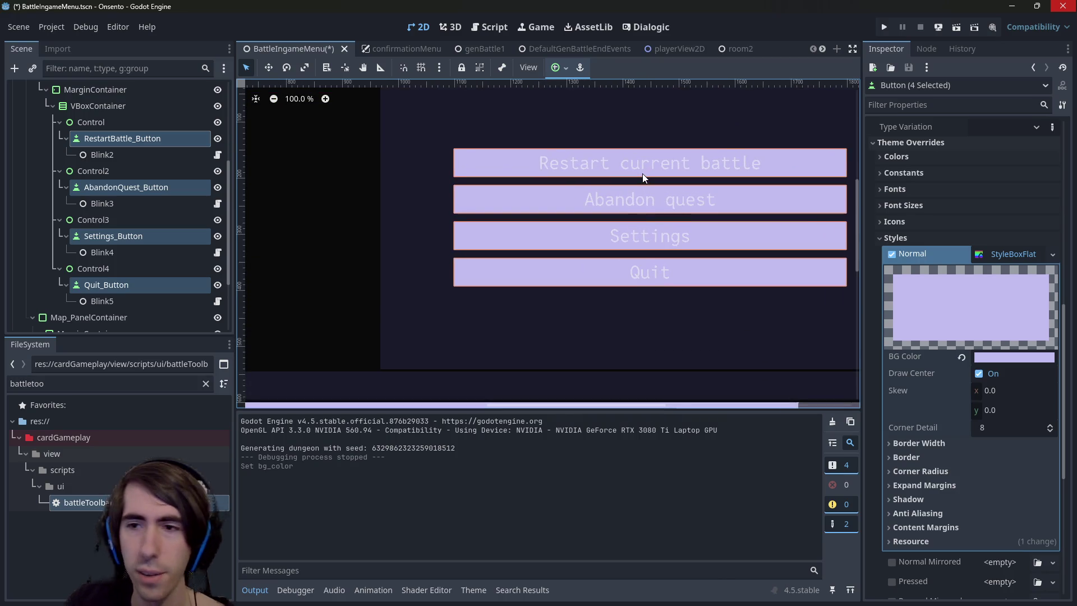
pyautogui.scroll(-1, 639, 184)
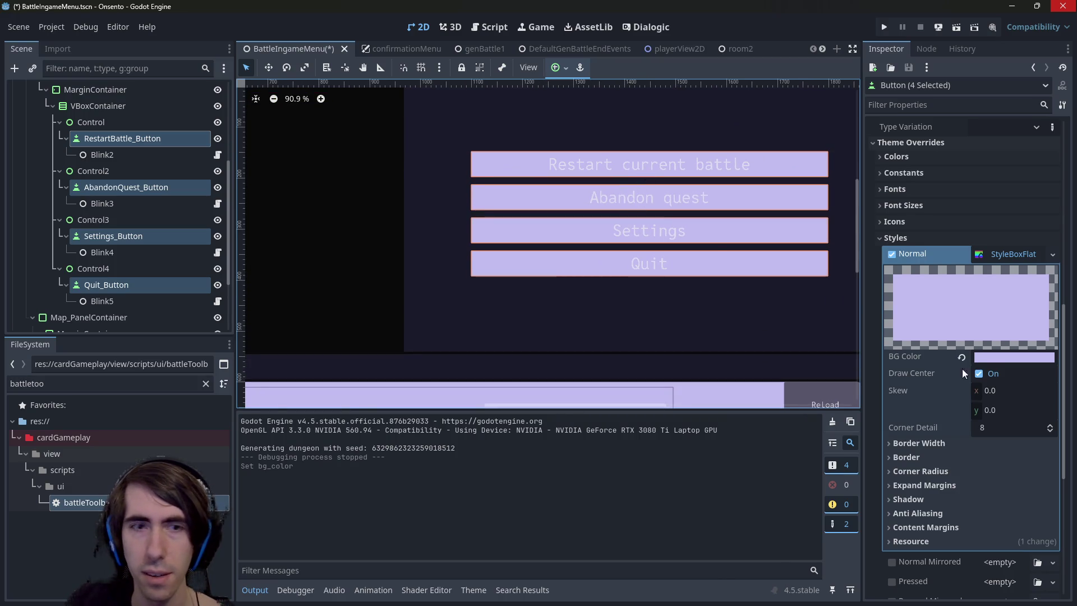
pyautogui.scroll(-5, 988, 425)
pyautogui.scroll(5, 988, 425)
pyautogui.scroll(-3, 963, 383)
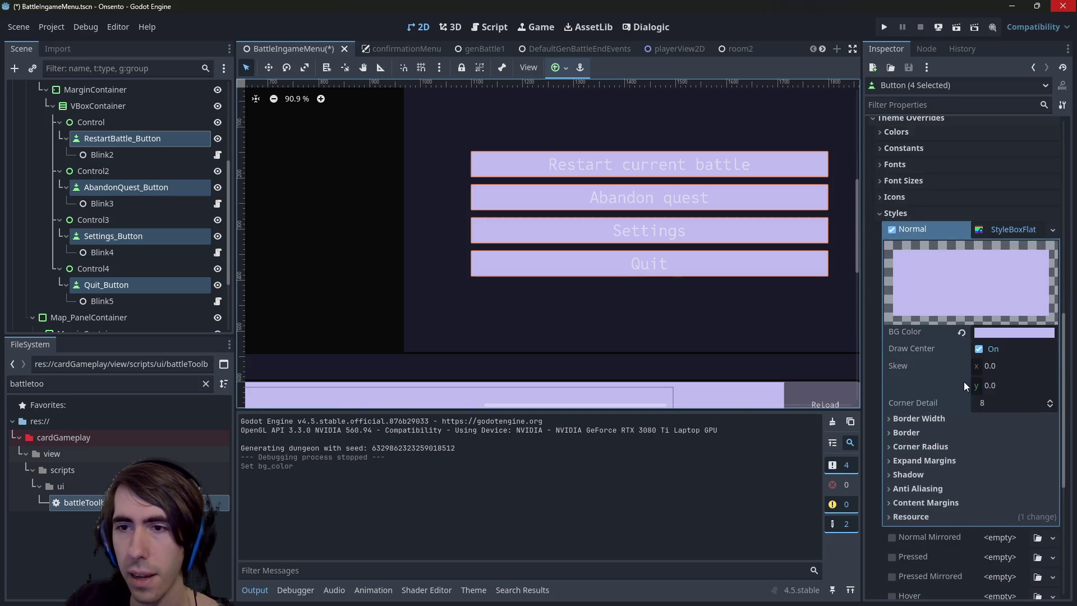
pyautogui.scroll(2, 941, 330)
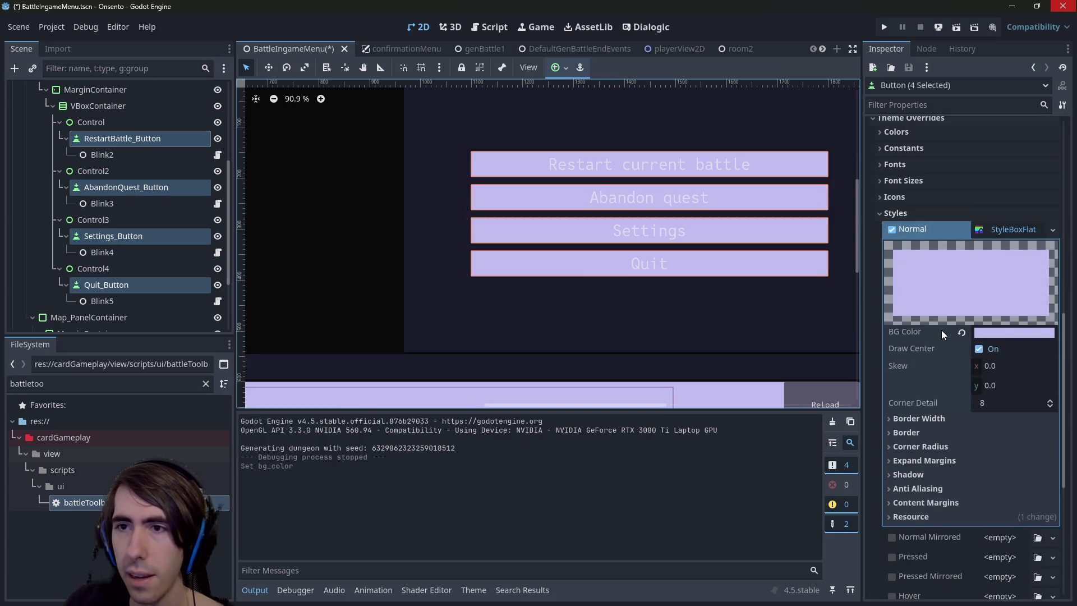
pyautogui.scroll(-2, 942, 337)
pyautogui.scroll(5, 940, 345)
pyautogui.scroll(-3, 940, 345)
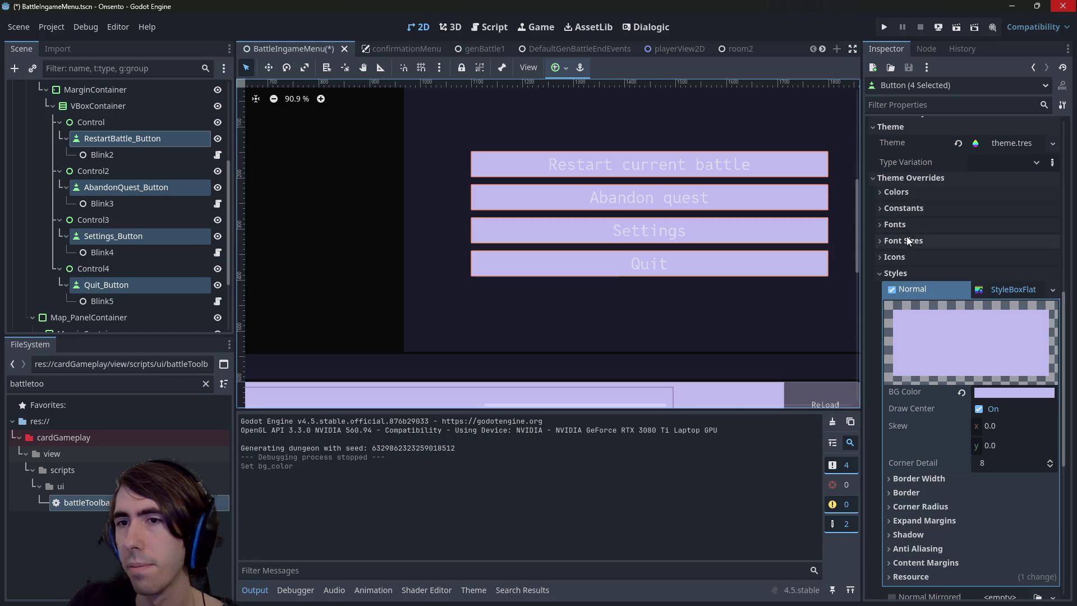
pyautogui.click(902, 196)
# Enable a black Font Color override on the buttons, comparing it via undo and redo
pyautogui.click(902, 208)
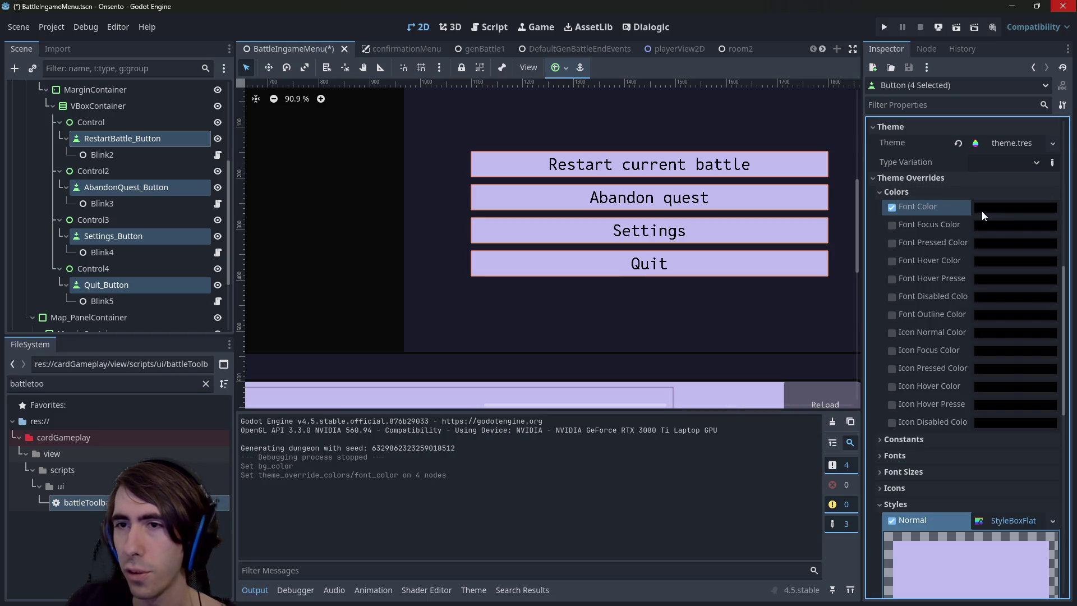
pyautogui.click(989, 208)
pyautogui.moveTo(1060, 360)
pyautogui.mouseDown()
pyautogui.moveTo(1041, 215)
pyautogui.moveTo(1060, 370)
pyautogui.mouseUp()
pyautogui.click(703, 341)
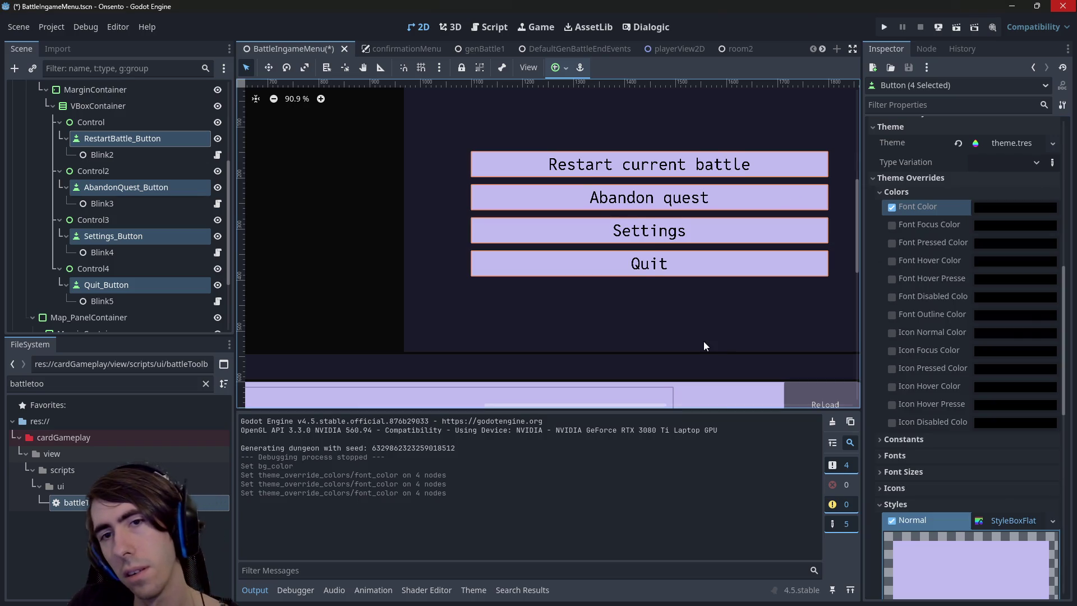
pyautogui.click(703, 341)
pyautogui.scroll(-9, 702, 254)
pyautogui.scroll(8, 705, 253)
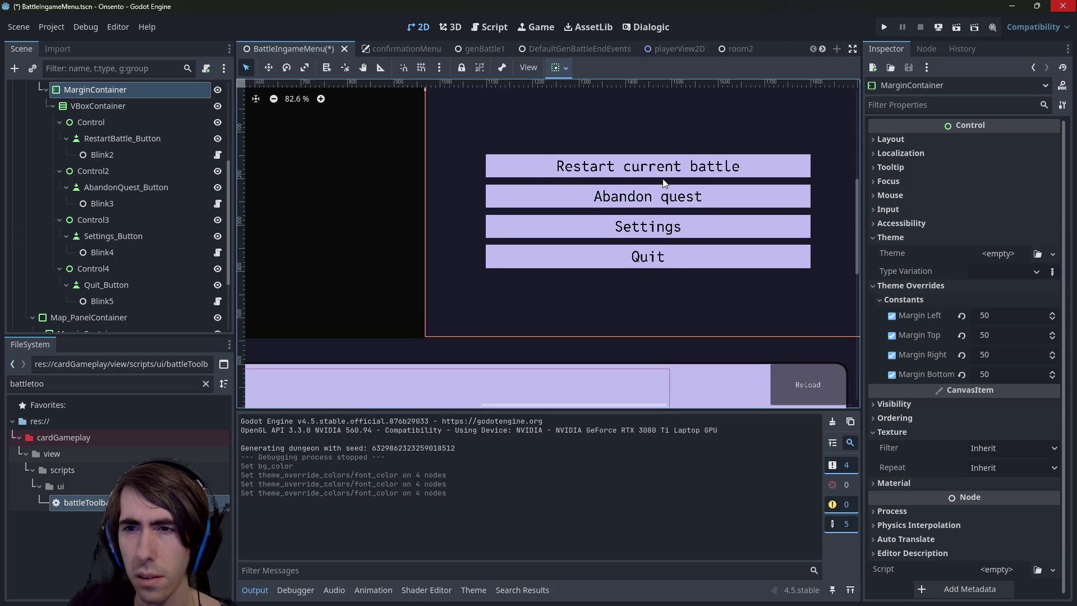
pyautogui.hotkey('ctrl', 'z')
pyautogui.hotkey('ctrl', 'z')
pyautogui.hotkey('ctrl', 'shift', 'z')
pyautogui.hotkey('ctrl', 'shift', 'z')
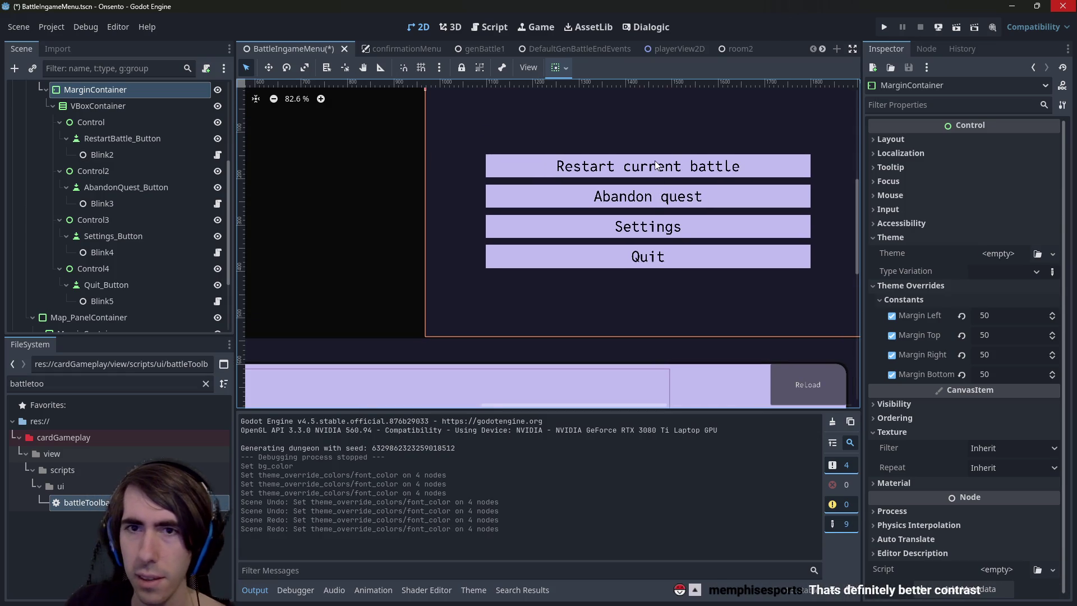
# Reselect the four menu buttons and open theme.tres from their Theme property in the Theme editor
pyautogui.click(654, 161)
pyautogui.scroll(-1, 721, 234)
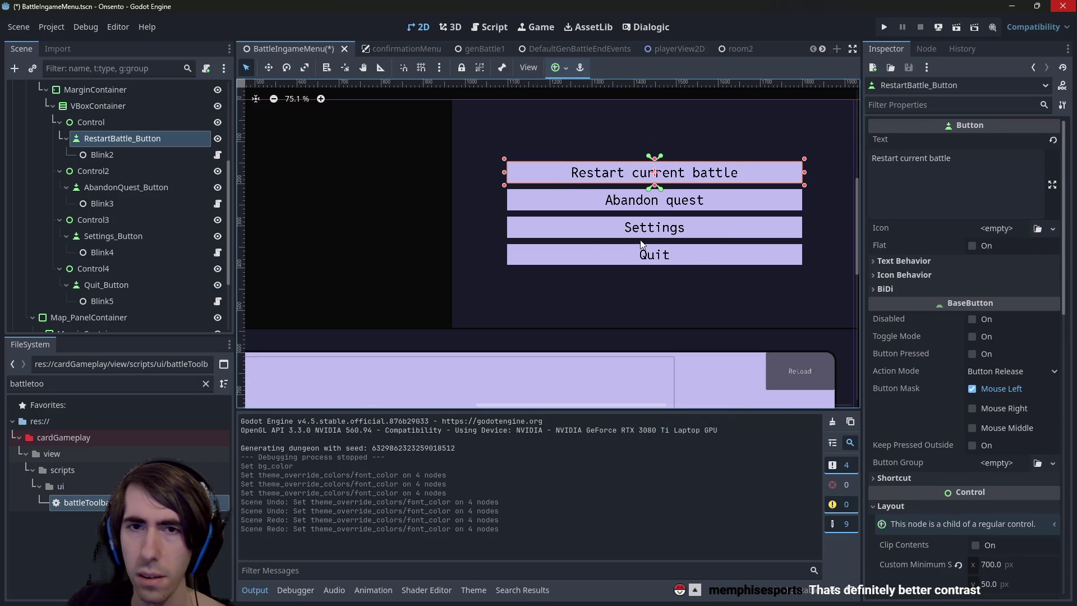
pyautogui.click(653, 205)
pyautogui.click(148, 141)
pyautogui.keyDown('ctrl'); pyautogui.click(144, 187); pyautogui.keyUp('ctrl')
pyautogui.keyDown('ctrl'); pyautogui.click(135, 236); pyautogui.keyUp('ctrl')
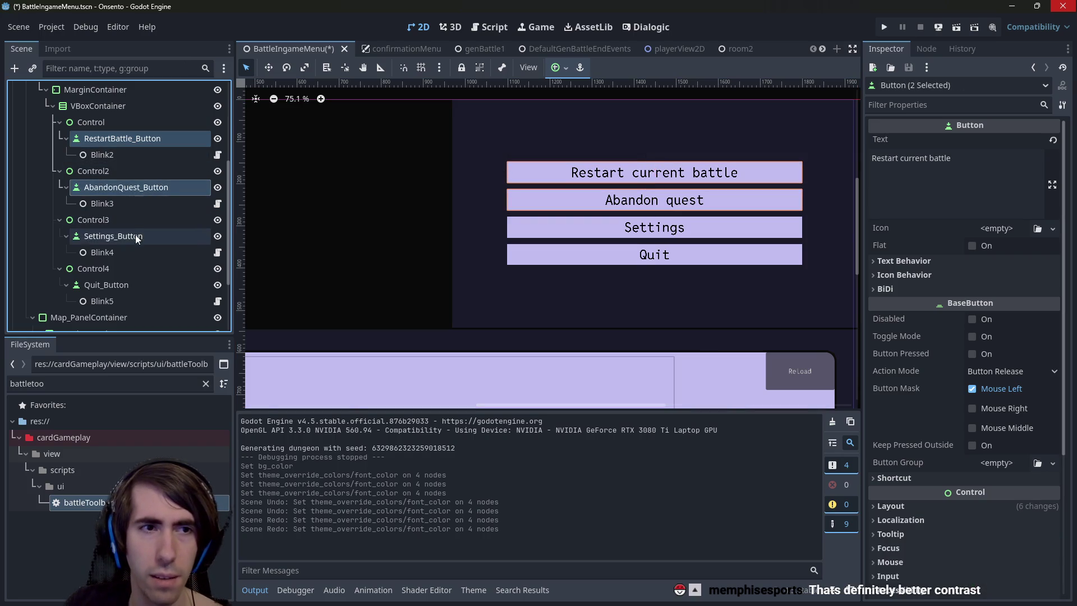
pyautogui.keyDown('ctrl'); pyautogui.click(127, 284); pyautogui.keyUp('ctrl')
pyautogui.scroll(-4, 973, 366)
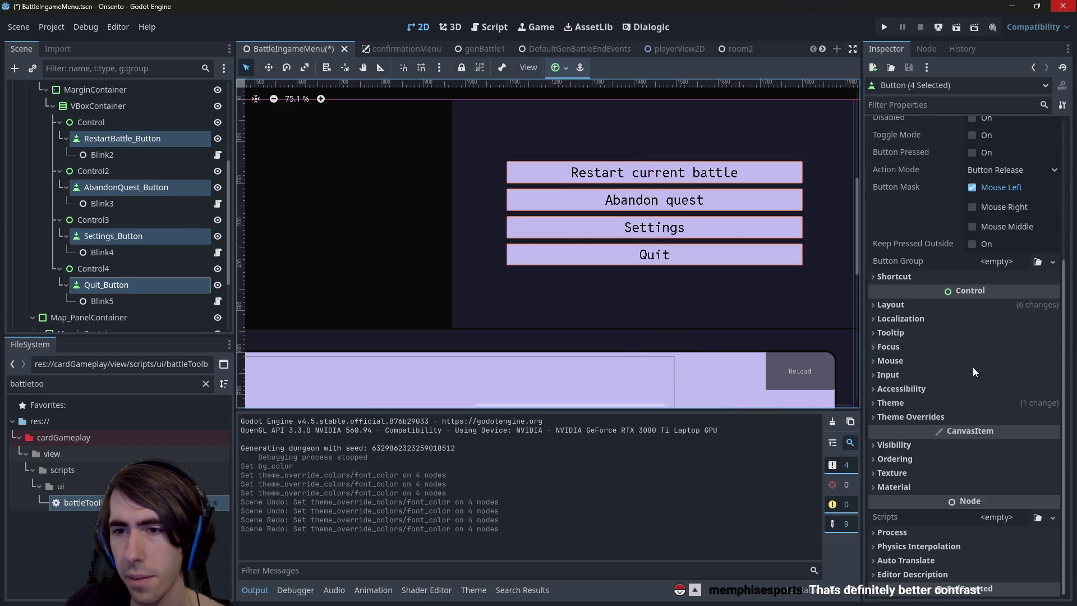
pyautogui.click(946, 411)
pyautogui.scroll(-2, 947, 412)
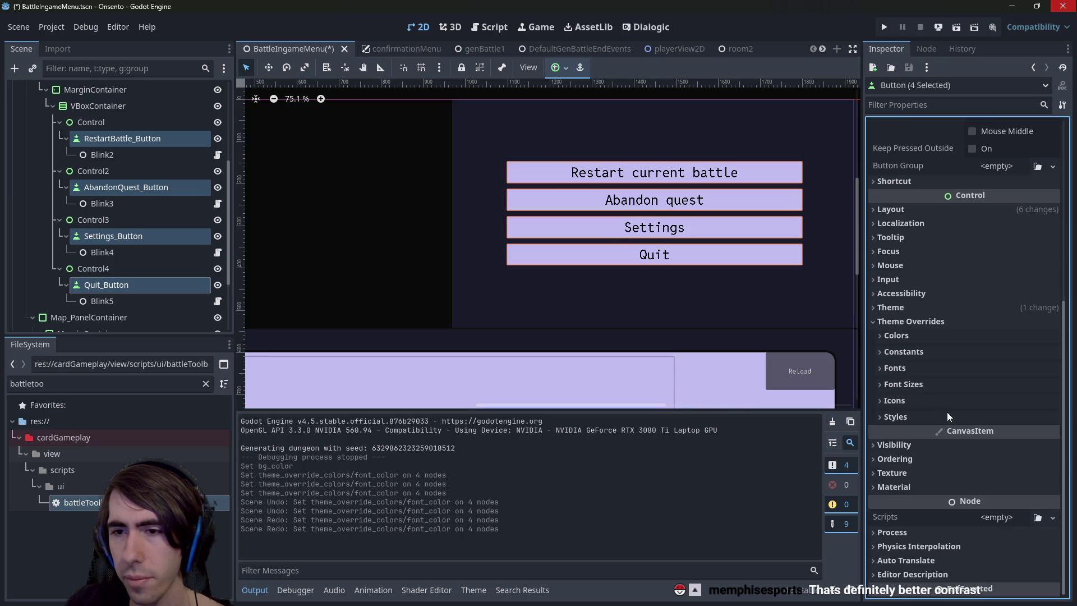
pyautogui.click(923, 310)
pyautogui.click(1002, 324)
pyautogui.scroll(-3, 963, 345)
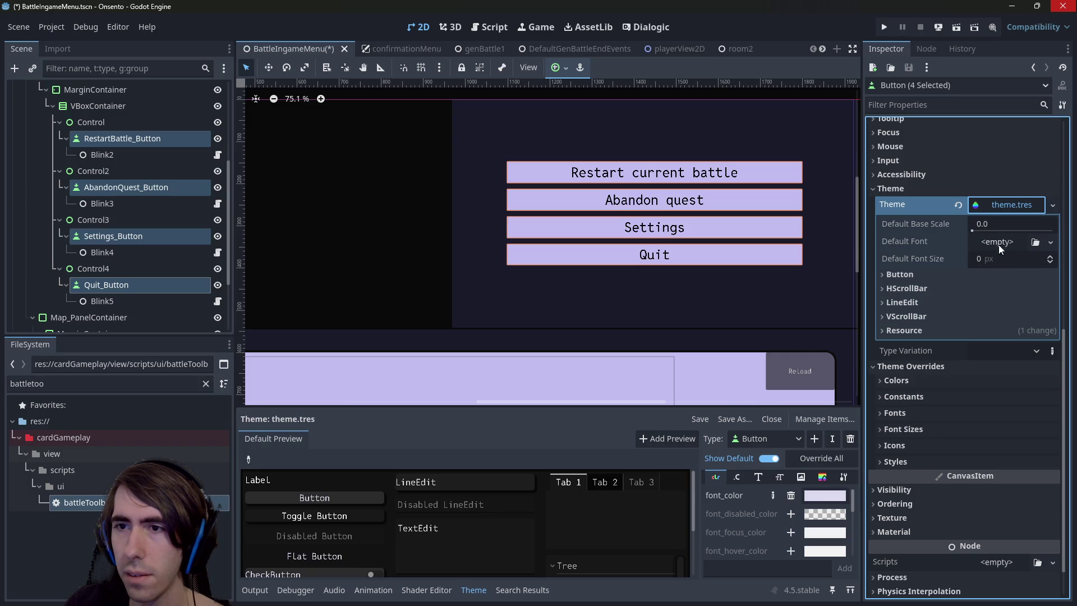
# Browse the theme's VScrollBar and Button entries to find the Button Hover and Normal styles
pyautogui.click(928, 316)
pyautogui.click(929, 315)
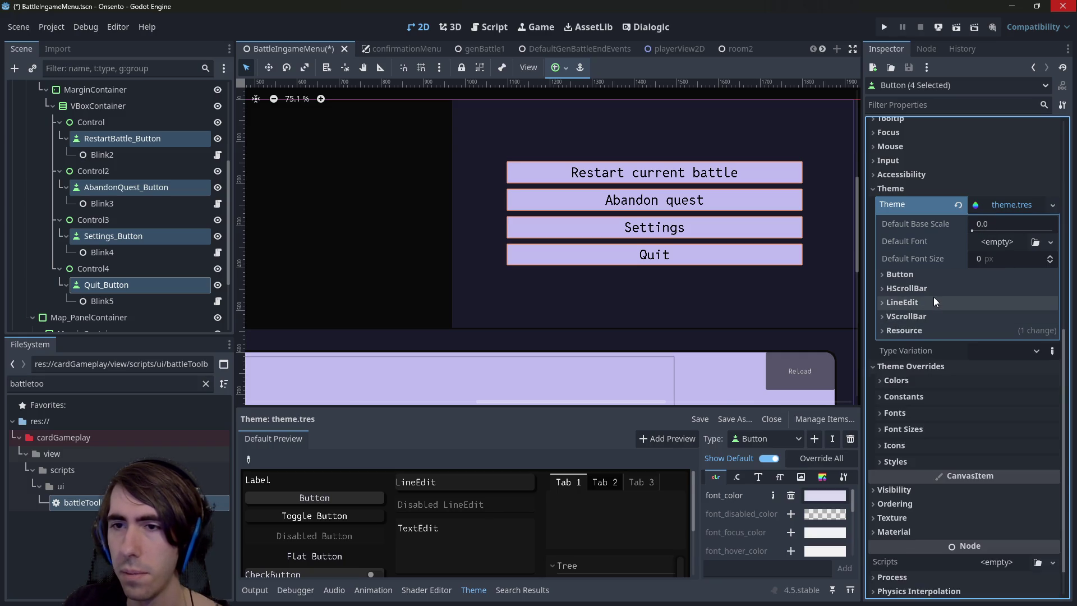
pyautogui.click(926, 275)
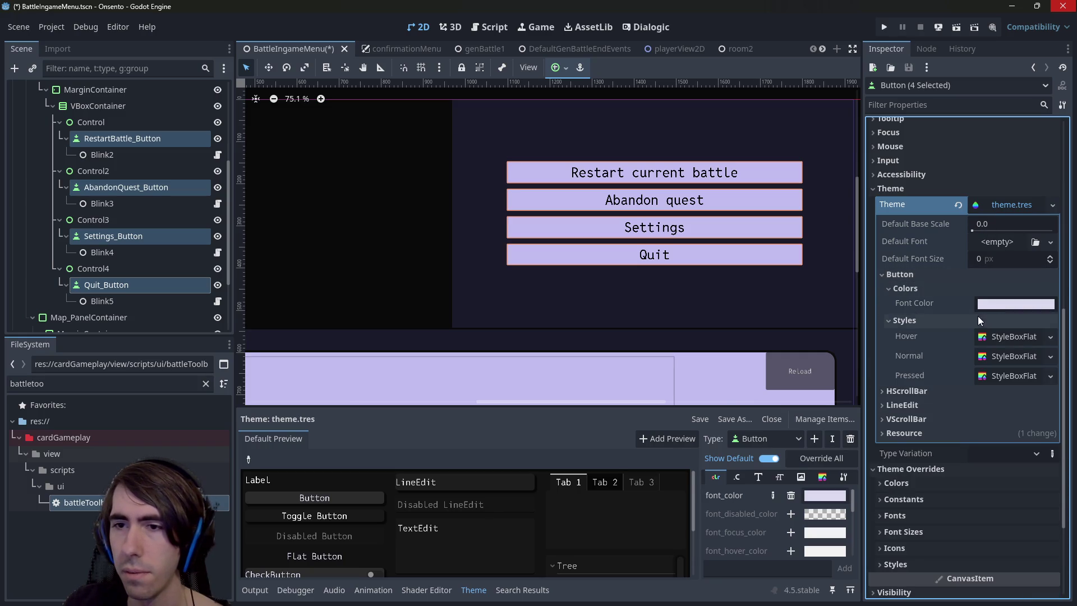
pyautogui.click(999, 337)
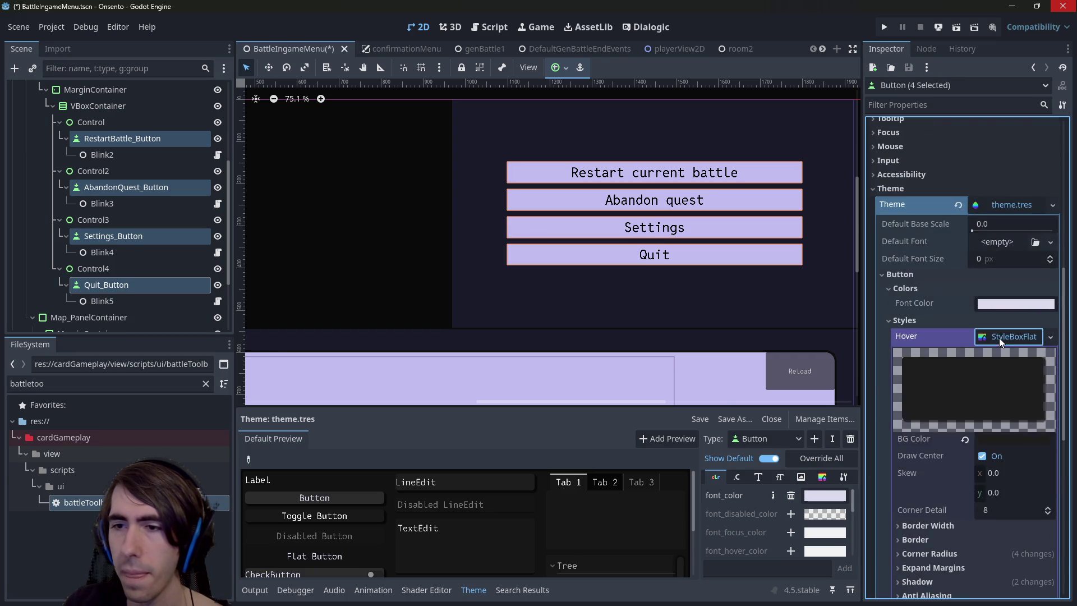
pyautogui.click(1005, 337)
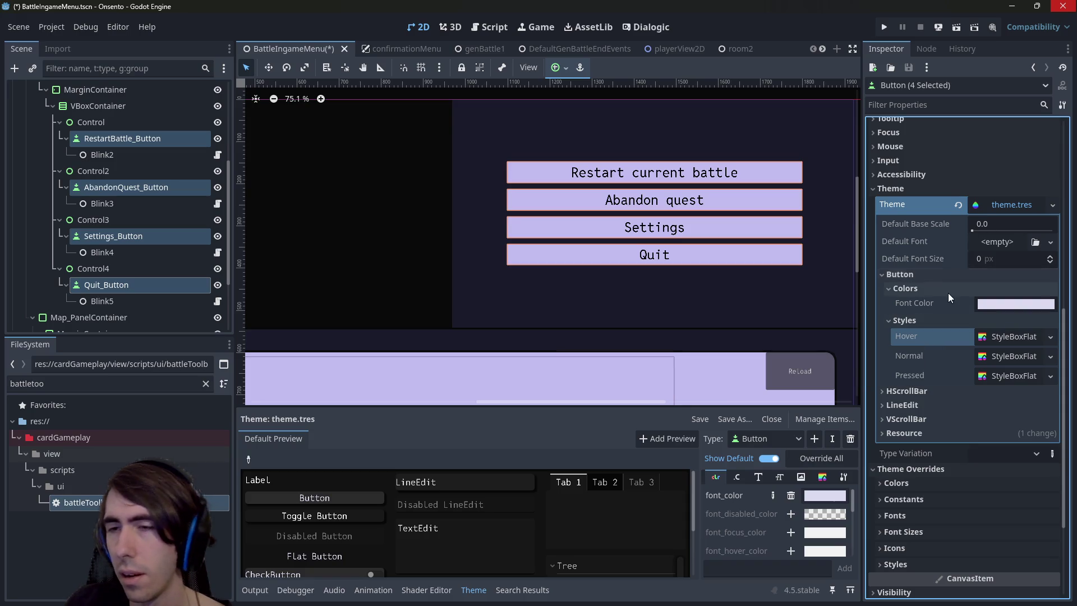
pyautogui.rightClick(944, 337)
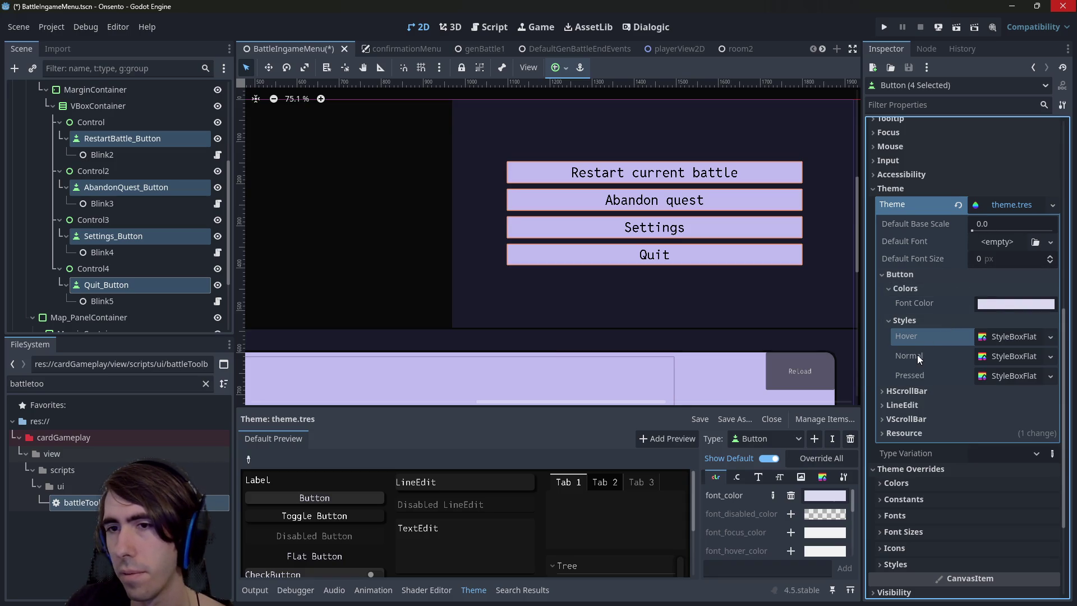
pyautogui.click(899, 275)
pyautogui.click(923, 275)
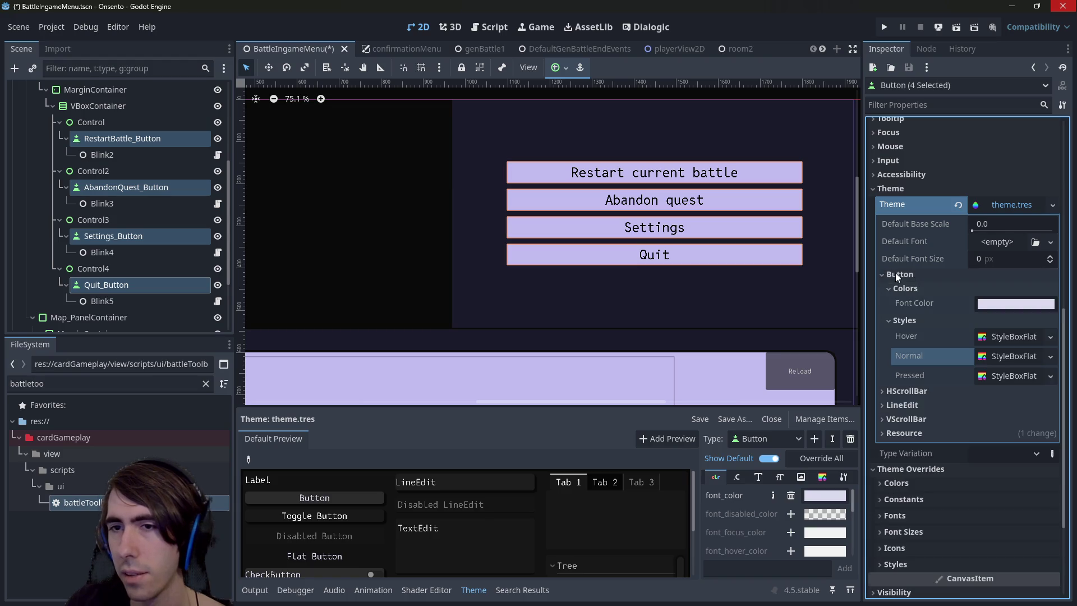
pyautogui.scroll(-2, 925, 357)
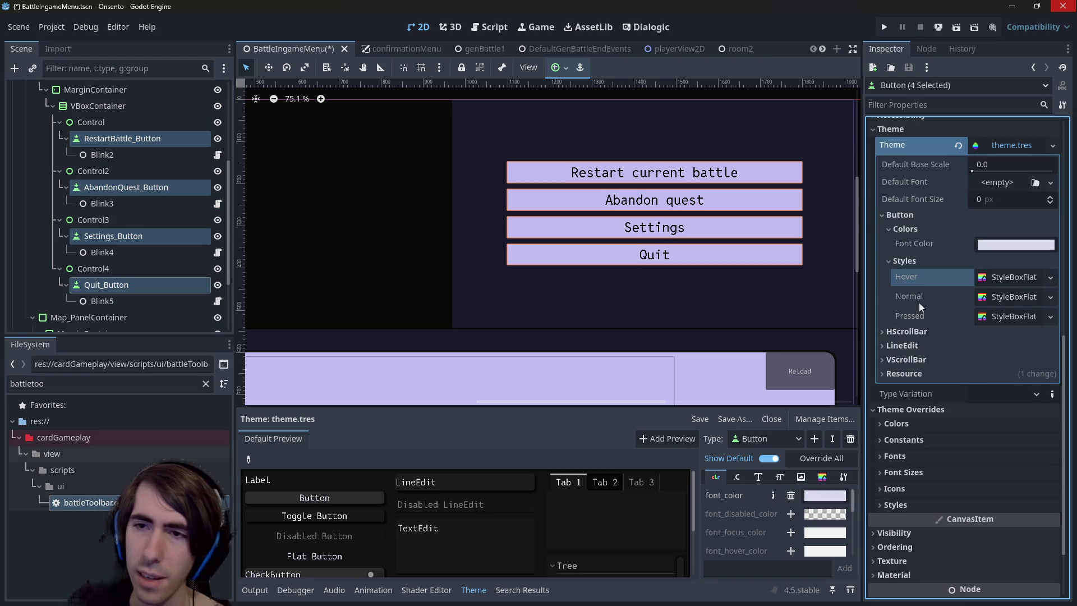
# Copy the theme's Normal button StyleBoxFlat and expand the buttons' Theme Overrides > Styles
pyautogui.rightClick(922, 298)
pyautogui.click(931, 314)
pyautogui.scroll(-3, 923, 442)
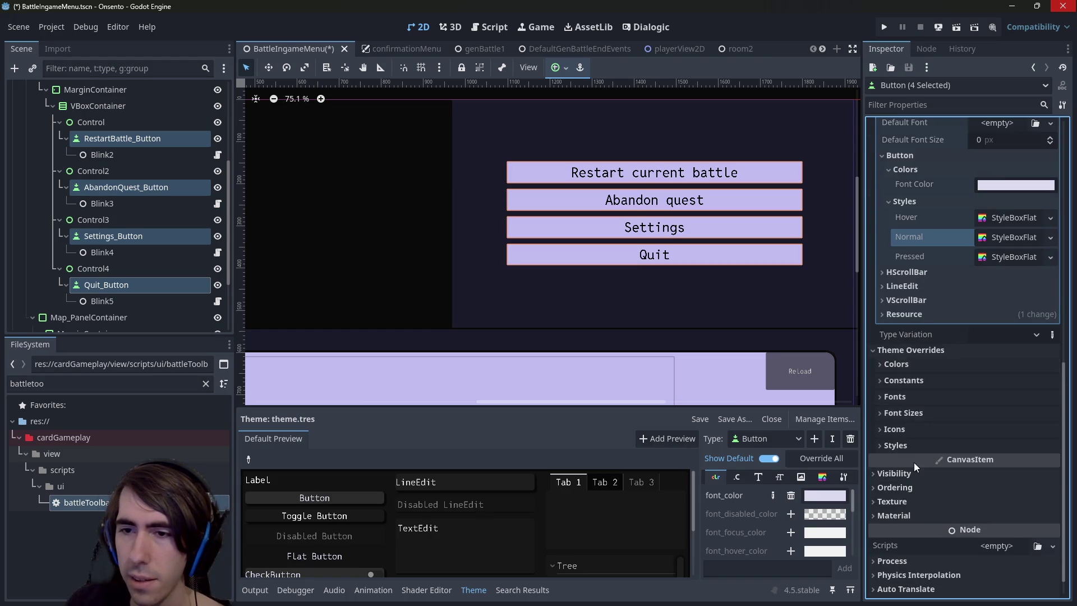
pyautogui.click(922, 421)
pyautogui.scroll(-2, 922, 421)
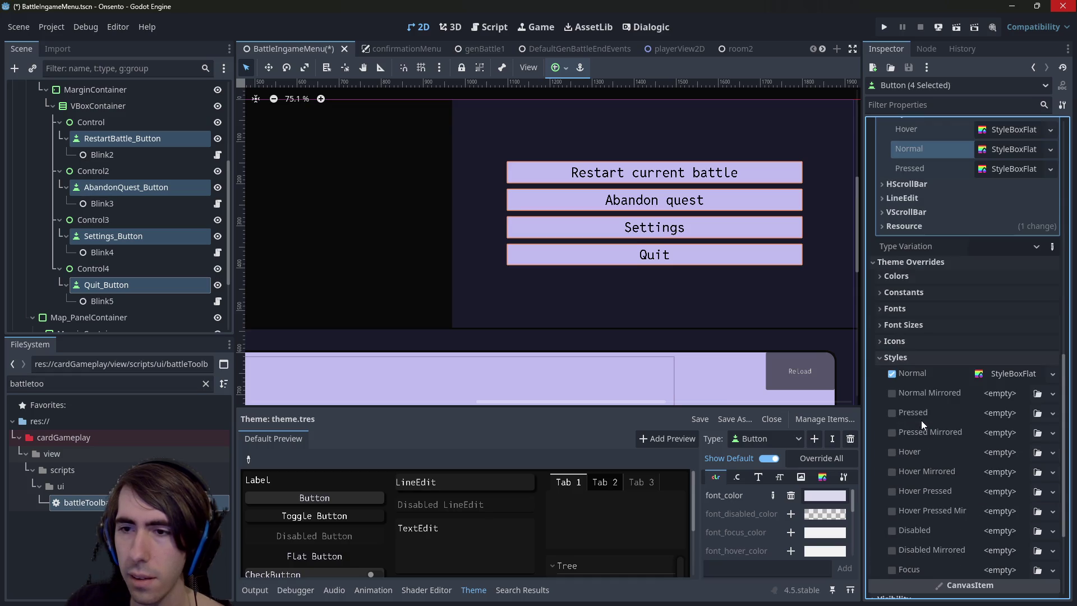
# Paste the copied style as the Normal override and sample the lavender hex c1bdf0
pyautogui.rightClick(928, 382)
pyautogui.click(950, 401)
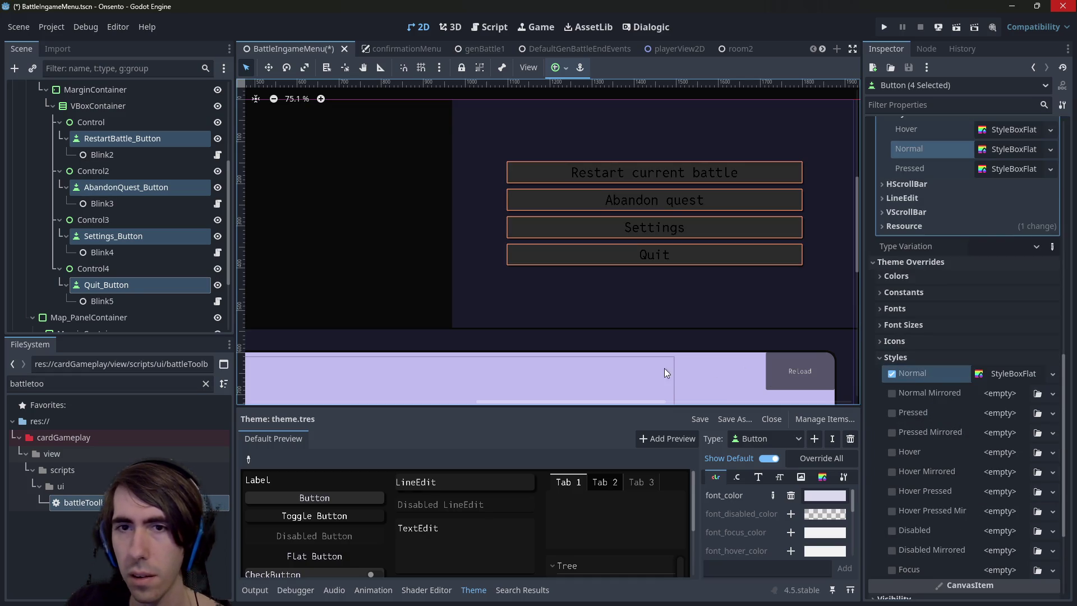
pyautogui.press('super+shift+c')
pyautogui.click(720, 371)
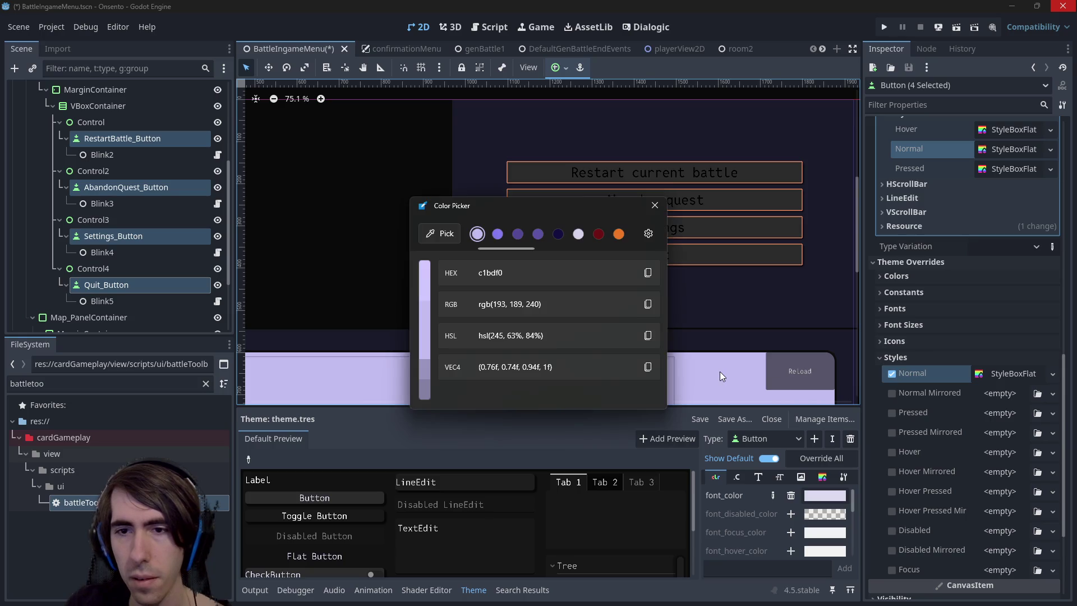
pyautogui.click(648, 272)
pyautogui.click(654, 206)
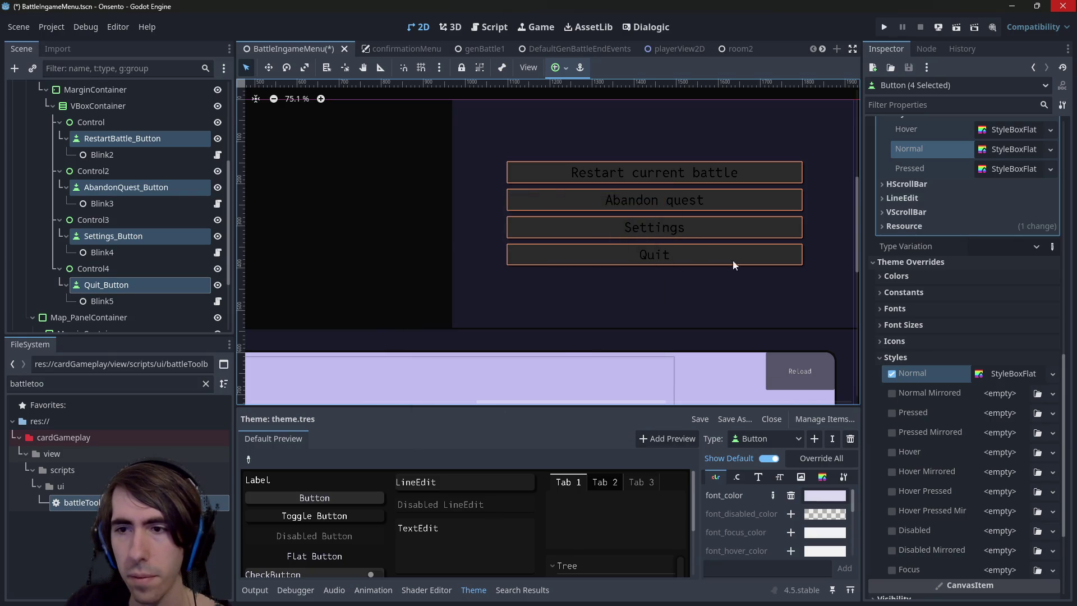
# Set the Normal override's BG Color to lavender c1bdf0, then deselect the buttons
pyautogui.click(995, 382)
pyautogui.click(999, 418)
pyautogui.hotkey('ctrl', 'v')
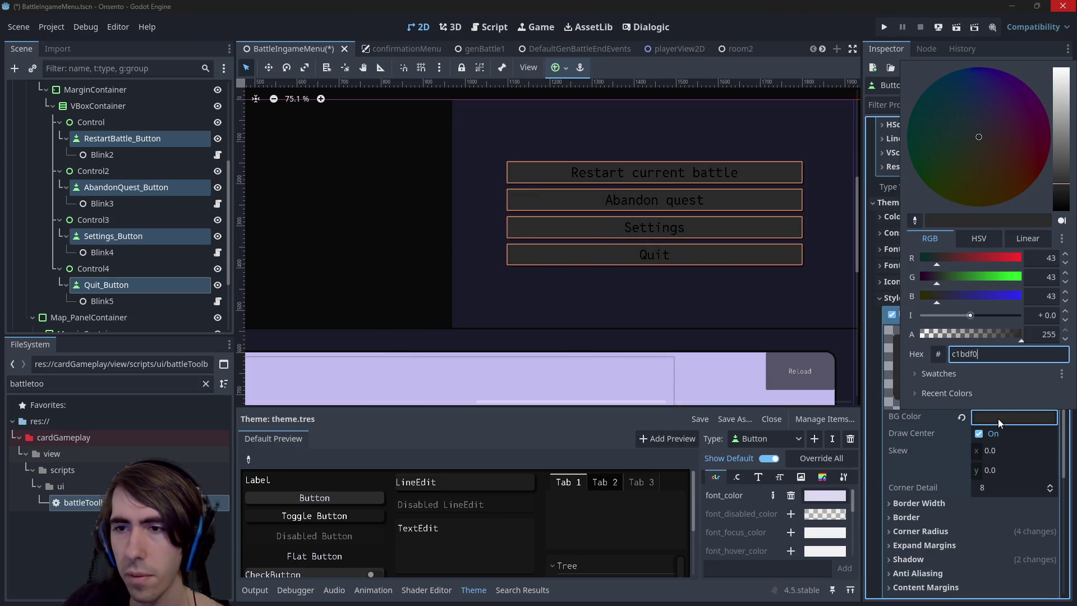
pyautogui.click(997, 419)
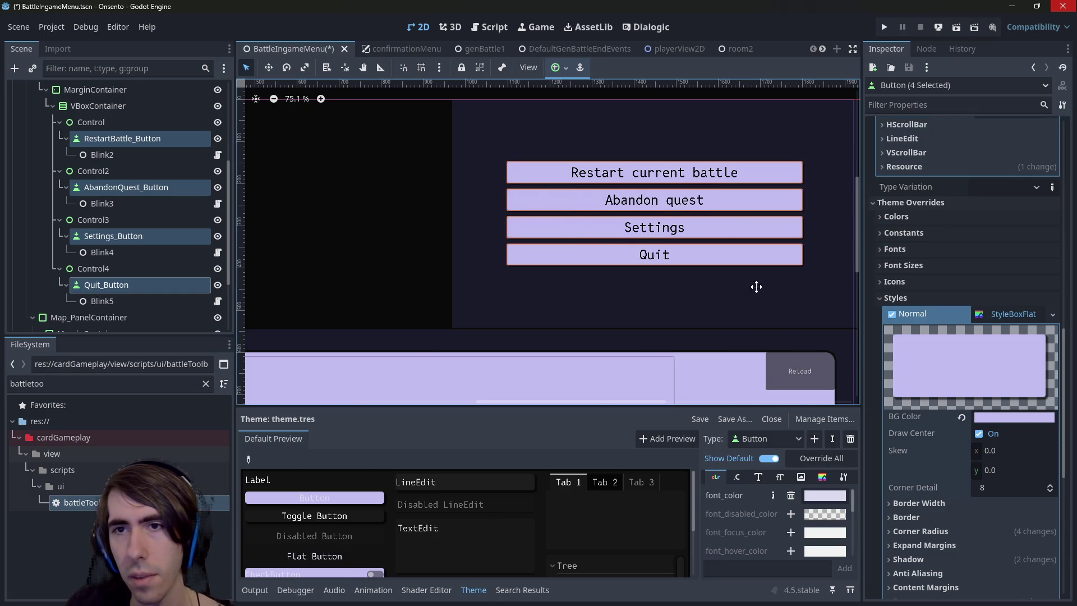
pyautogui.click(804, 253)
pyautogui.scroll(7, 599, 207)
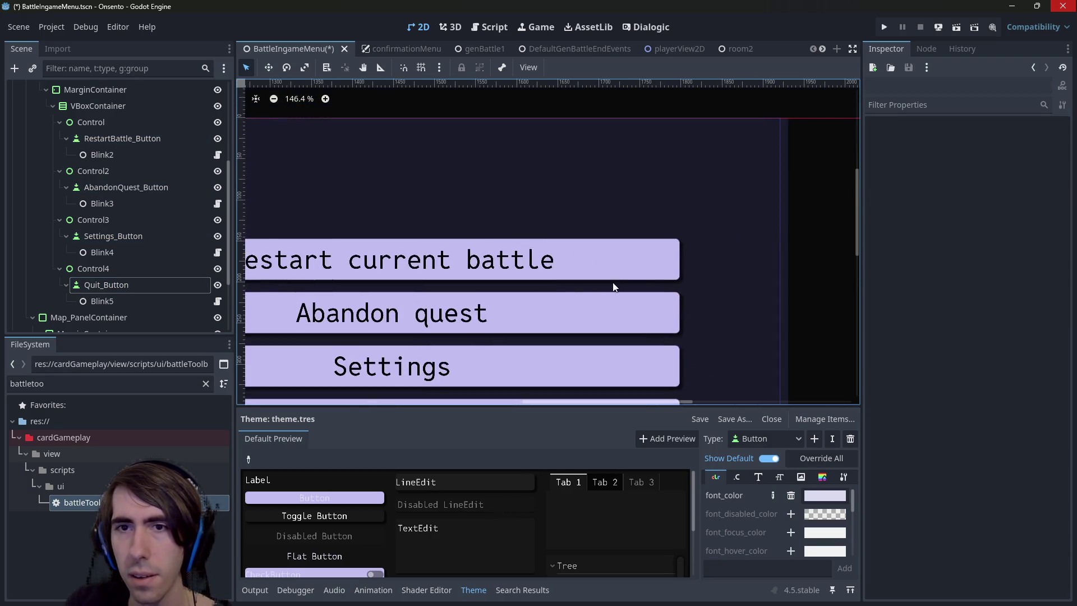
pyautogui.scroll(5, 694, 248)
pyautogui.scroll(-10, 695, 218)
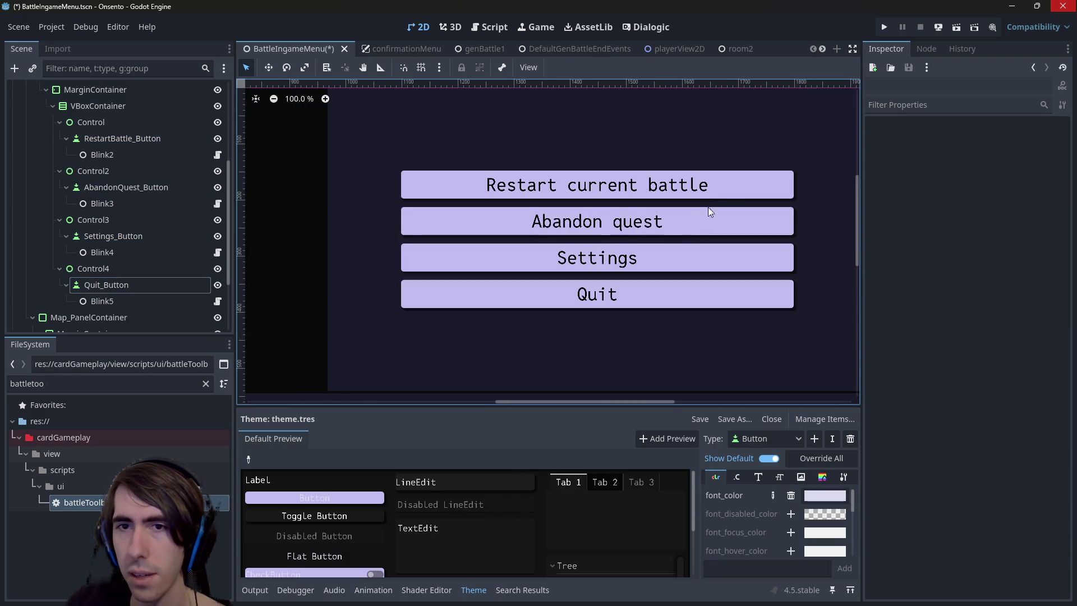
# On the Restart current battle button, reuse its Normal StyleBoxFlat in the Pressed and Hover slots
pyautogui.click(743, 186)
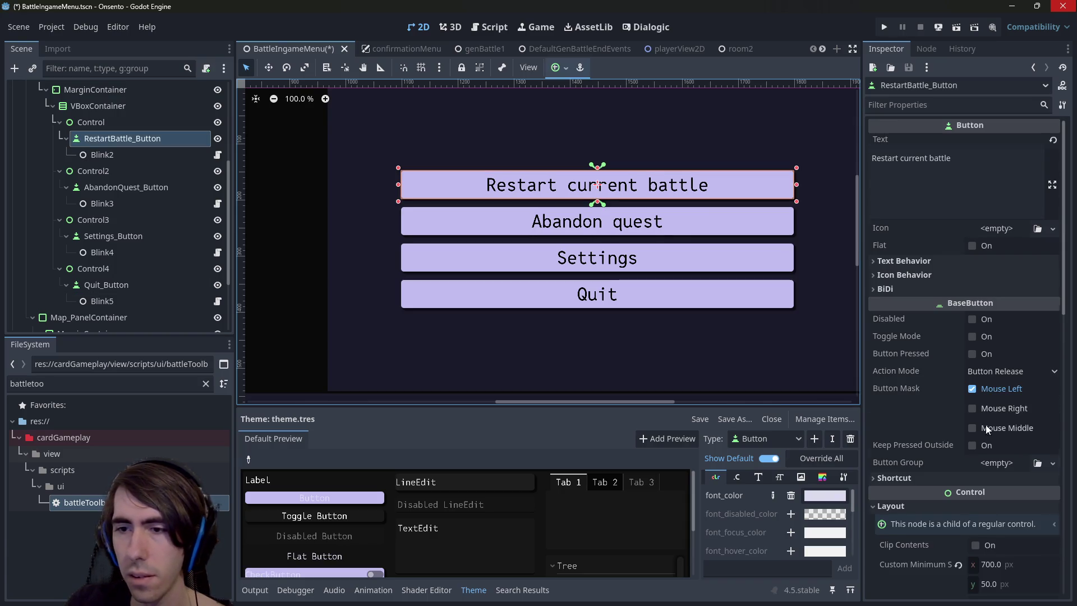
pyautogui.scroll(-15, 986, 422)
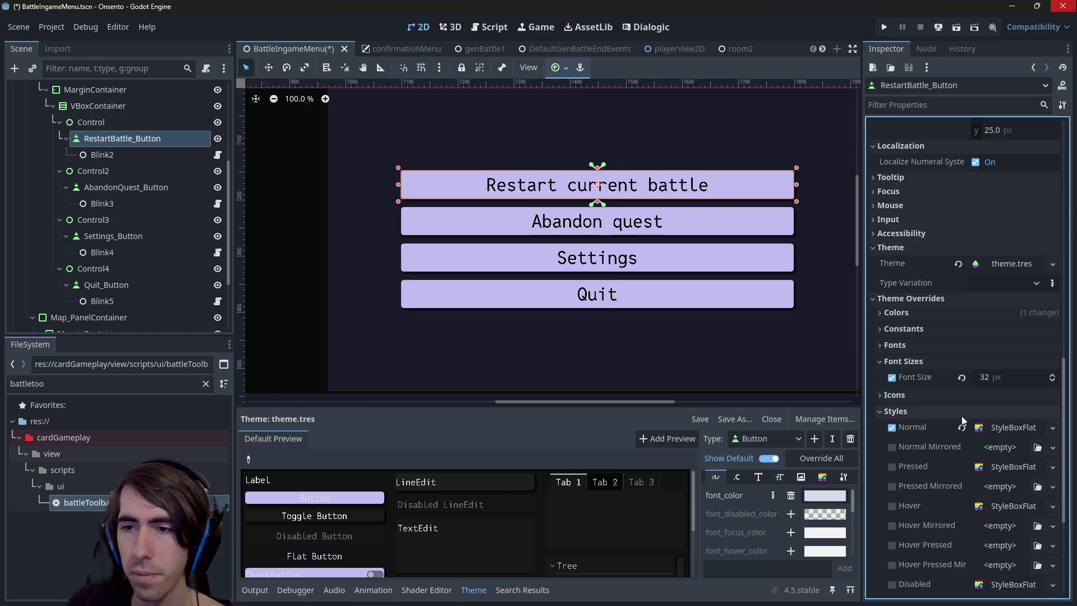
pyautogui.scroll(-5, 961, 415)
pyautogui.moveTo(992, 313)
pyautogui.mouseDown()
pyautogui.moveTo(1007, 347)
pyautogui.moveTo(999, 393)
pyautogui.moveTo(997, 384)
pyautogui.mouseUp()
pyautogui.click(998, 385)
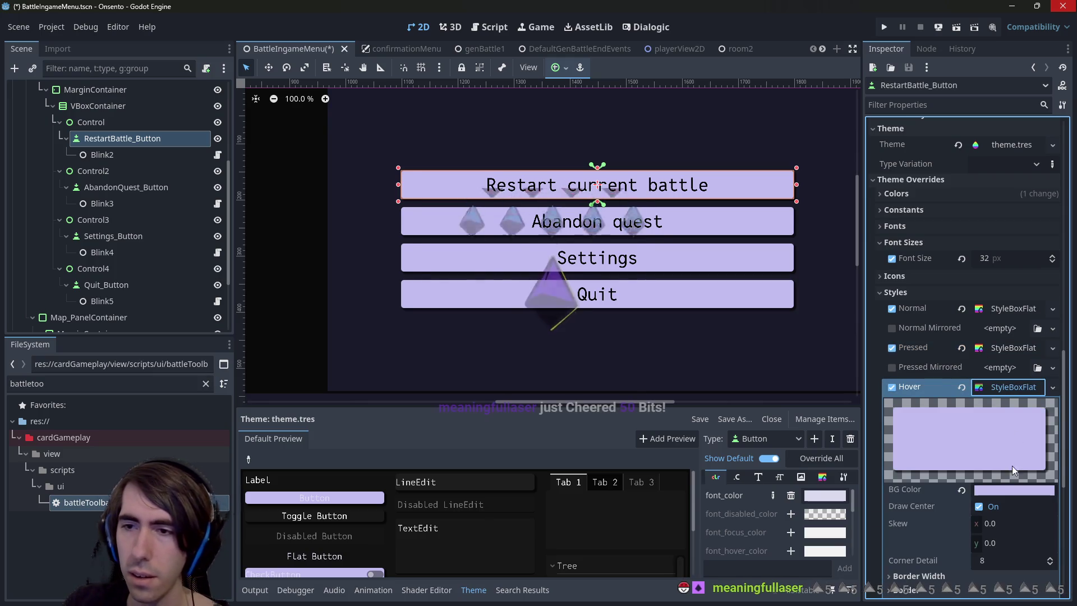
# Make the Pressed and Hover styles unique copies of the Normal style
pyautogui.rightClick(1005, 347)
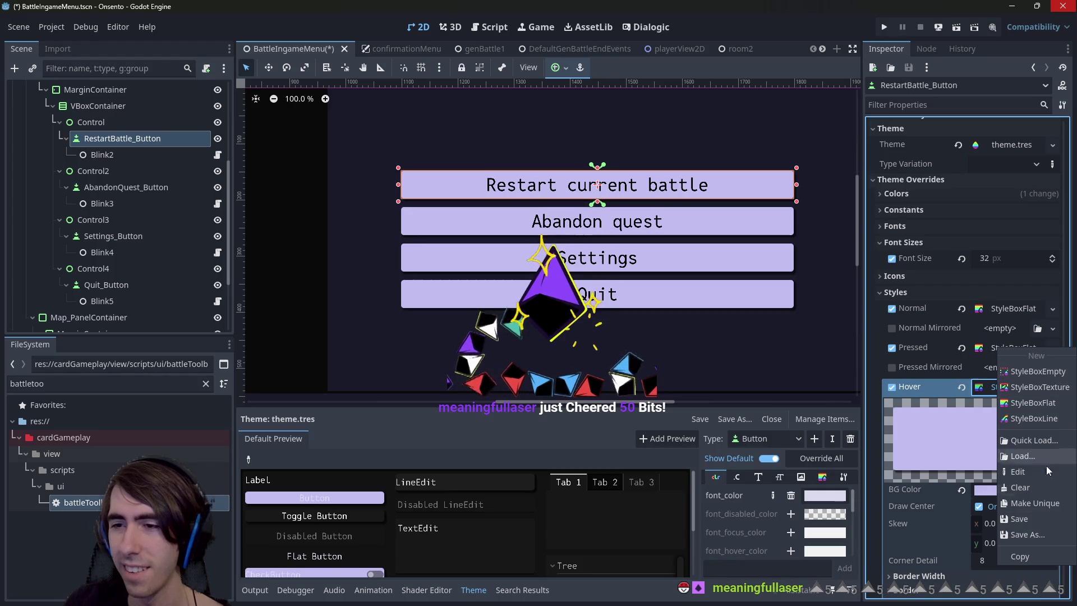
pyautogui.click(1043, 504)
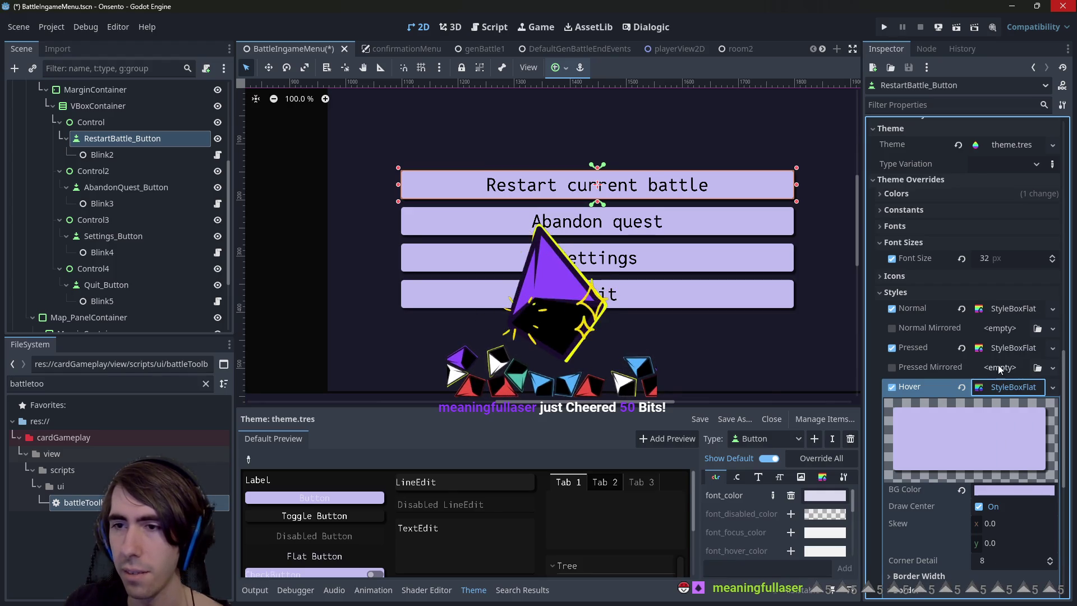
pyautogui.rightClick(999, 347)
pyautogui.click(1021, 502)
pyautogui.rightClick(1017, 383)
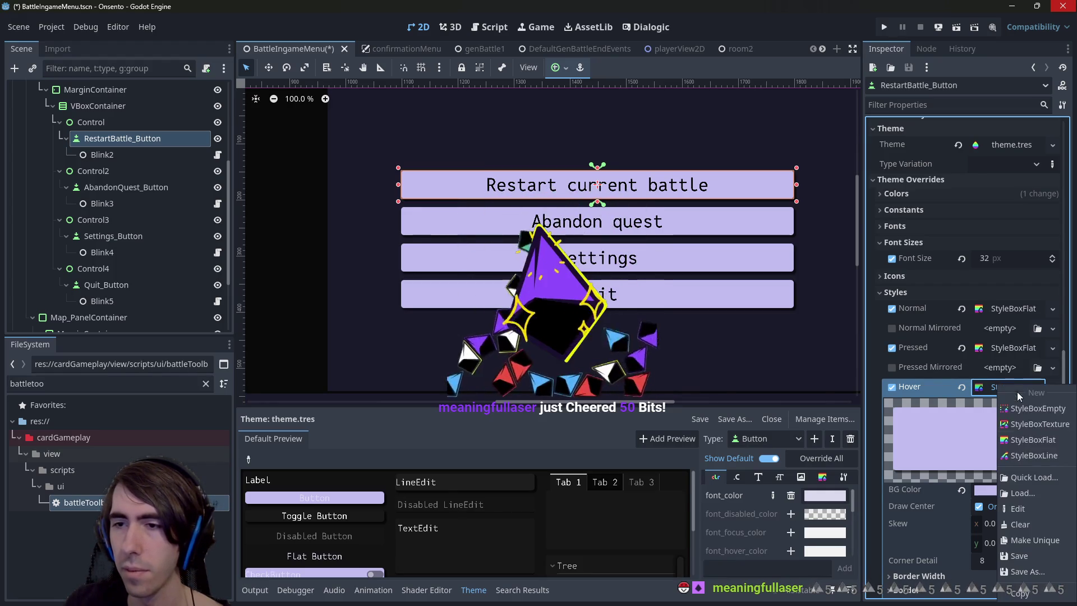
pyautogui.click(1030, 539)
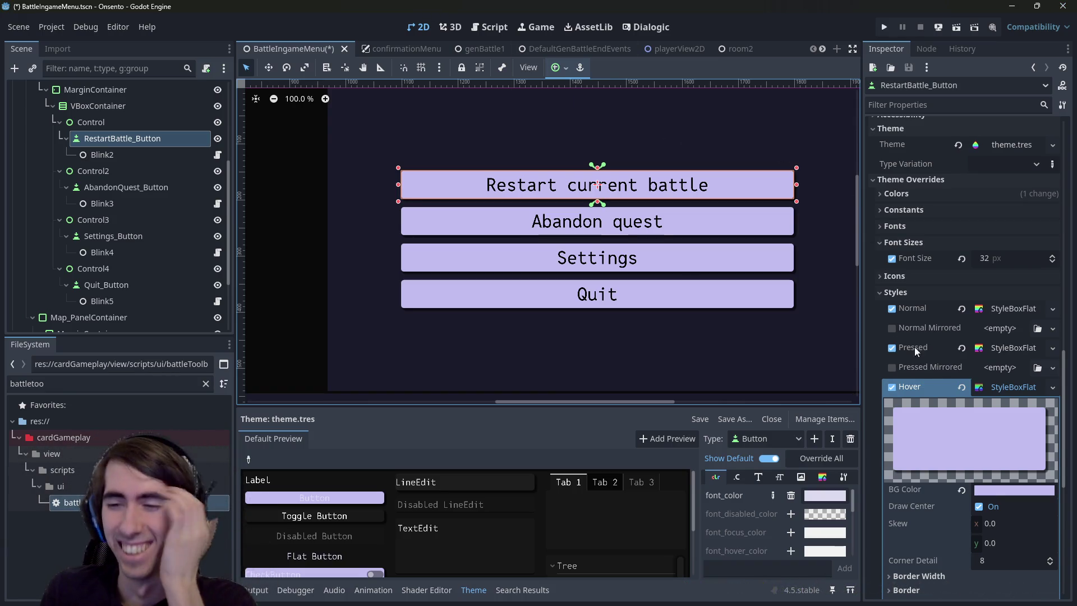
# Lighten the Hover style's background colour to ccc9f3
pyautogui.click(1001, 490)
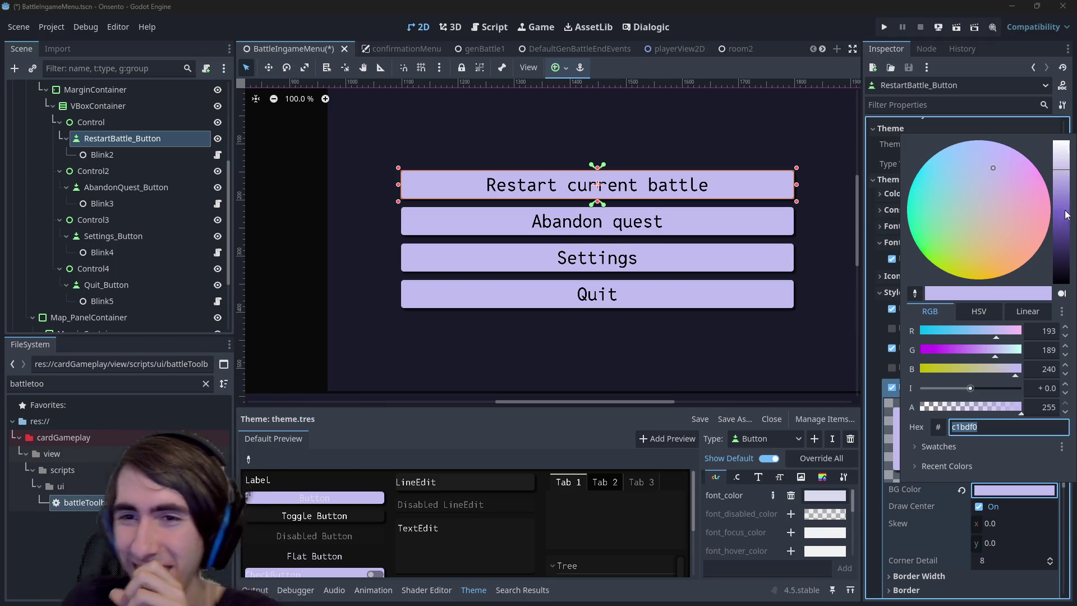
pyautogui.click(1059, 160)
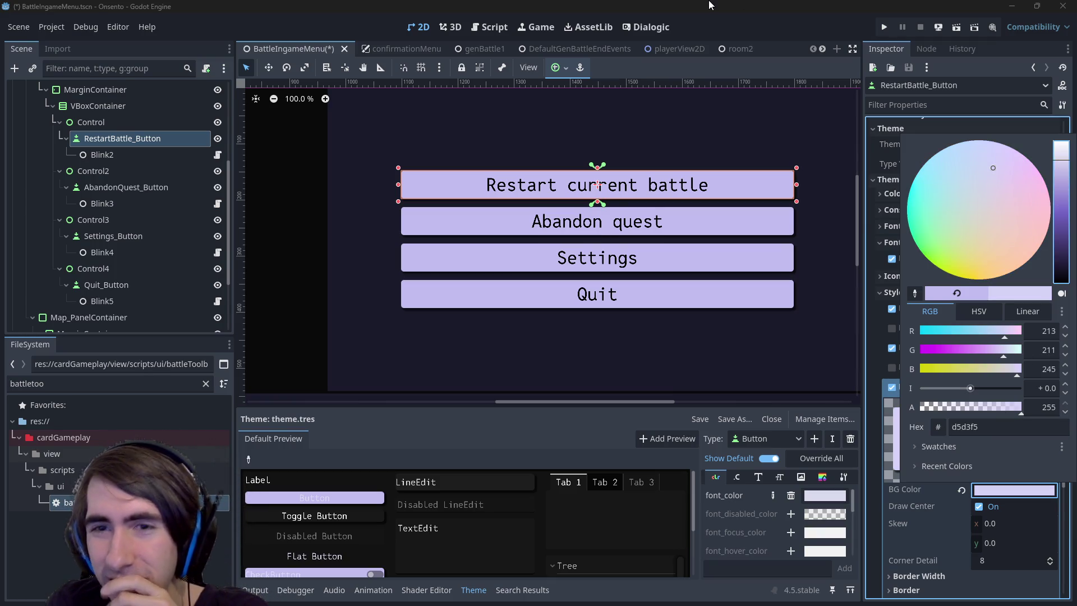
pyautogui.click(708, 6)
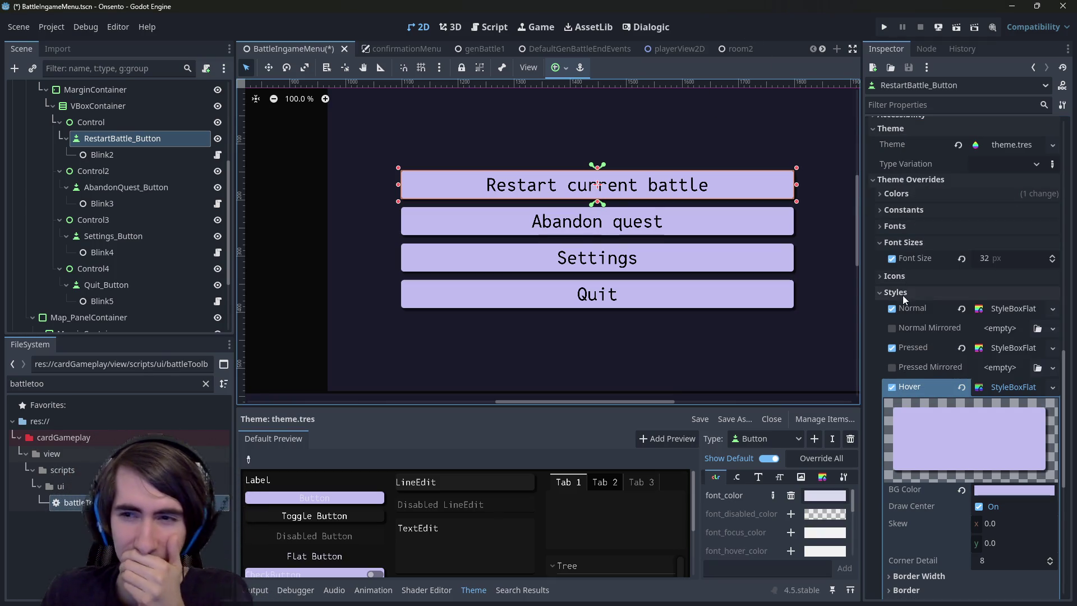
pyautogui.click(997, 493)
pyautogui.moveTo(1059, 165); pyautogui.dragTo(1061, 170)
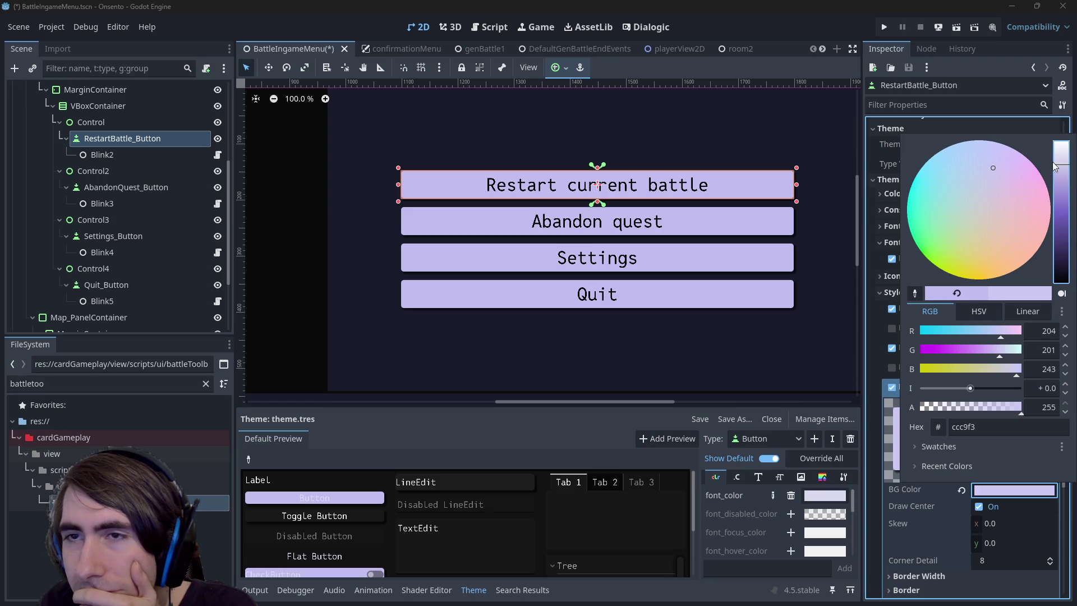
pyautogui.press('Escape')
# Darken the Pressed background to b1abeb, save the scene, and switch to room2
pyautogui.click(1019, 346)
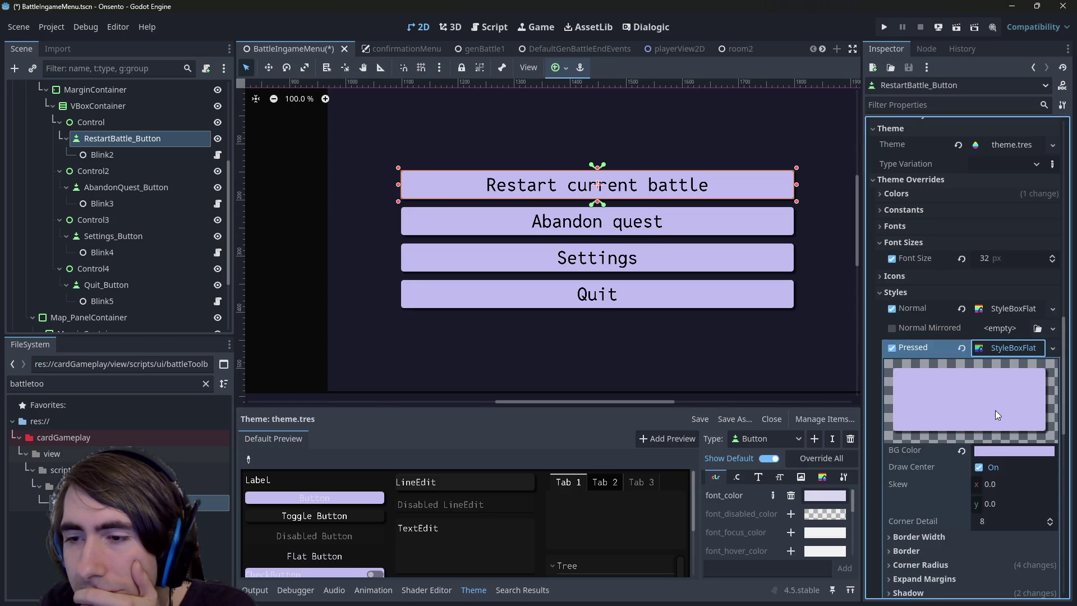
pyautogui.click(997, 451)
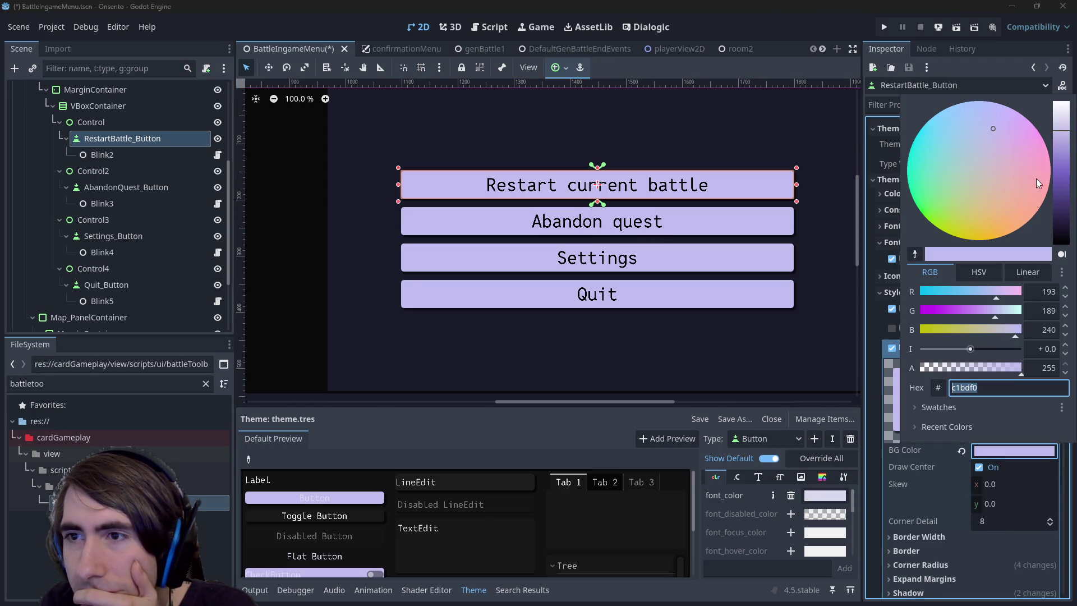
pyautogui.click(1061, 144)
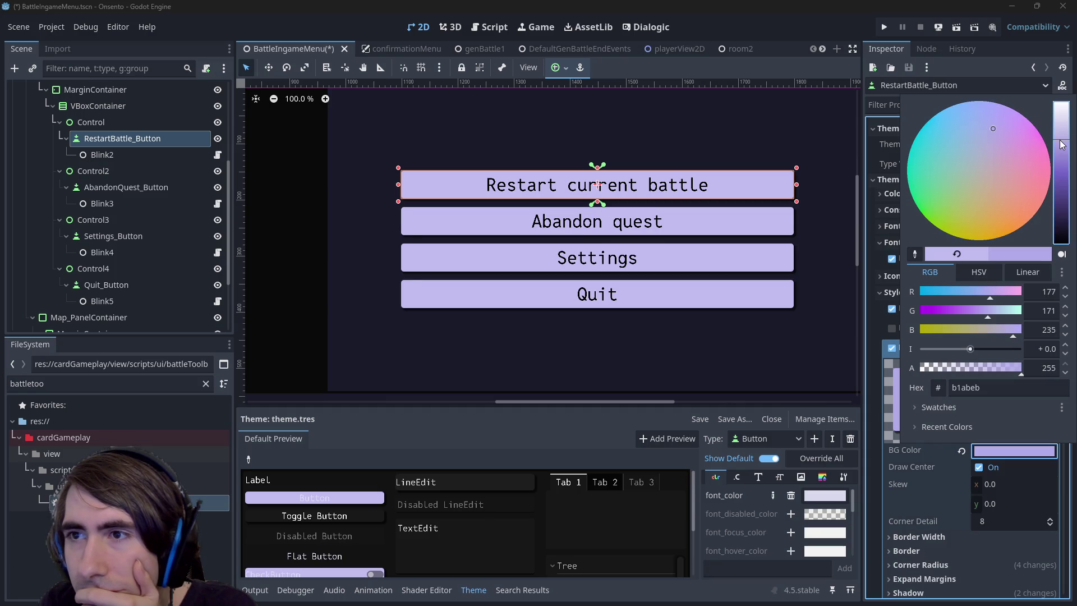
pyautogui.hotkey('ctrl', 's')
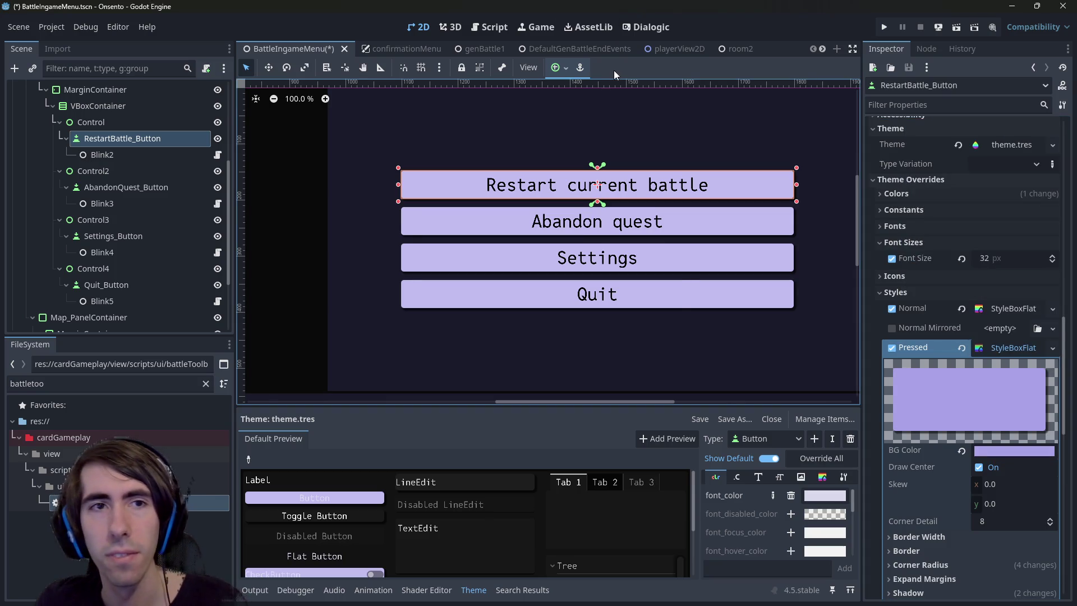
pyautogui.click(723, 47)
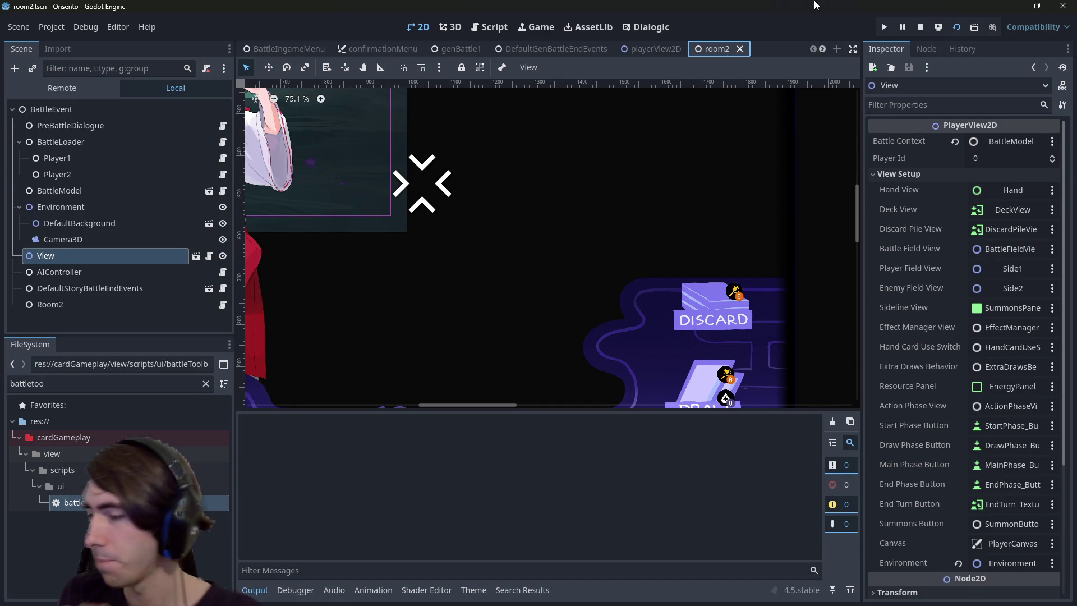
# Run the game, open the pause menu, and press Restart current battle to check its styling
pyautogui.press('F6')
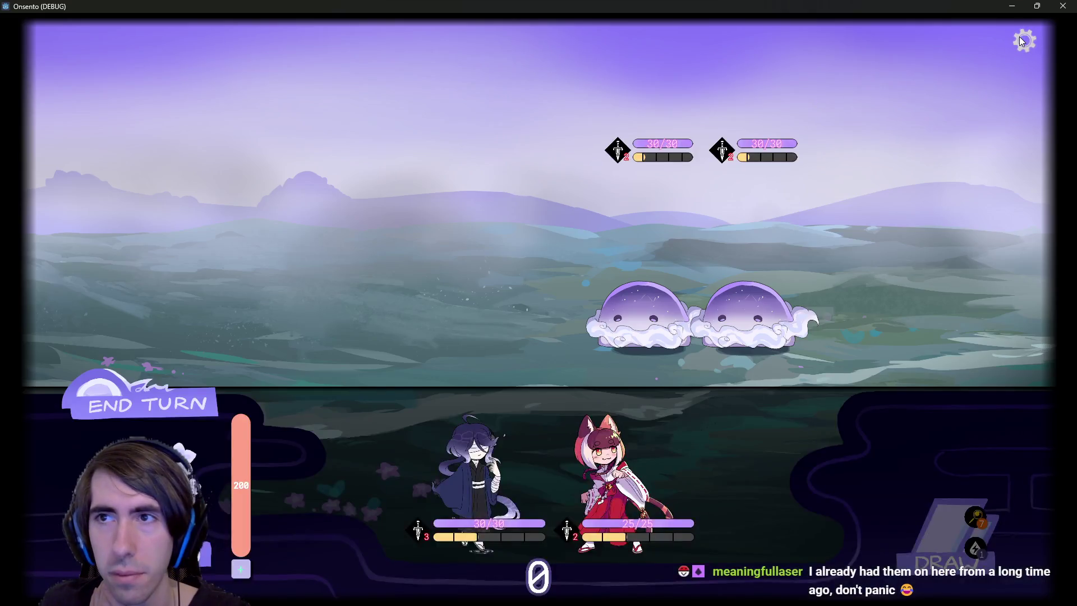
pyautogui.click(1019, 38)
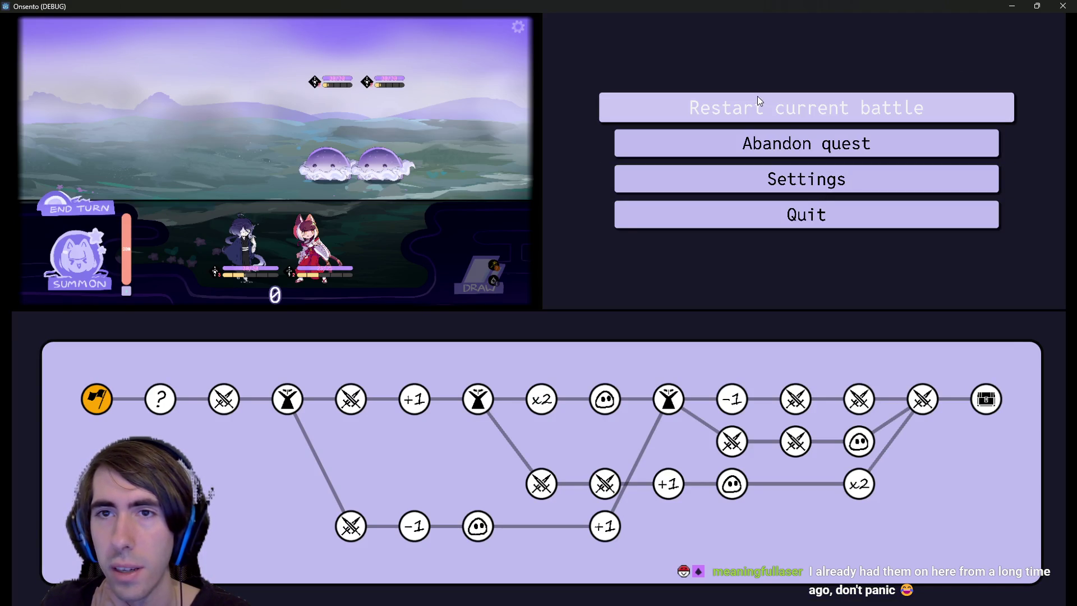
pyautogui.click(652, 109)
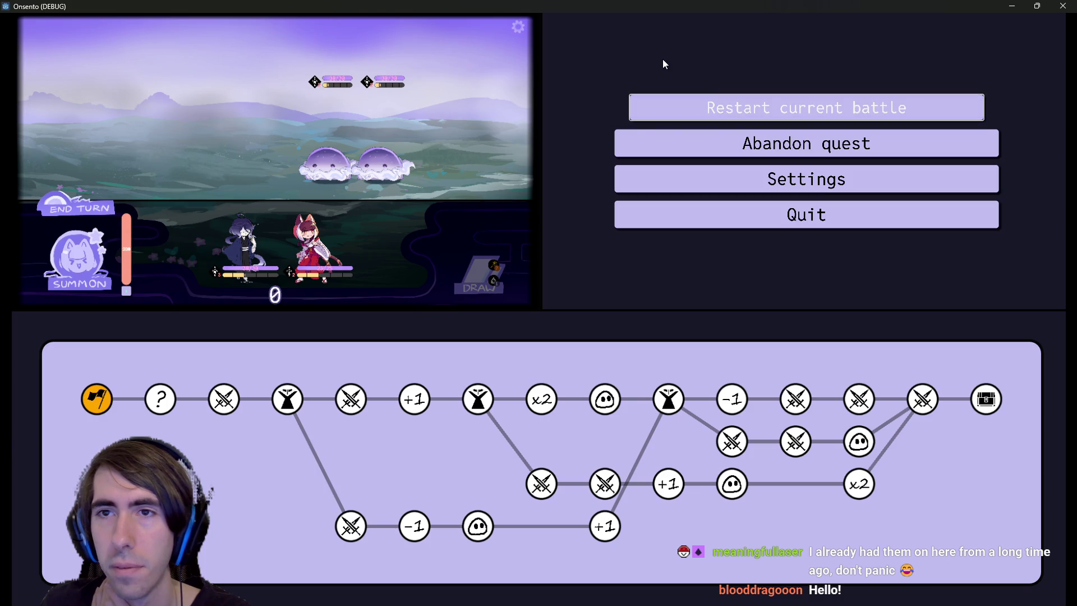
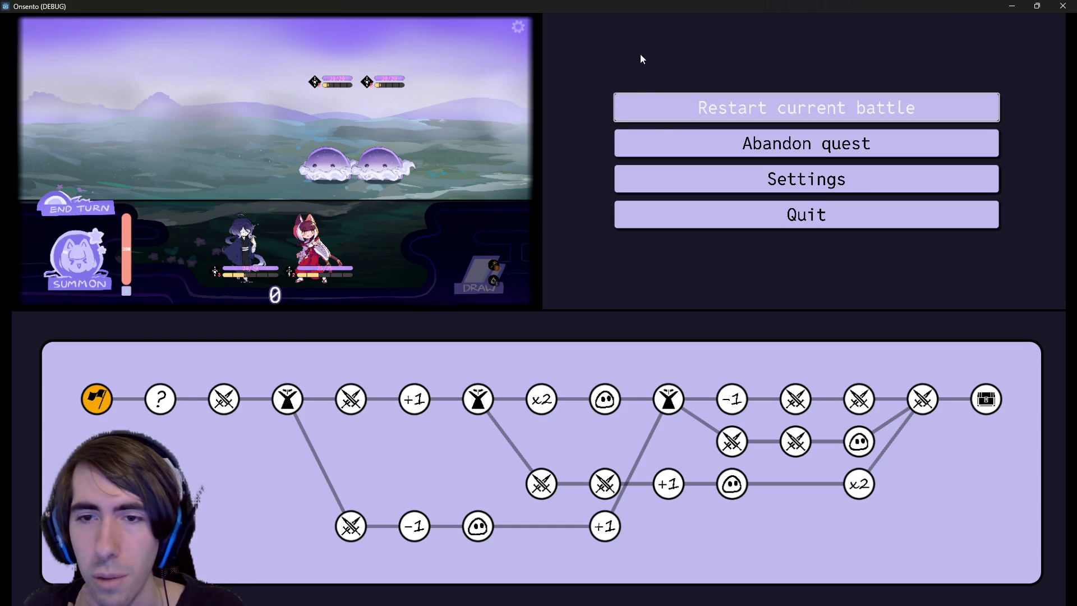
# Restart the battle, check the restyled pause-menu buttons and new quest map, then quit the game
pyautogui.click(631, 107)
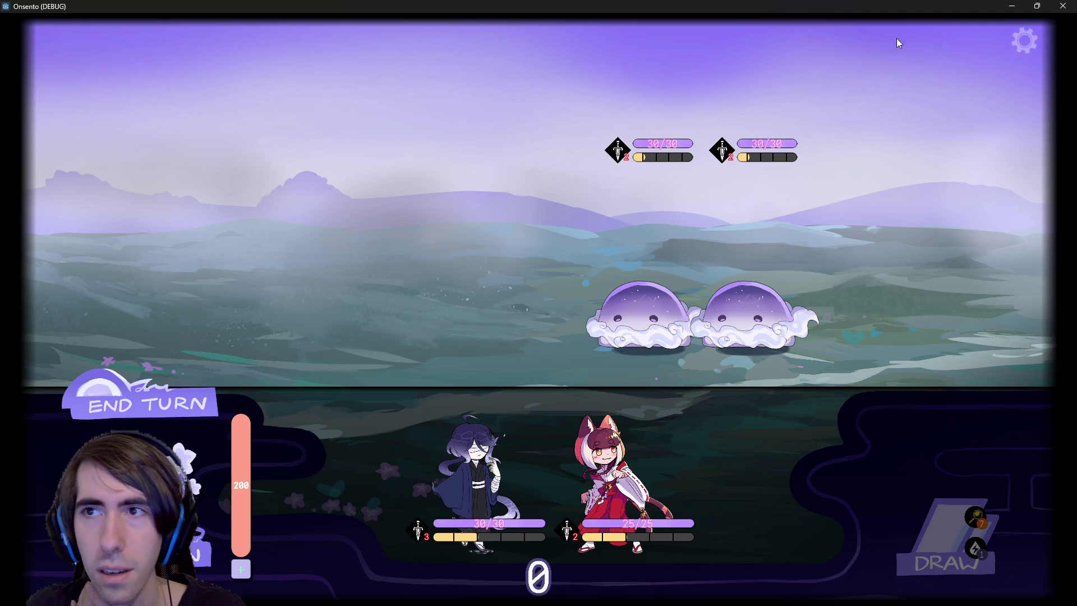
pyautogui.click(1025, 41)
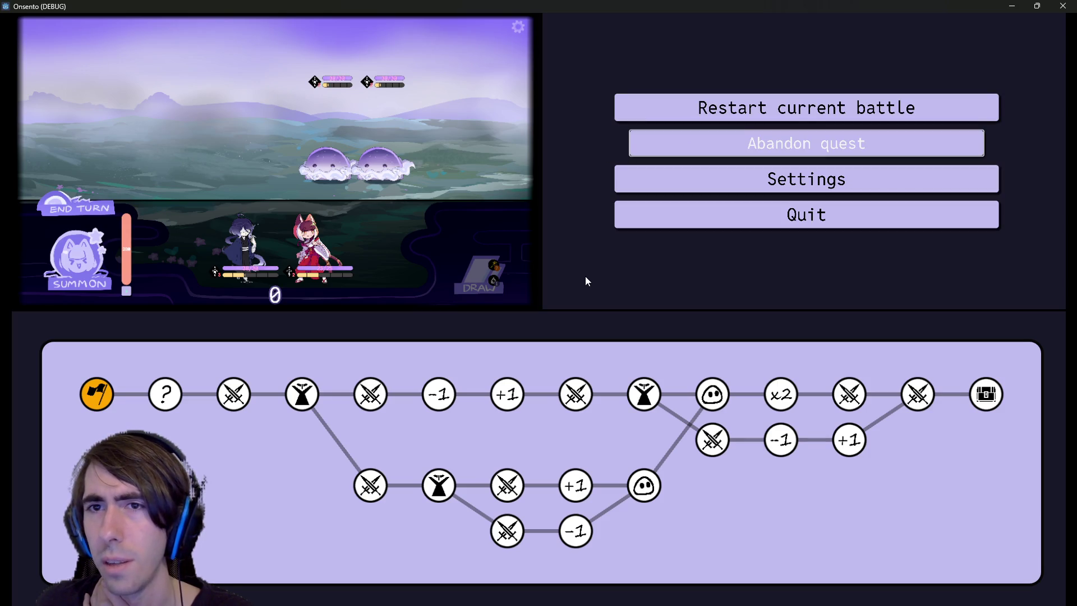
pyautogui.click(689, 150)
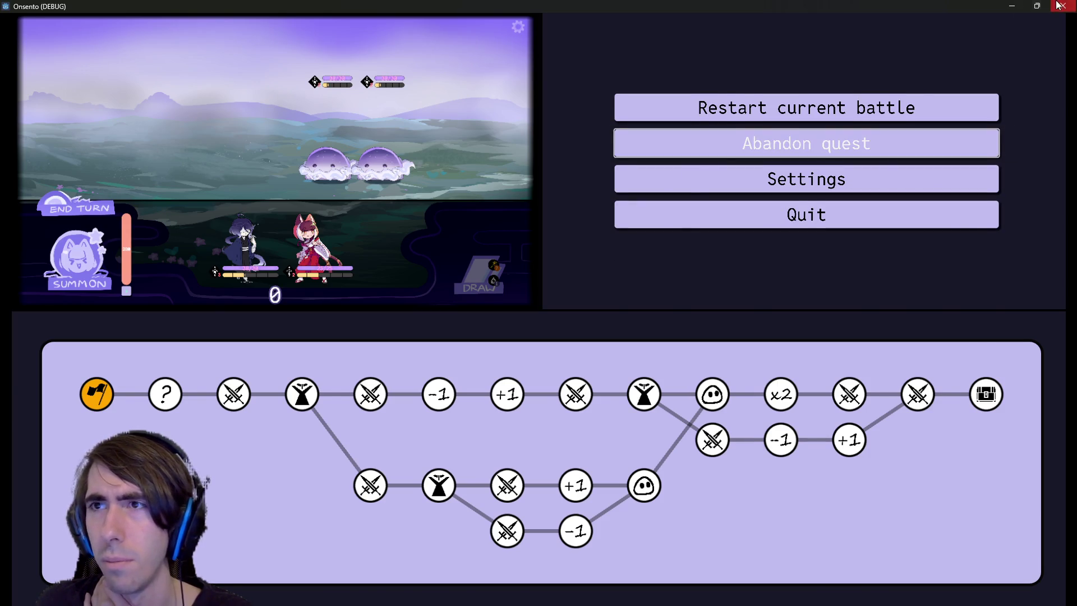
pyautogui.click(1062, 5)
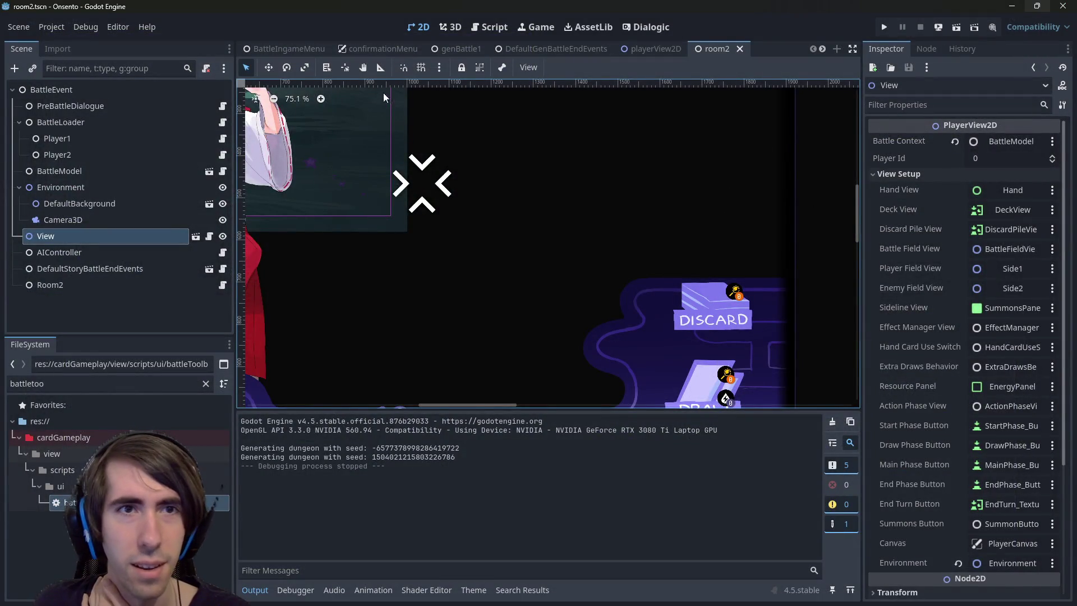
# Switch to the BattleIngameMenu scene, recentre the buttons, and view the Pressed style's BG Color
pyautogui.click(303, 48)
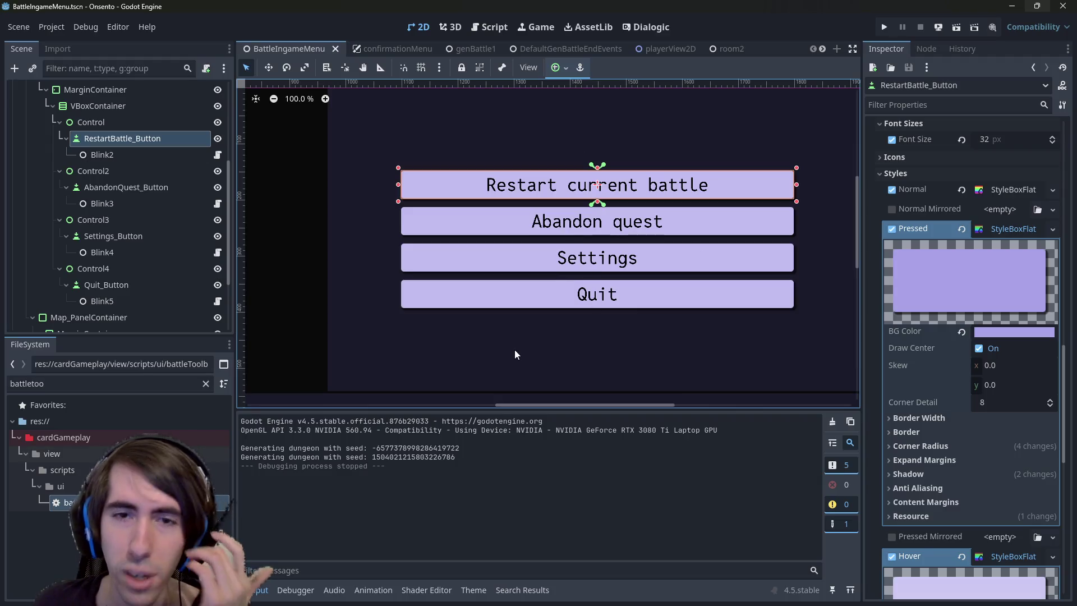
pyautogui.moveTo(574, 342); pyautogui.dragTo(560, 329)
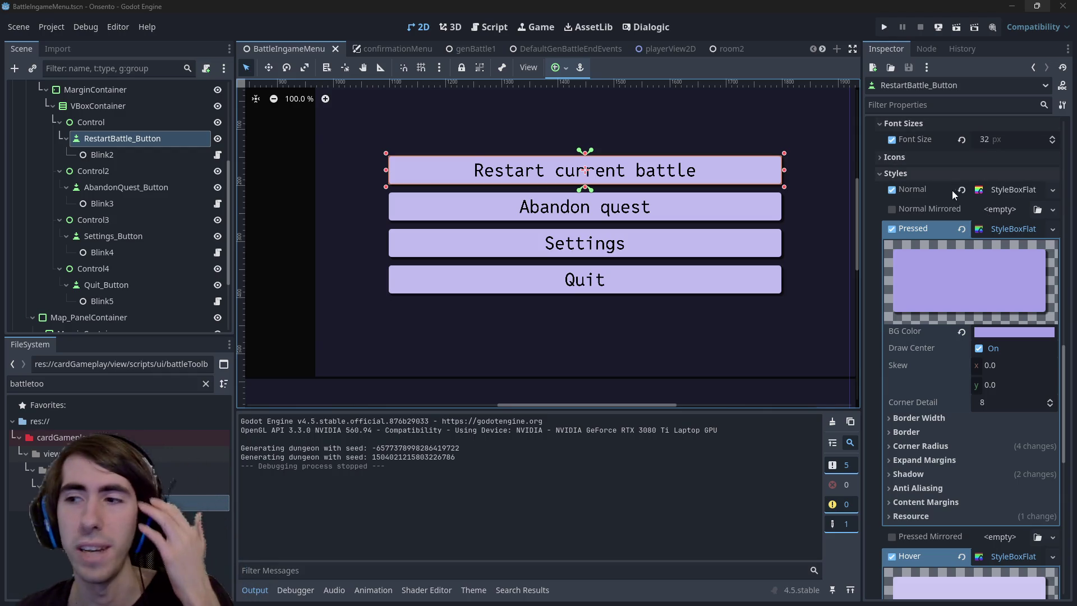
pyautogui.click(987, 331)
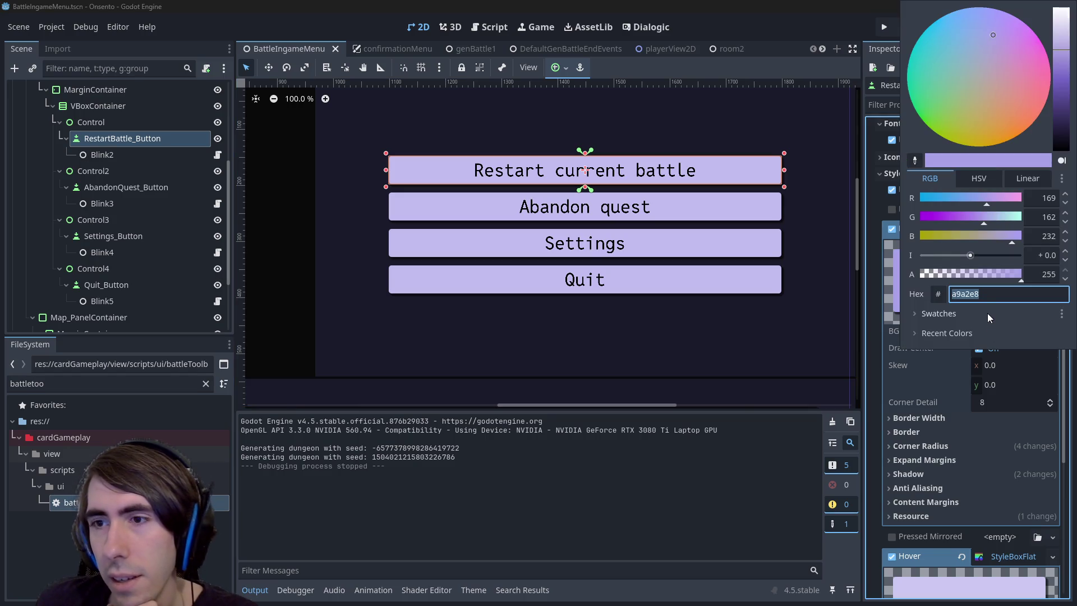
pyautogui.click(892, 336)
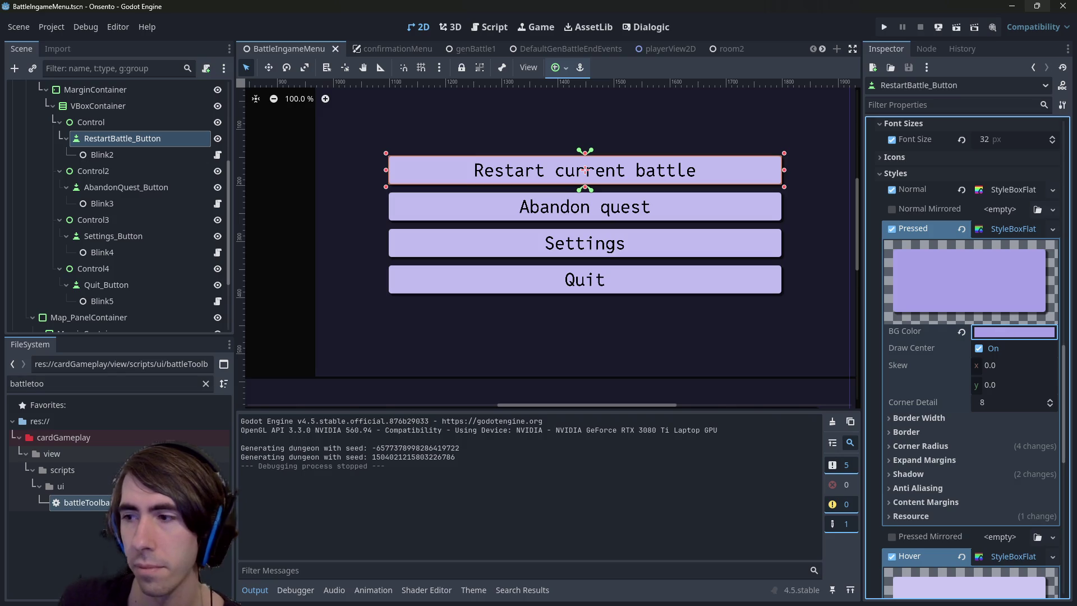
# Recheck the Pressed background colour a9a2e8 and expand the Restart button's colour overrides
pyautogui.moveTo(982, 333)
pyautogui.click(981, 331)
pyautogui.click(768, 23)
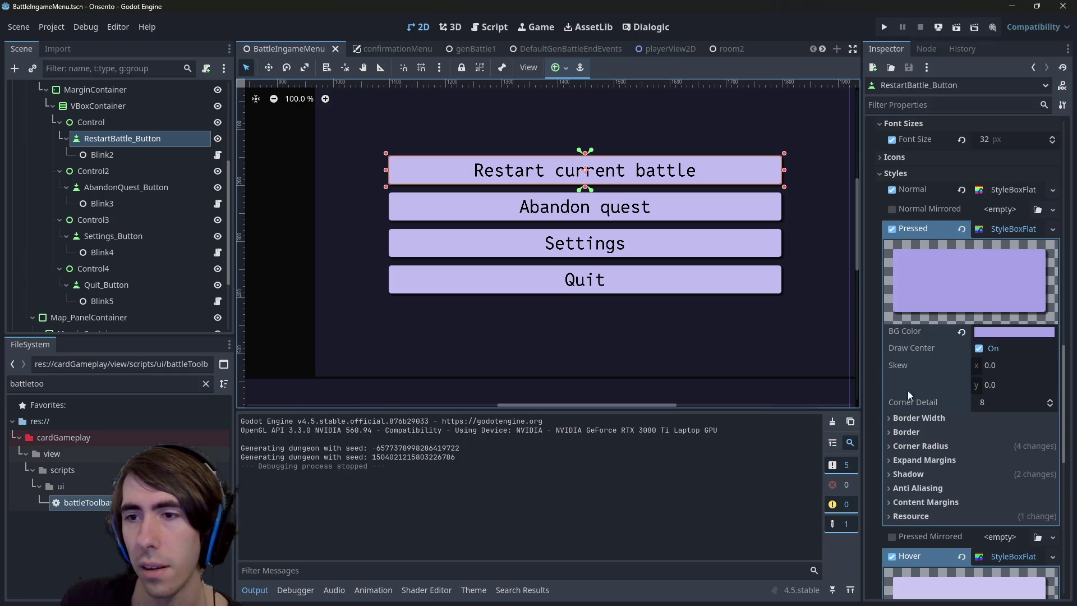
pyautogui.scroll(-3, 961, 396)
pyautogui.scroll(2, 978, 335)
pyautogui.scroll(4, 958, 333)
pyautogui.click(916, 256)
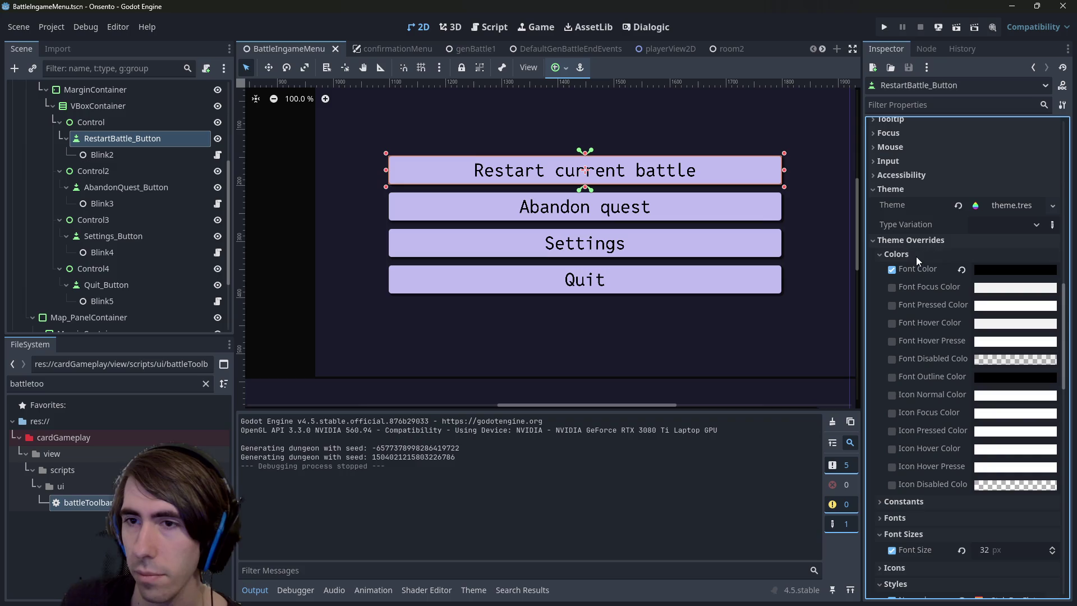
# Copy the black Font Color into the Pressed, Focus, Hover and Hover Pressed font colours, then save
pyautogui.rightClick(921, 269)
pyautogui.click(941, 277)
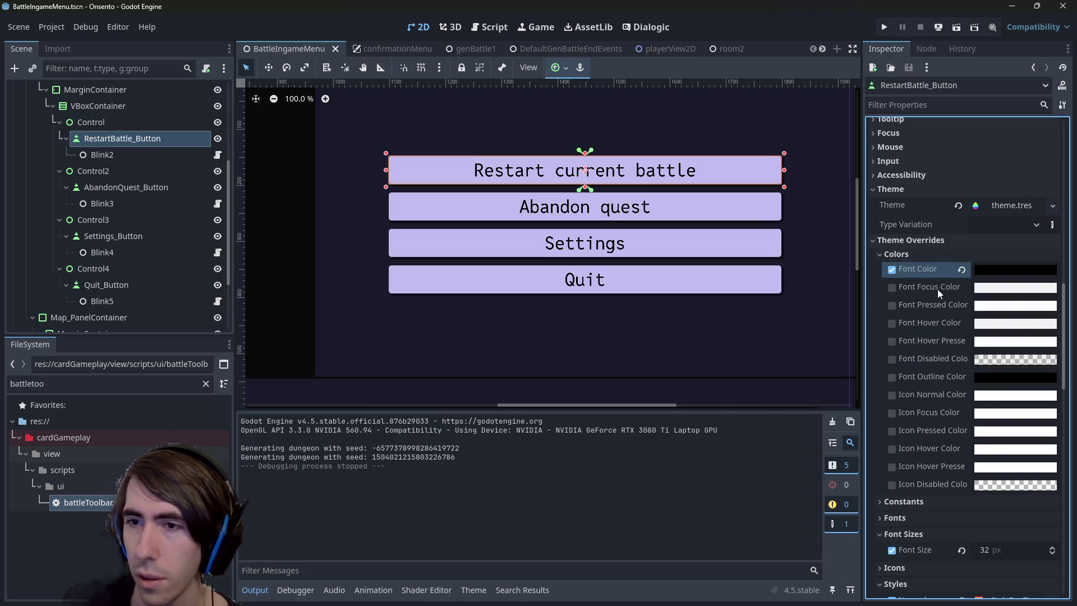
pyautogui.rightClick(934, 307)
pyautogui.click(957, 331)
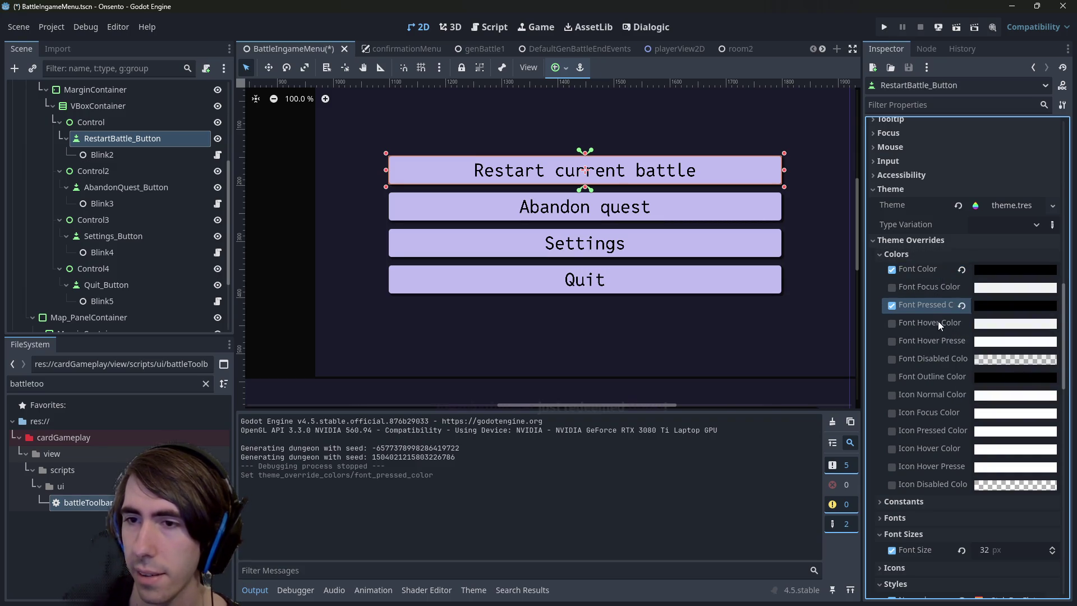
pyautogui.rightClick(935, 288)
pyautogui.click(956, 321)
pyautogui.rightClick(937, 324)
pyautogui.click(954, 344)
pyautogui.rightClick(933, 340)
pyautogui.click(946, 361)
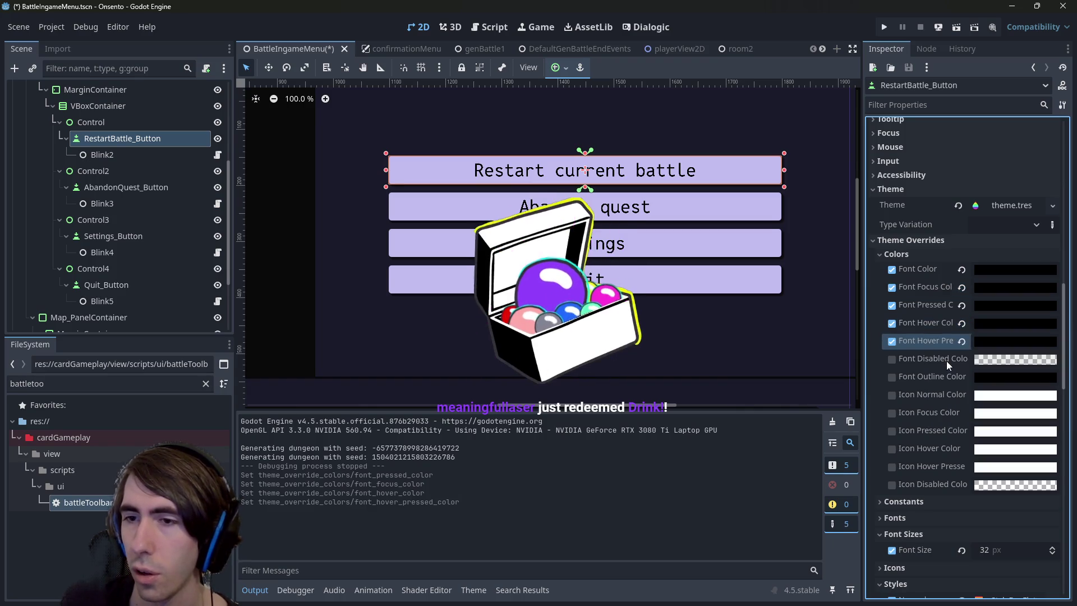
pyautogui.scroll(-3, 914, 359)
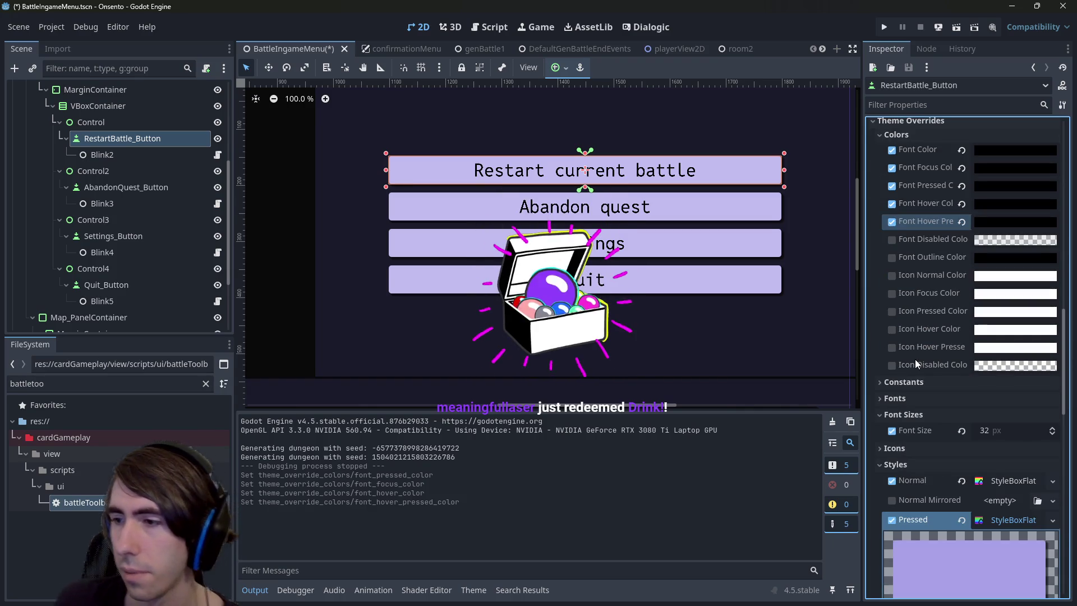
pyautogui.hotkey('ctrl', 's')
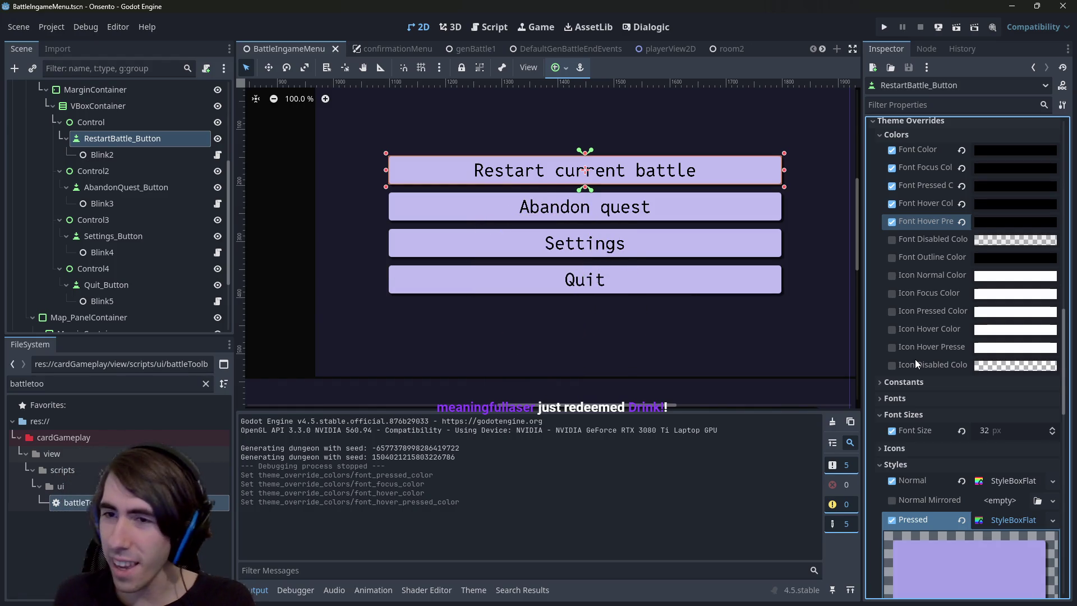
# Collapse the Pressed and Hover style details and copy the Pressed StyleBoxFlat value
pyautogui.scroll(-7, 913, 359)
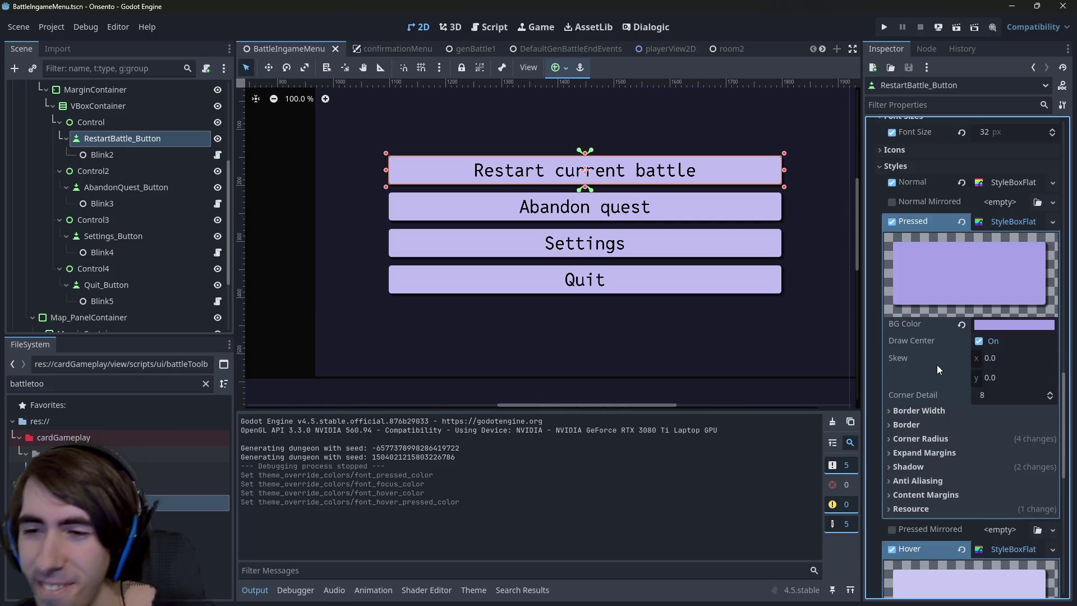
pyautogui.scroll(-2, 945, 344)
pyautogui.scroll(2, 931, 376)
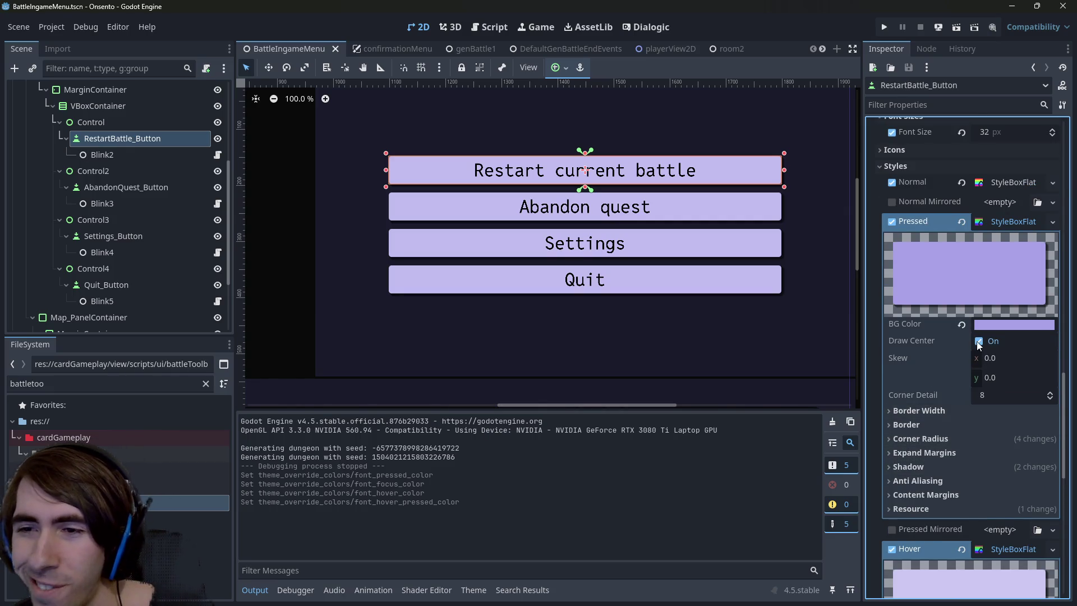
pyautogui.scroll(-2, 957, 314)
pyautogui.scroll(3, 937, 280)
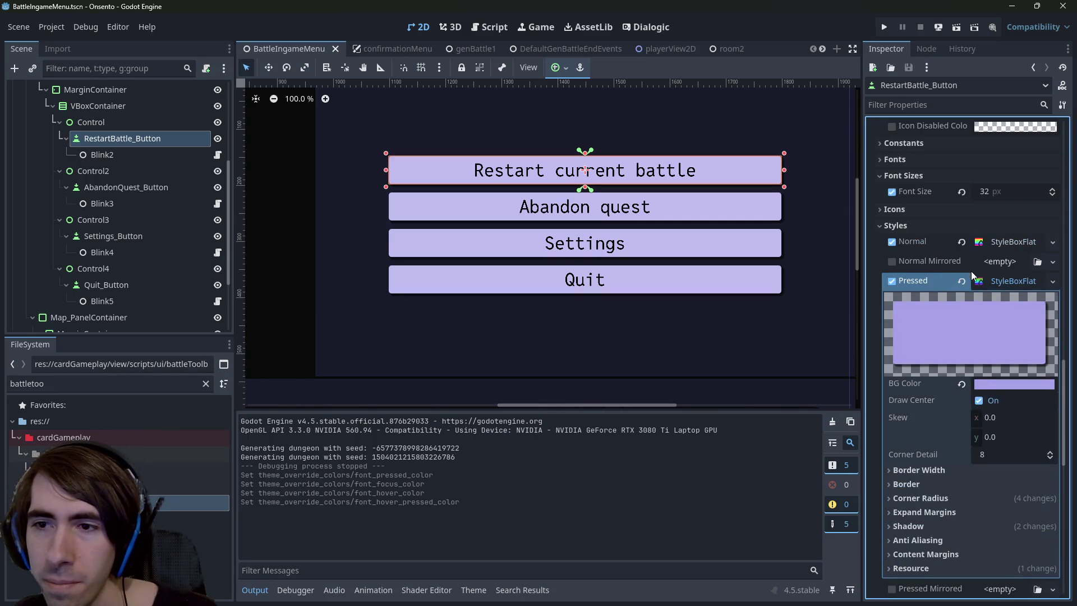
pyautogui.click(1004, 215)
pyautogui.click(1004, 216)
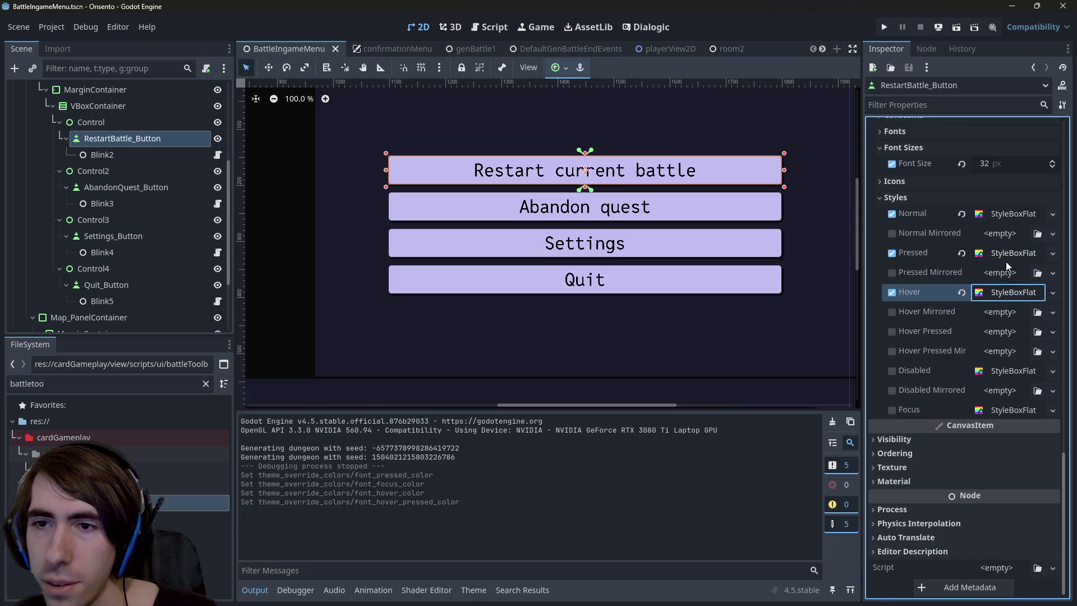
pyautogui.rightClick(921, 250)
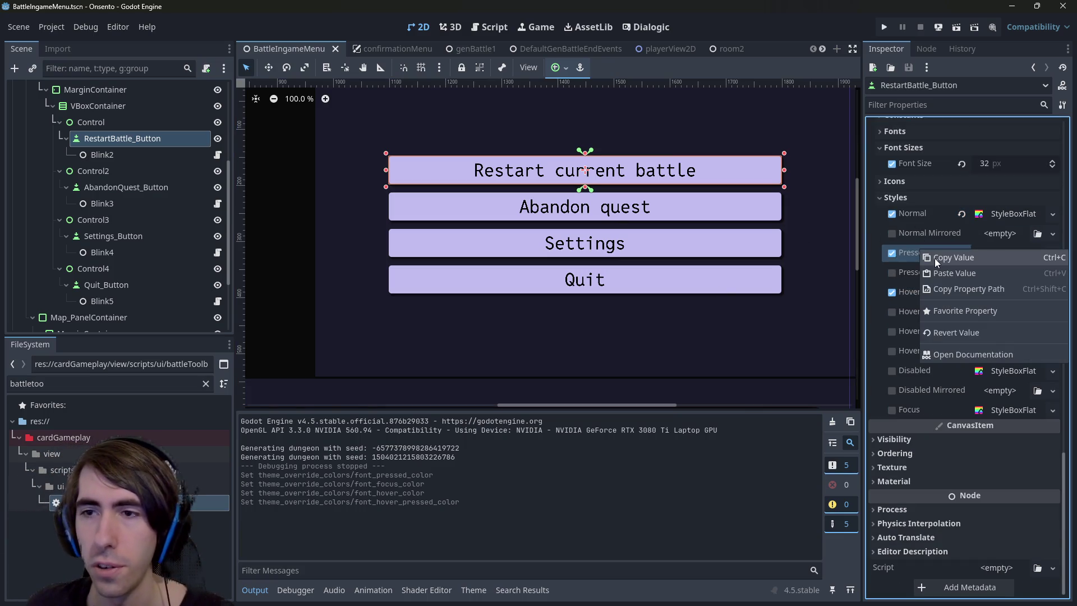
pyautogui.click(953, 258)
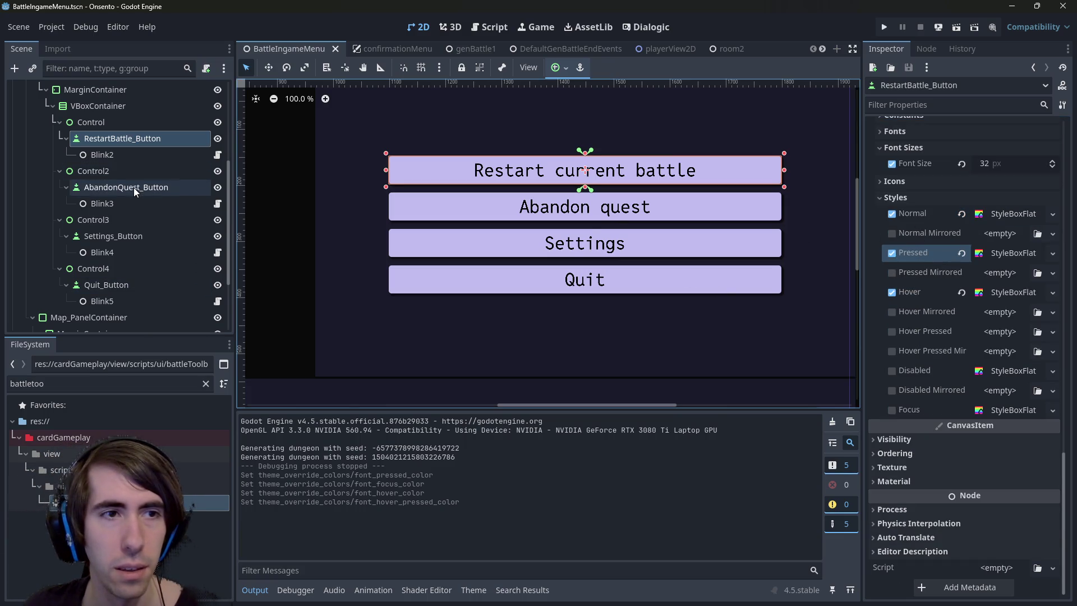
# Paste the copied Pressed style onto the AbandonQuest, Settings and Quit buttons
pyautogui.click(134, 188)
pyautogui.keyDown('ctrl'); pyautogui.click(123, 285); pyautogui.keyUp('ctrl')
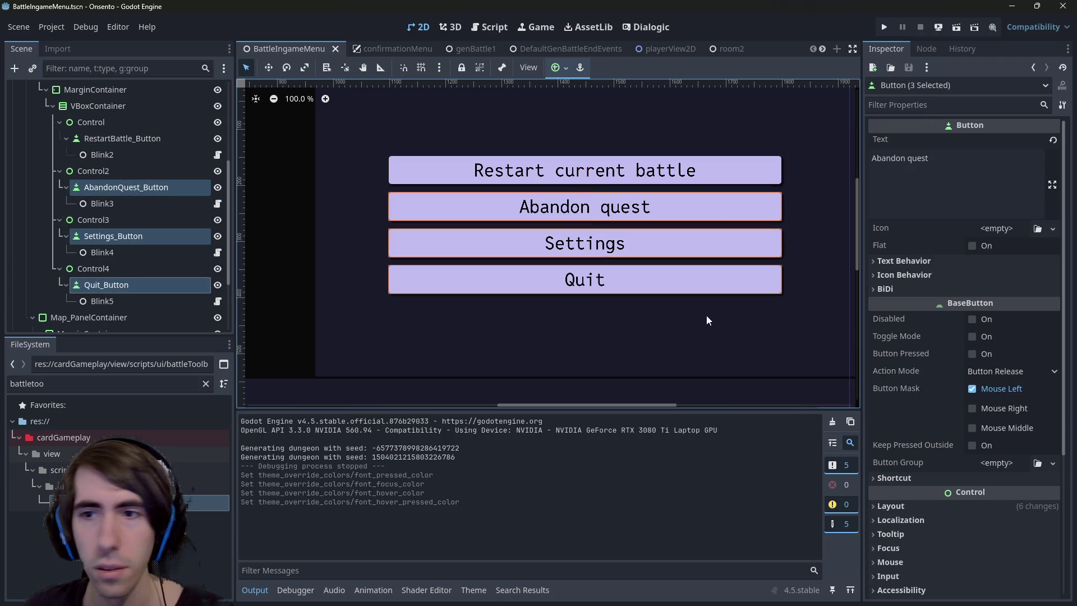
pyautogui.scroll(-3, 954, 426)
pyautogui.click(916, 427)
pyautogui.scroll(-1, 916, 432)
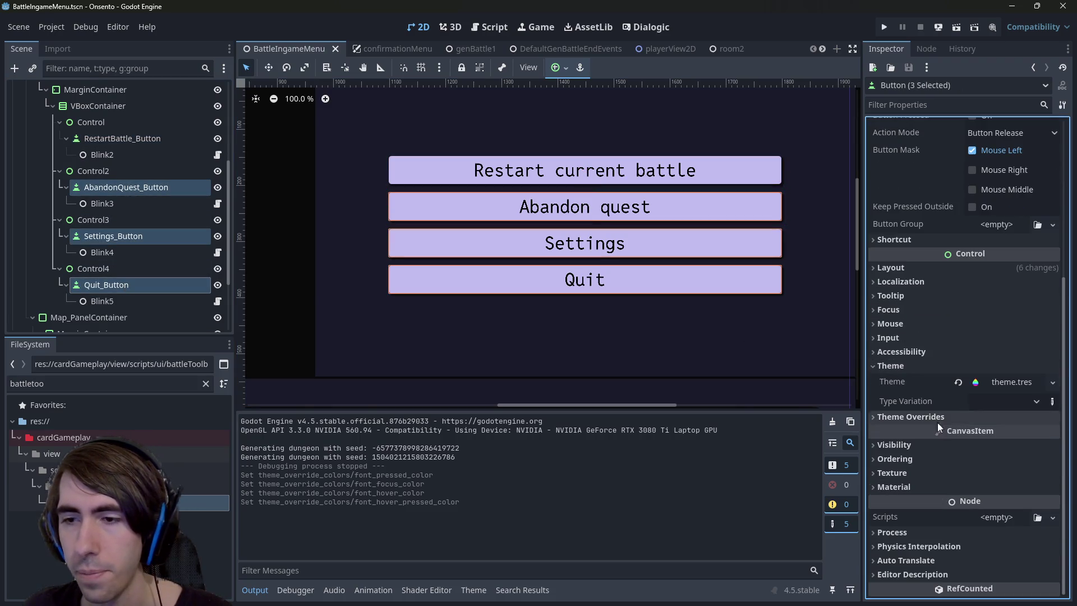
pyautogui.click(961, 417)
pyautogui.scroll(-2, 948, 437)
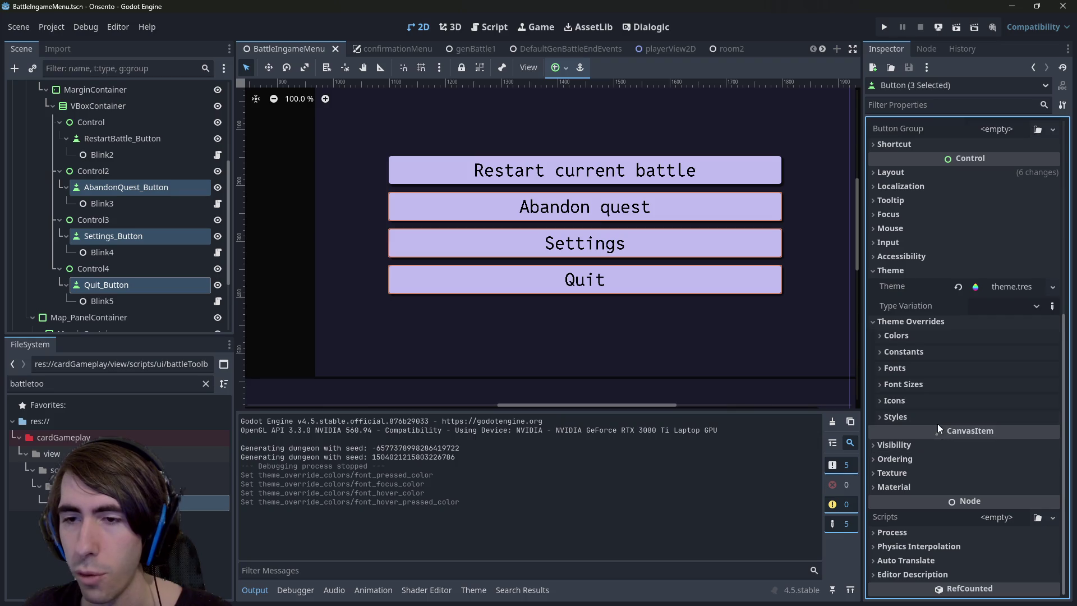
pyautogui.click(916, 368)
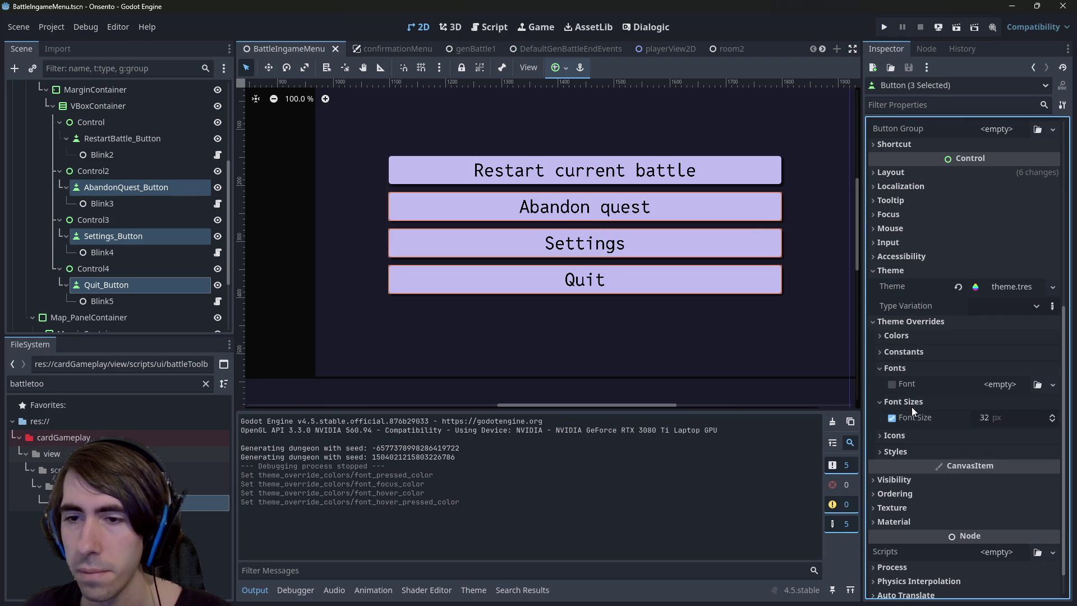
pyautogui.click(918, 365)
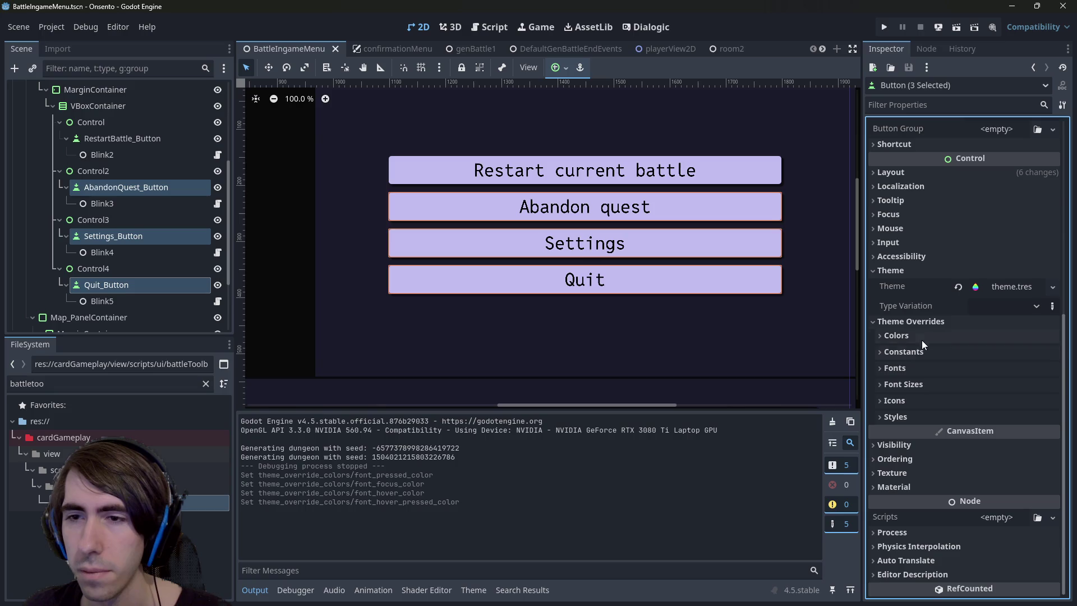
pyautogui.click(906, 417)
pyautogui.scroll(-3, 911, 416)
pyautogui.rightClick(922, 297)
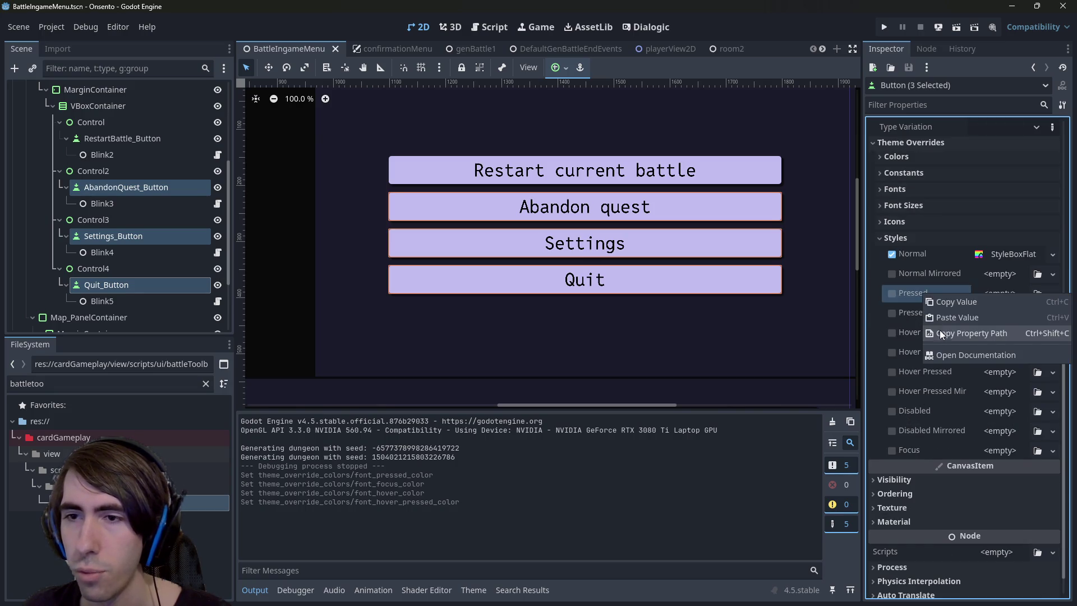
pyautogui.click(947, 318)
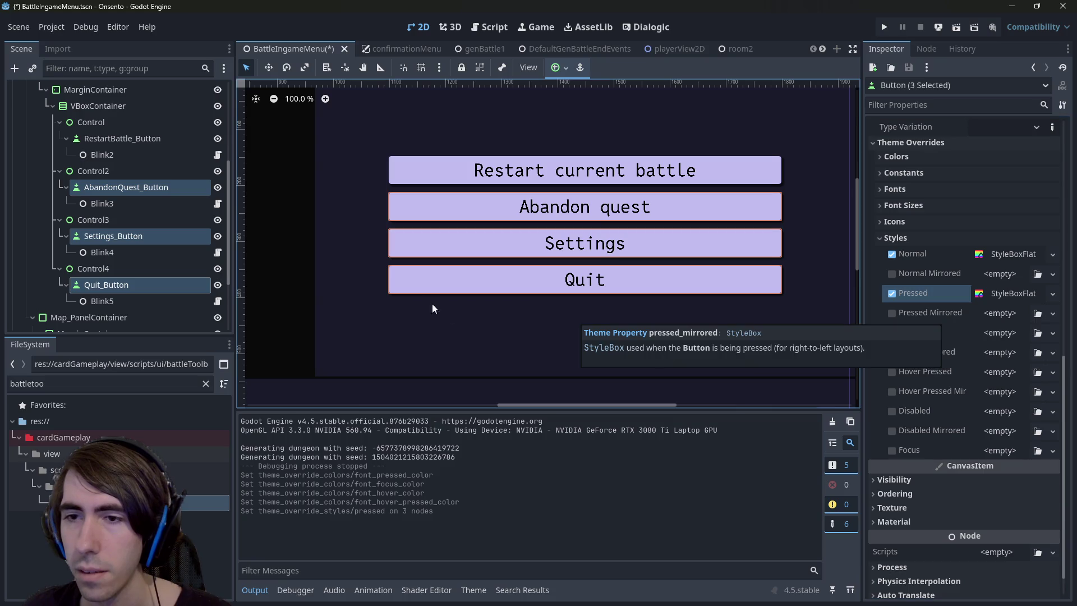
# Copy the RestartBattle button's Hover style and reselect the AbandonQuest, Settings and Quit buttons
pyautogui.click(122, 138)
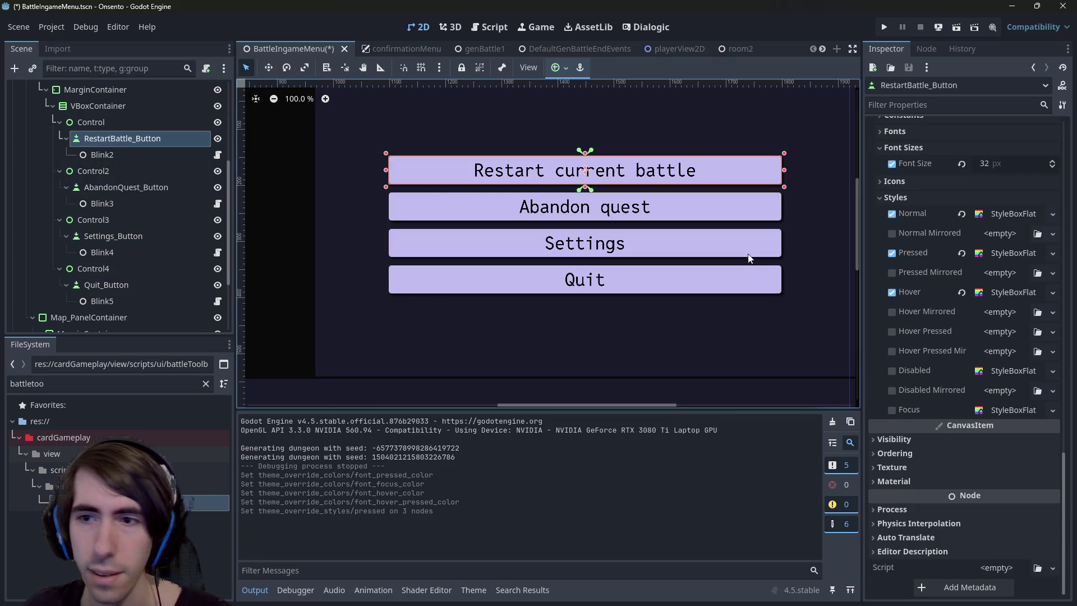
pyautogui.rightClick(909, 291)
pyautogui.click(953, 300)
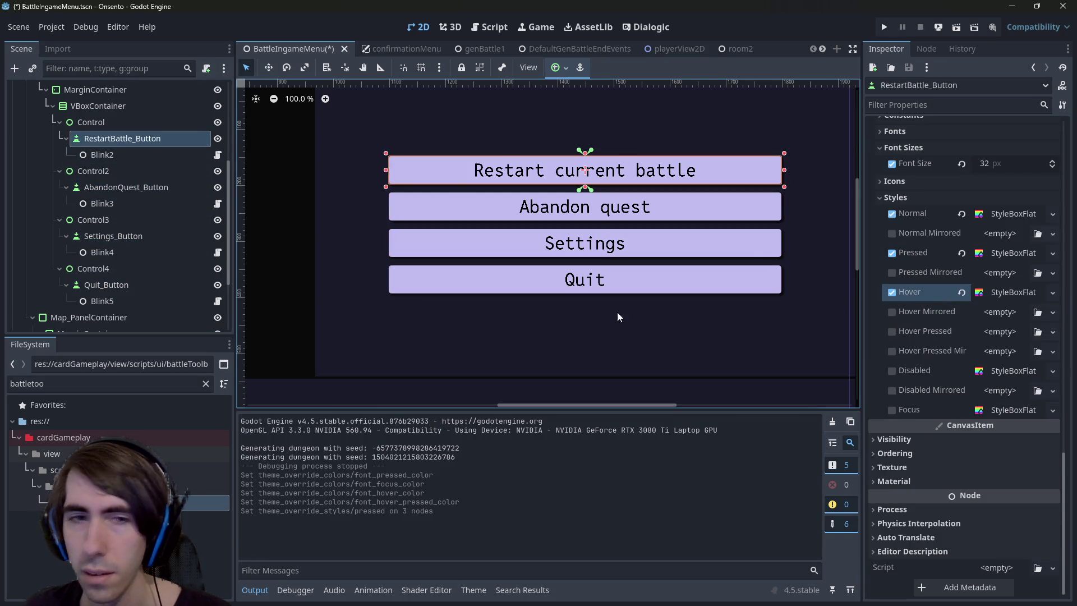
pyautogui.click(123, 186)
pyautogui.keyDown('ctrl'); pyautogui.click(115, 236); pyautogui.keyUp('ctrl')
pyautogui.keyDown('ctrl'); pyautogui.click(107, 284); pyautogui.keyUp('ctrl')
pyautogui.scroll(-3, 945, 381)
# Give the three buttons a new flat Hover StyleBoxFlat and save the menu scene
pyautogui.click(933, 401)
pyautogui.scroll(-1, 943, 375)
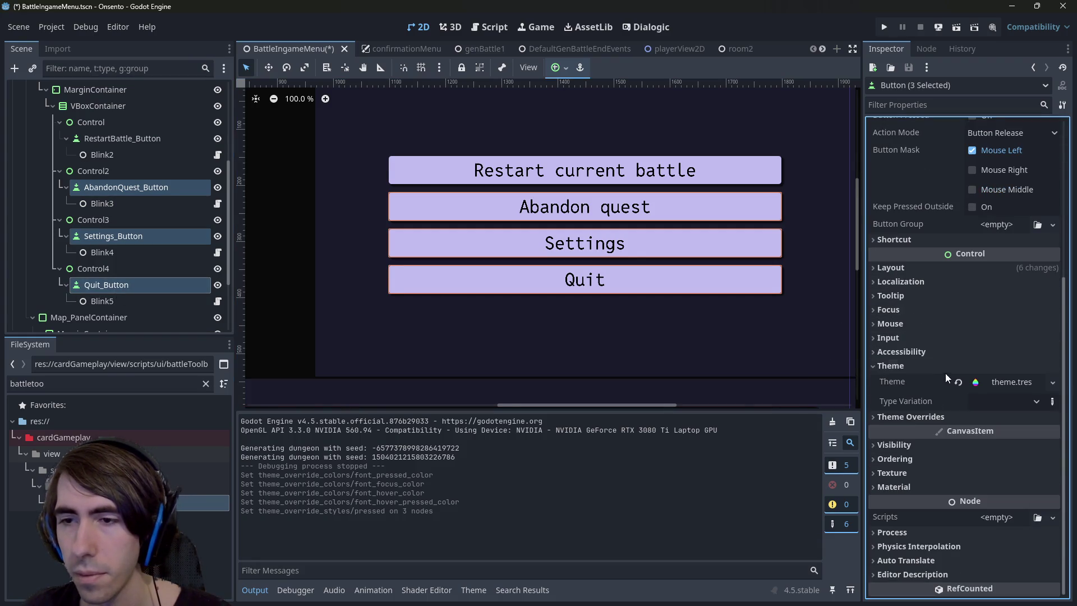
pyautogui.click(916, 410)
pyautogui.scroll(-2, 916, 410)
pyautogui.click(913, 415)
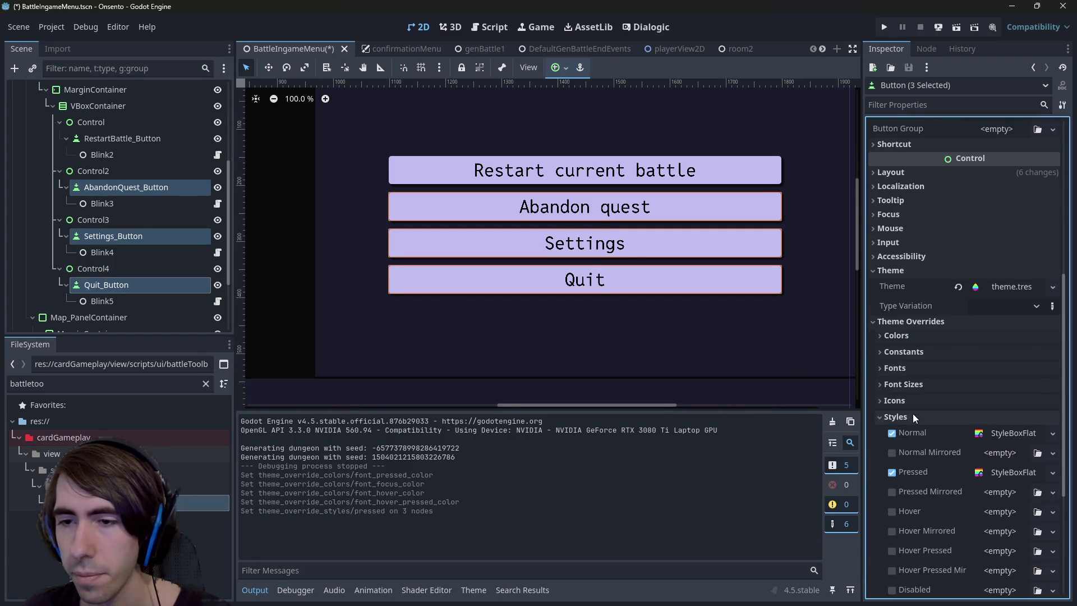
pyautogui.scroll(-4, 913, 412)
pyautogui.rightClick(922, 300)
pyautogui.click(965, 321)
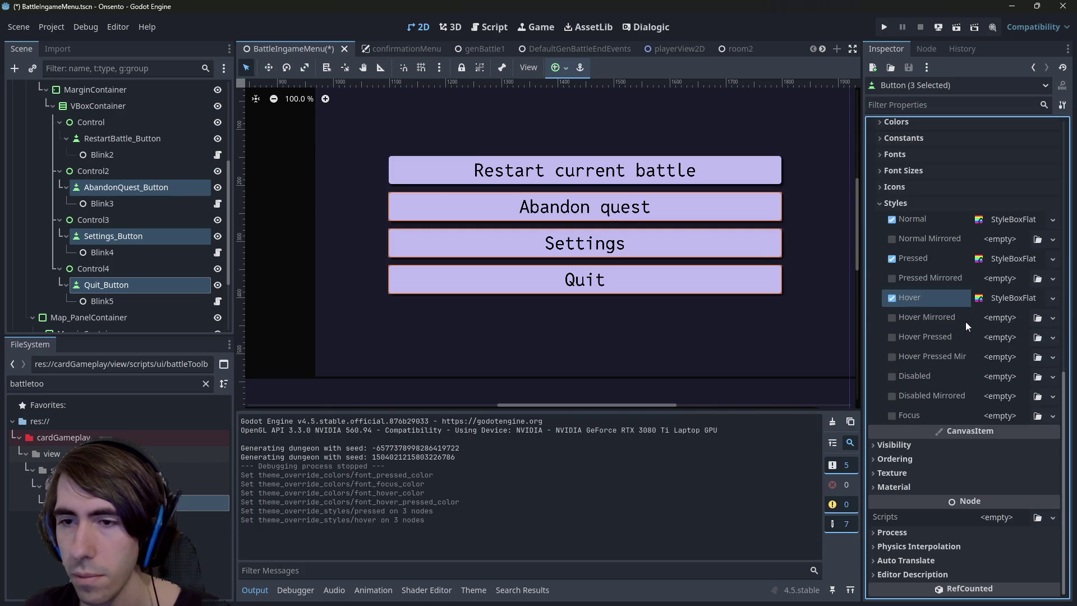
pyautogui.hotkey('ctrl', 's')
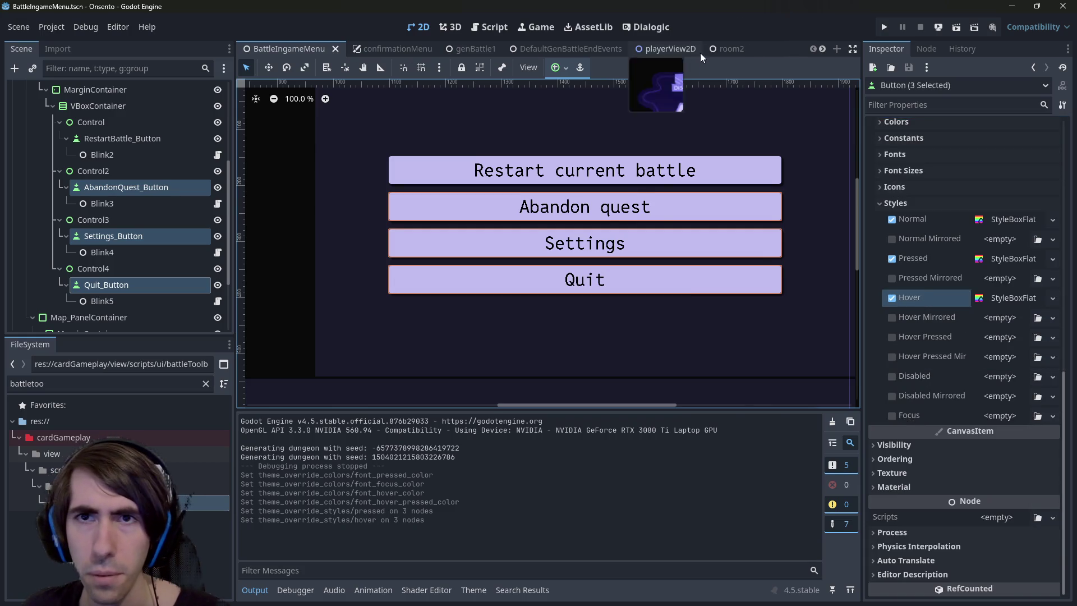
pyautogui.click(721, 49)
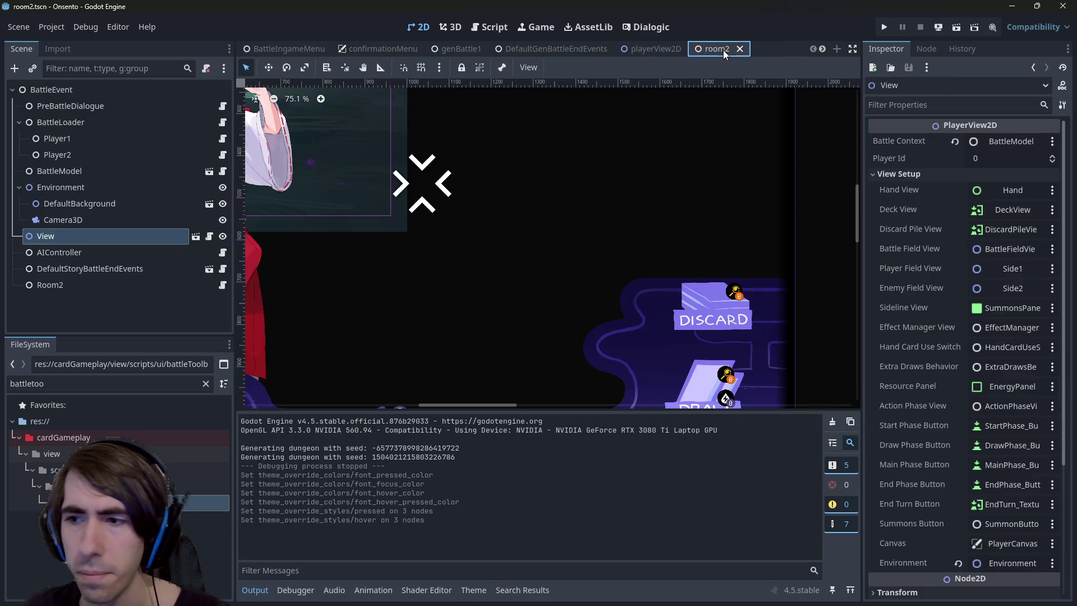
pyautogui.click(951, 32)
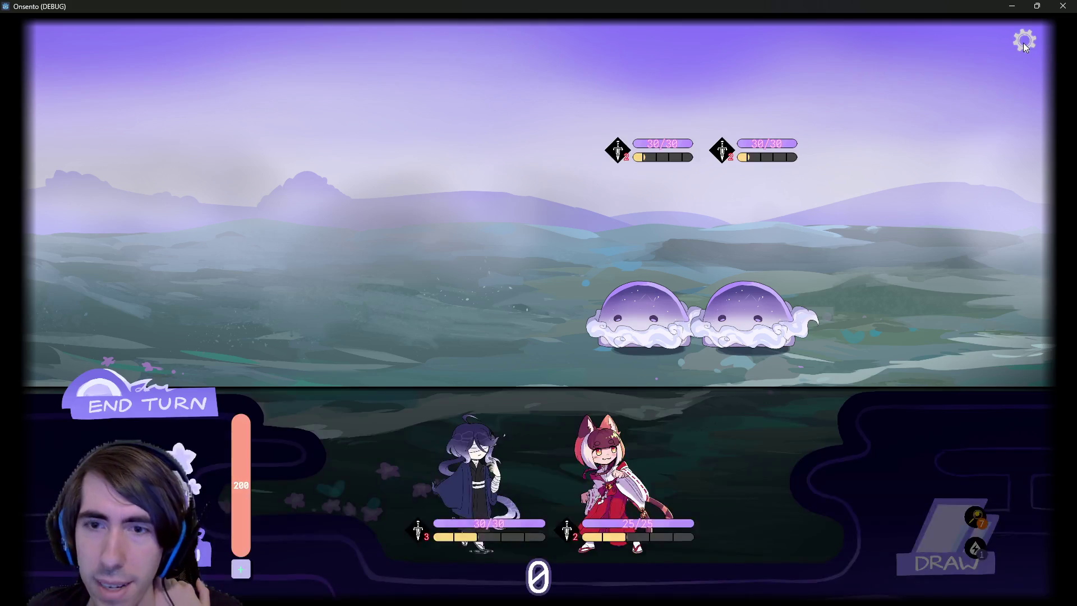
pyautogui.click(1023, 43)
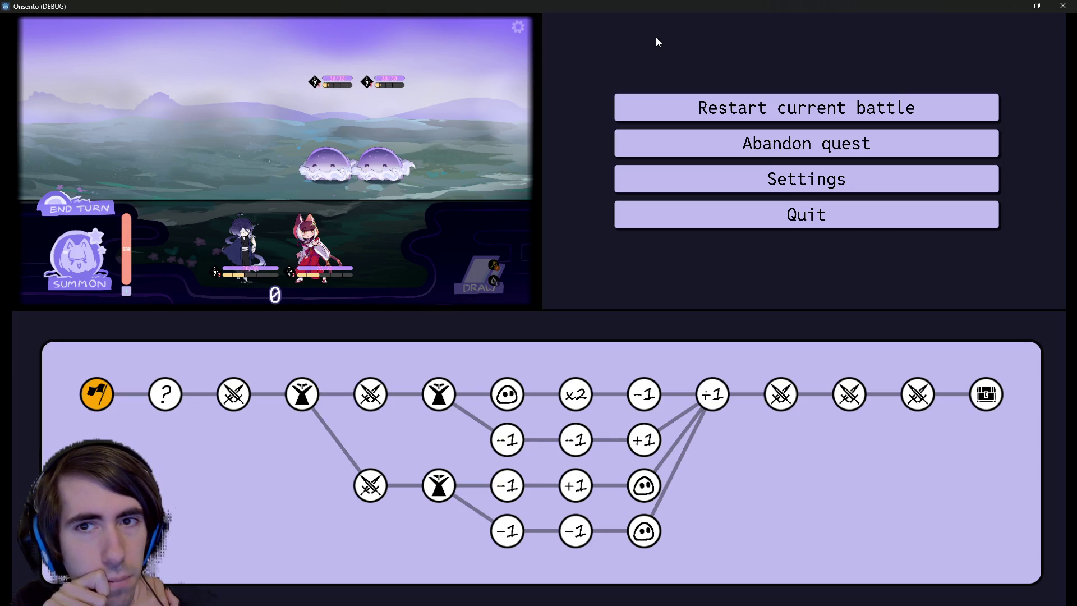
pyautogui.click(1062, 6)
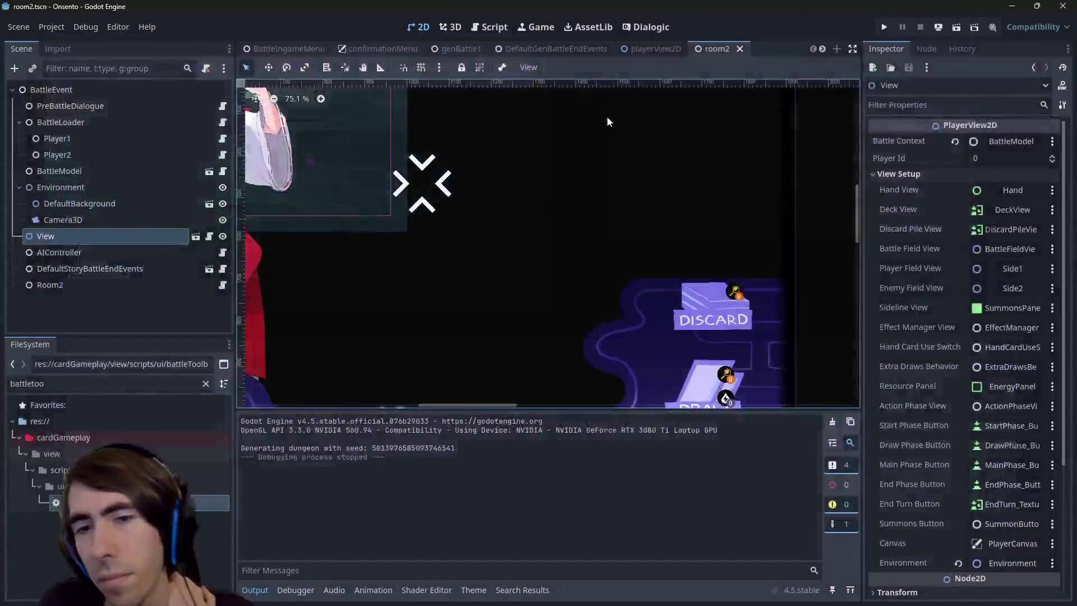
# Return to the BattleIngameMenu scene and select the map's PanelContainer
pyautogui.scroll(-3, 561, 267)
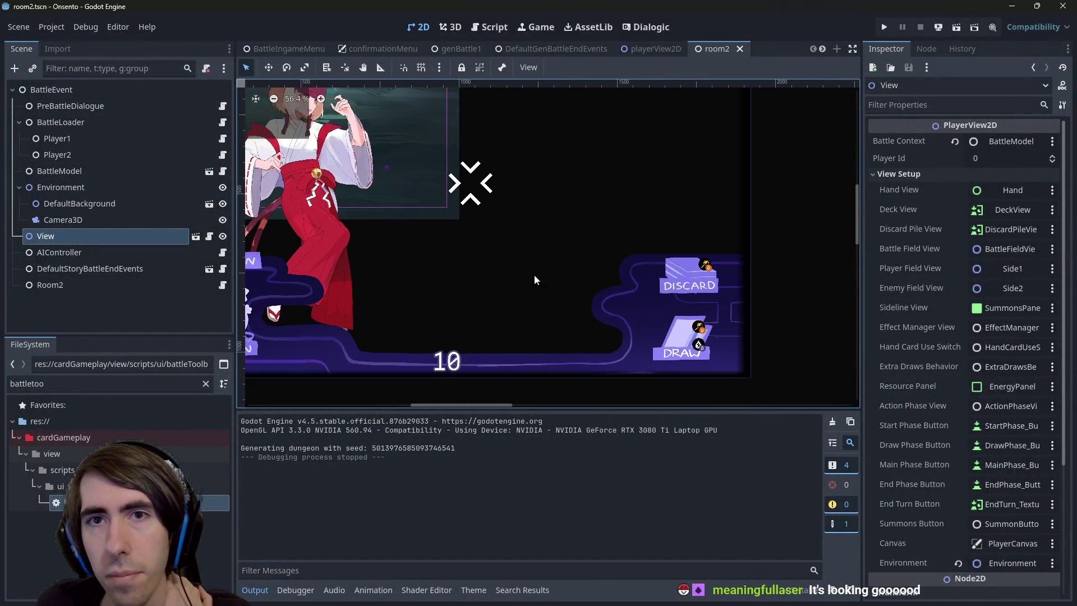
pyautogui.click(298, 49)
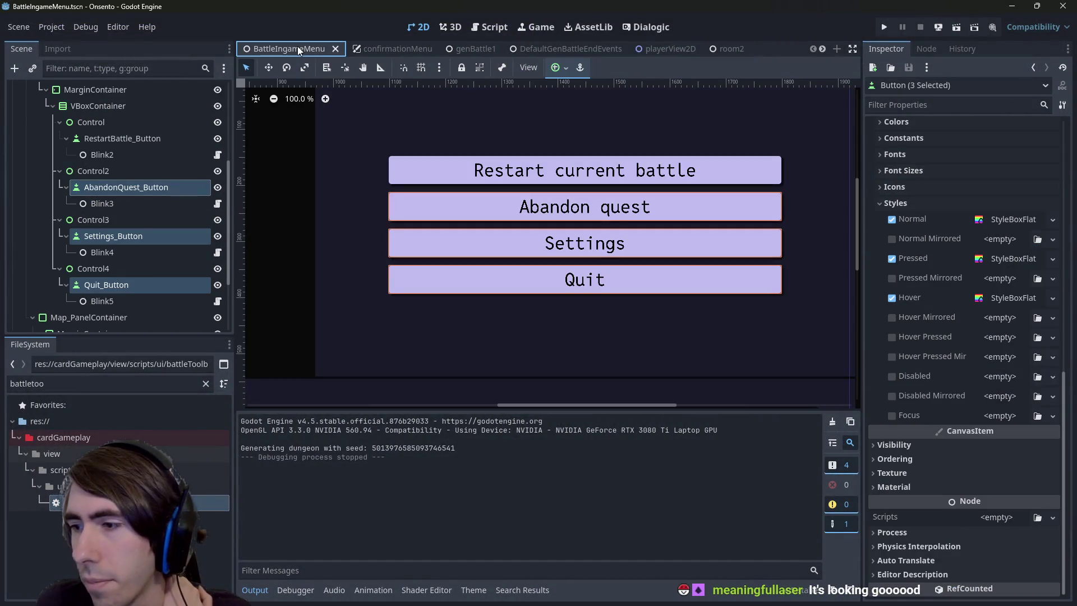
pyautogui.scroll(-1, 596, 280)
pyautogui.scroll(-3, 659, 250)
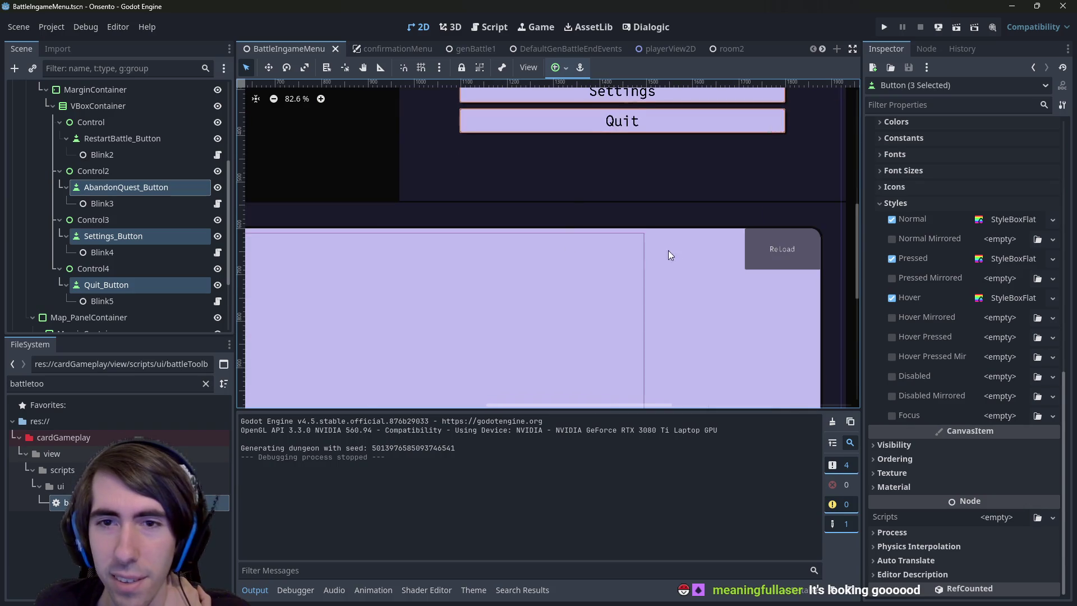
pyautogui.click(668, 252)
pyautogui.scroll(-3, 676, 250)
pyautogui.click(160, 303)
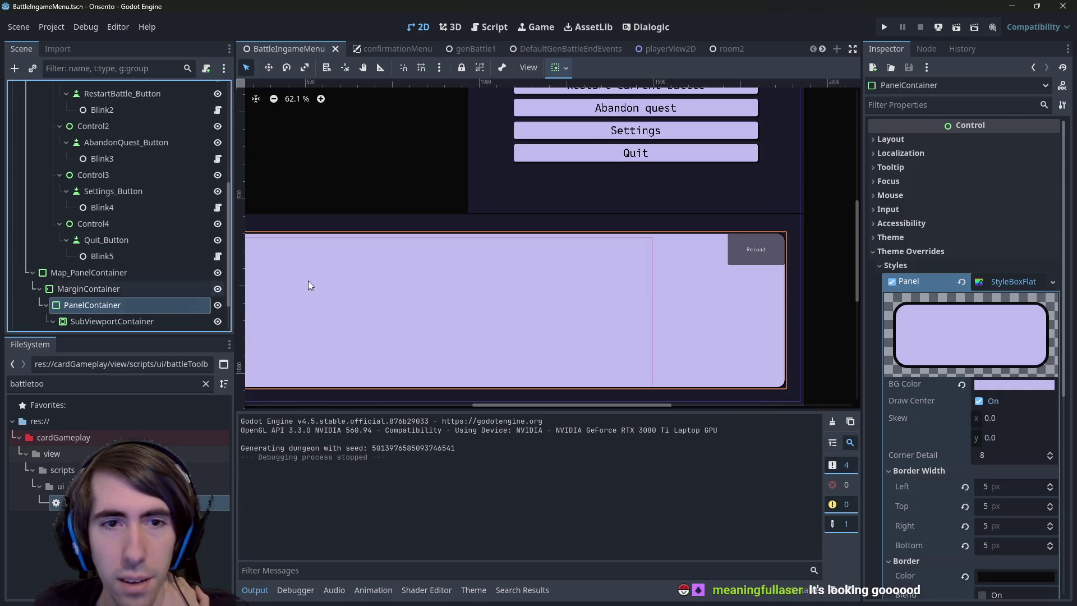
# Switch the panel's BG Color picker to HSV and set the hue to 235
pyautogui.click(994, 384)
pyautogui.click(979, 208)
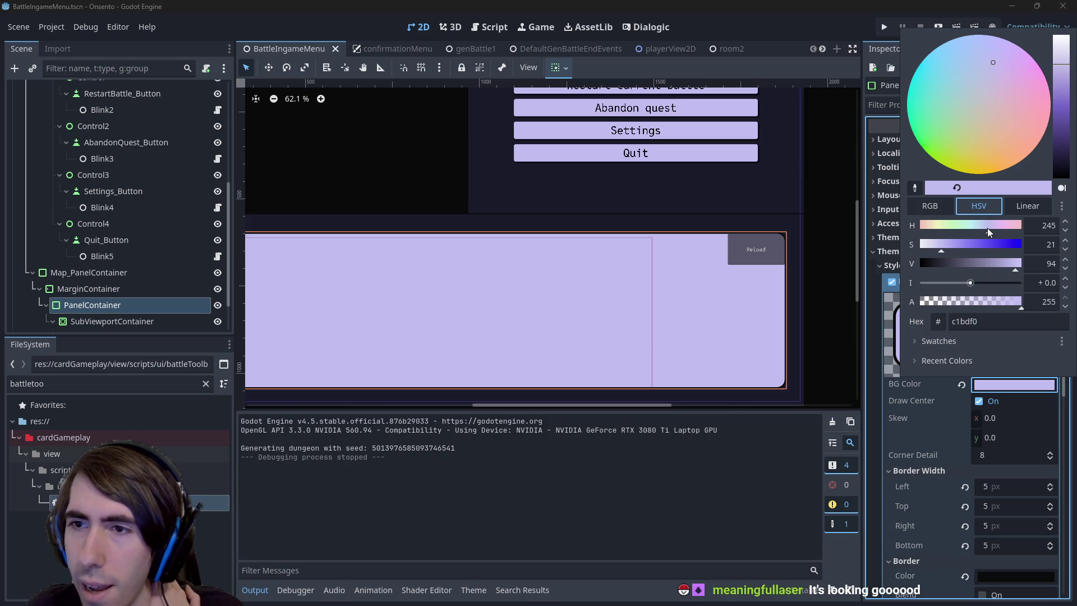
pyautogui.click(1040, 226)
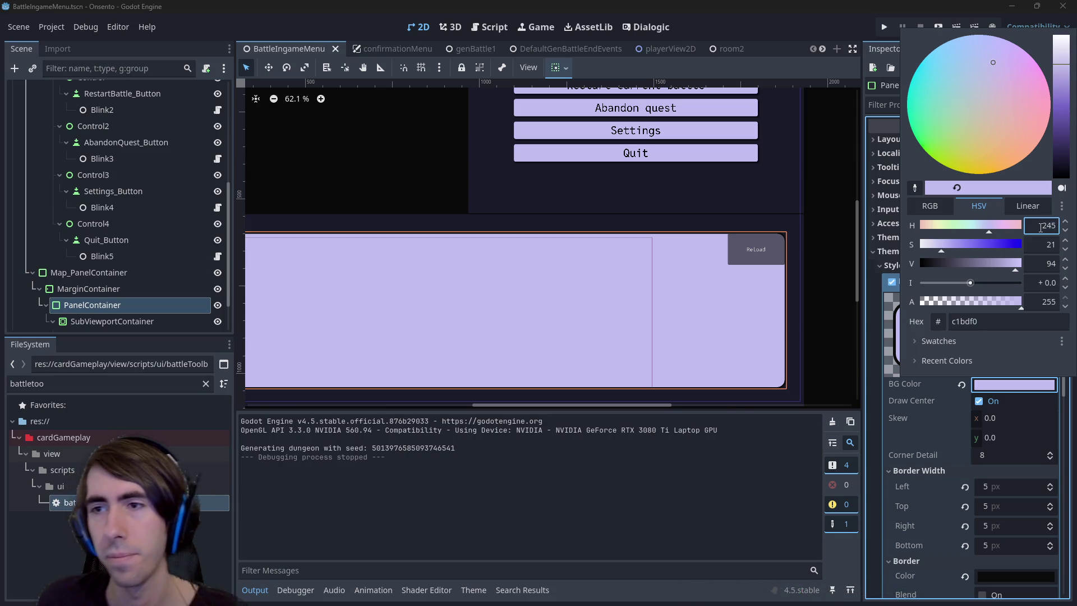
pyautogui.write('240')
pyautogui.press('Return')
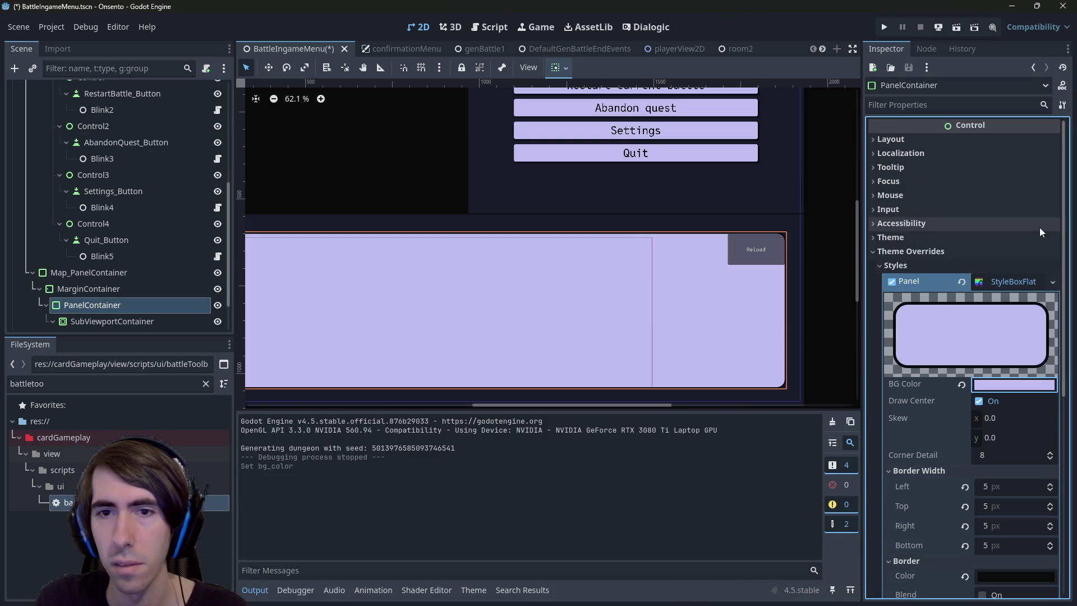
pyautogui.click(1020, 388)
pyautogui.click(1039, 224)
pyautogui.write('24')
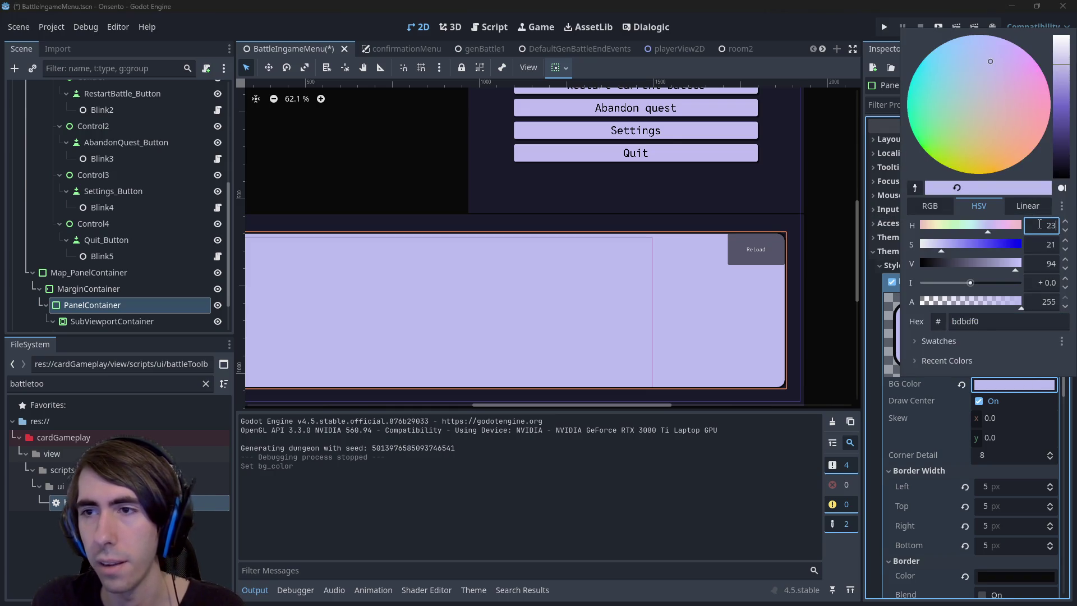
pyautogui.press('Return')
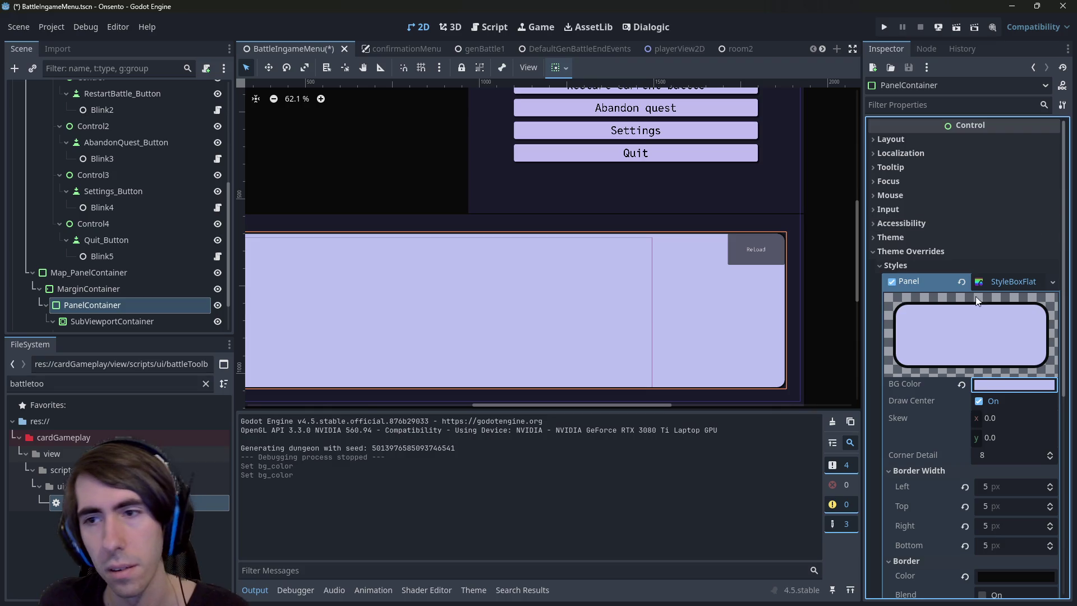
pyautogui.click(996, 387)
pyautogui.click(1040, 227)
pyautogui.scroll(-1, 1040, 227)
pyautogui.write('0')
pyautogui.press('Return')
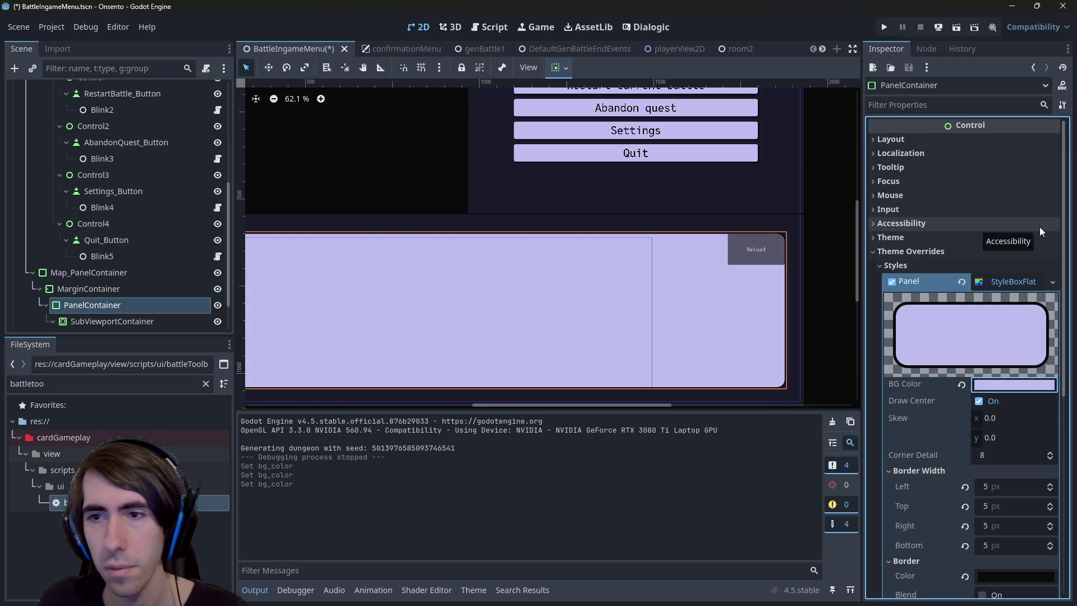
pyautogui.click(1038, 385)
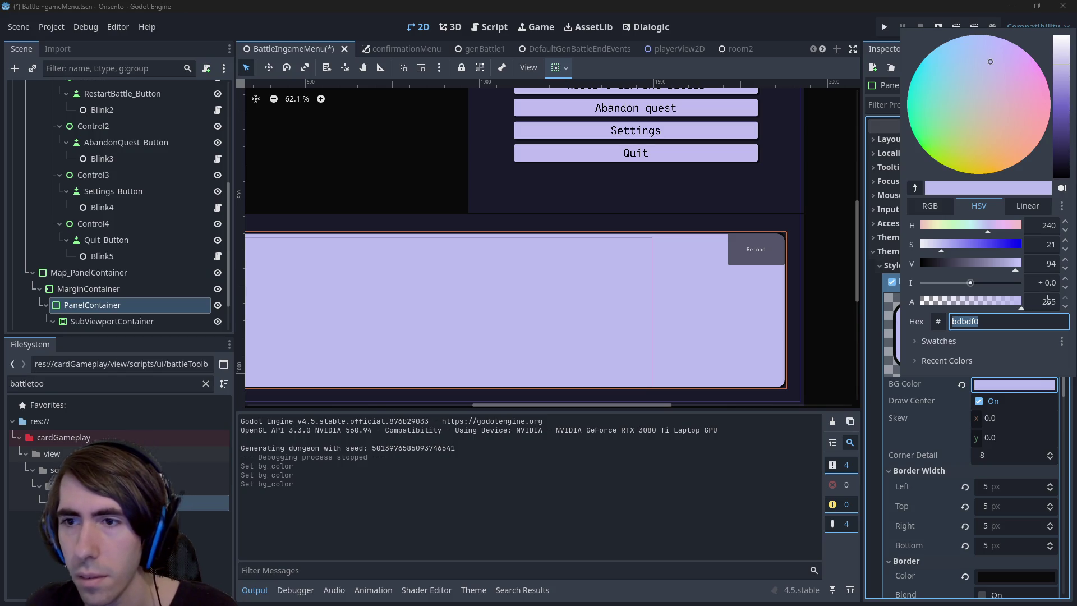
pyautogui.click(1038, 226)
pyautogui.write('235')
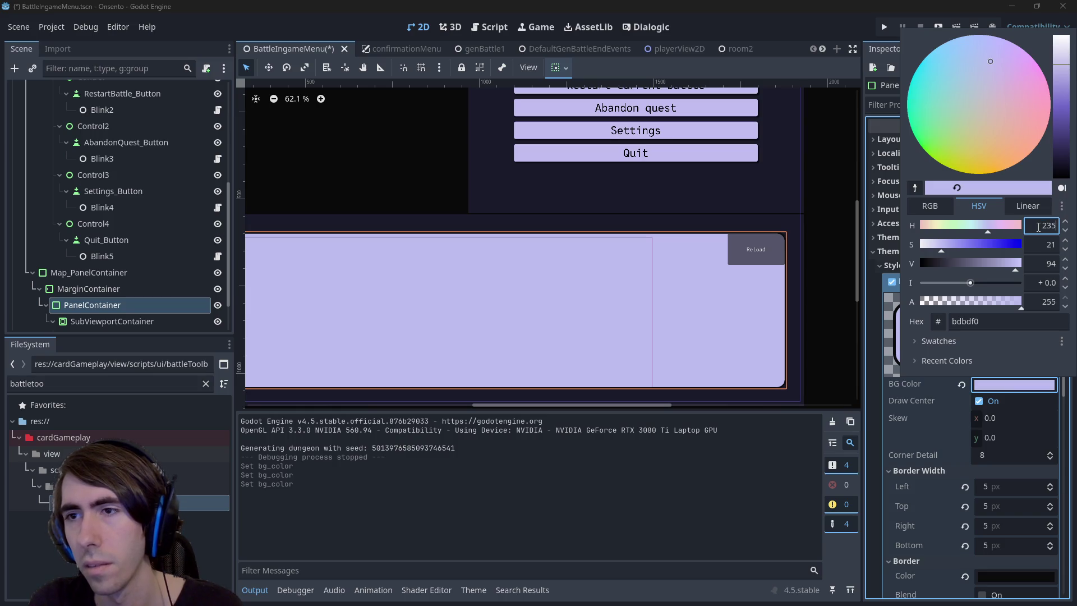
pyautogui.press('Return')
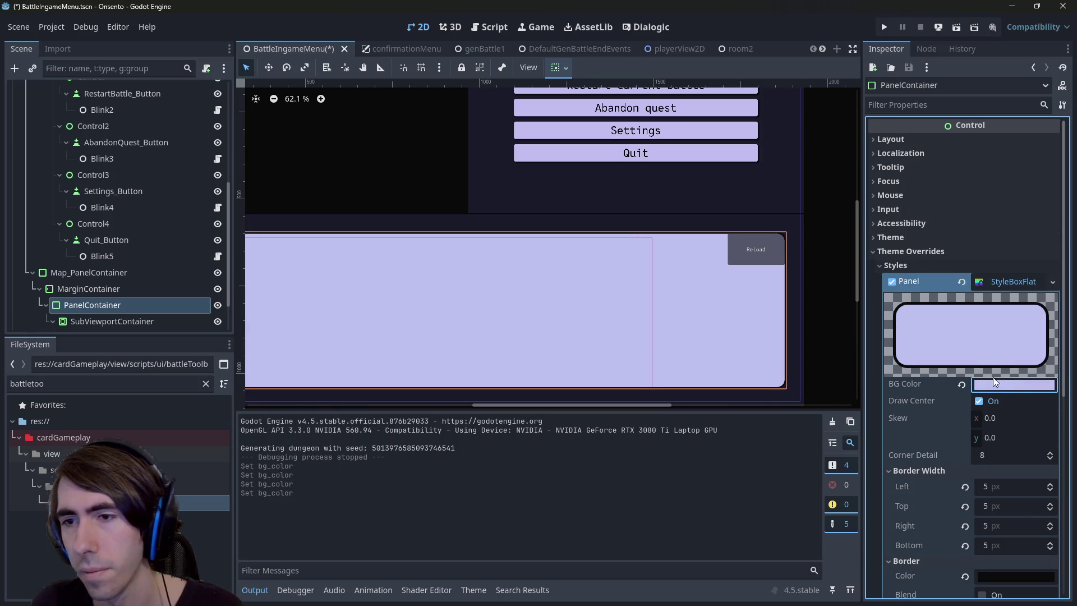
# Lower the panel background hue to 230, then 225, for a more lavender tone
pyautogui.click(995, 386)
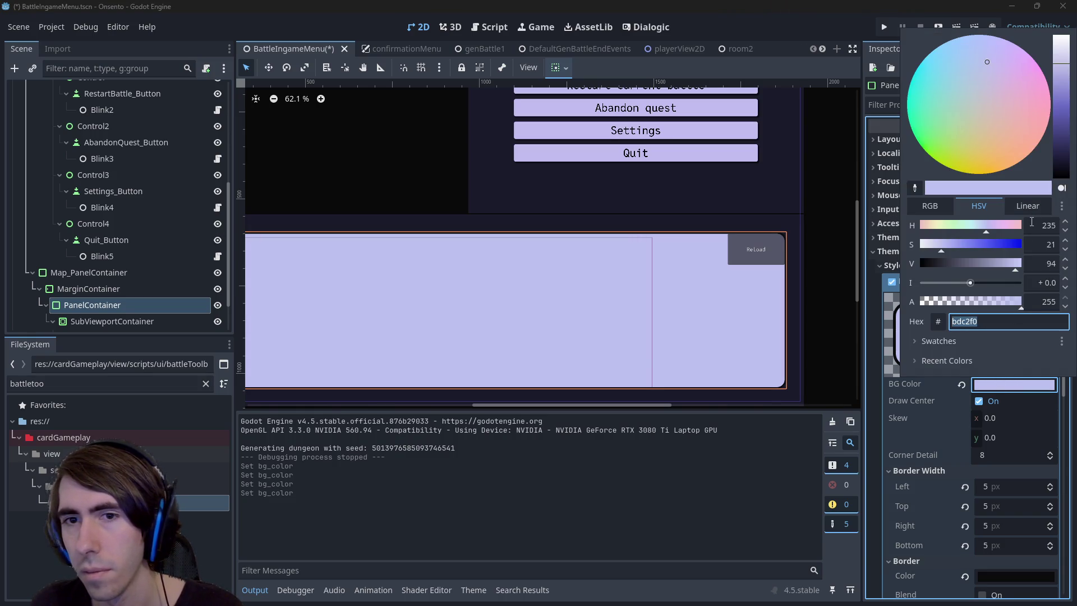
pyautogui.press('Escape')
pyautogui.scroll(-3, 594, 351)
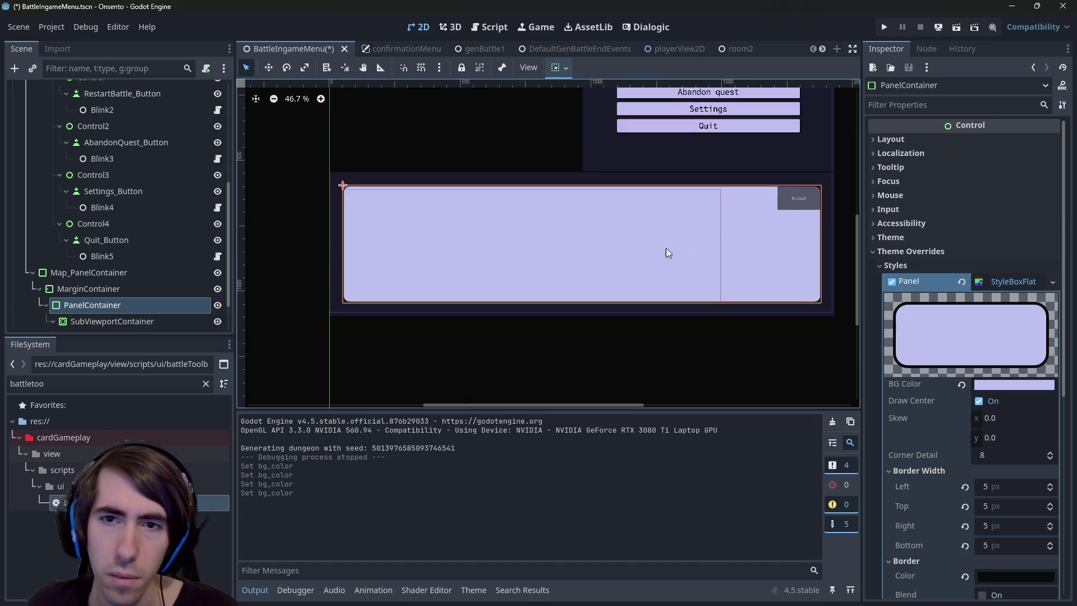
pyautogui.scroll(1, 593, 350)
pyautogui.scroll(-2, 594, 350)
pyautogui.click(1013, 385)
pyautogui.click(1041, 226)
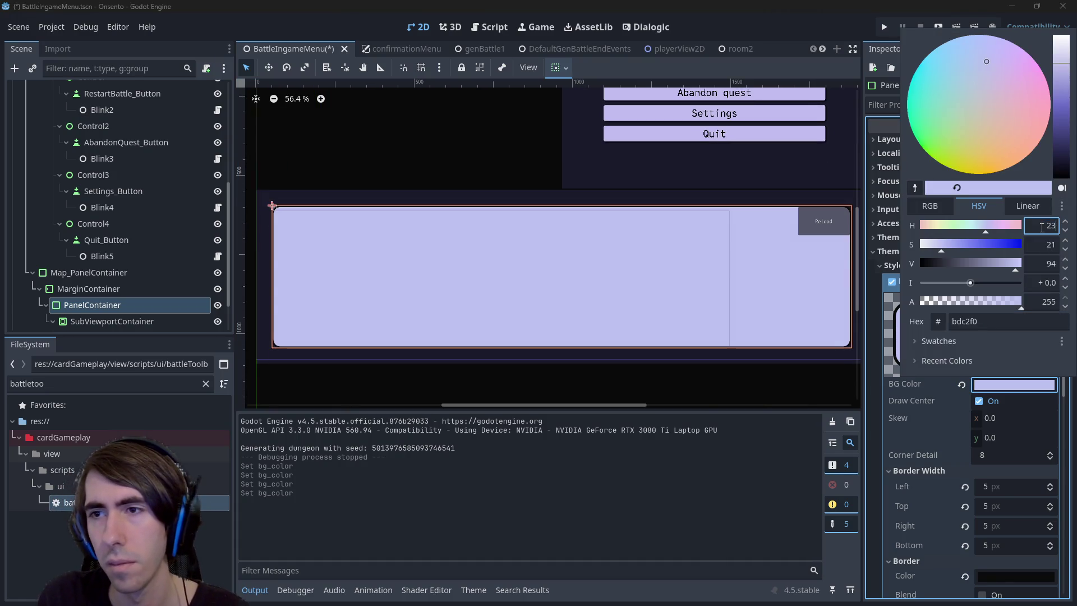
pyautogui.write('0')
pyautogui.press('Return')
pyautogui.click(1008, 387)
pyautogui.click(1037, 228)
pyautogui.press('Return')
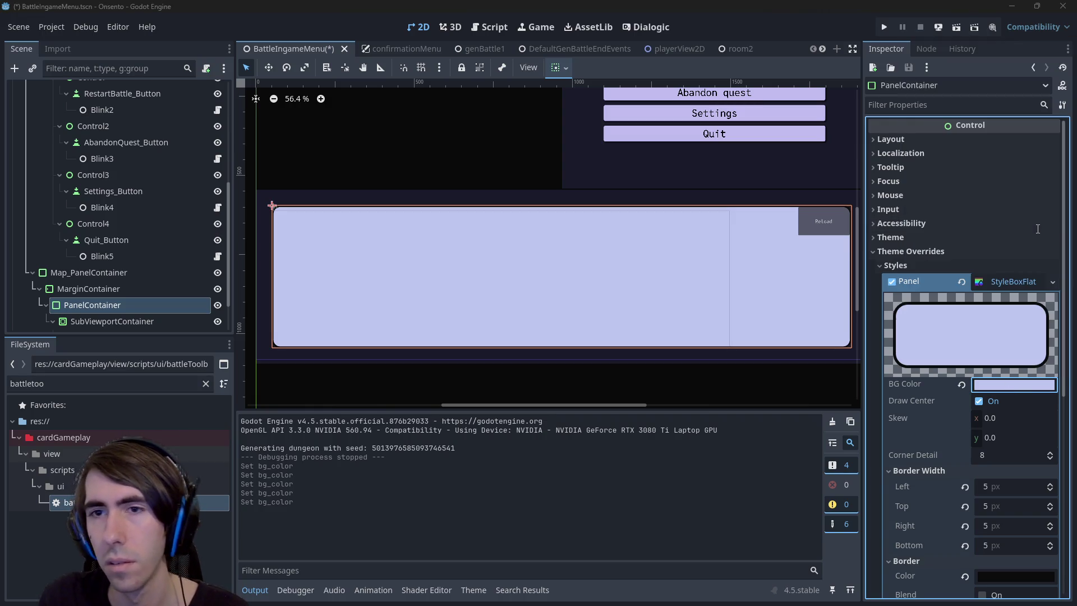
pyautogui.click(1021, 386)
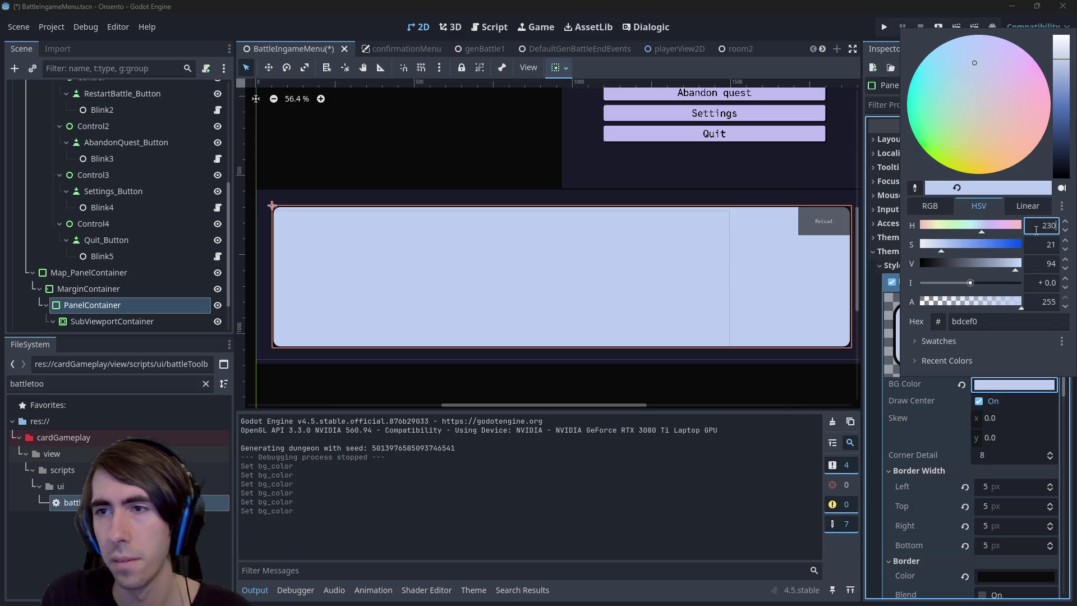
pyautogui.press('Return')
pyautogui.click(1018, 387)
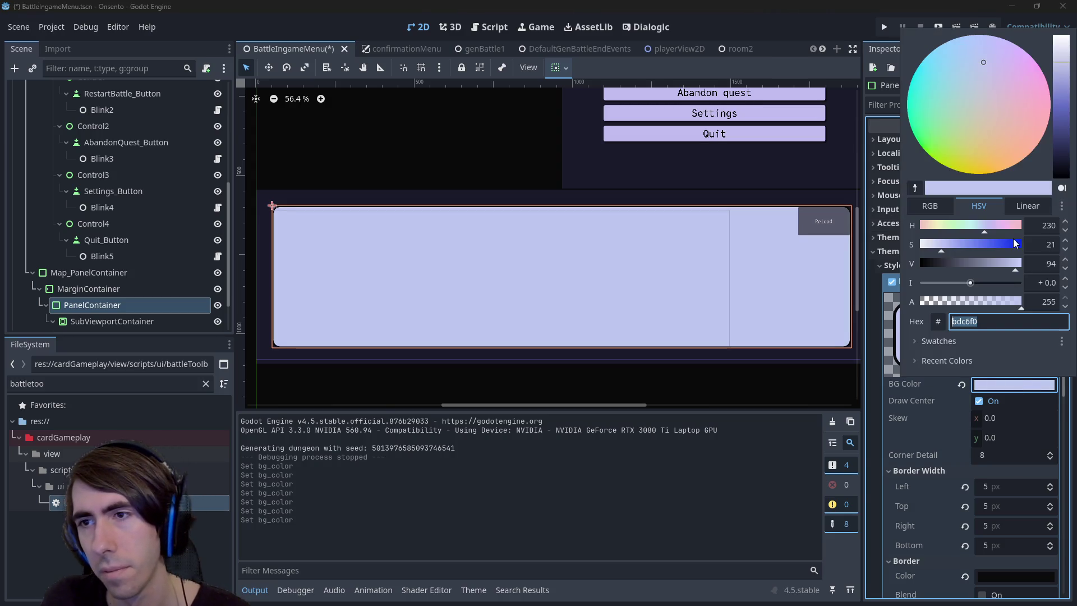
pyautogui.click(1037, 225)
pyautogui.write('225')
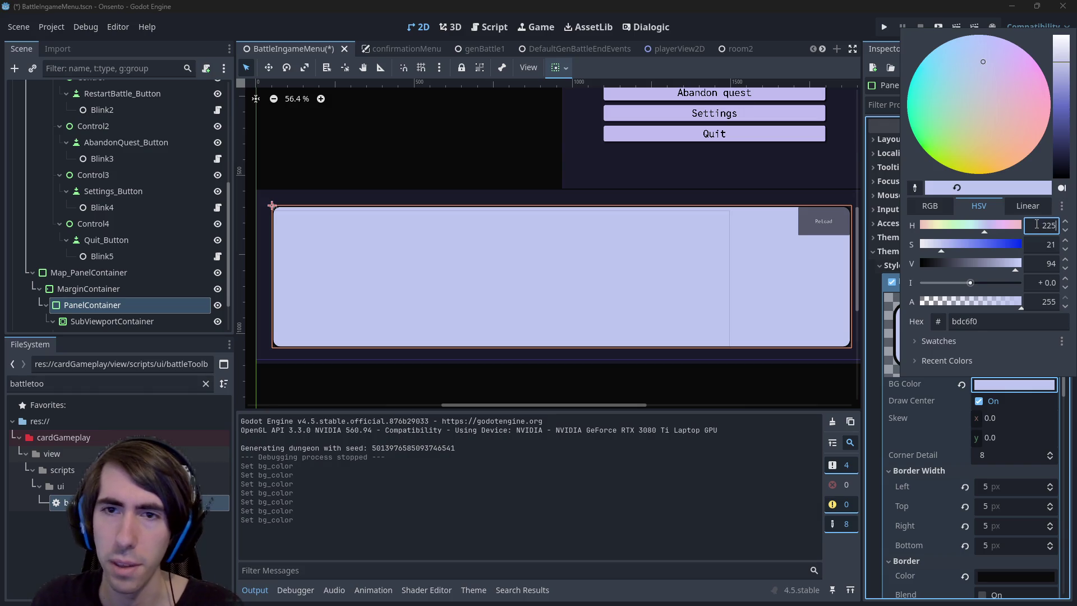
pyautogui.press('Return')
# Confirm the panel background is bdcaf0 and close the colour picker
pyautogui.scroll(-3, 740, 321)
pyautogui.scroll(4, 631, 220)
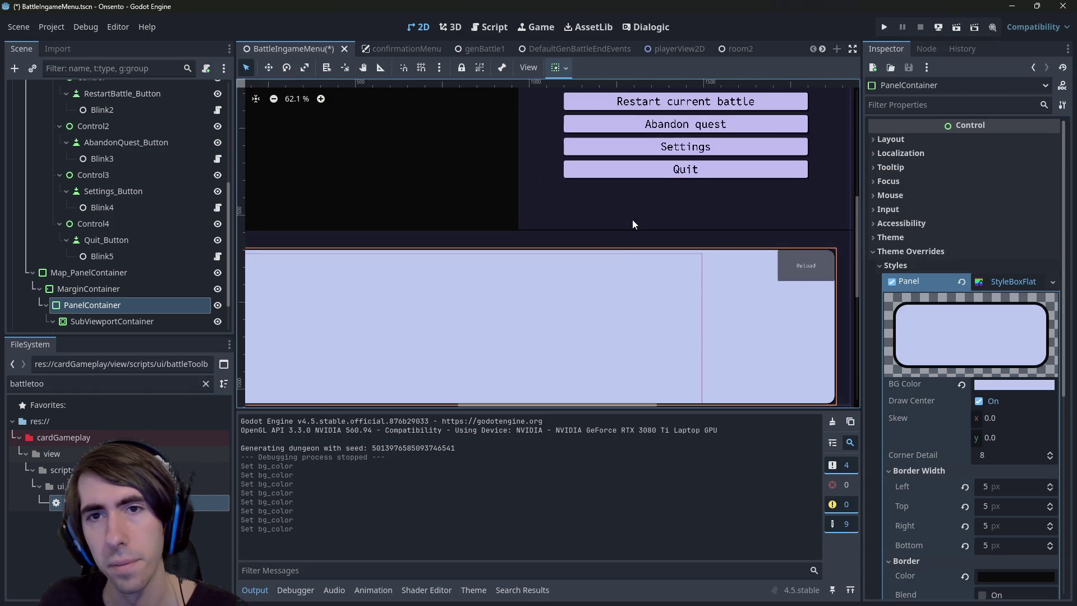
pyautogui.scroll(3, 632, 223)
pyautogui.scroll(-4, 621, 268)
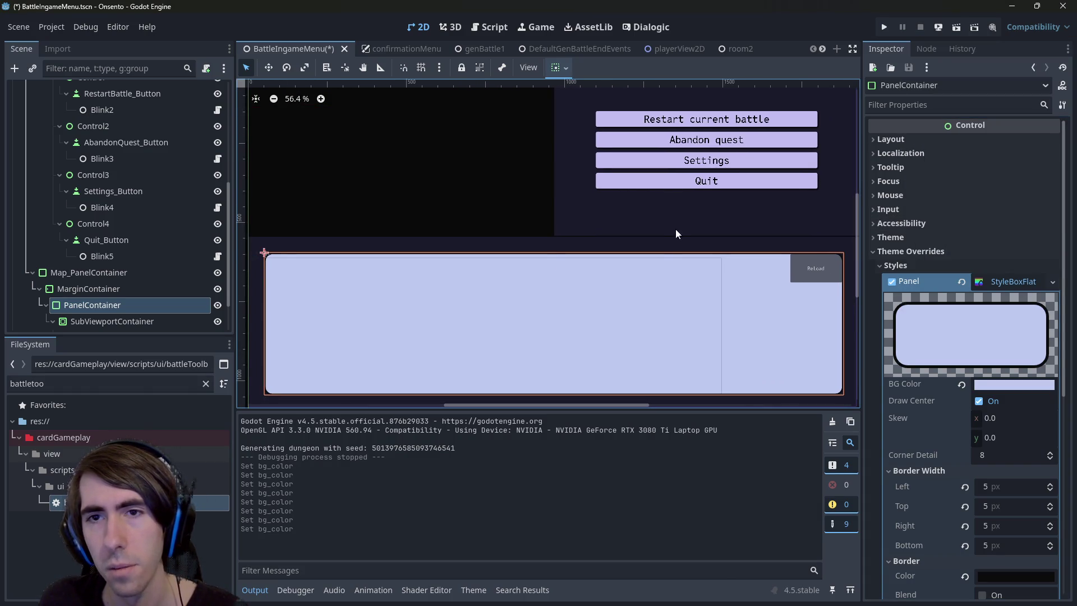
pyautogui.scroll(3, 620, 252)
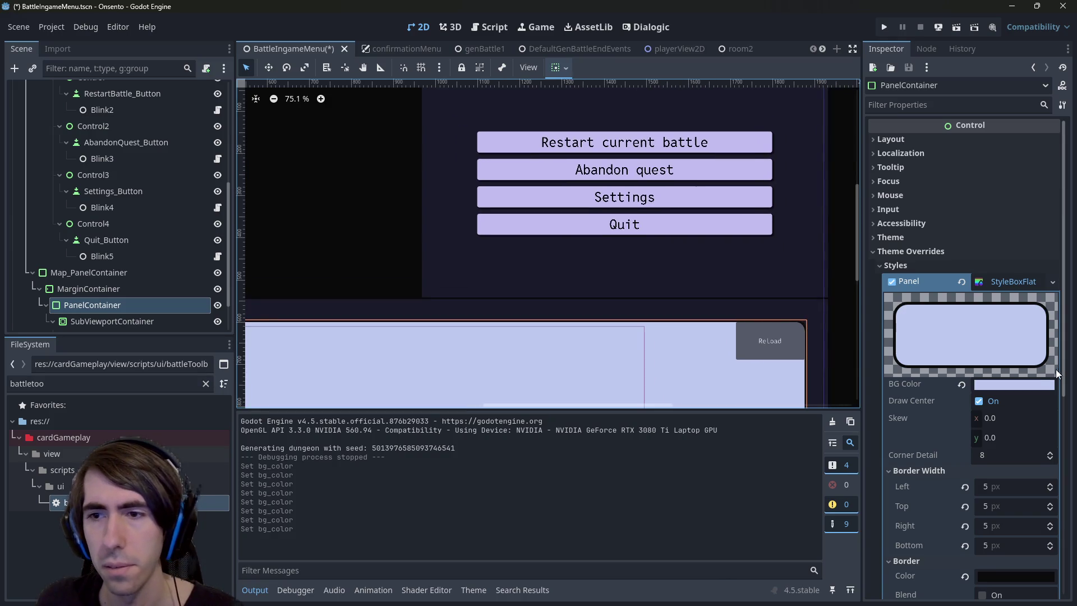
pyautogui.click(1027, 384)
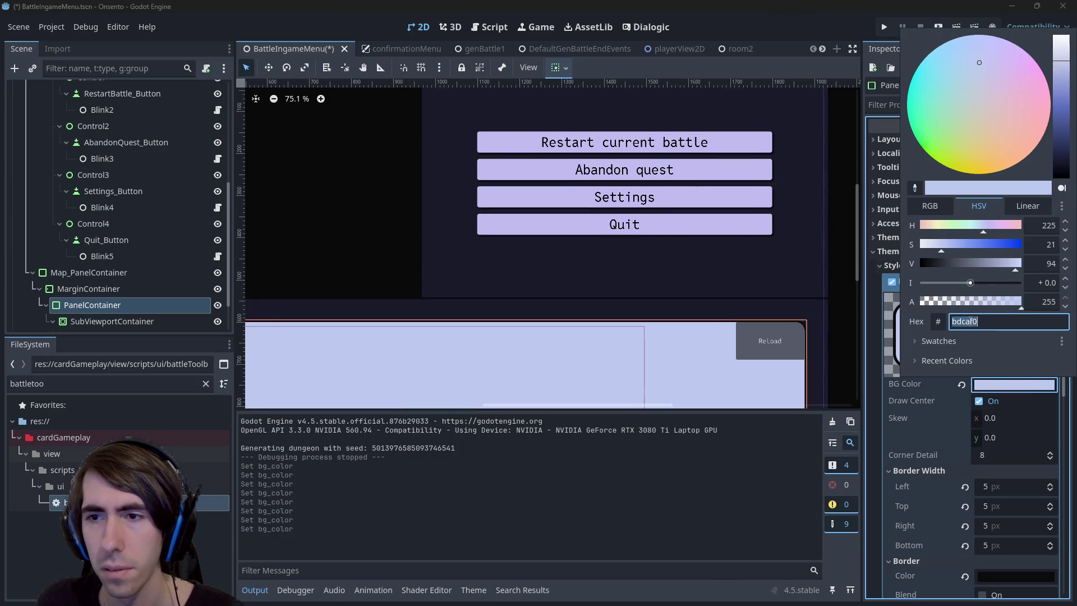
pyautogui.click(739, 136)
pyautogui.click(739, 136)
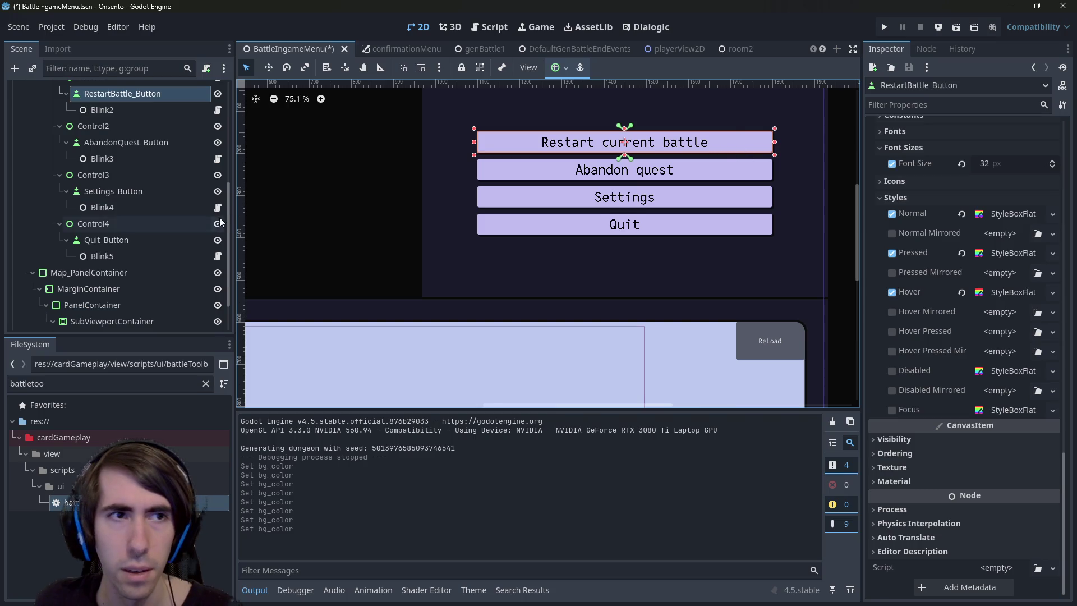
# Add the Abandon quest, Settings and Quit buttons to the selection and inspect their theme overrides
pyautogui.keyDown('ctrl'); pyautogui.click(161, 145); pyautogui.keyUp('ctrl')
pyautogui.keyDown('ctrl'); pyautogui.click(134, 191); pyautogui.keyUp('ctrl')
pyautogui.keyDown('ctrl'); pyautogui.click(128, 240); pyautogui.keyUp('ctrl')
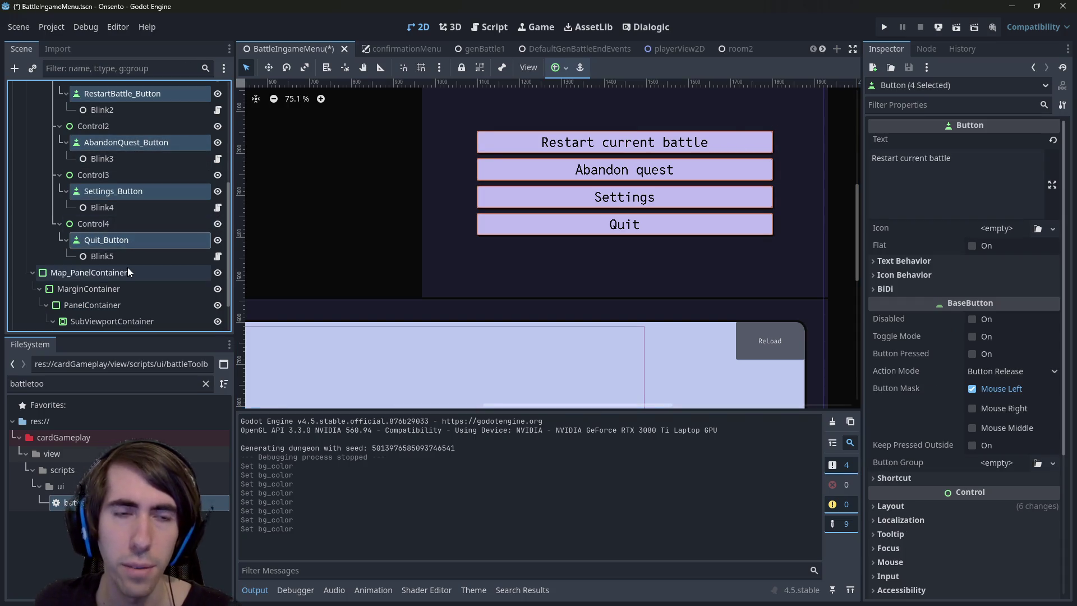
pyautogui.scroll(-5, 981, 455)
pyautogui.click(971, 417)
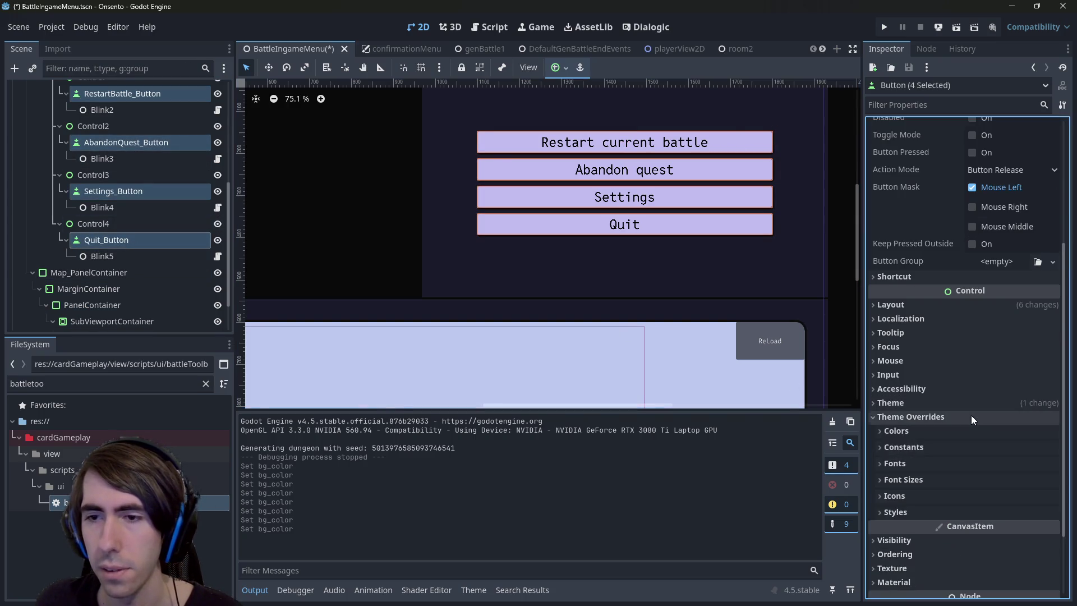
pyautogui.scroll(-3, 971, 415)
pyautogui.click(904, 419)
pyautogui.click(904, 418)
# Locate theme.tres in assets/art/ui and choose Save As on the buttons' assigned theme
pyautogui.click(205, 383)
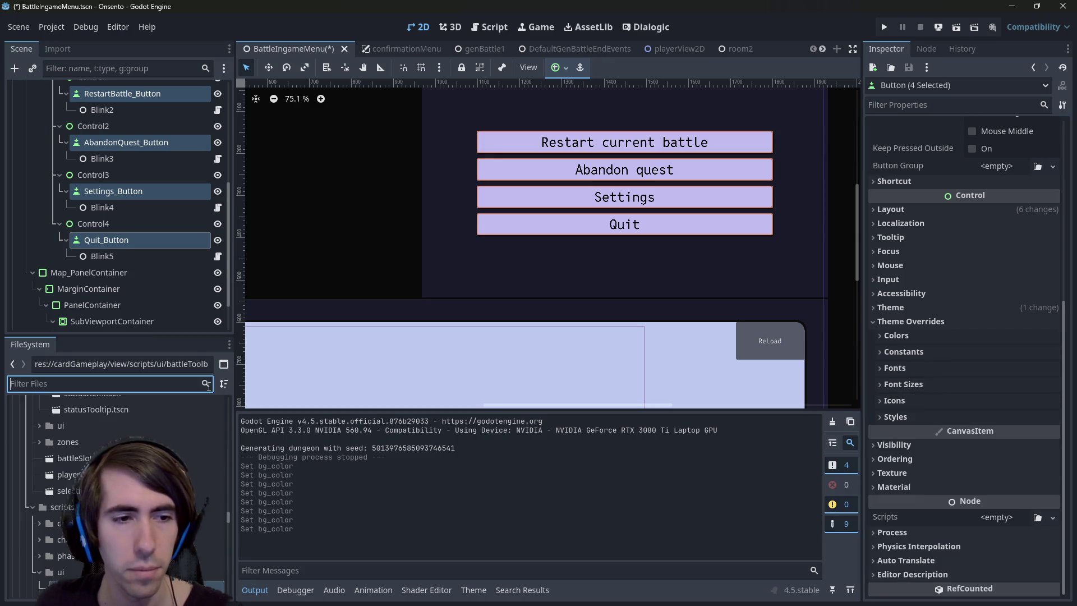
pyautogui.write('theme')
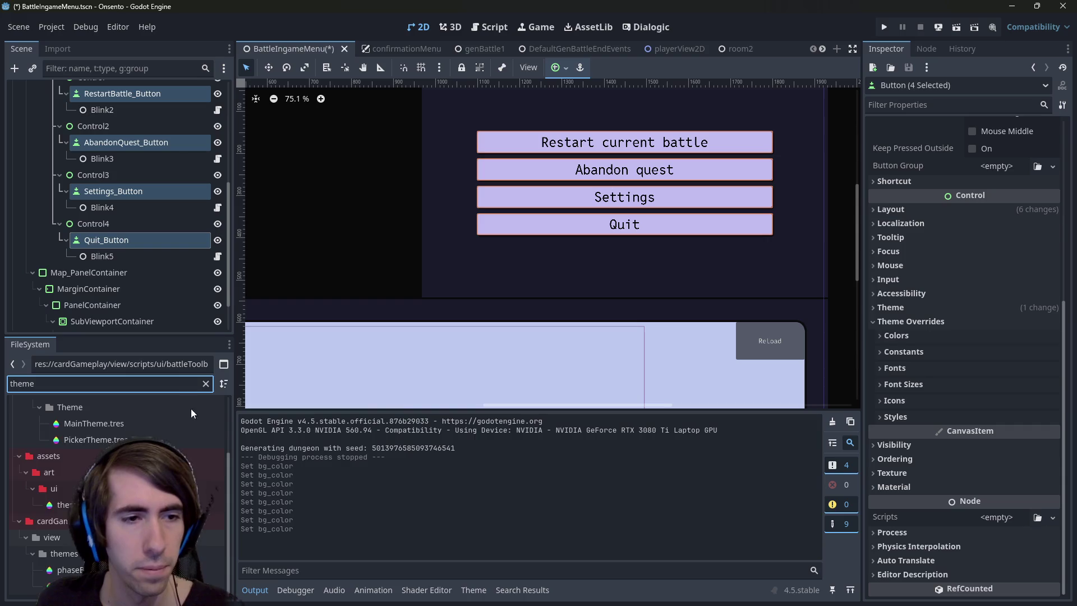
pyautogui.click(214, 504)
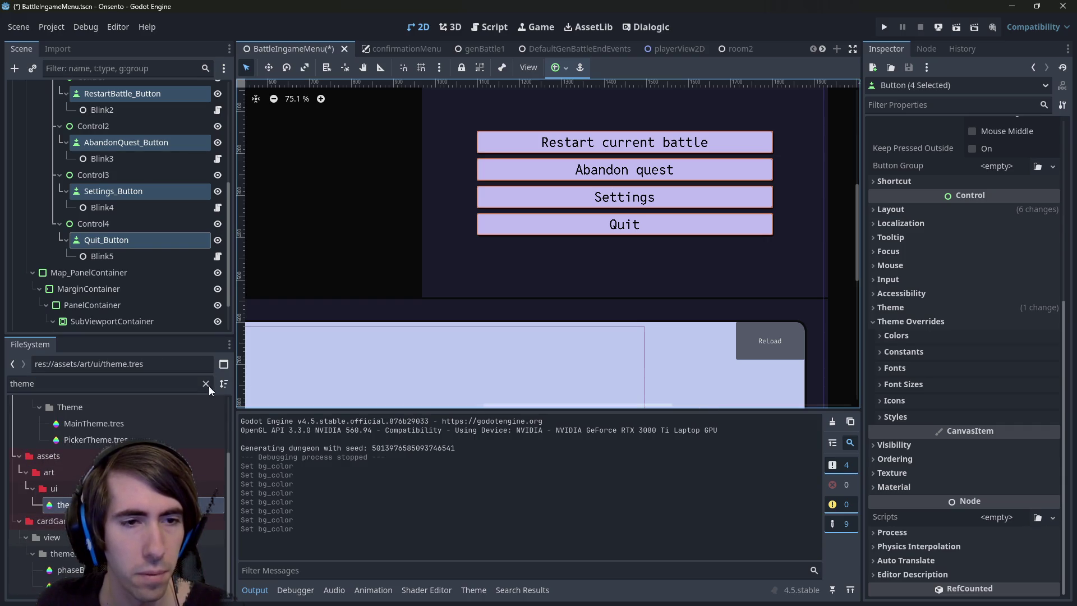
pyautogui.click(206, 383)
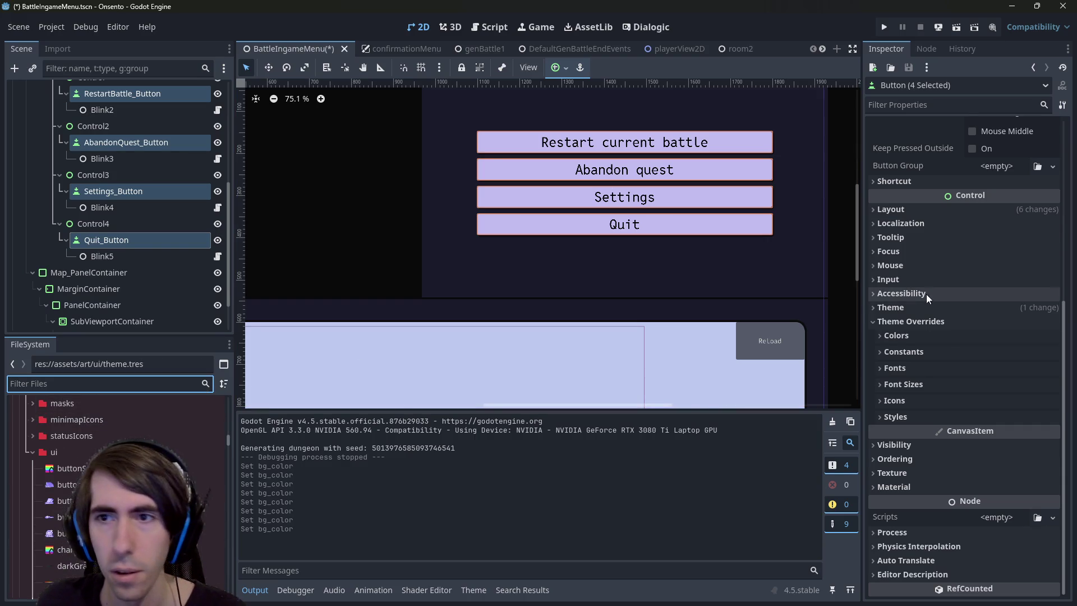
pyautogui.click(929, 307)
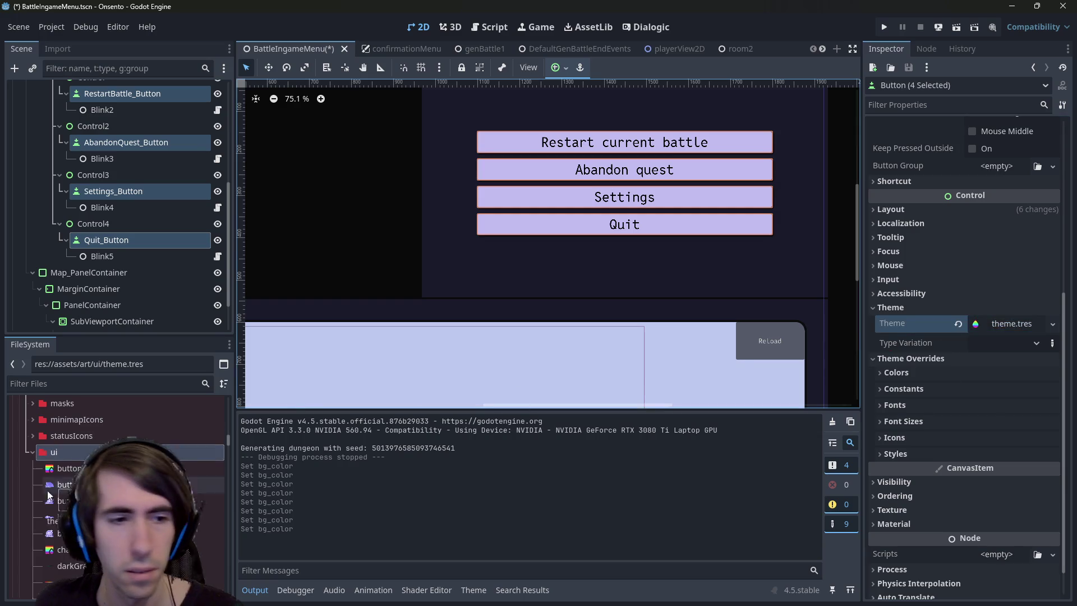
pyautogui.click(75, 445)
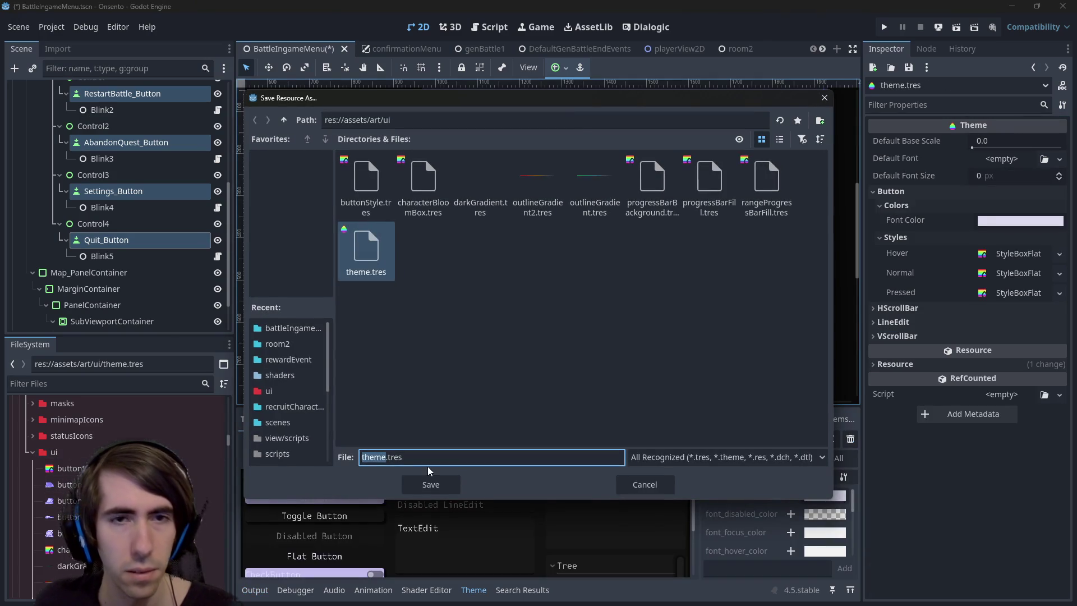
# Save the theme as ingameMenuTheme.tres
pyautogui.write('ingameMenuTheme')
pyautogui.click(427, 482)
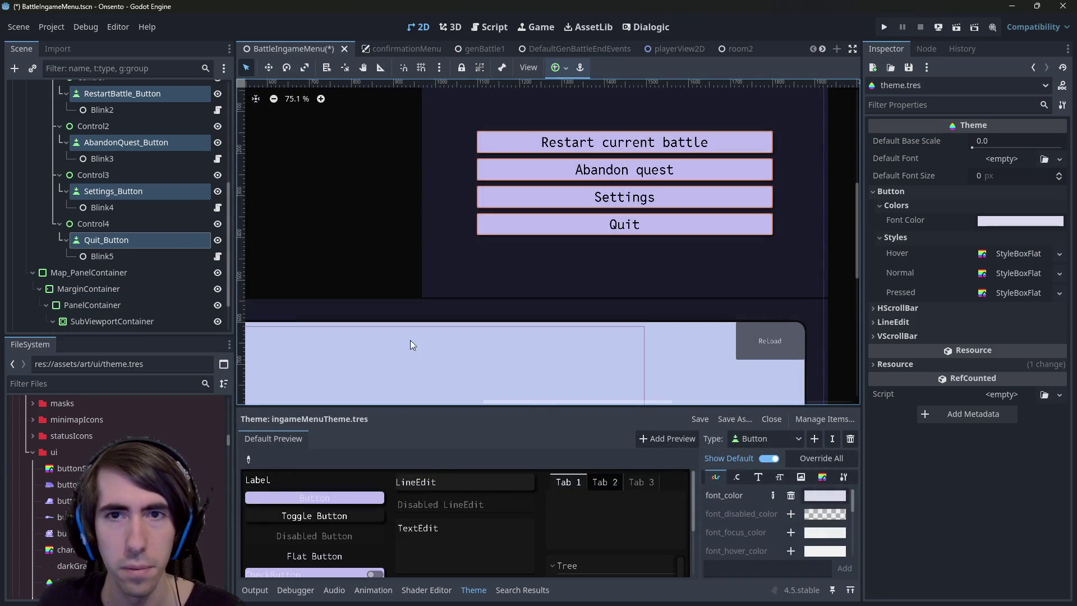
pyautogui.scroll(-3, 129, 459)
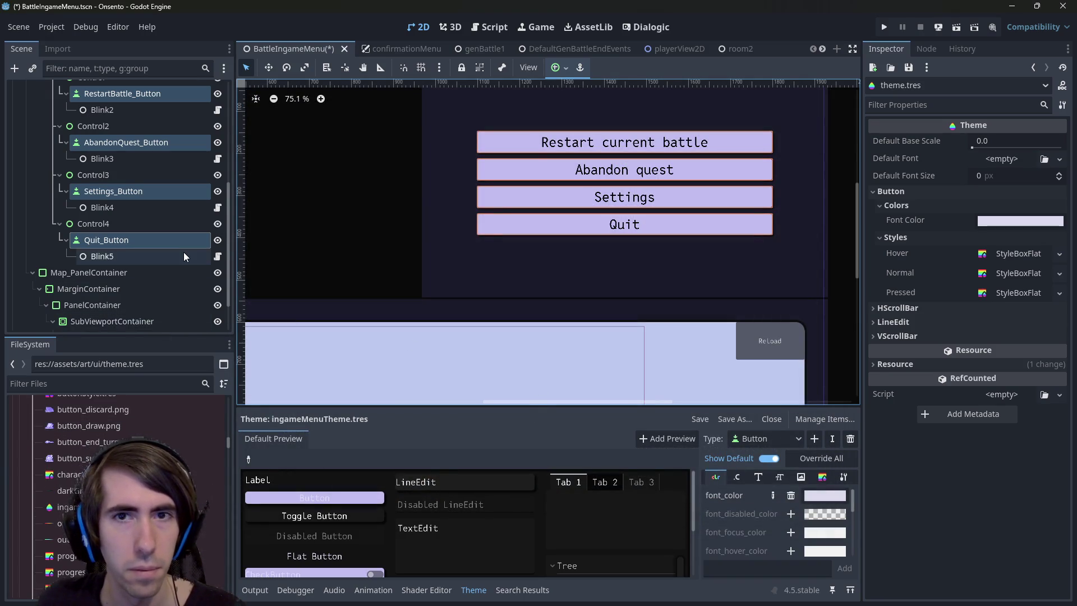
pyautogui.scroll(5, 183, 251)
# Select the Restart current battle button and open ingameMenuTheme.tres from the FileSystem dock
pyautogui.click(145, 217)
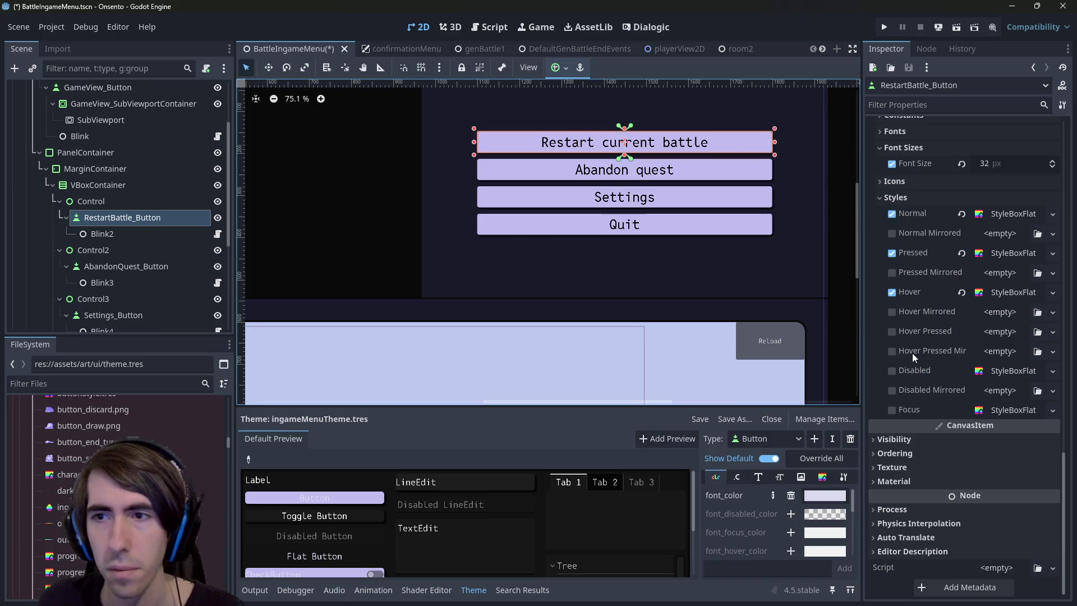
pyautogui.scroll(1, 911, 352)
pyautogui.scroll(-1, 911, 352)
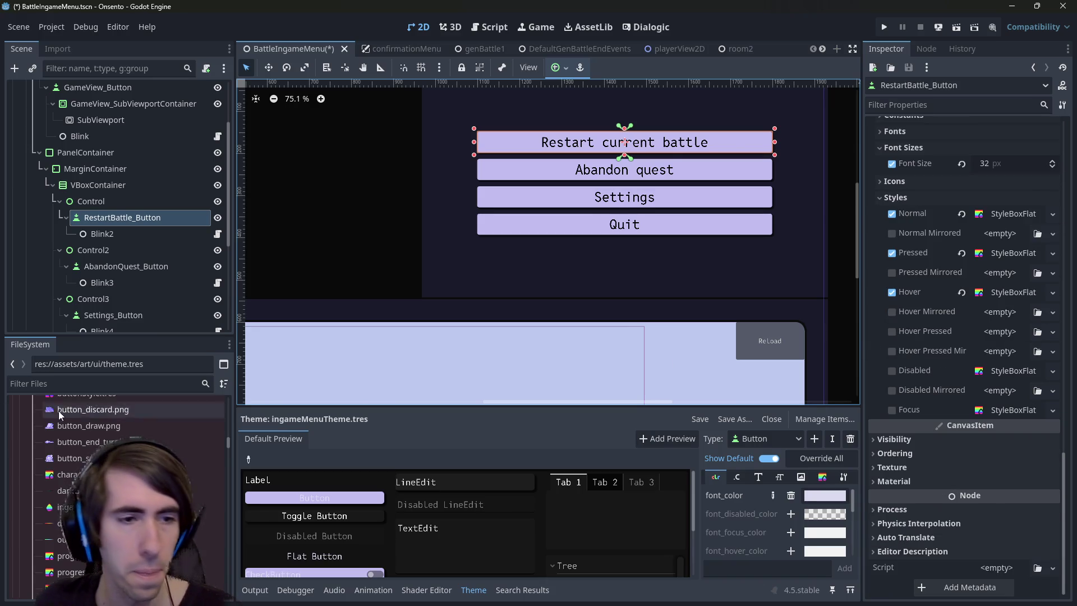
pyautogui.scroll(-6, 52, 413)
pyautogui.scroll(8, 112, 474)
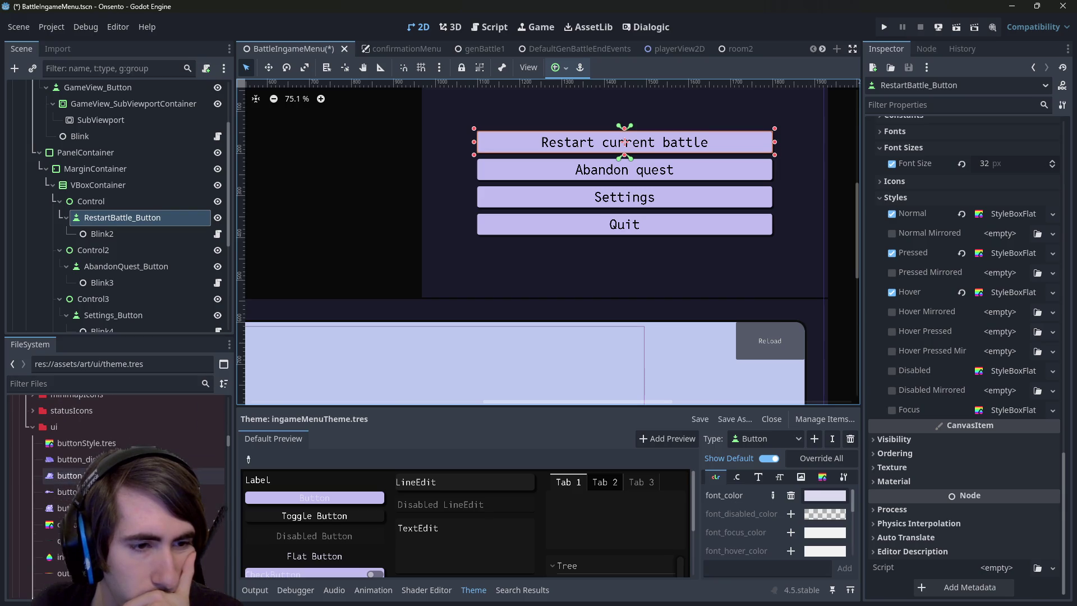
pyautogui.scroll(-3, 112, 482)
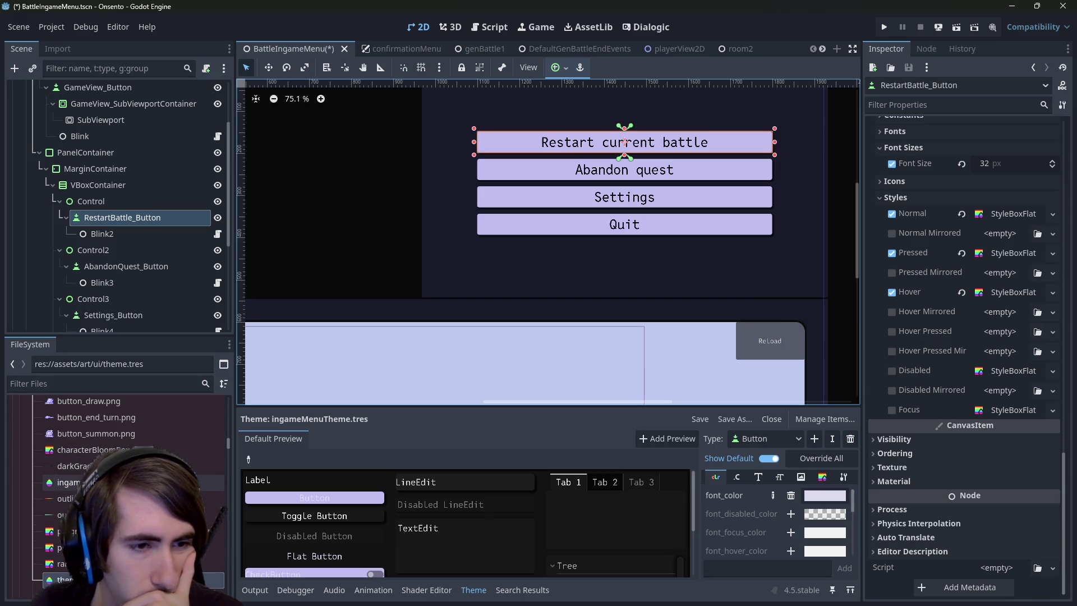
pyautogui.click(112, 481)
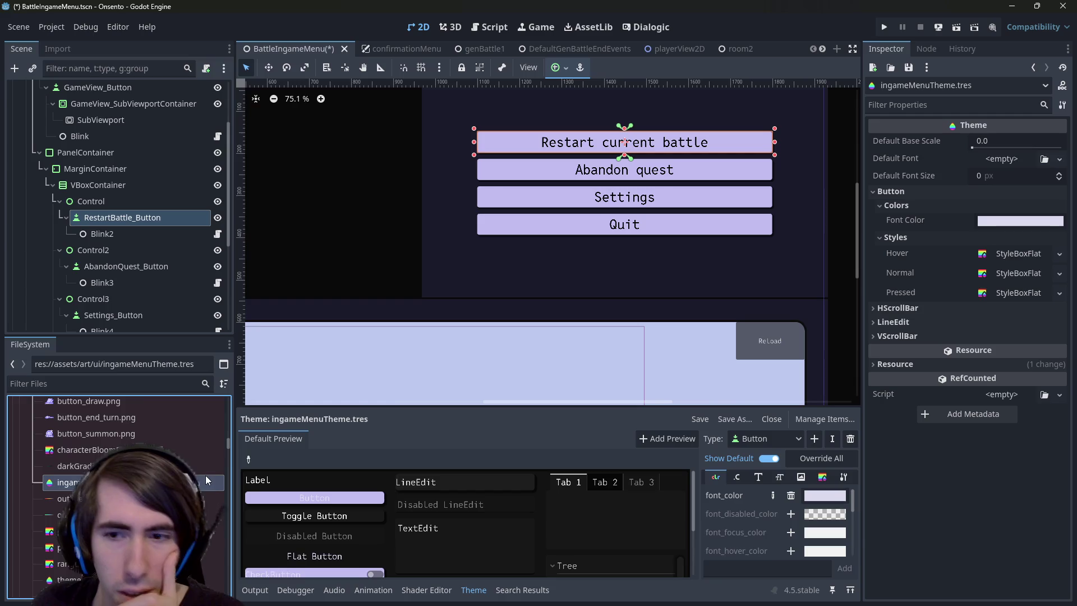
# Expand and widen the ingameMenuTheme's Button stylebox list and select its Hover style
pyautogui.click(739, 476)
pyautogui.click(822, 476)
pyautogui.scroll(-1, 781, 494)
pyautogui.moveTo(695, 486)
pyautogui.mouseDown()
pyautogui.moveTo(574, 481)
pyautogui.moveTo(589, 481)
pyautogui.mouseUp()
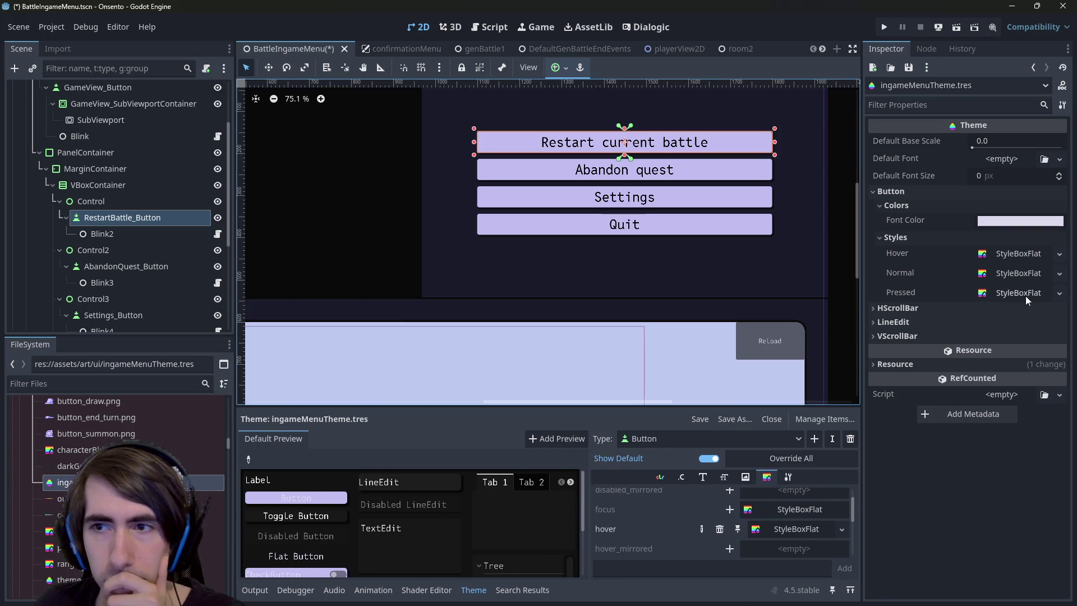
pyautogui.click(909, 255)
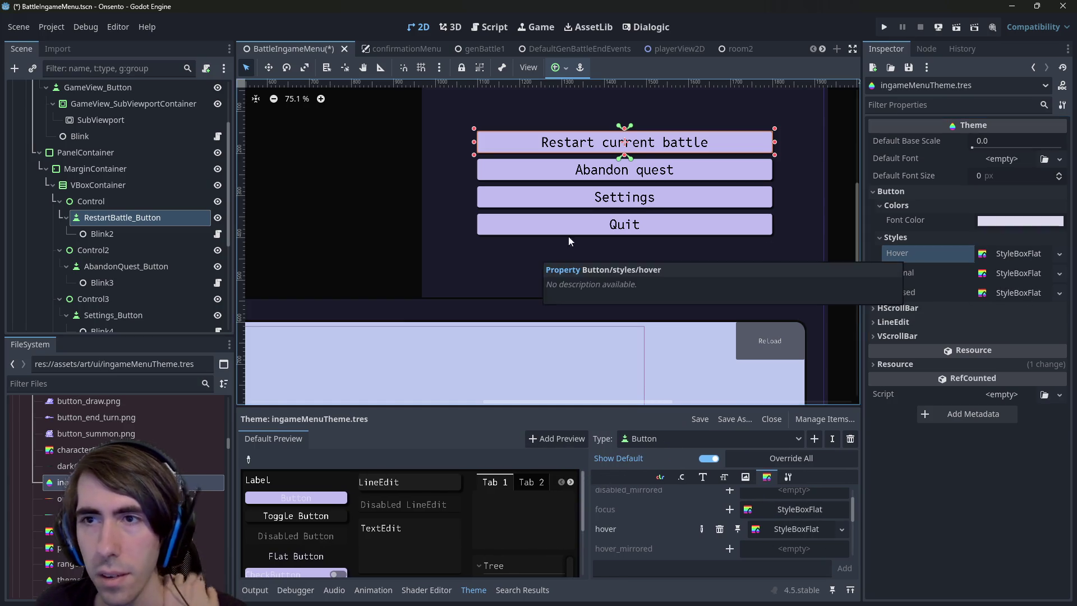
# Compare the Restart button's Normal and Hover styleboxes with the theme's Hover and Normal entries
pyautogui.click(121, 218)
pyautogui.rightClick(914, 217)
pyautogui.click(942, 220)
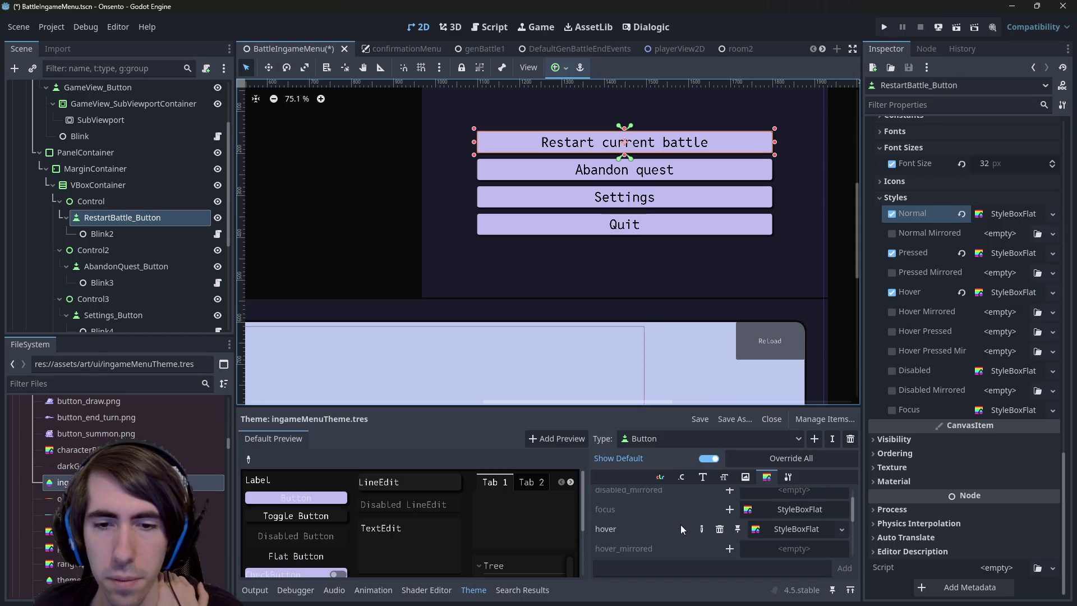
pyautogui.click(768, 531)
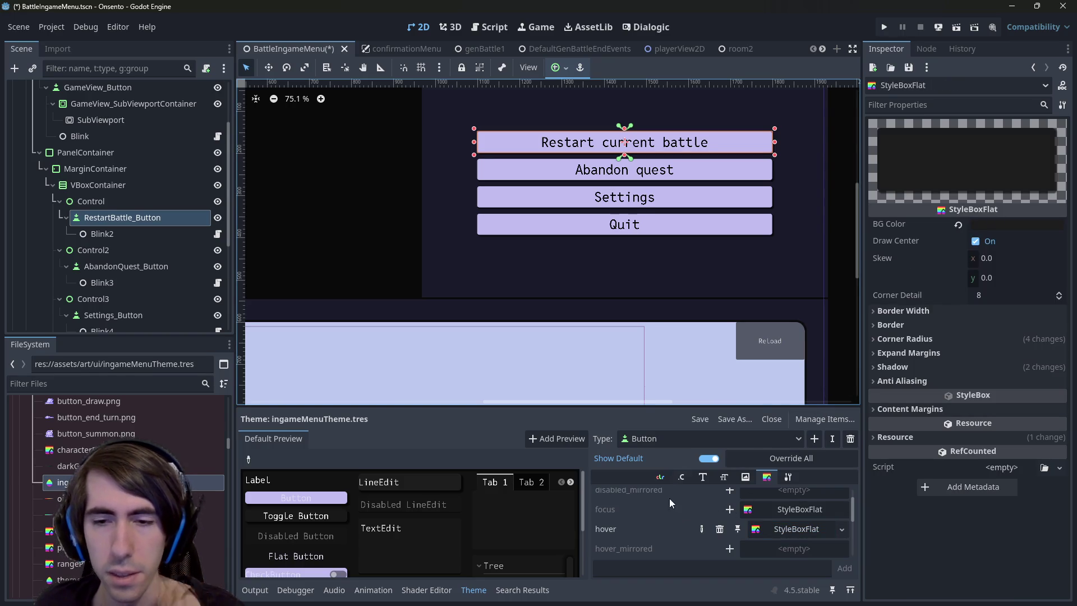
pyautogui.scroll(1, 633, 518)
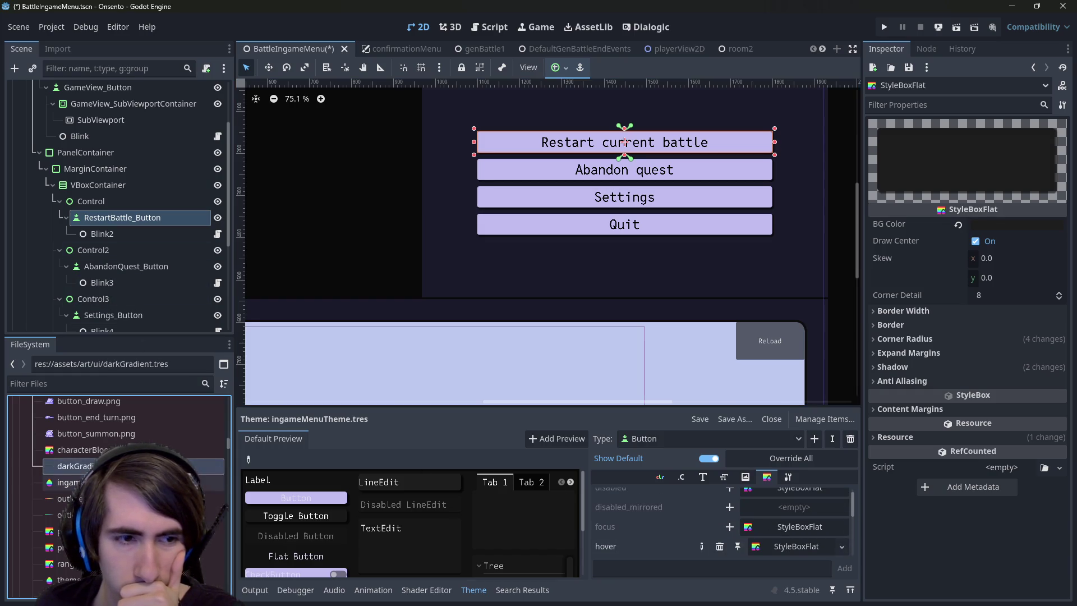
pyautogui.click(67, 481)
pyautogui.rightClick(904, 255)
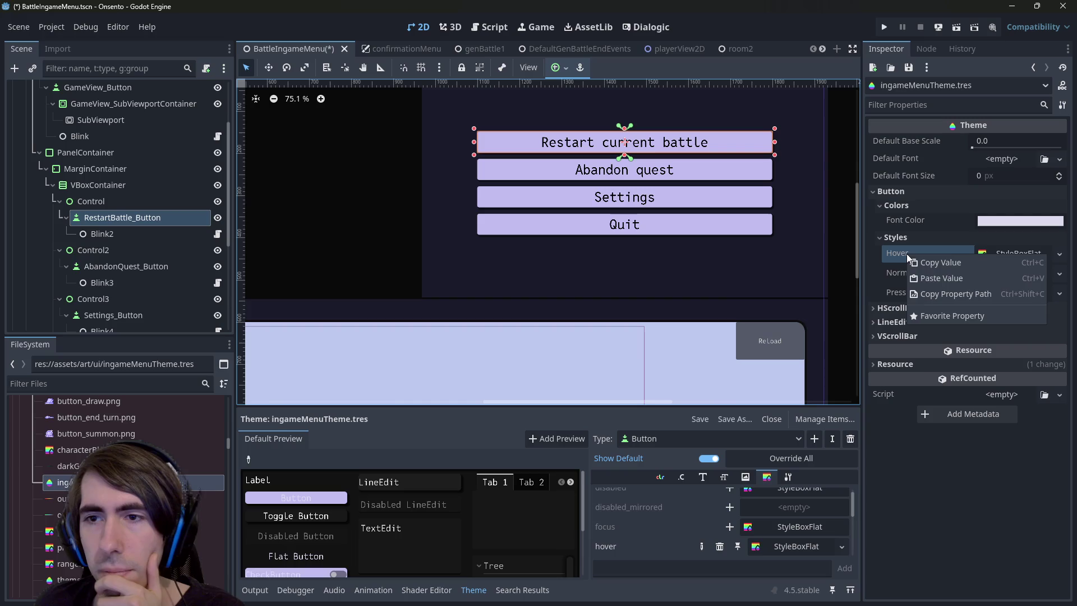
pyautogui.rightClick(887, 270)
pyautogui.click(916, 293)
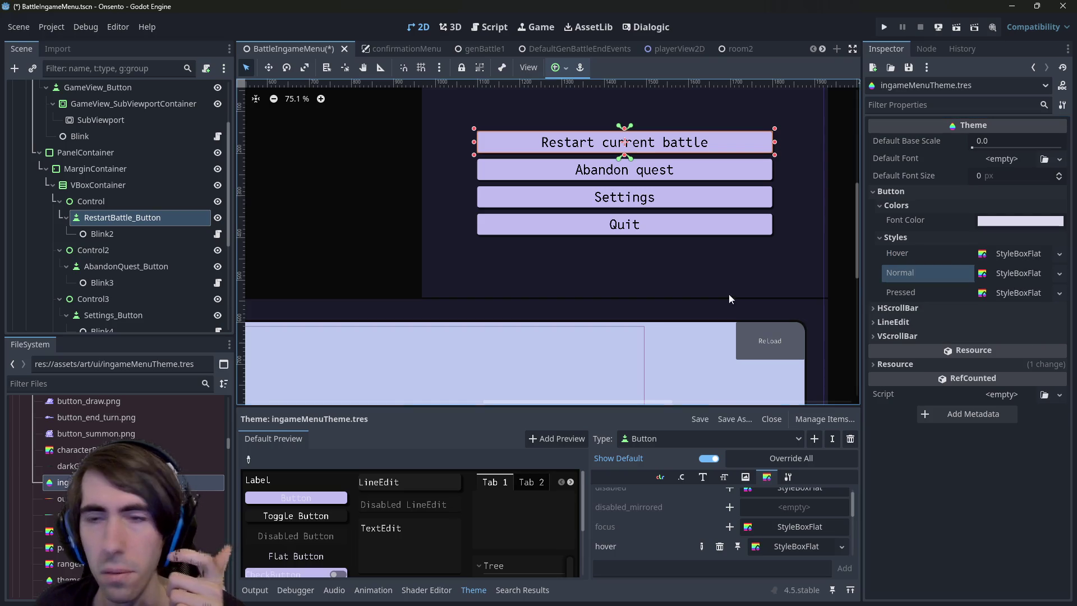
# Copy the Restart button's Pressed stylebox into the theme's Pressed style
pyautogui.click(115, 218)
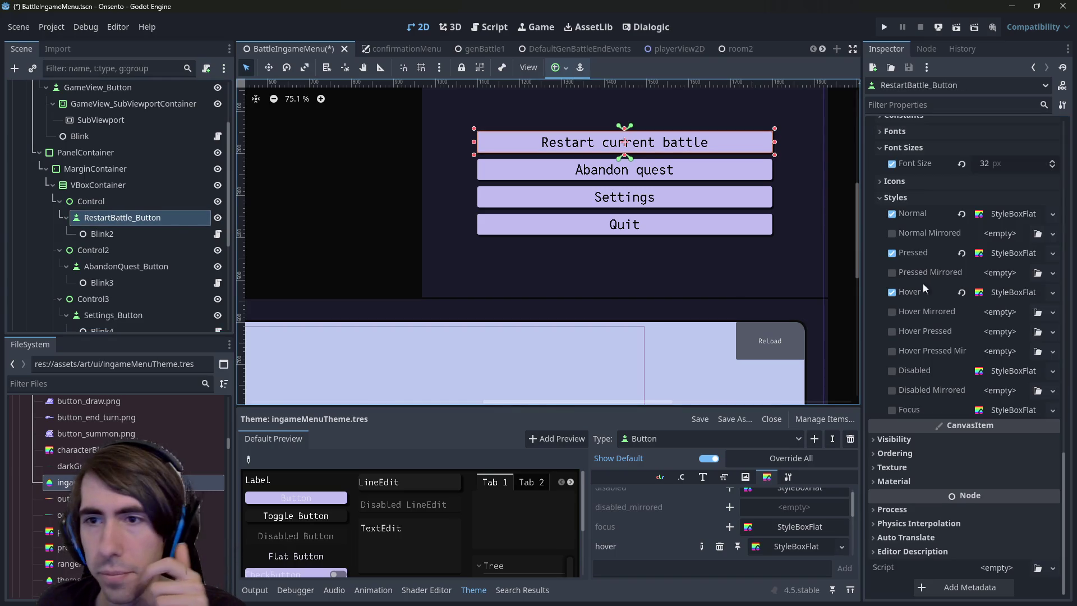
pyautogui.rightClick(918, 254)
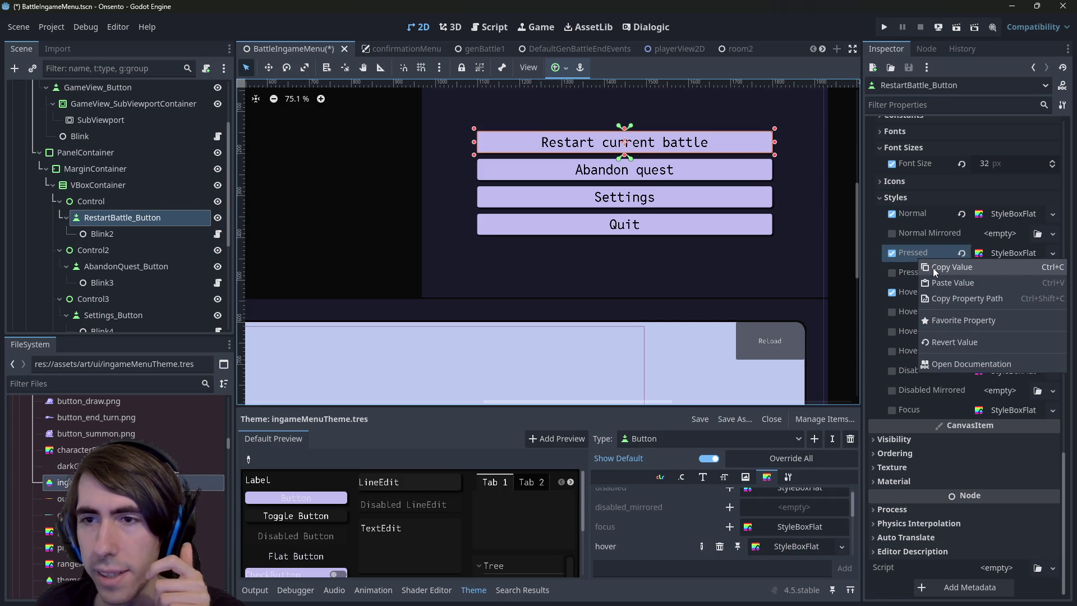
pyautogui.click(933, 267)
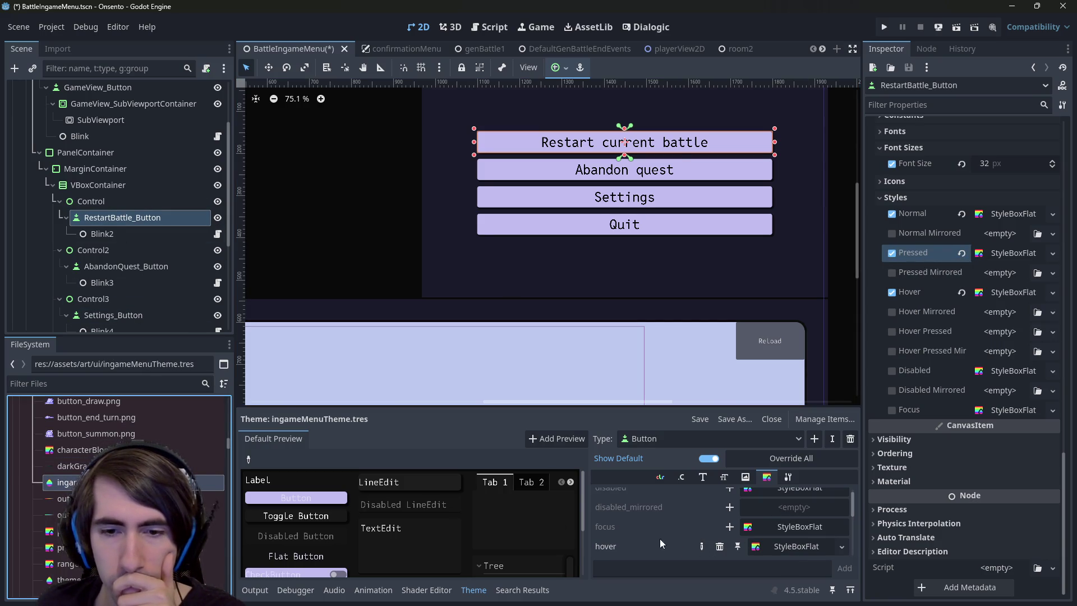
pyautogui.click(66, 482)
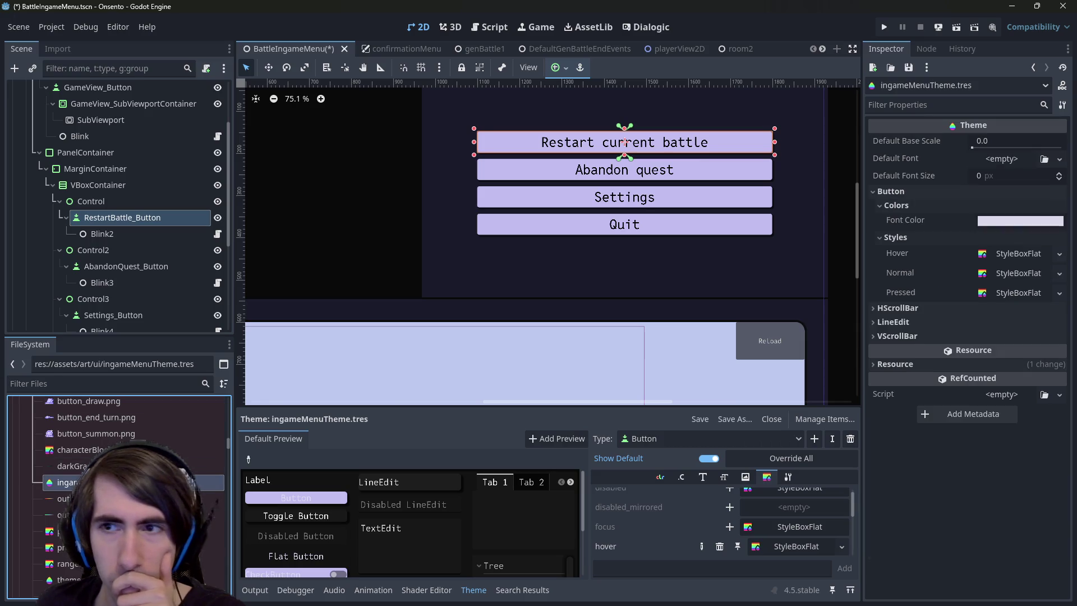
pyautogui.rightClick(911, 297)
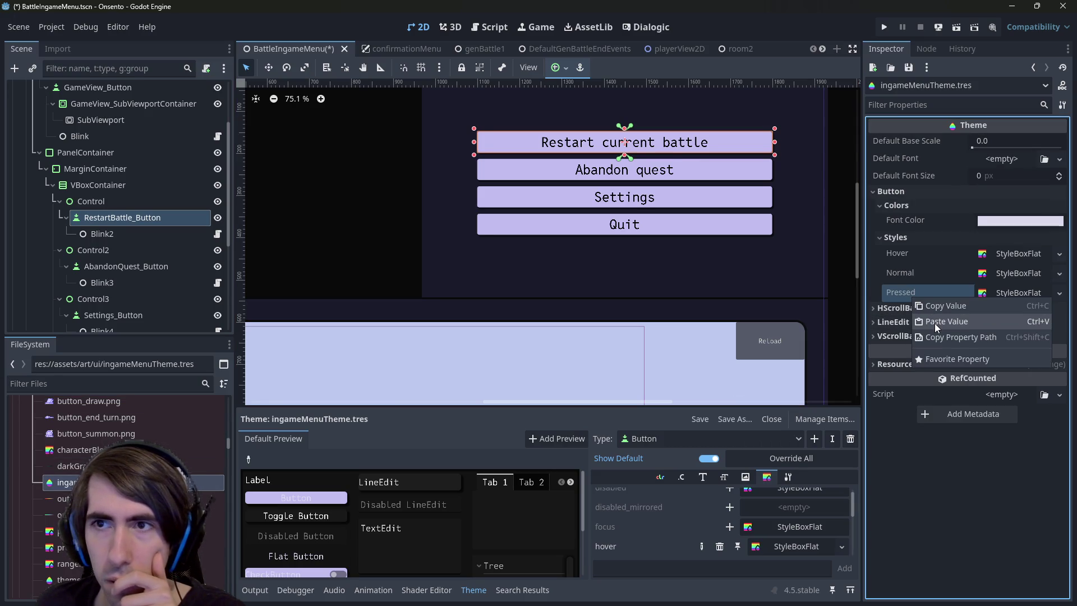
pyautogui.click(934, 323)
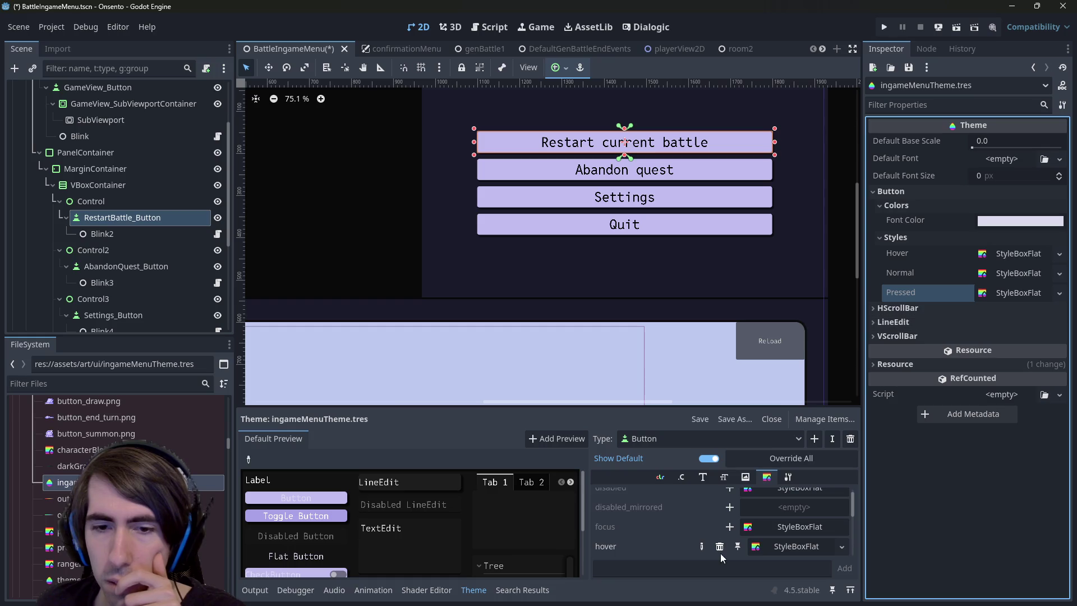
# Check the theme's hover stylebox entry and save the battle menu scene
pyautogui.scroll(1, 719, 542)
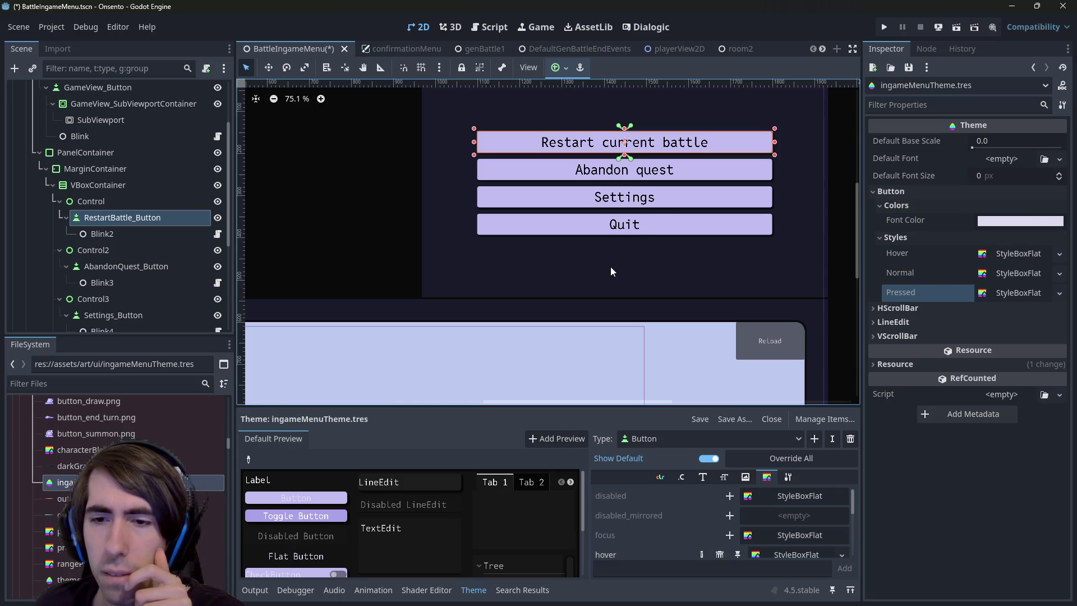
pyautogui.scroll(-1, 770, 514)
pyautogui.rightClick(777, 523)
pyautogui.click(935, 517)
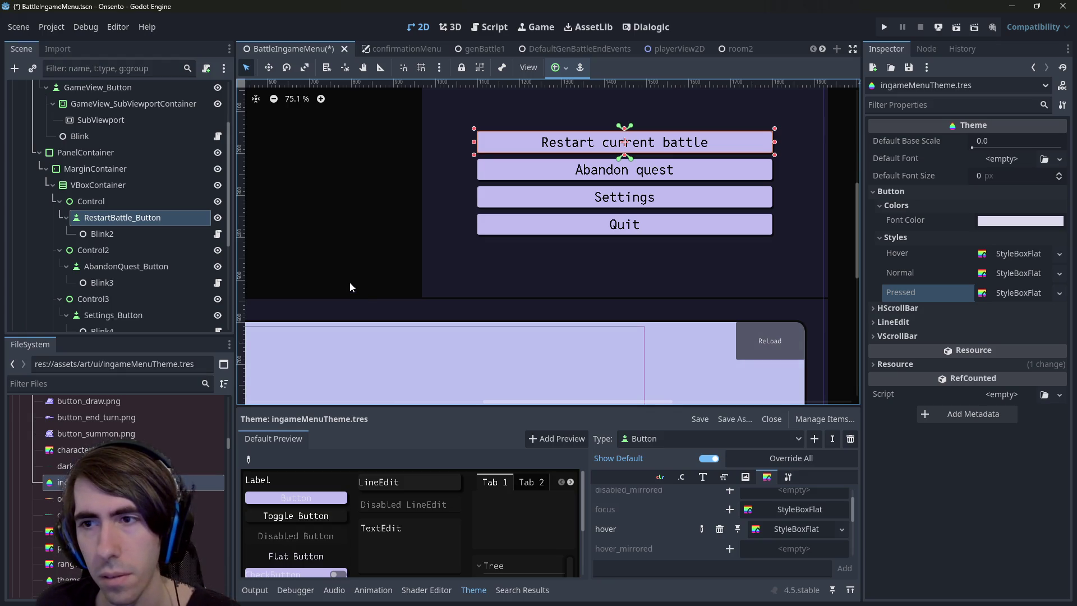
pyautogui.hotkey('ctrl', 's')
# Make the theme's Hover, Normal and Pressed styleboxes unique, then save
pyautogui.scroll(-1, 493, 260)
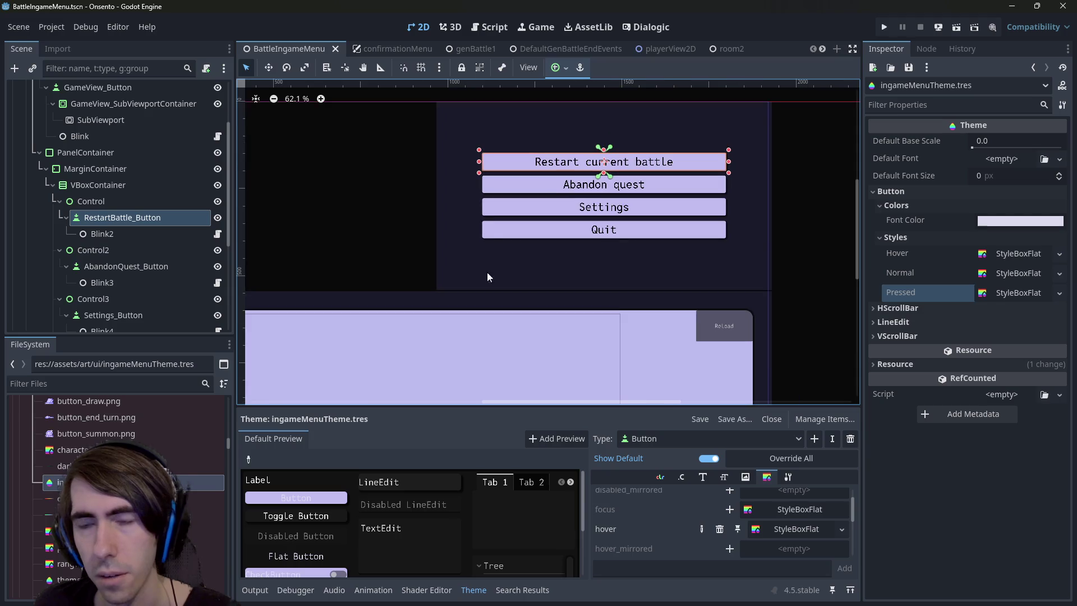
pyautogui.click(841, 529)
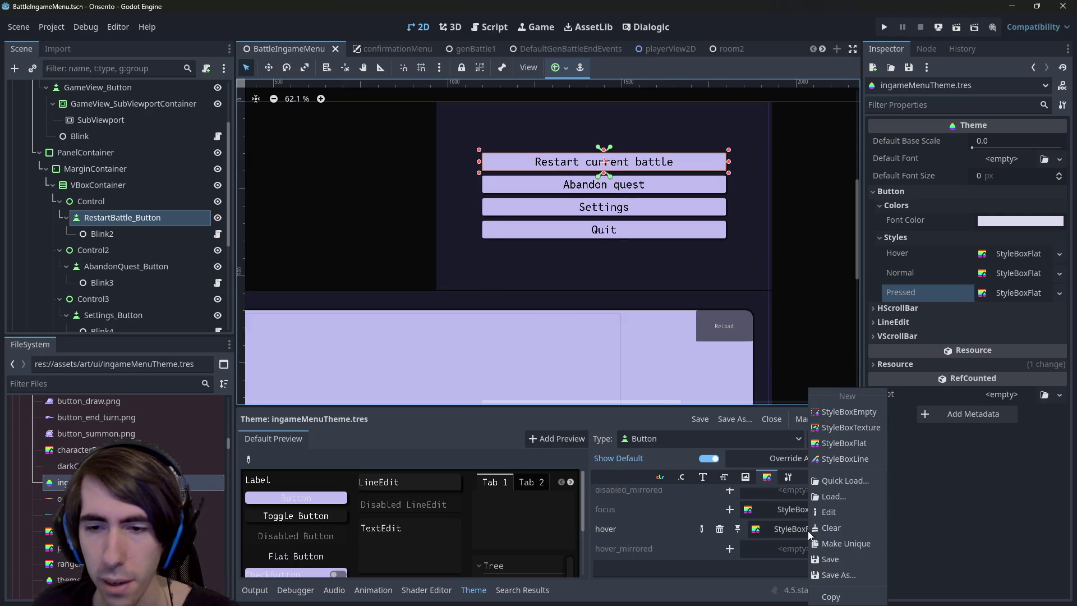
pyautogui.click(849, 533)
pyautogui.scroll(-5, 837, 529)
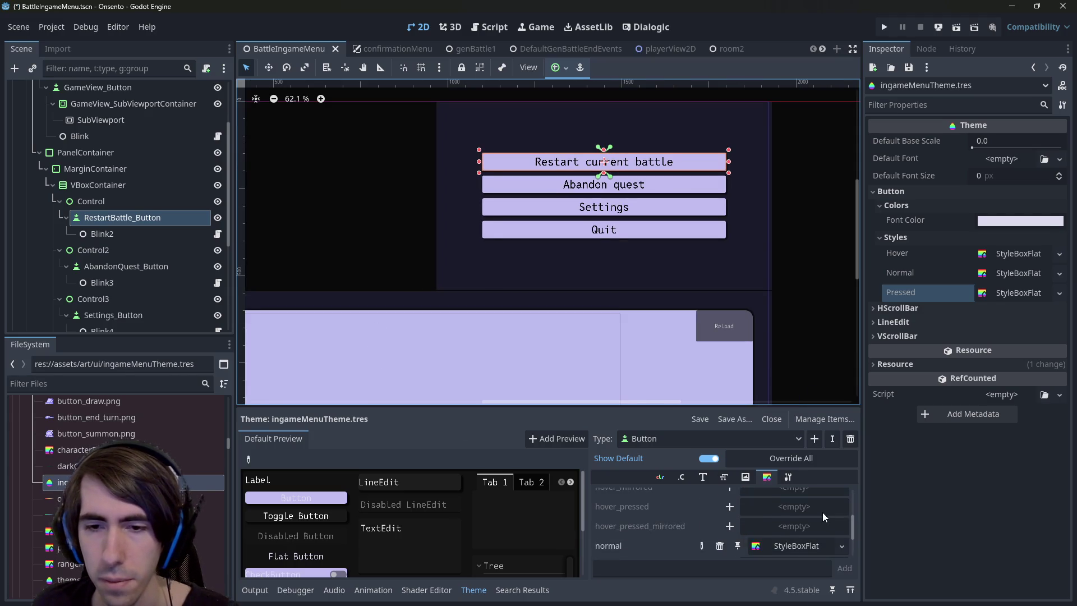
pyautogui.rightClick(815, 517)
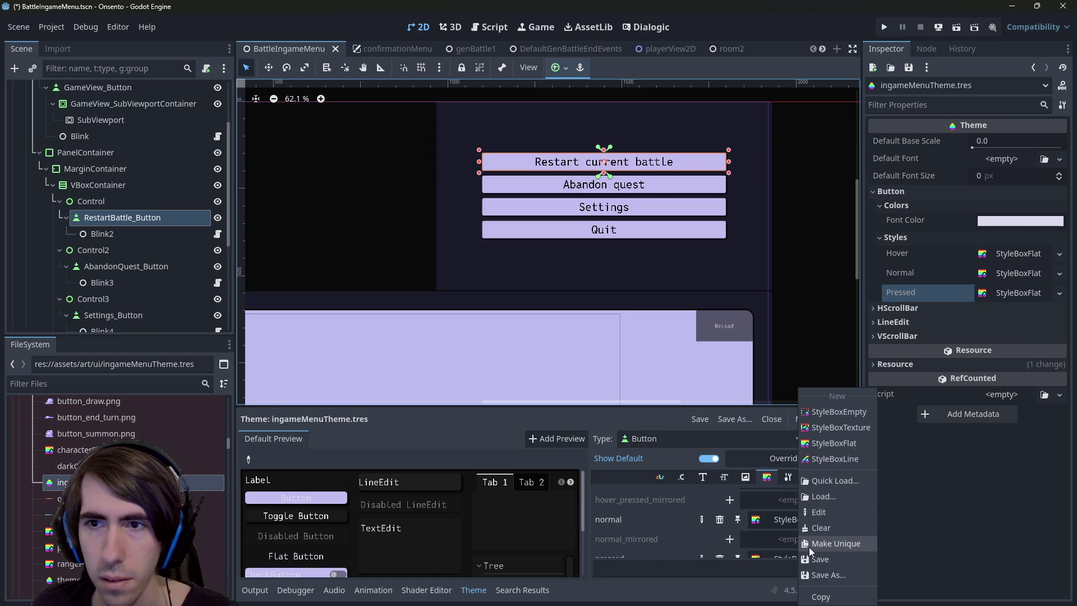
pyautogui.click(809, 546)
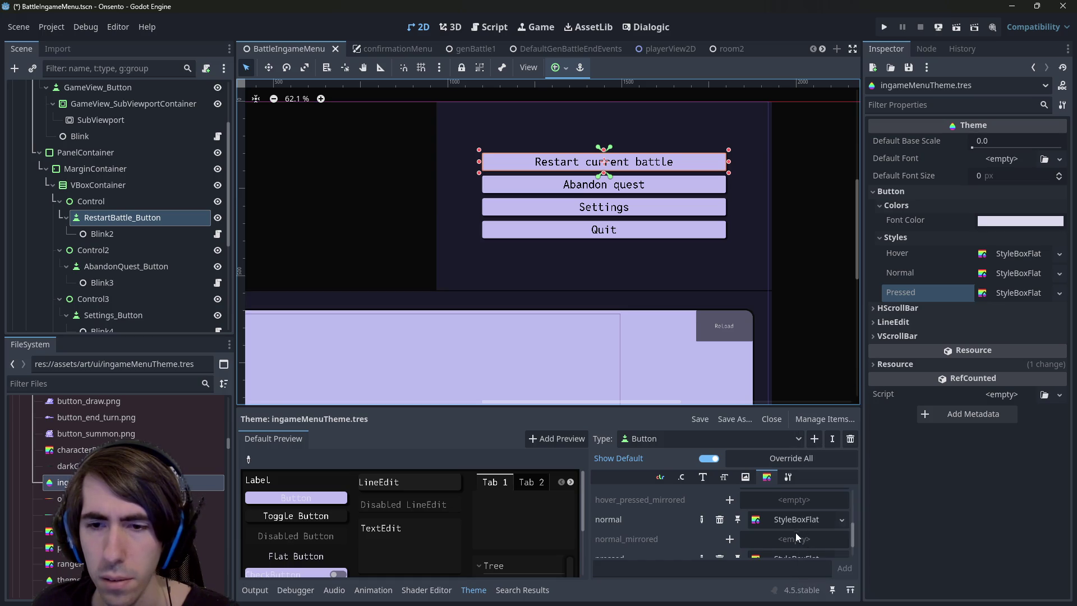
pyautogui.scroll(-2, 796, 534)
pyautogui.rightClick(794, 531)
pyautogui.click(815, 547)
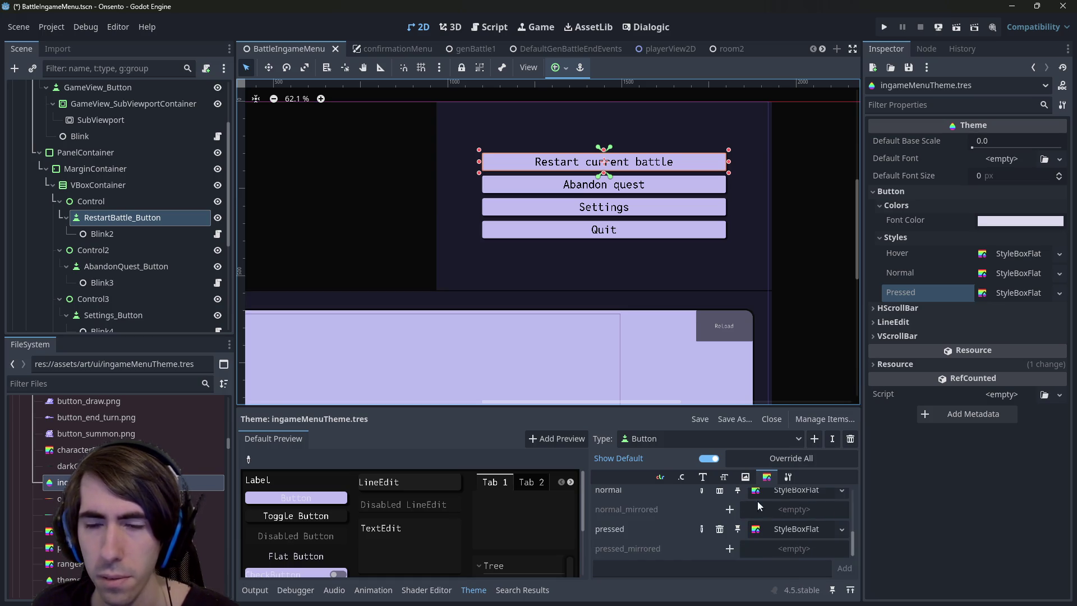
pyautogui.hotkey('ctrl', 's')
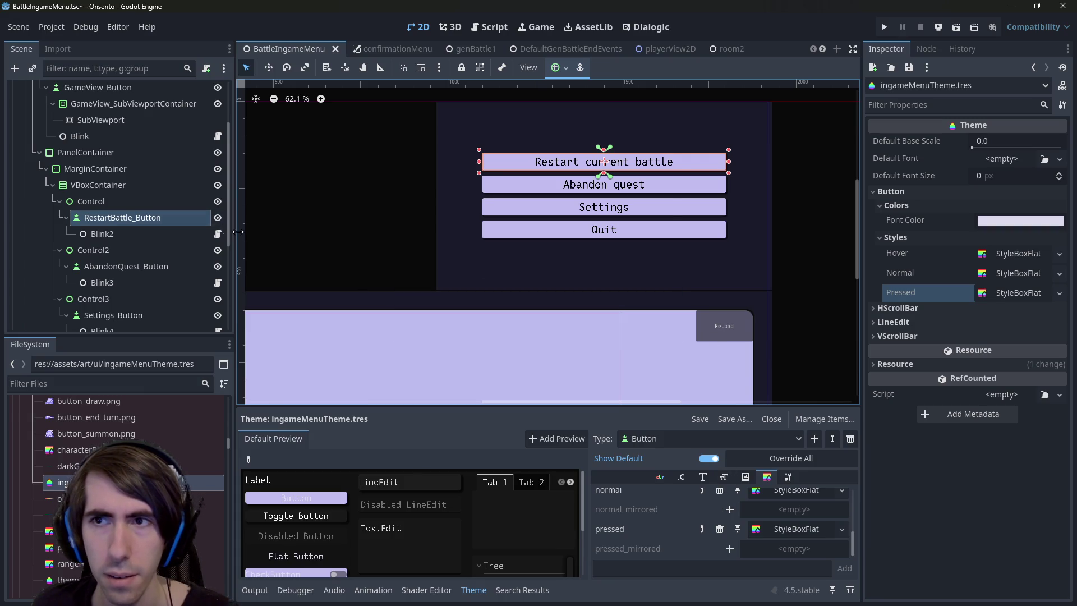
# Copy RestartBattle_Button's Normal stylebox and paste it into the theme's Normal style
pyautogui.click(152, 218)
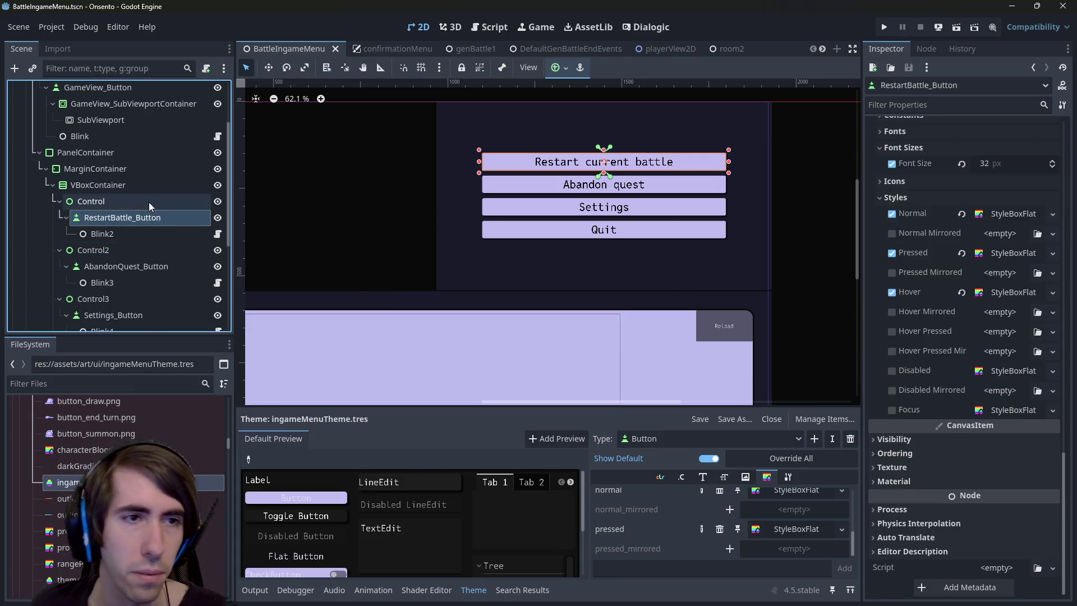
pyautogui.rightClick(933, 213)
pyautogui.click(953, 221)
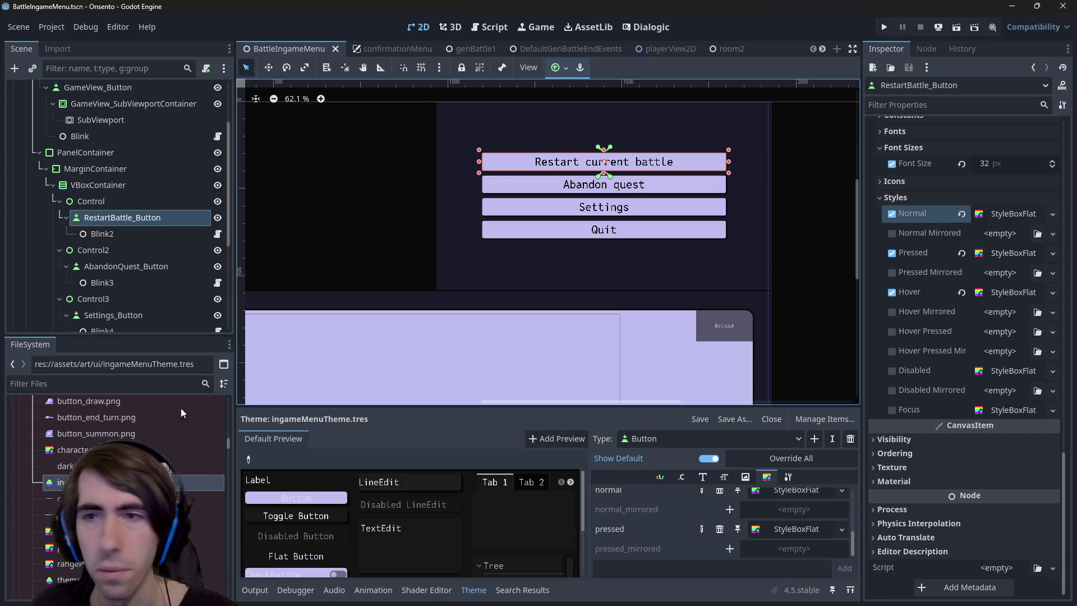
pyautogui.click(1033, 67)
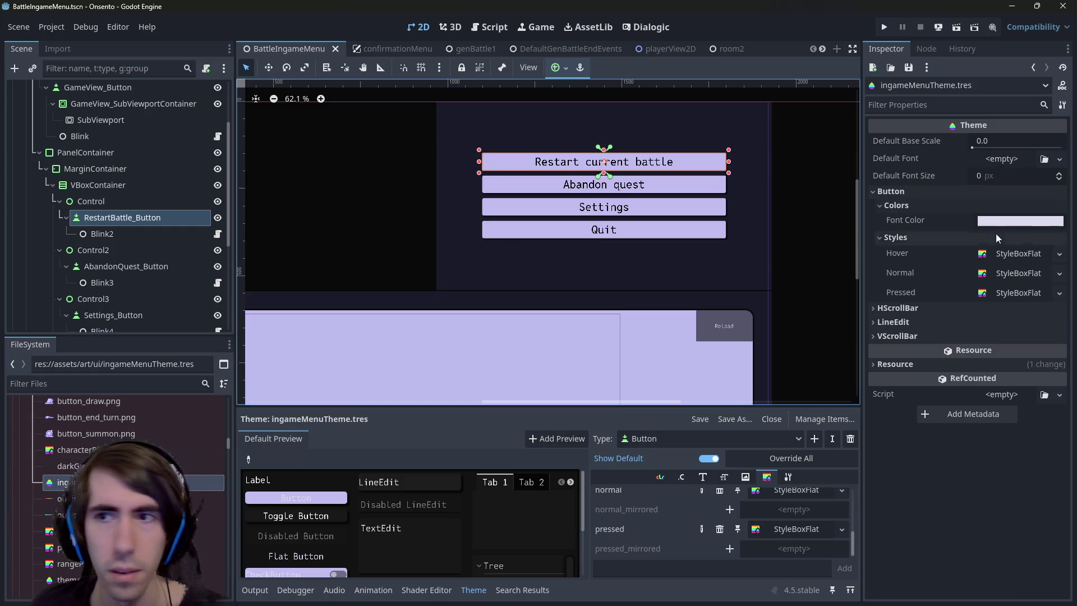
pyautogui.rightClick(908, 269)
pyautogui.click(947, 291)
# Copy the button's Pressed stylebox and paste it into the theme's Pressed style
pyautogui.click(91, 201)
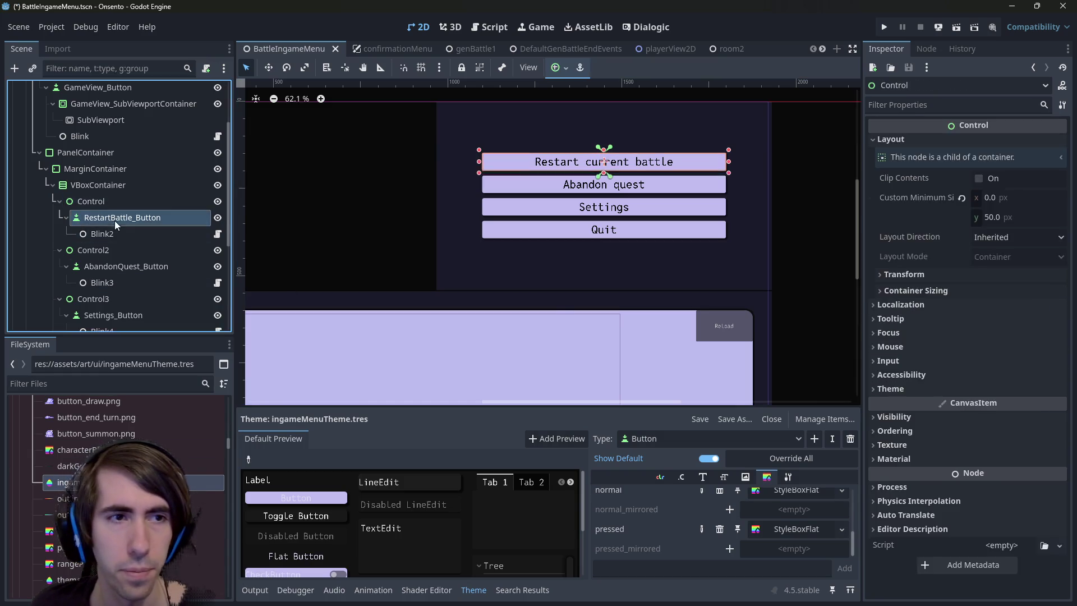
pyautogui.rightClick(920, 253)
pyautogui.click(970, 261)
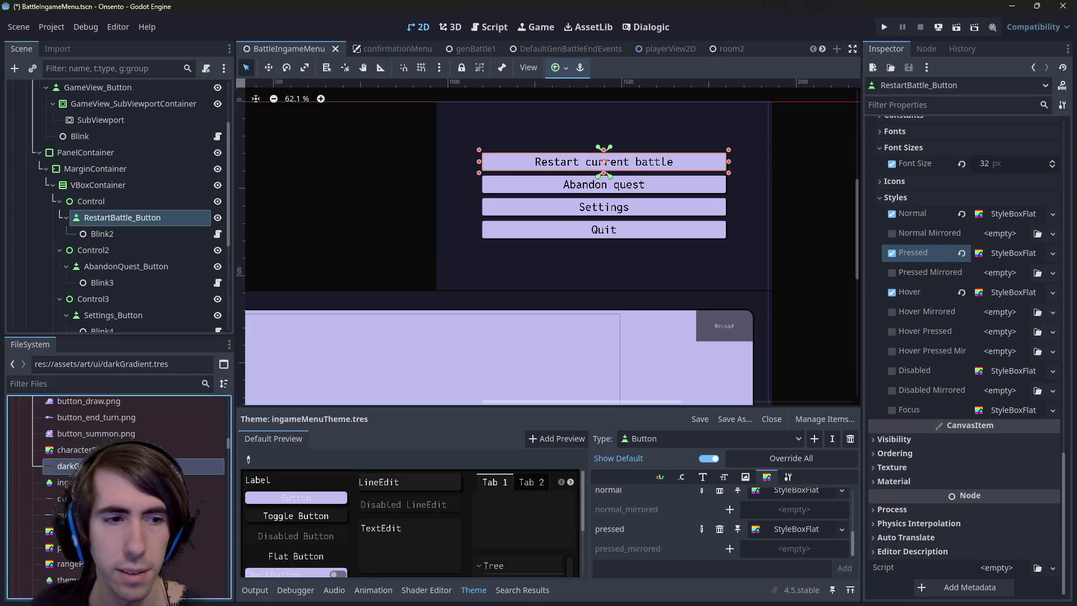
pyautogui.rightClick(918, 290)
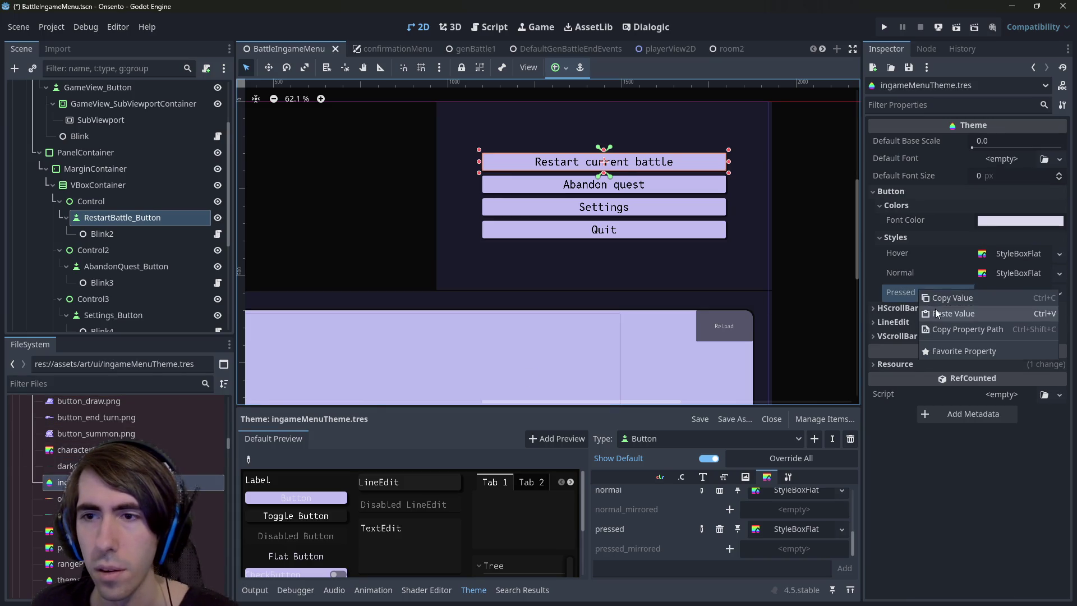
pyautogui.click(934, 308)
# Copy the button's Hover stylebox into the theme's Hover style and save the scene
pyautogui.click(94, 219)
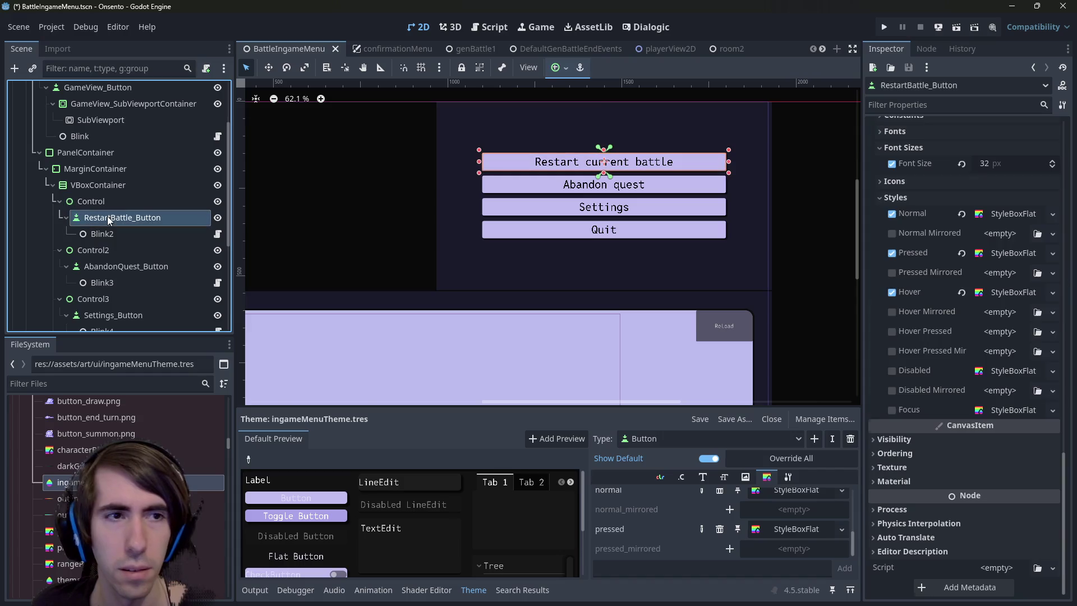
pyautogui.rightClick(928, 285)
pyautogui.click(954, 298)
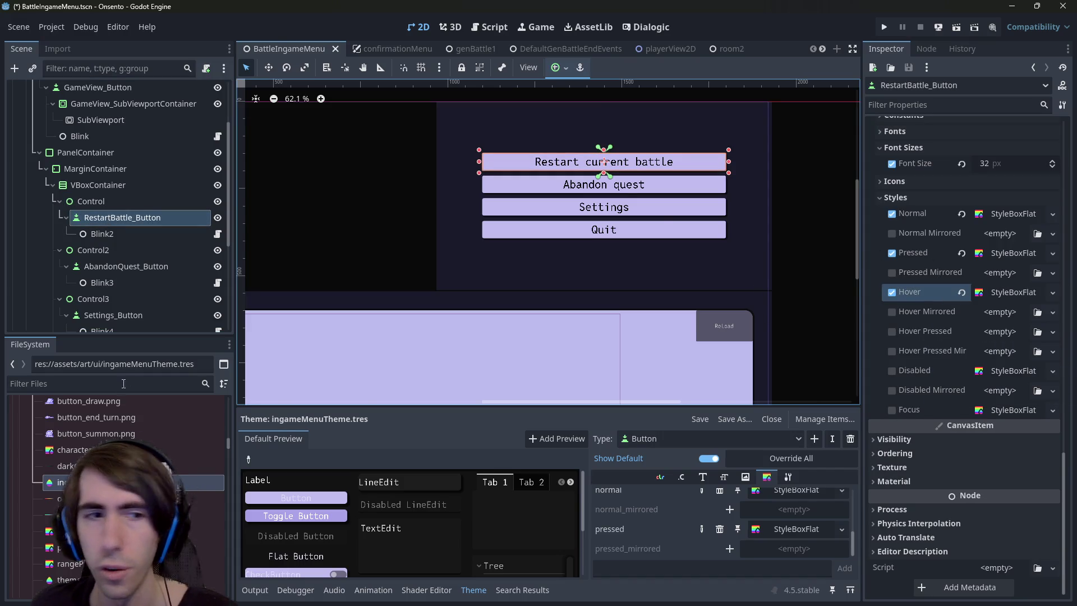
pyautogui.rightClick(912, 252)
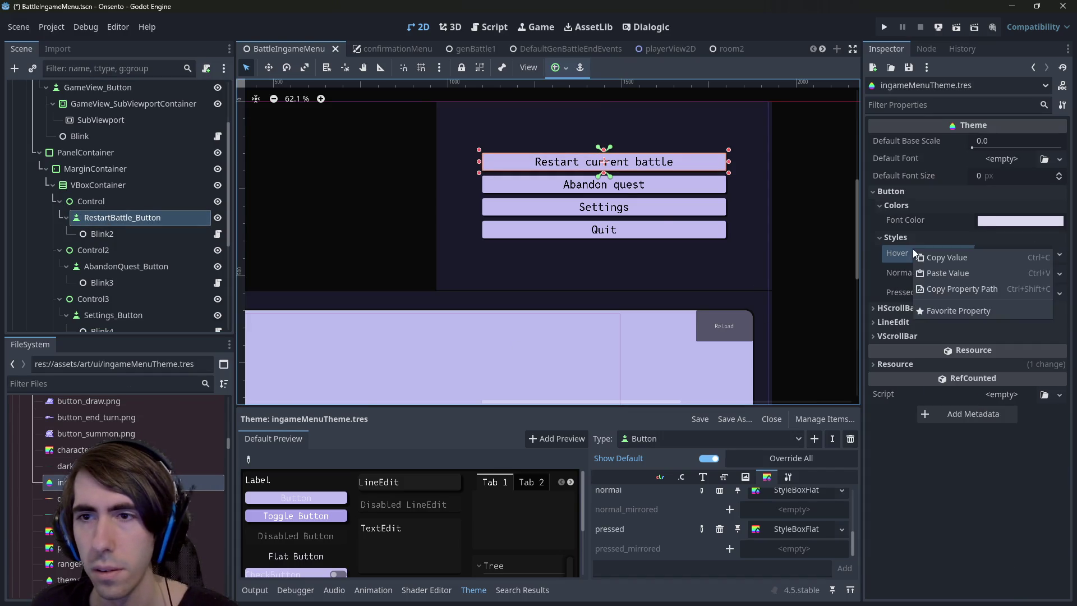
pyautogui.click(938, 275)
pyautogui.hotkey('ctrl', 's')
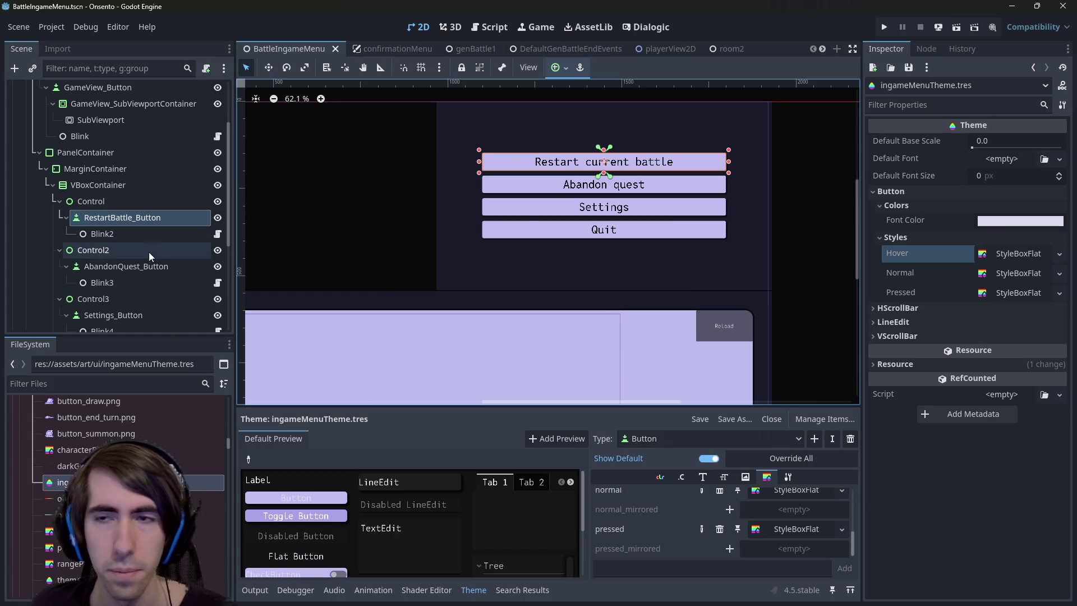
pyautogui.click(130, 202)
# Select the RestartBattle, AbandonQuest, Settings and Quit buttons together
pyautogui.click(128, 219)
pyautogui.keyDown('ctrl'); pyautogui.click(136, 266); pyautogui.keyUp('ctrl')
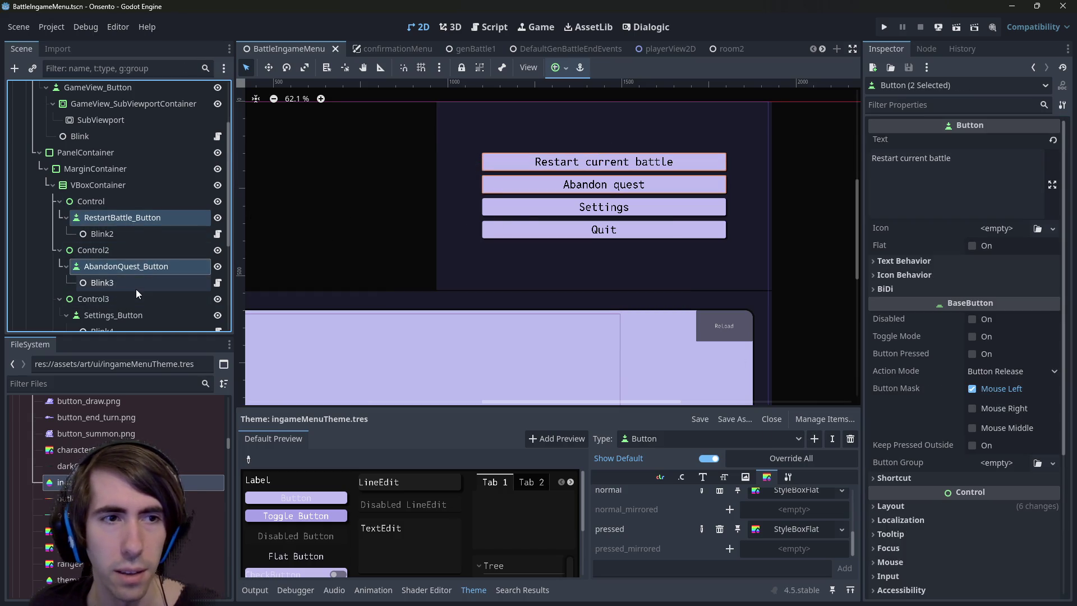
pyautogui.scroll(-3, 134, 269)
pyautogui.keyDown('ctrl'); pyautogui.click(130, 253); pyautogui.keyUp('ctrl')
pyautogui.keyDown('ctrl'); pyautogui.click(125, 302); pyautogui.keyUp('ctrl')
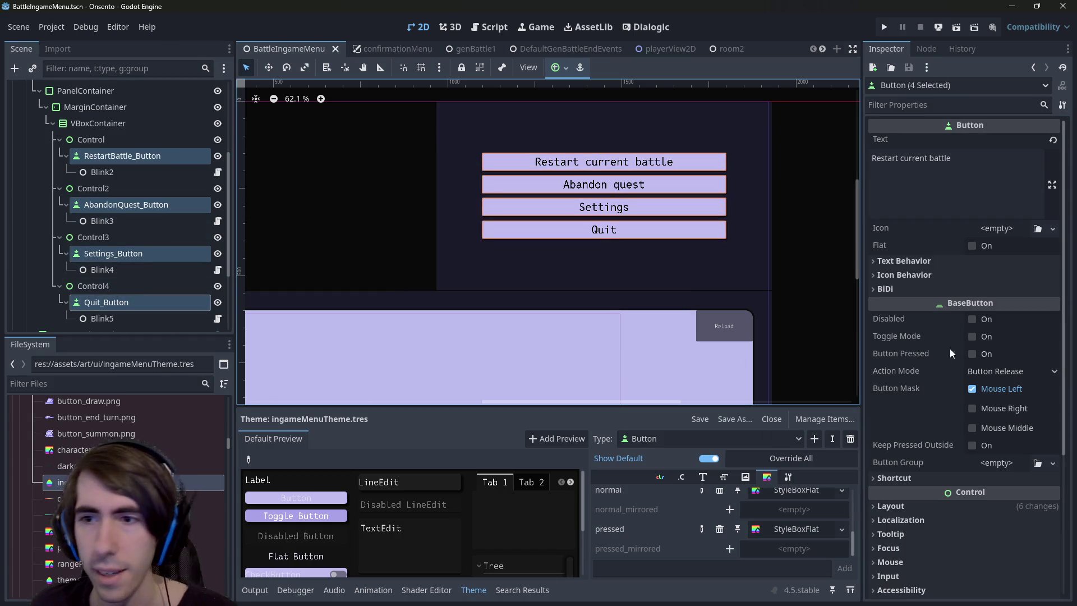
pyautogui.scroll(-5, 944, 356)
# Clear the Normal, Pressed and Hover style overrides from all four buttons and save
pyautogui.click(958, 402)
pyautogui.scroll(-1, 957, 387)
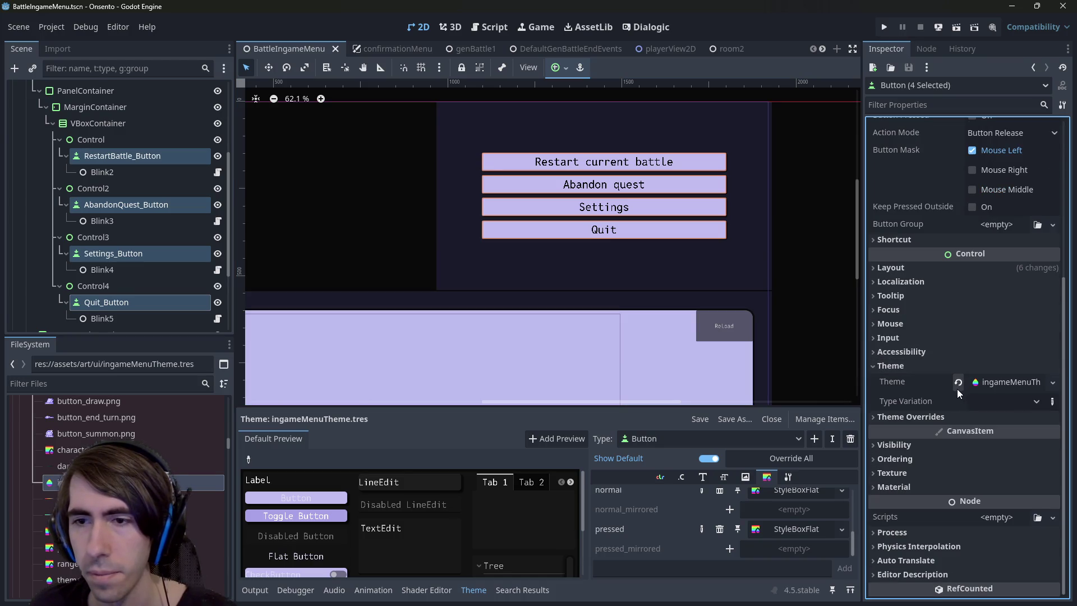
pyautogui.click(940, 419)
pyautogui.scroll(-3, 968, 419)
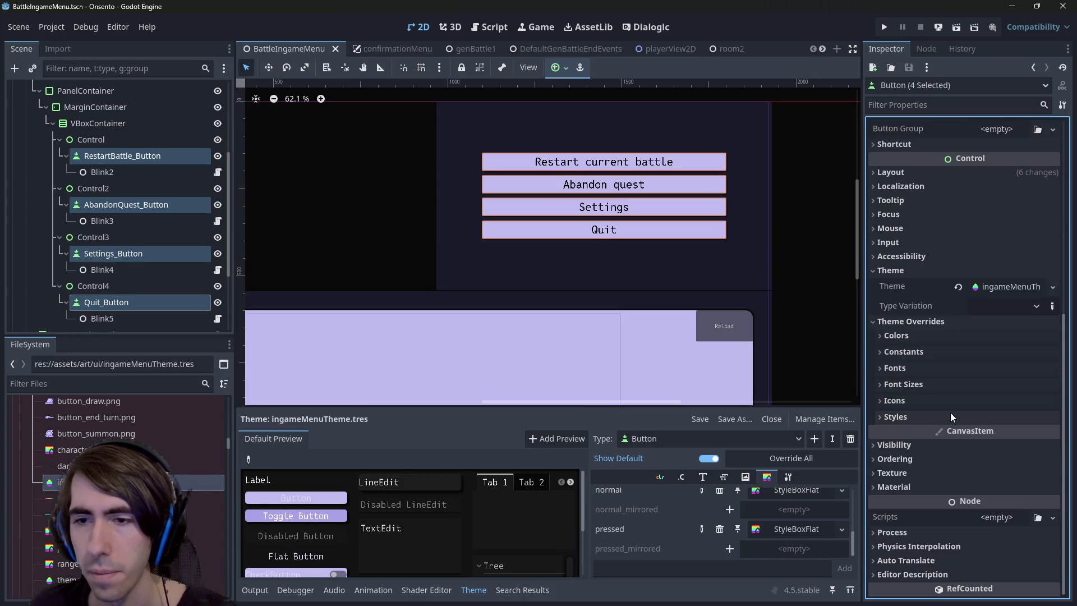
pyautogui.click(944, 416)
pyautogui.scroll(-5, 942, 417)
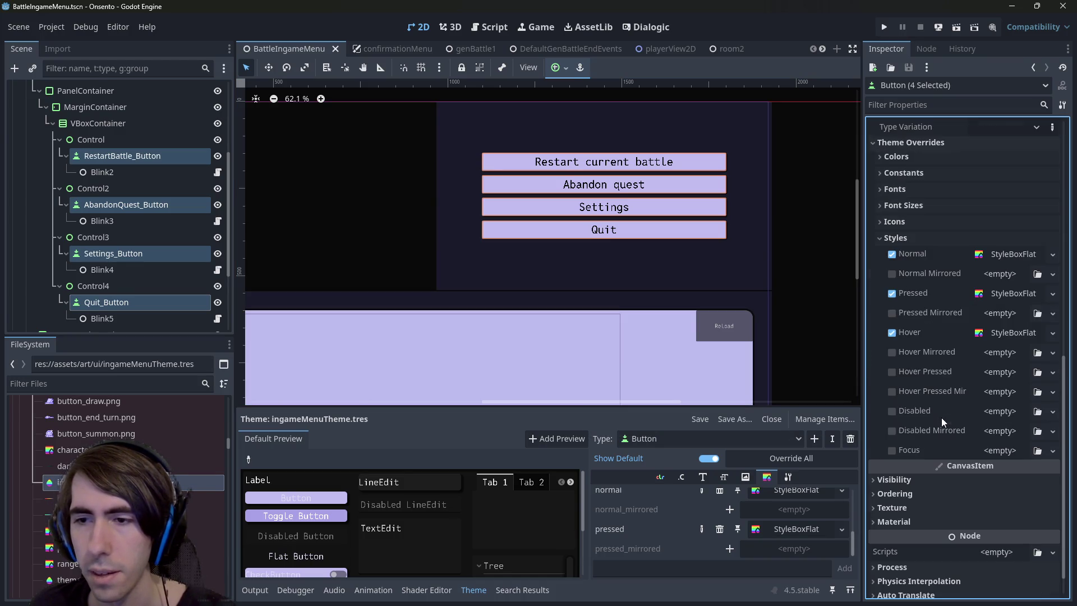
pyautogui.click(892, 254)
pyautogui.click(892, 293)
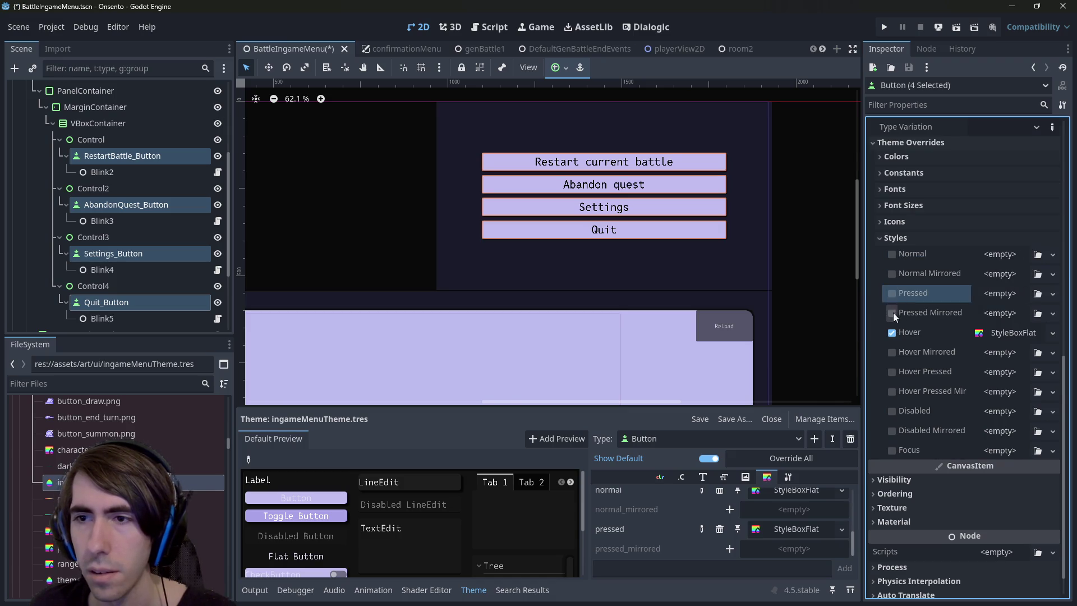
pyautogui.click(892, 332)
pyautogui.hotkey('ctrl', 's')
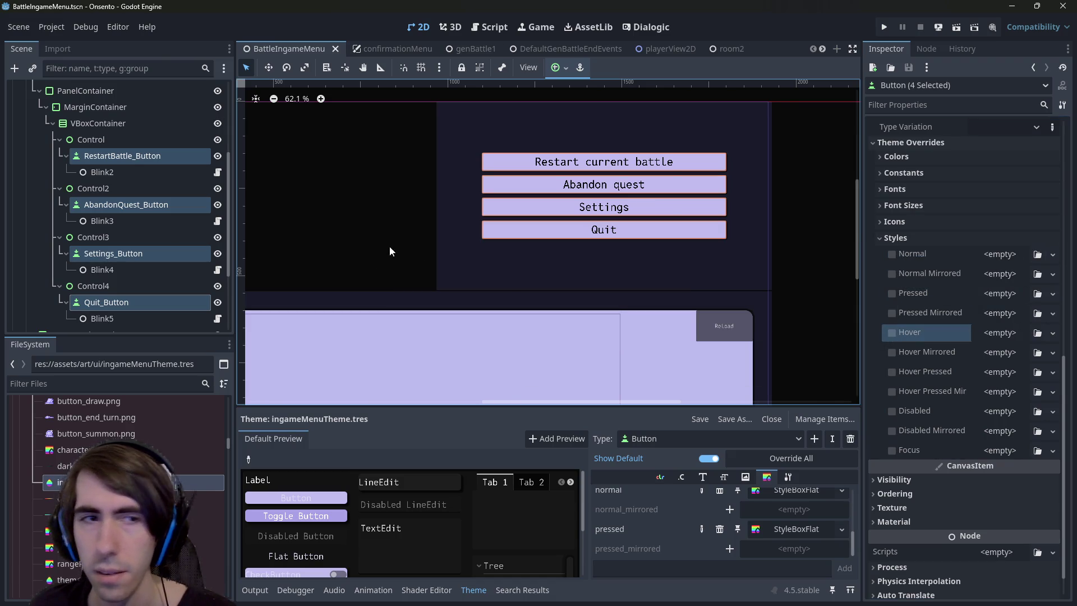
# Add and then remove a black Font Color override on the four buttons
pyautogui.scroll(2, 931, 269)
pyautogui.click(913, 218)
pyautogui.click(919, 232)
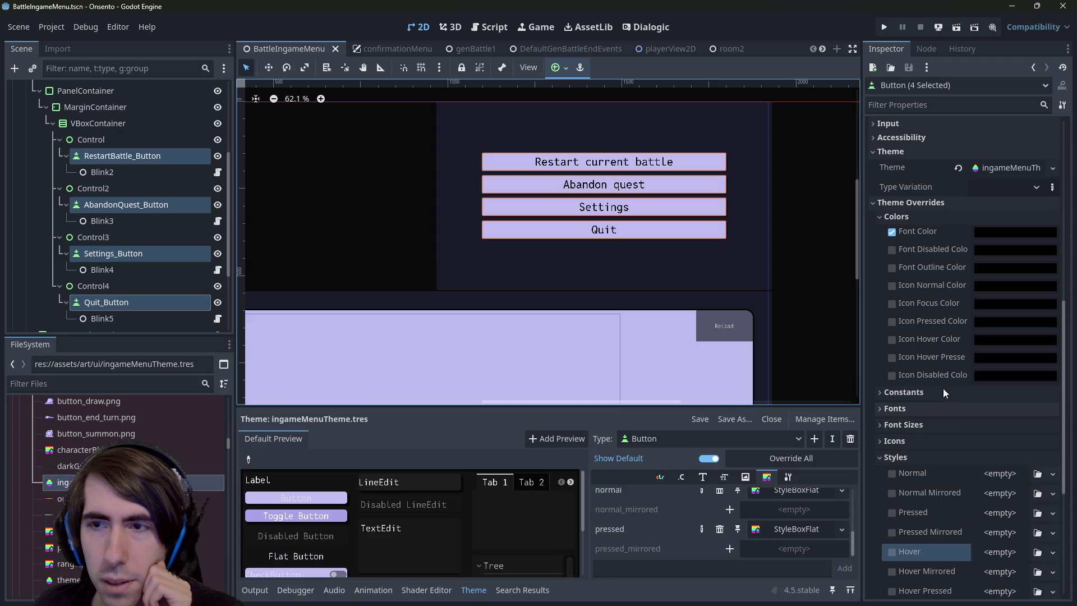
pyautogui.click(892, 231)
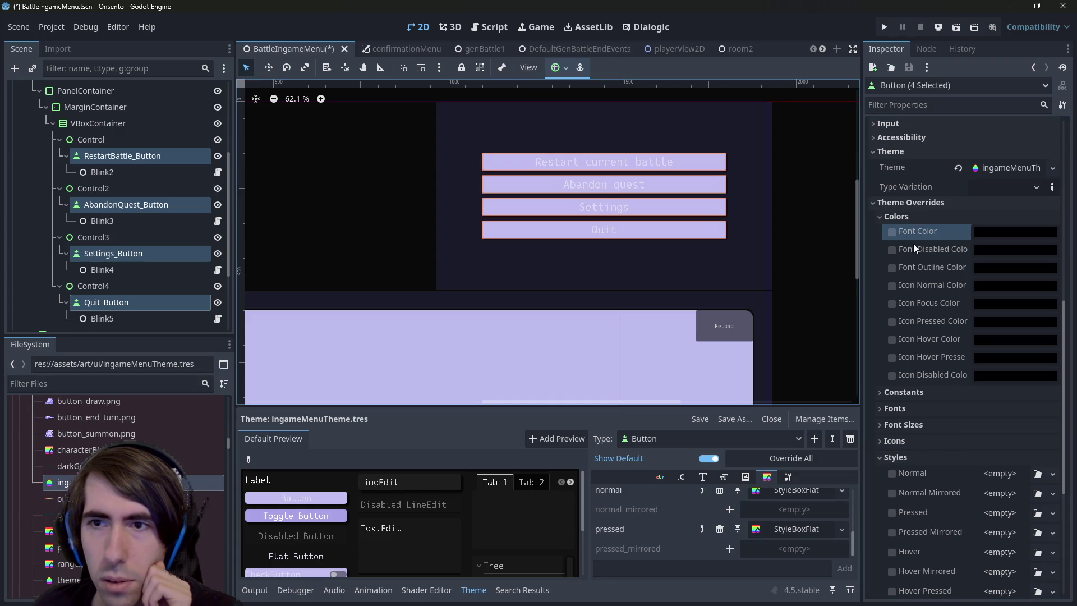
# Remove RestartBattle_Button's Font Focus, Pressed, Hover and Hover Pressed color overrides
pyautogui.click(169, 155)
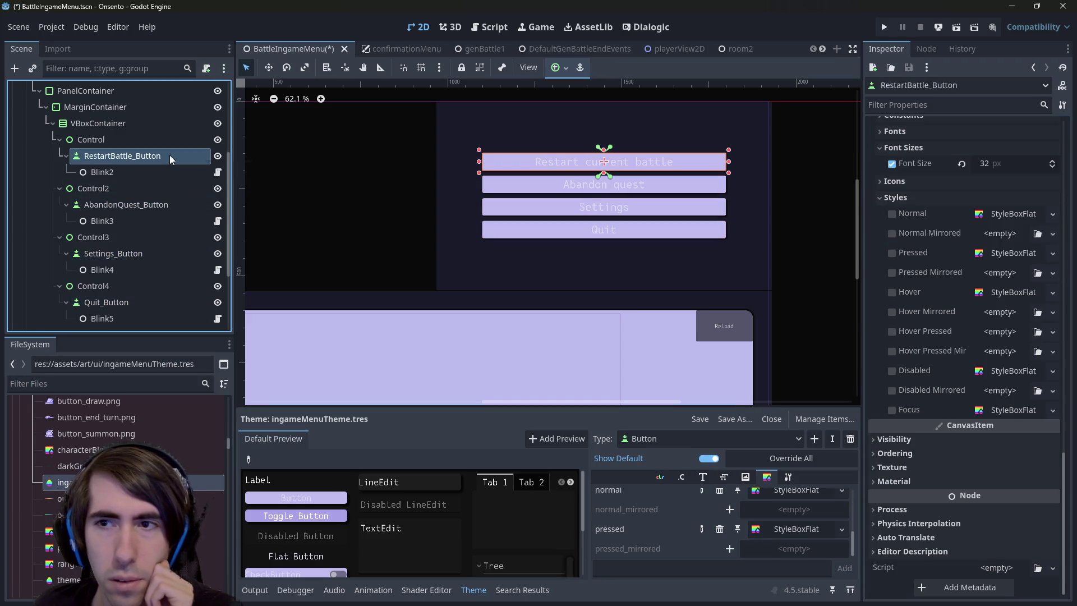
pyautogui.scroll(5, 914, 467)
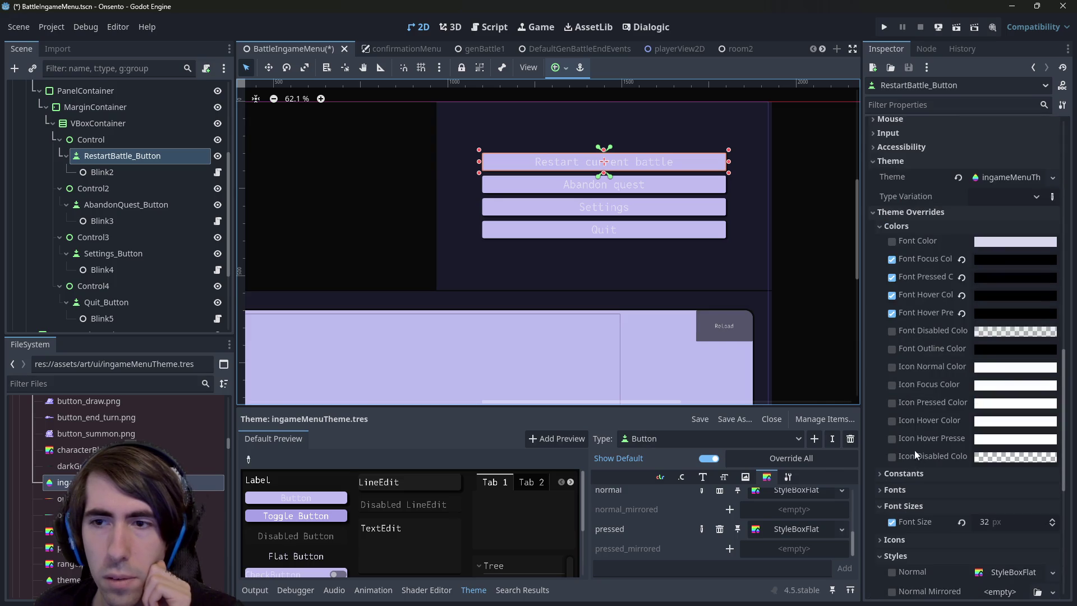
pyautogui.click(893, 259)
pyautogui.click(894, 274)
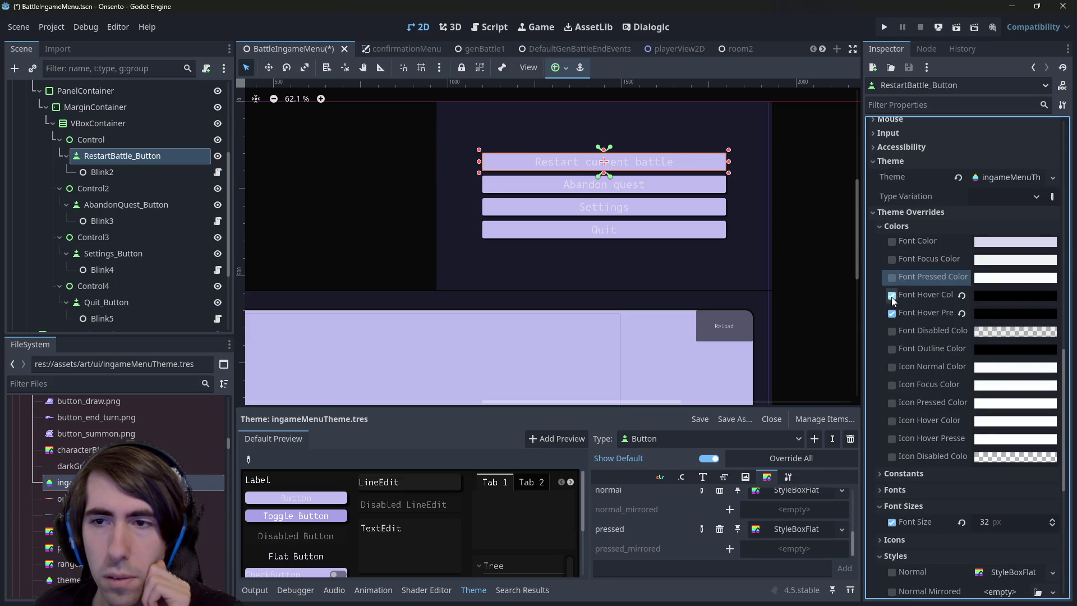
pyautogui.click(891, 295)
pyautogui.click(892, 314)
# Review the Settings button's 32 px font size override, then open ingameMenuTheme.tres
pyautogui.click(126, 204)
pyautogui.scroll(-6, 902, 418)
pyautogui.click(904, 396)
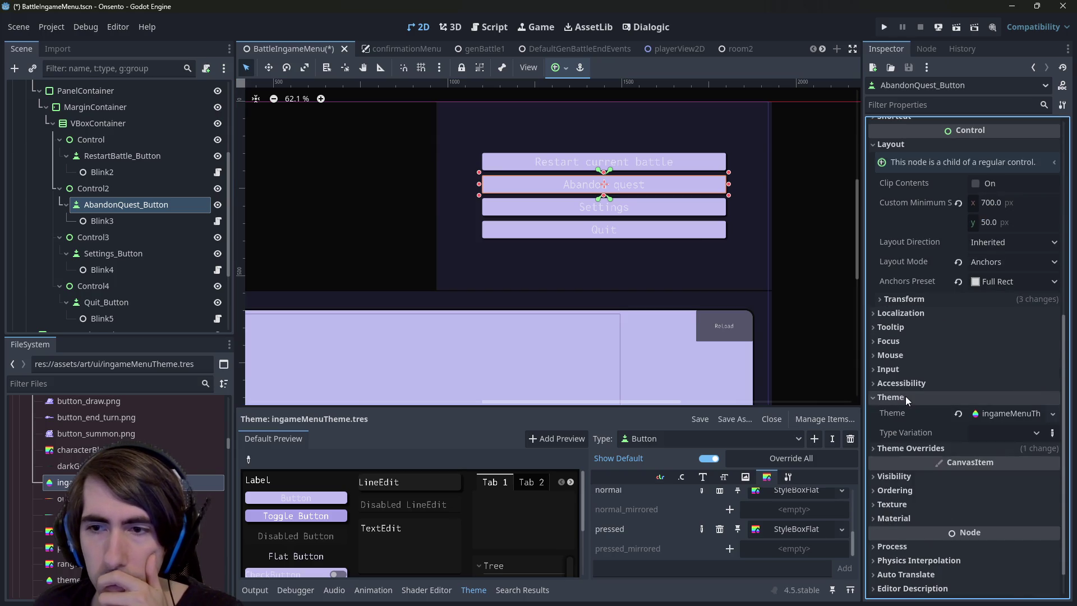
pyautogui.click(904, 396)
pyautogui.click(909, 417)
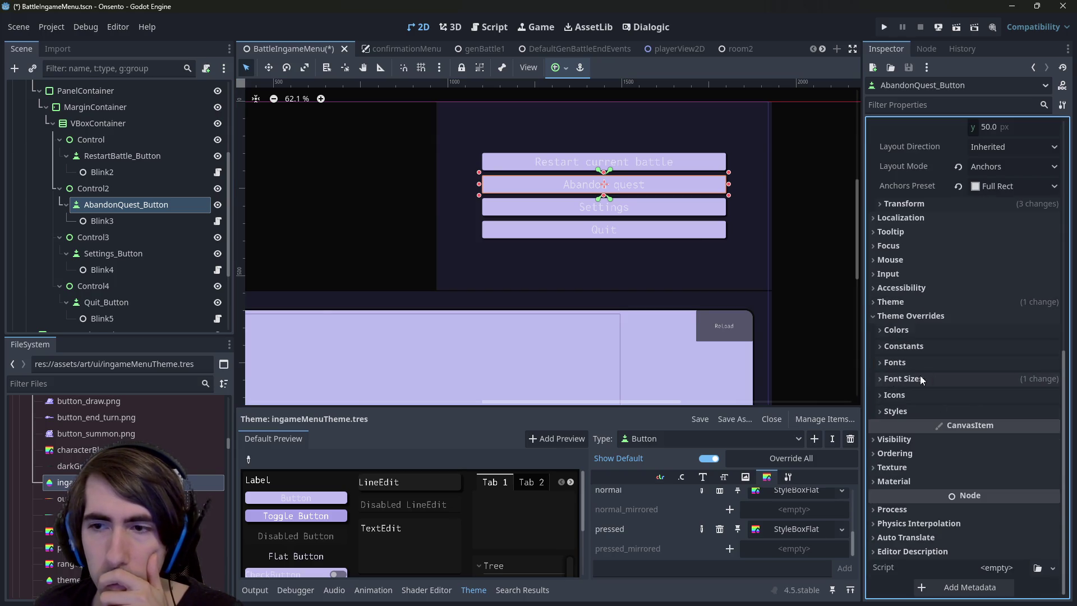
pyautogui.click(124, 238)
pyautogui.click(129, 253)
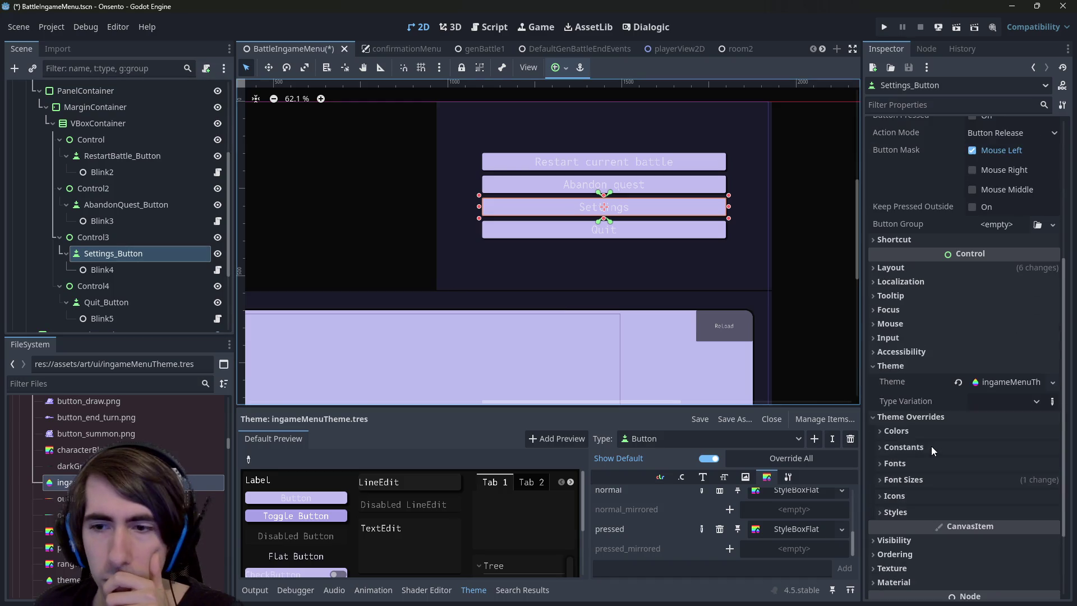
pyautogui.click(919, 479)
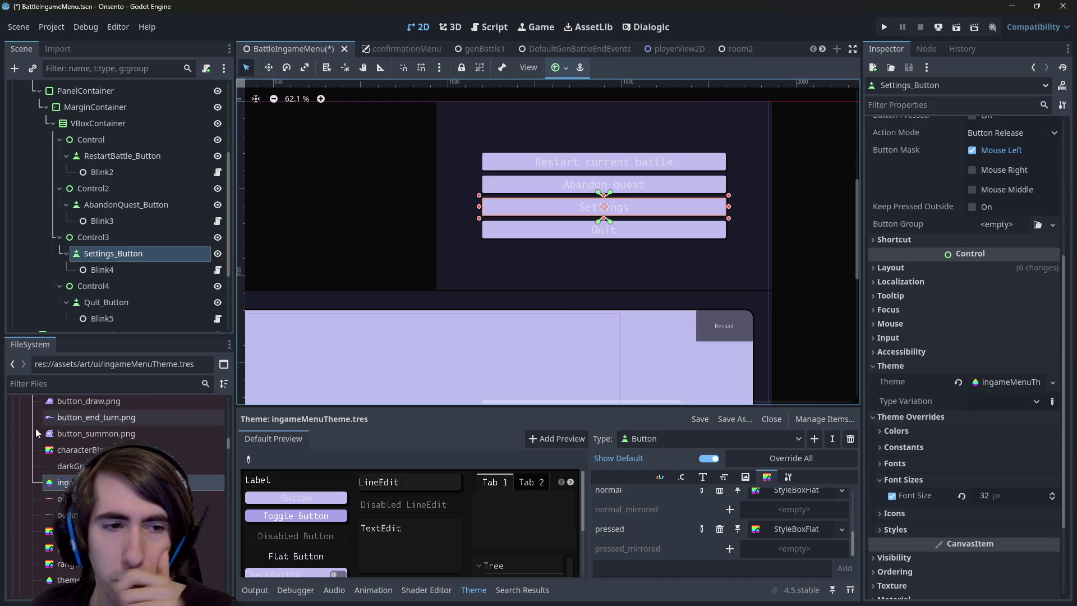
pyautogui.click(78, 482)
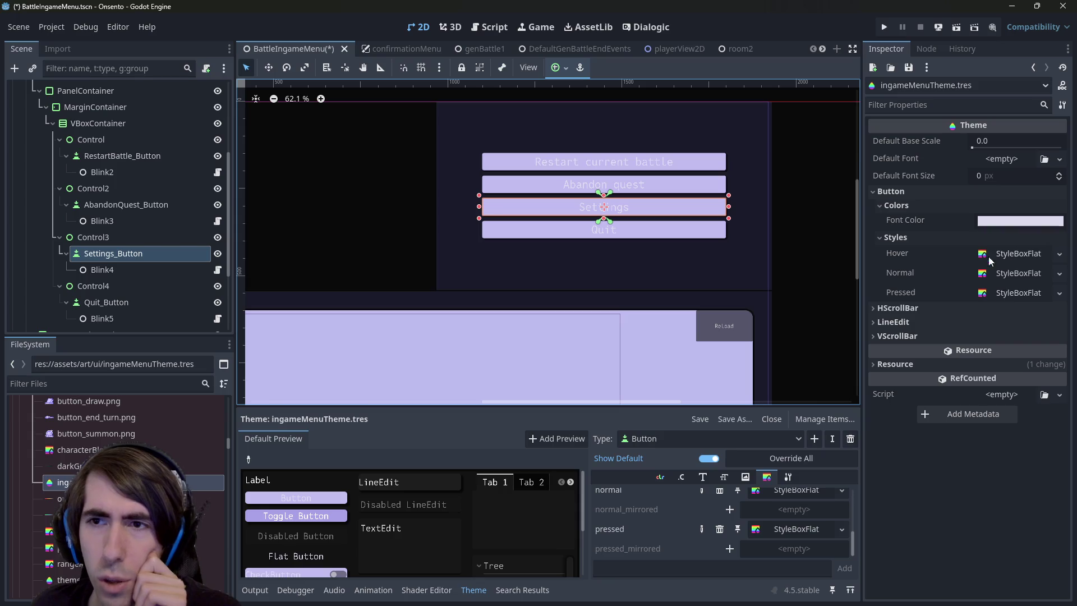
# Collapse the theme's Button colour and style entries and check the default font options
pyautogui.click(909, 200)
pyautogui.click(913, 206)
pyautogui.click(900, 207)
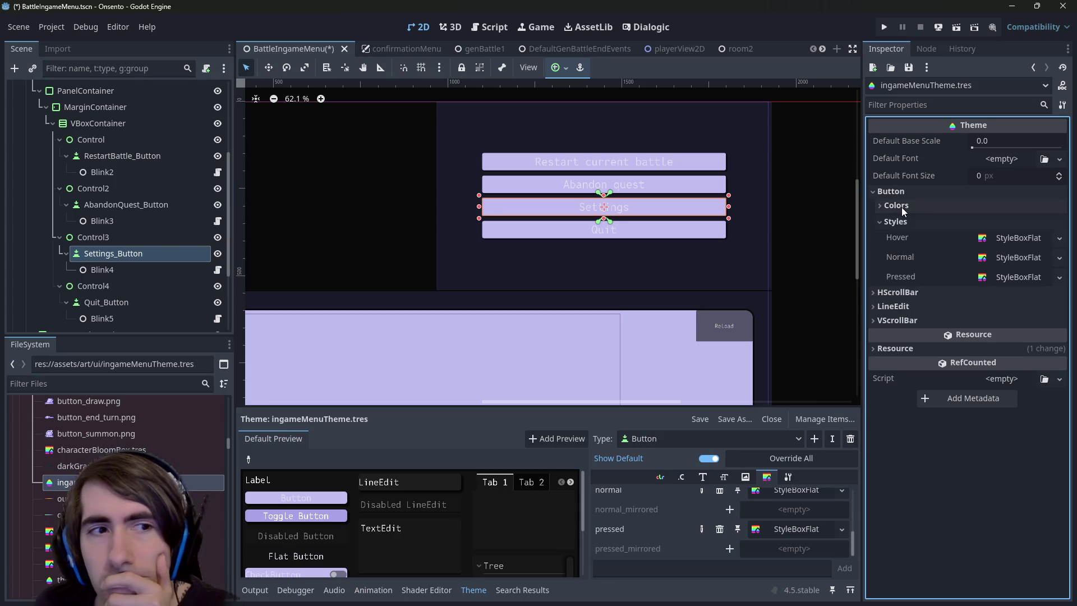
pyautogui.click(901, 221)
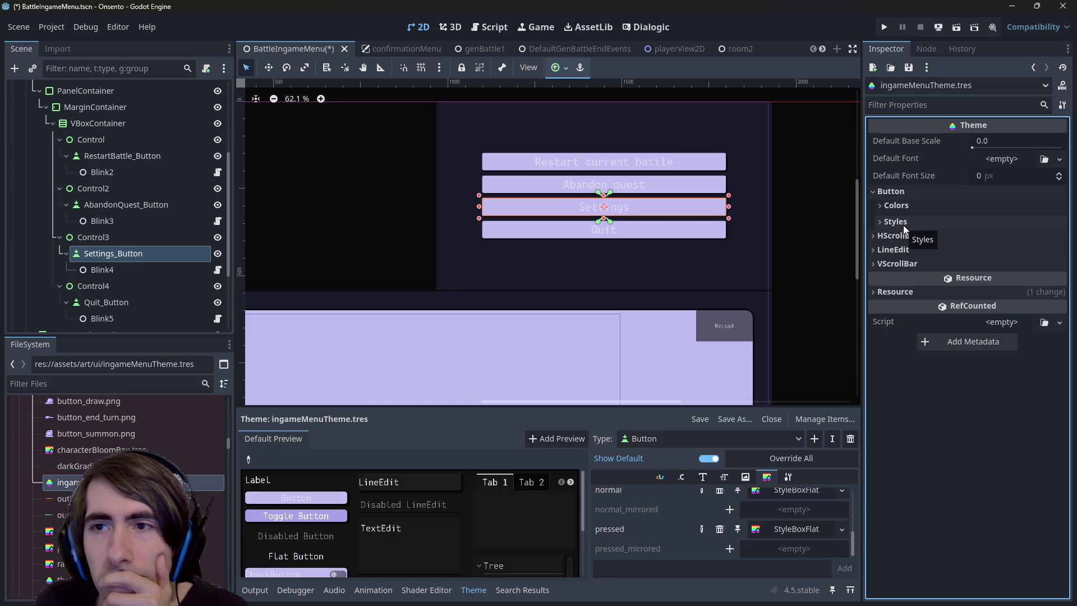
pyautogui.click(988, 159)
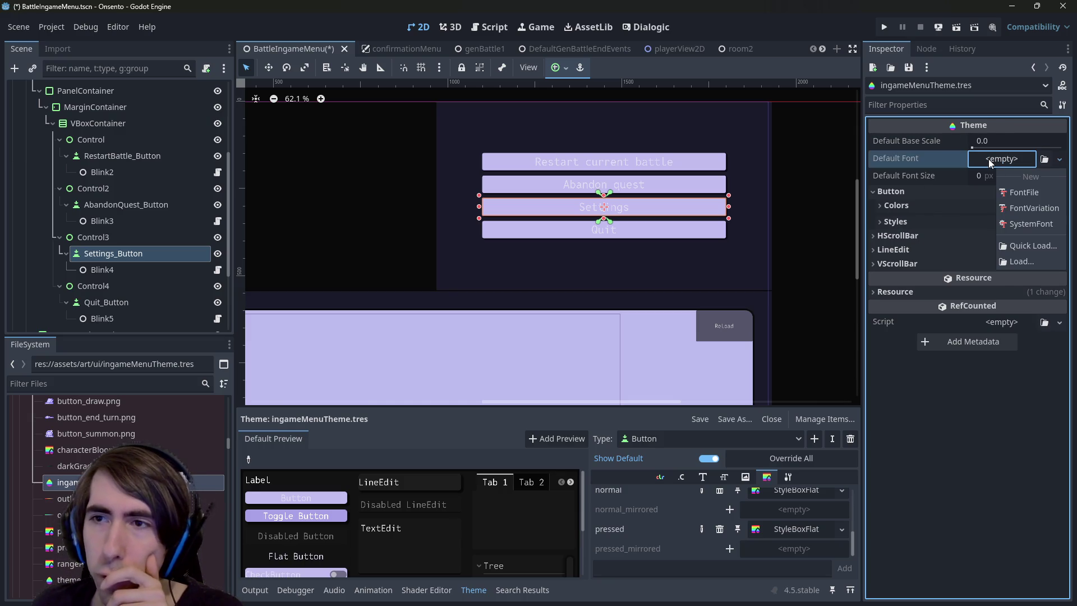
pyautogui.click(951, 161)
# Set the theme's Default Font Size to 32 and save the scene
pyautogui.click(980, 177)
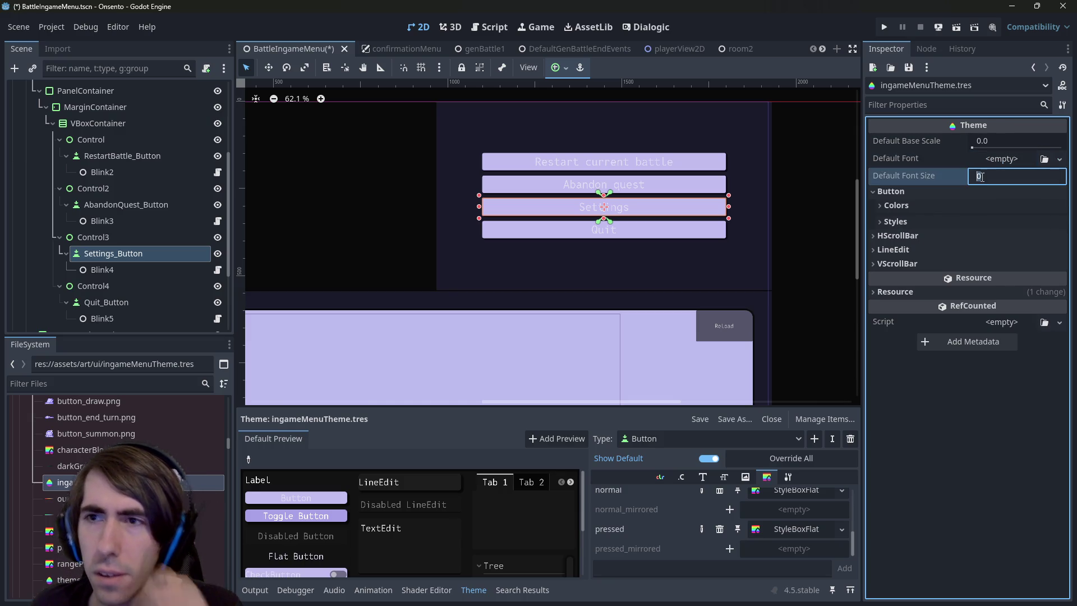
pyautogui.write('32')
pyautogui.press('Return')
pyautogui.hotkey('ctrl', 's')
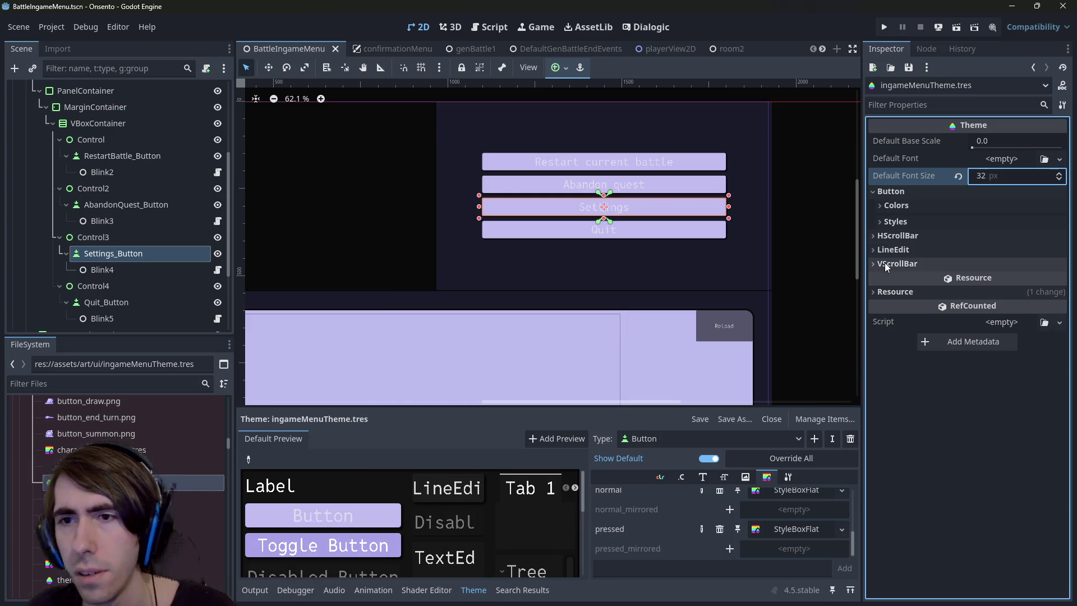
pyautogui.click(143, 240)
pyautogui.click(148, 253)
pyautogui.scroll(-2, 936, 436)
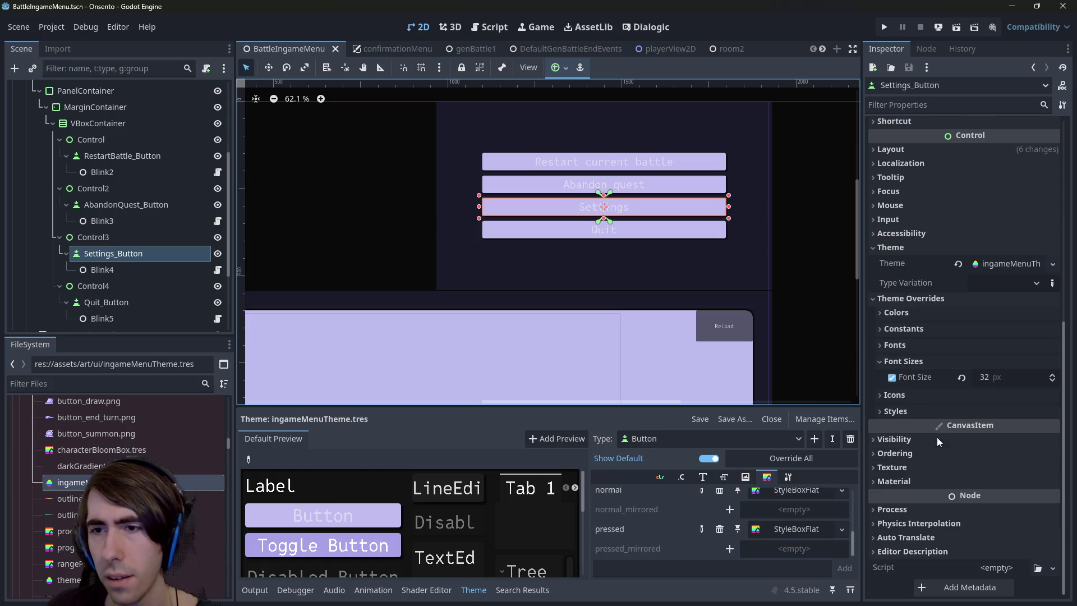
# Open ingameMenuTheme.tres from the Settings button and collapse its font size overrides
pyautogui.click(1002, 263)
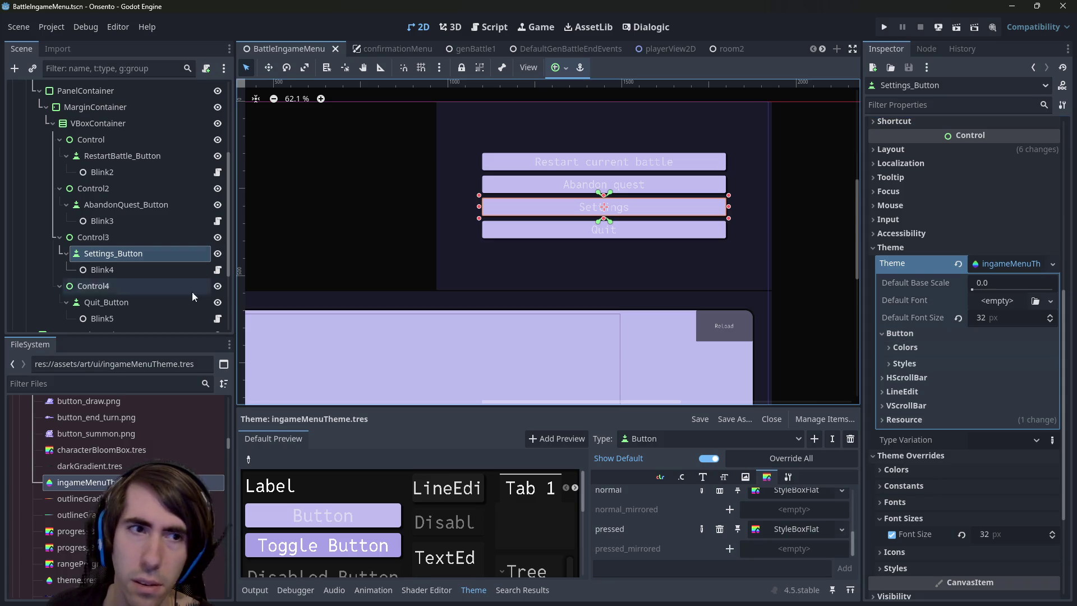
pyautogui.click(96, 486)
pyautogui.click(155, 248)
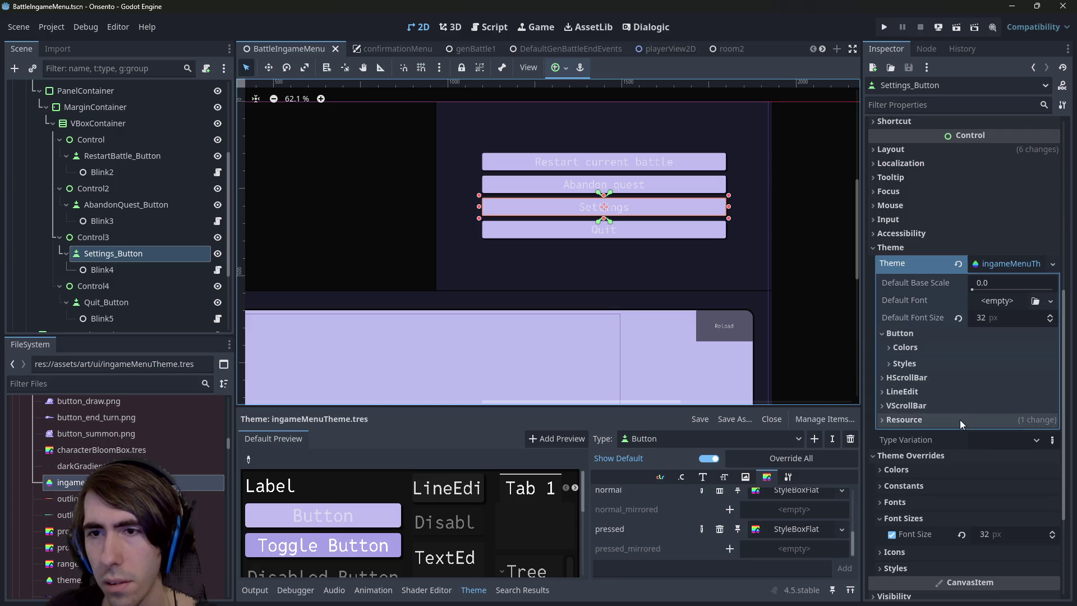
pyautogui.scroll(-3, 959, 419)
pyautogui.click(926, 360)
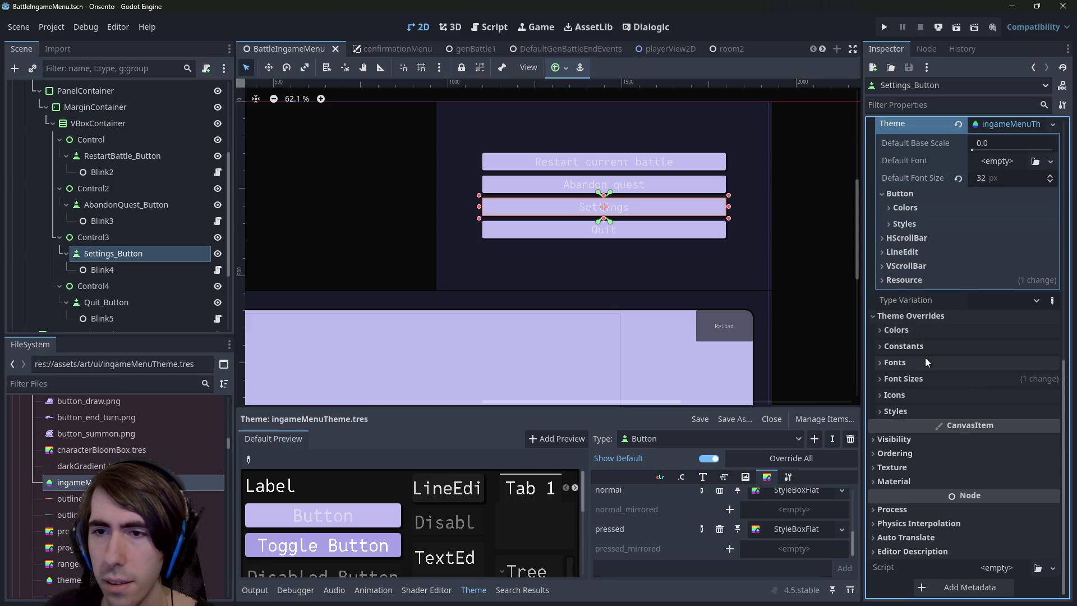
pyautogui.click(917, 370)
pyautogui.click(918, 378)
pyautogui.click(913, 411)
pyautogui.click(914, 411)
# Collapse the button's colour overrides and show the theme's Button colour entries
pyautogui.click(932, 332)
pyautogui.click(932, 332)
pyautogui.click(932, 332)
pyautogui.click(932, 332)
pyautogui.click(931, 332)
pyautogui.click(932, 332)
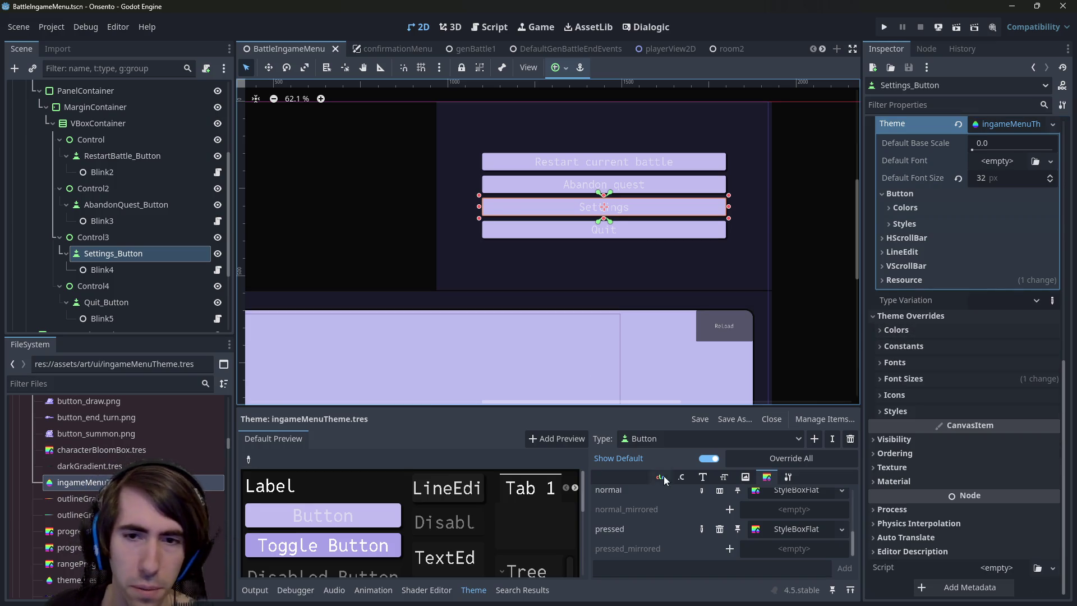
pyautogui.click(702, 477)
pyautogui.click(681, 477)
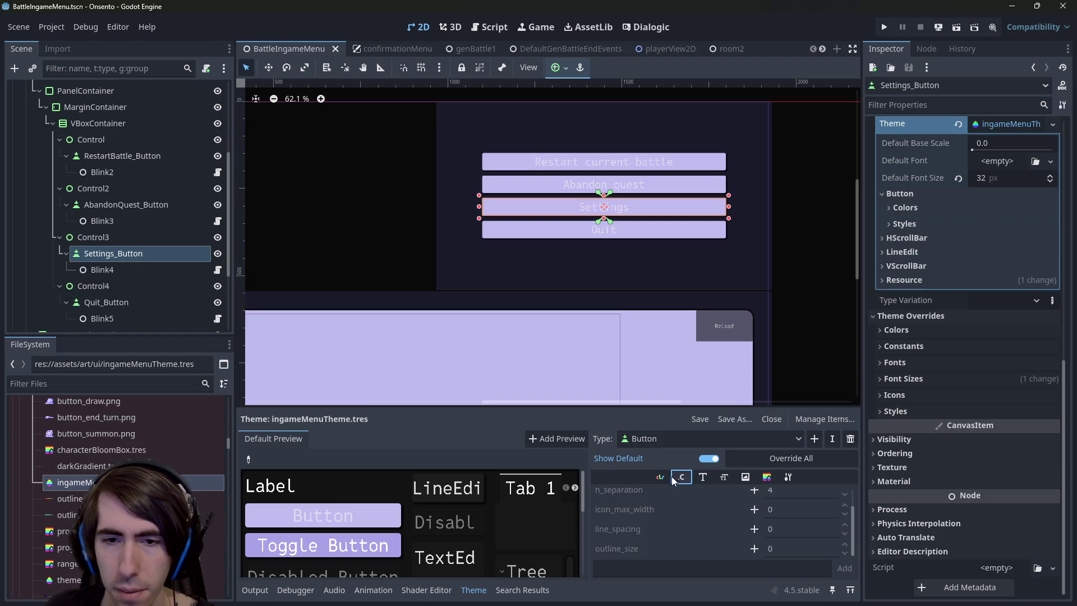
pyautogui.click(662, 478)
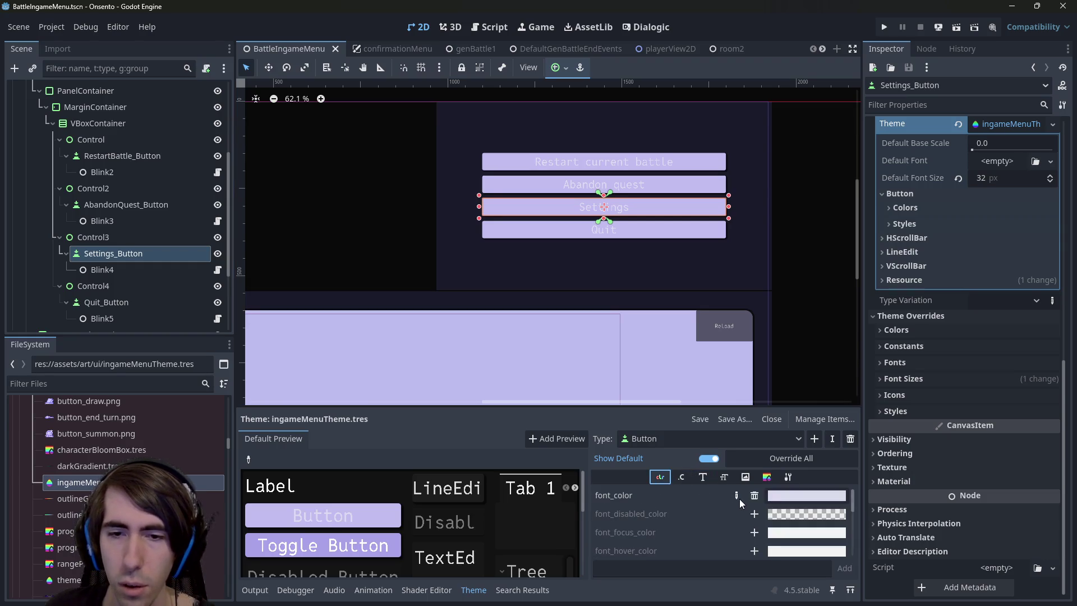
# Set the theme's Button font_color to black
pyautogui.click(802, 496)
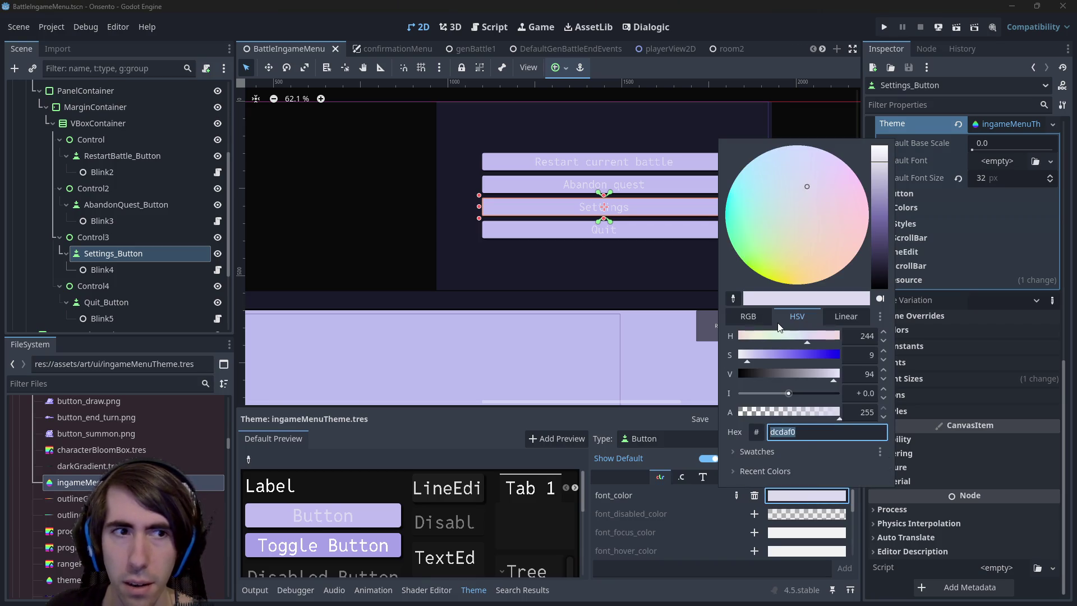
pyautogui.click(77, 482)
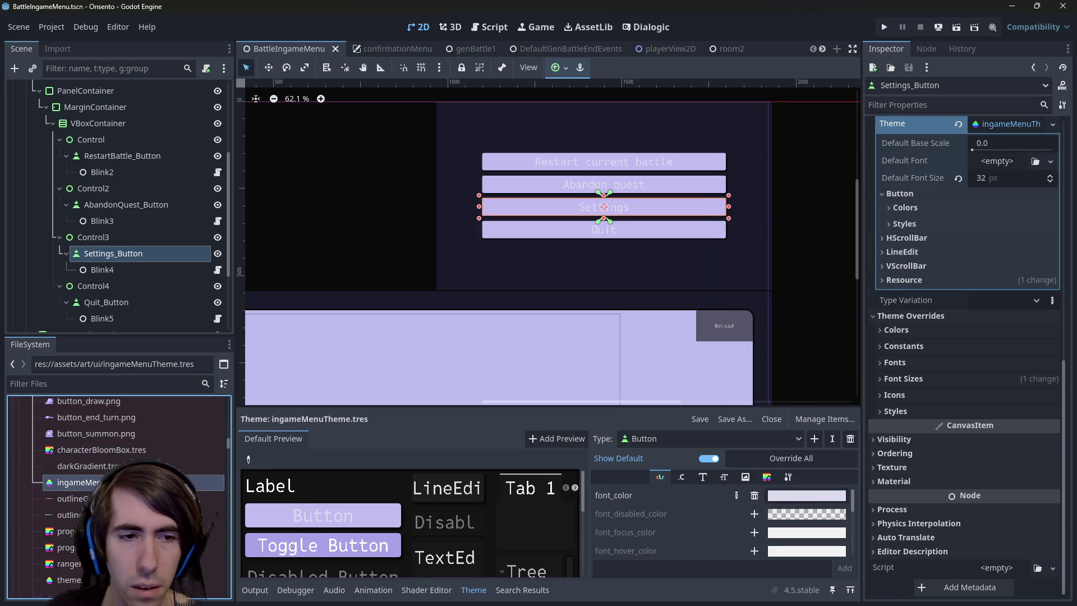
pyautogui.click(783, 496)
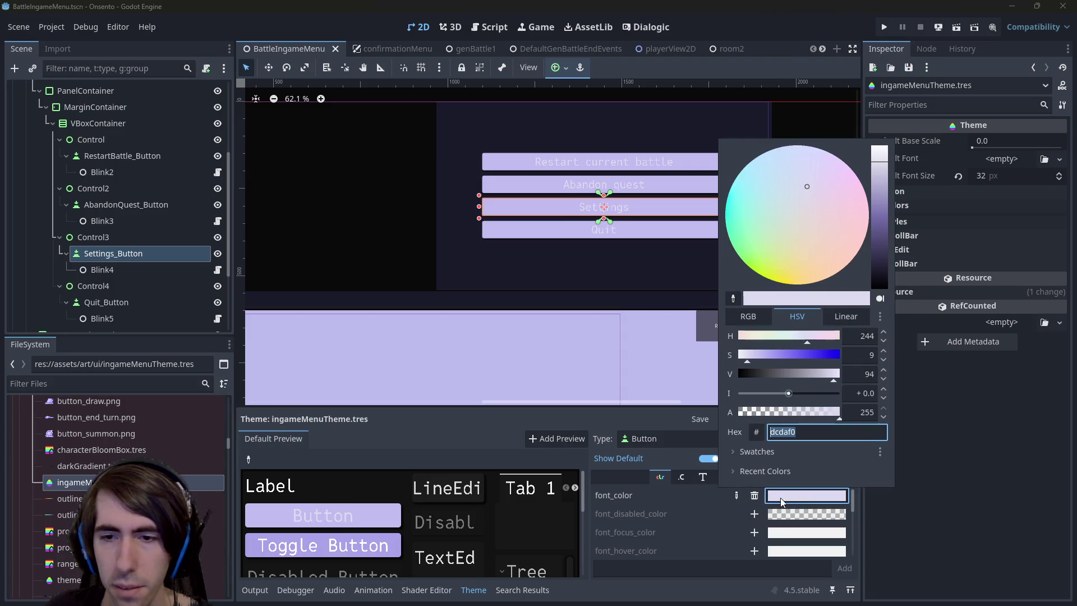
pyautogui.click(879, 275)
pyautogui.click(948, 447)
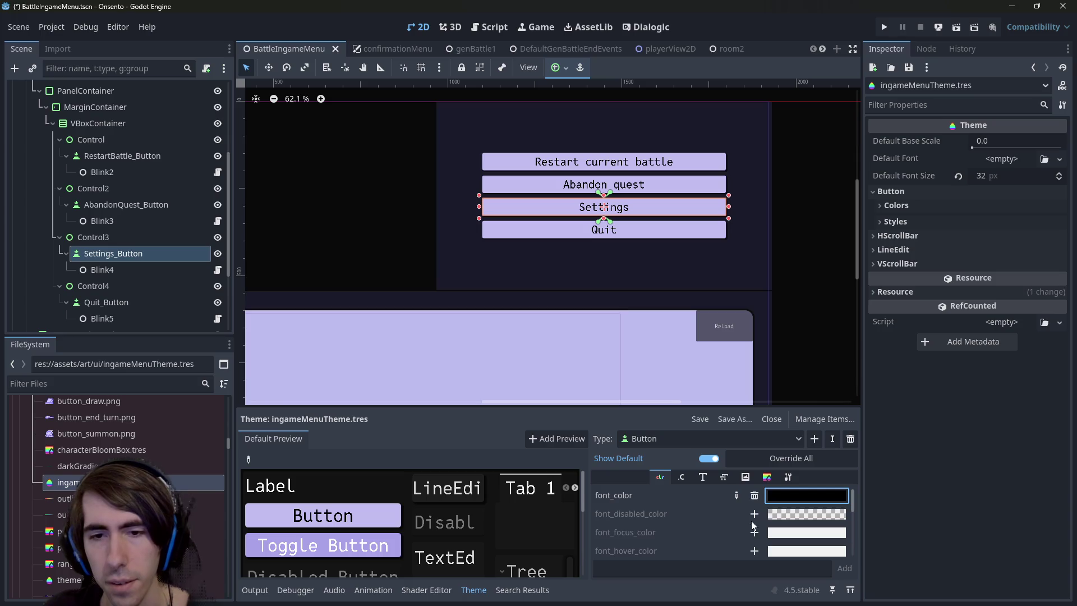
# Add black font_focus_color and dark font_hover_color overrides for Button
pyautogui.click(772, 534)
pyautogui.click(754, 532)
pyautogui.click(806, 515)
pyautogui.moveTo(877, 284); pyautogui.dragTo(884, 487)
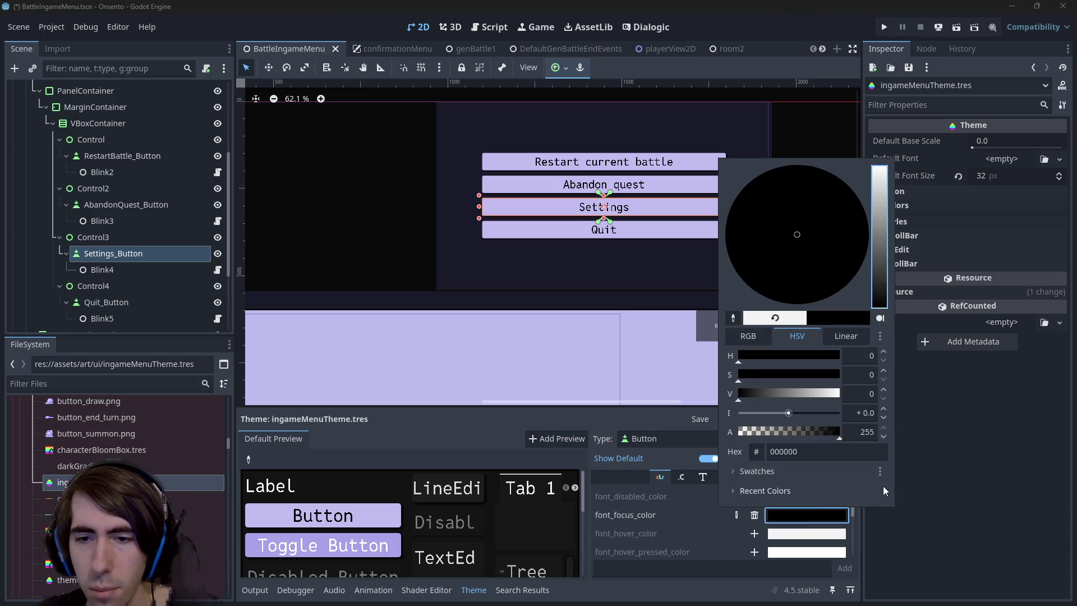
pyautogui.click(754, 534)
pyautogui.click(789, 539)
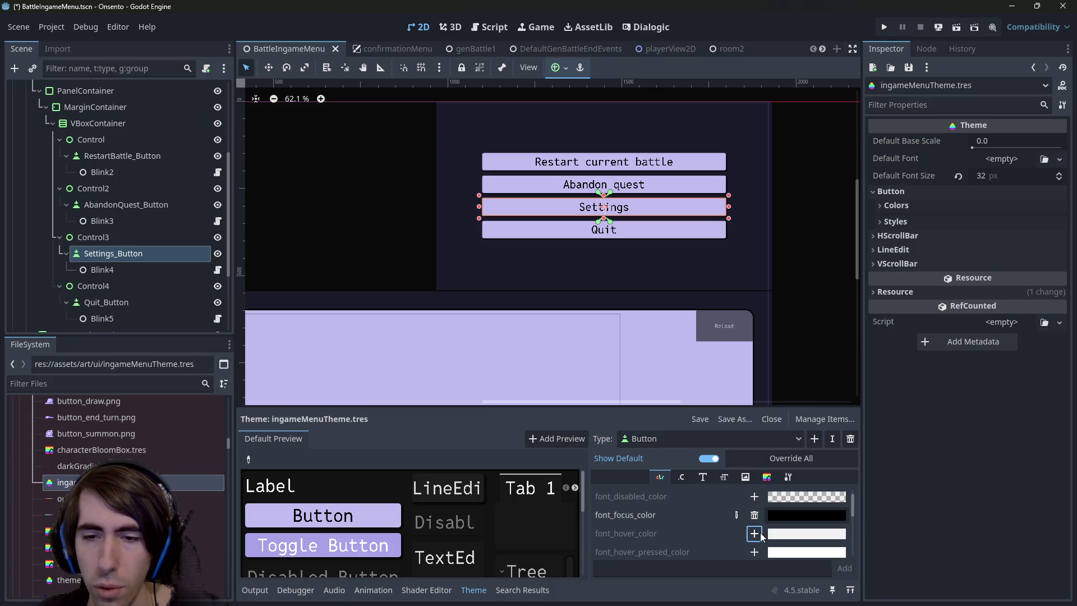
pyautogui.click(754, 534)
pyautogui.click(799, 515)
pyautogui.moveTo(879, 174); pyautogui.dragTo(879, 314)
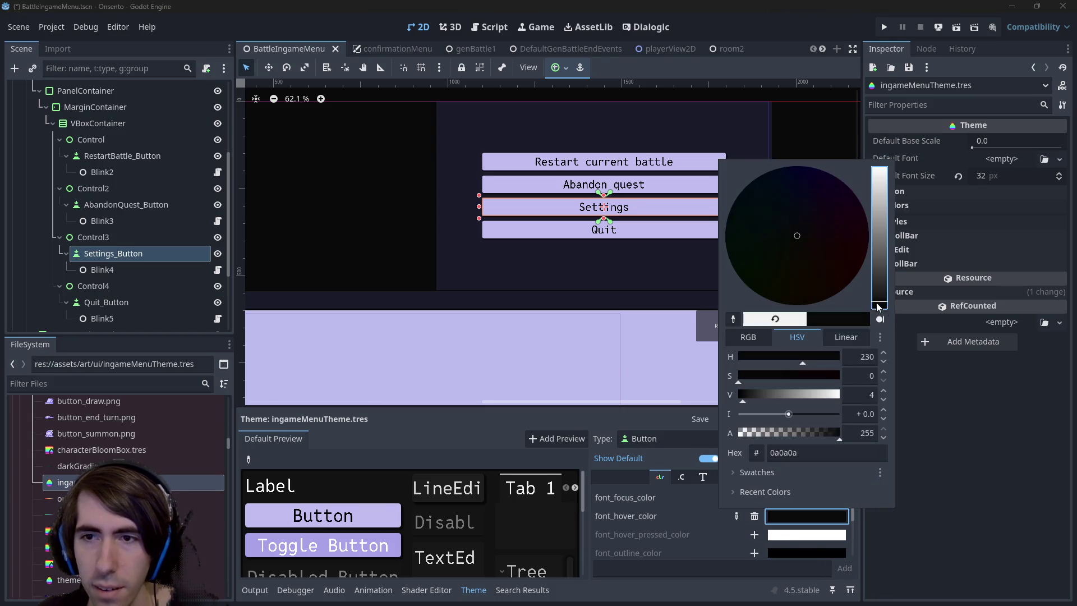
pyautogui.click(760, 533)
# Add a black font_pressed_color override for Button
pyautogui.scroll(-3, 759, 533)
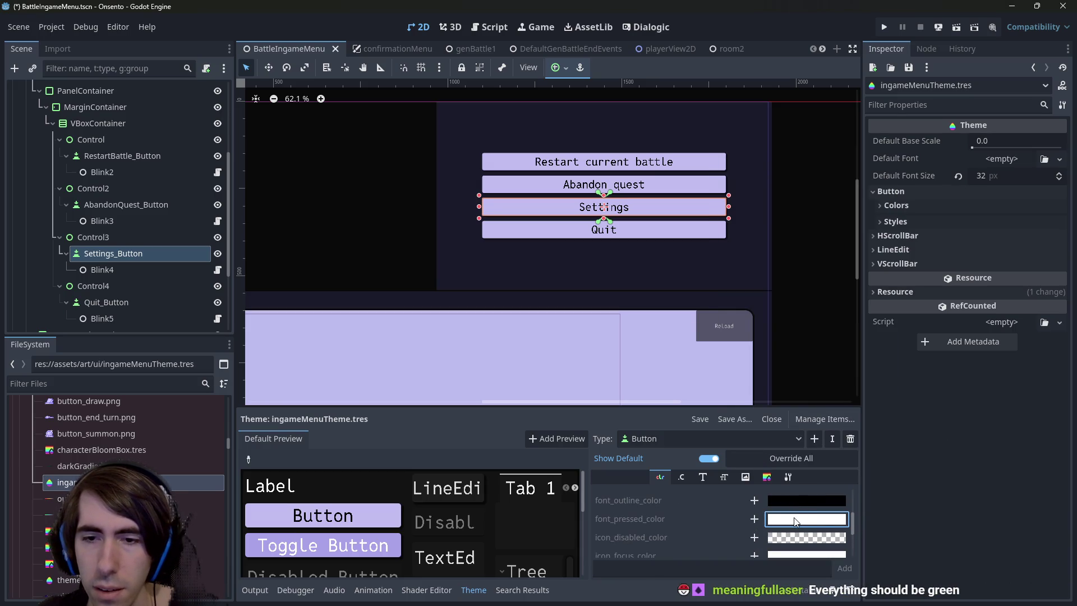
pyautogui.click(754, 519)
pyautogui.click(805, 519)
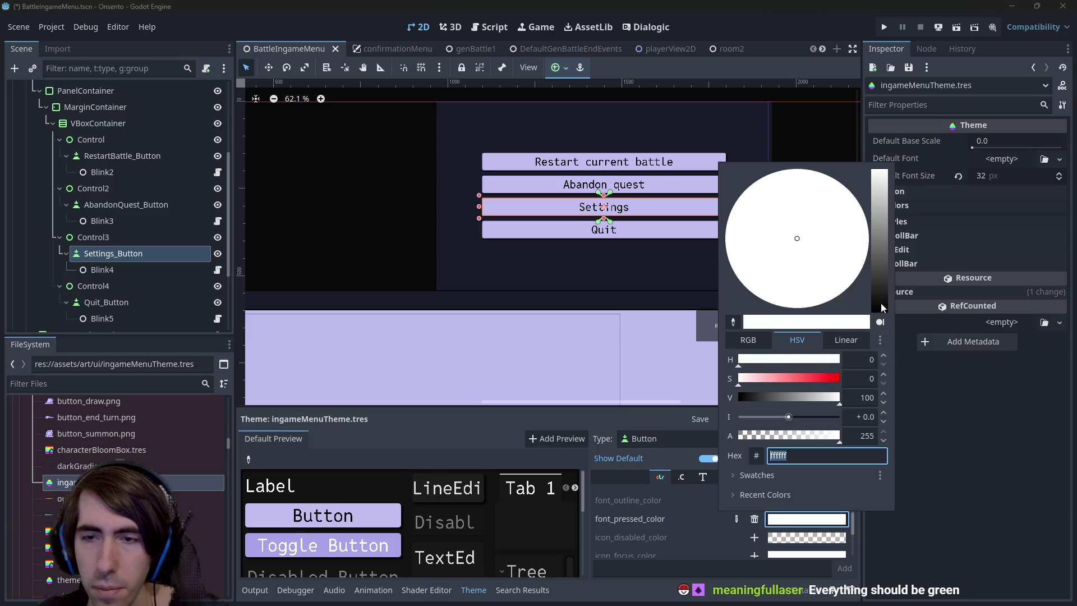
pyautogui.moveTo(879, 174); pyautogui.dragTo(874, 388)
pyautogui.click(707, 550)
# Check font_hover_pressed_color without changing it, then save with Ctrl+S
pyautogui.scroll(-4, 706, 523)
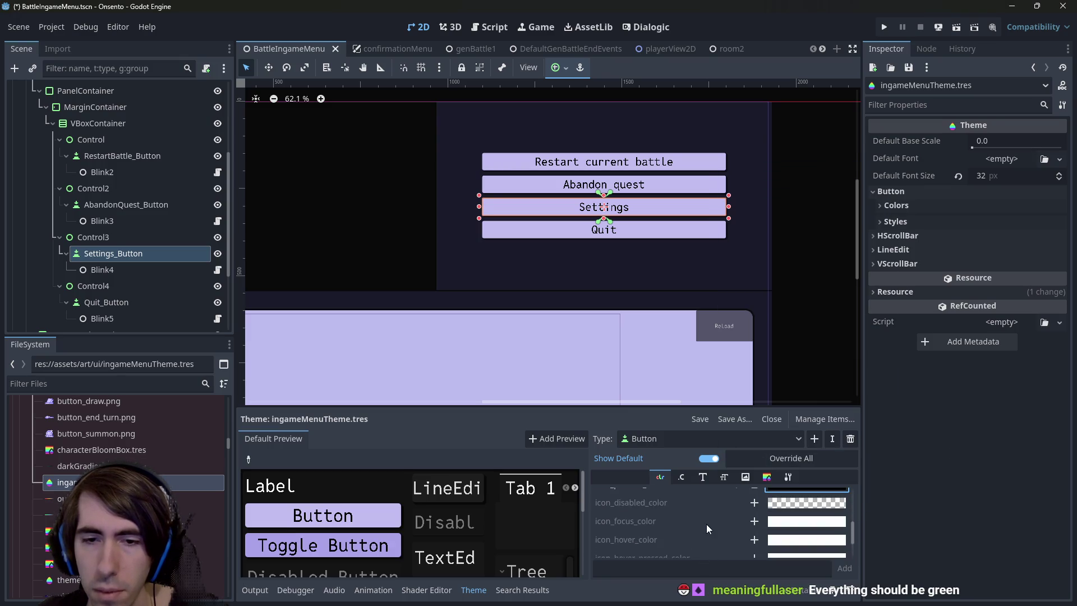
pyautogui.scroll(-1, 706, 523)
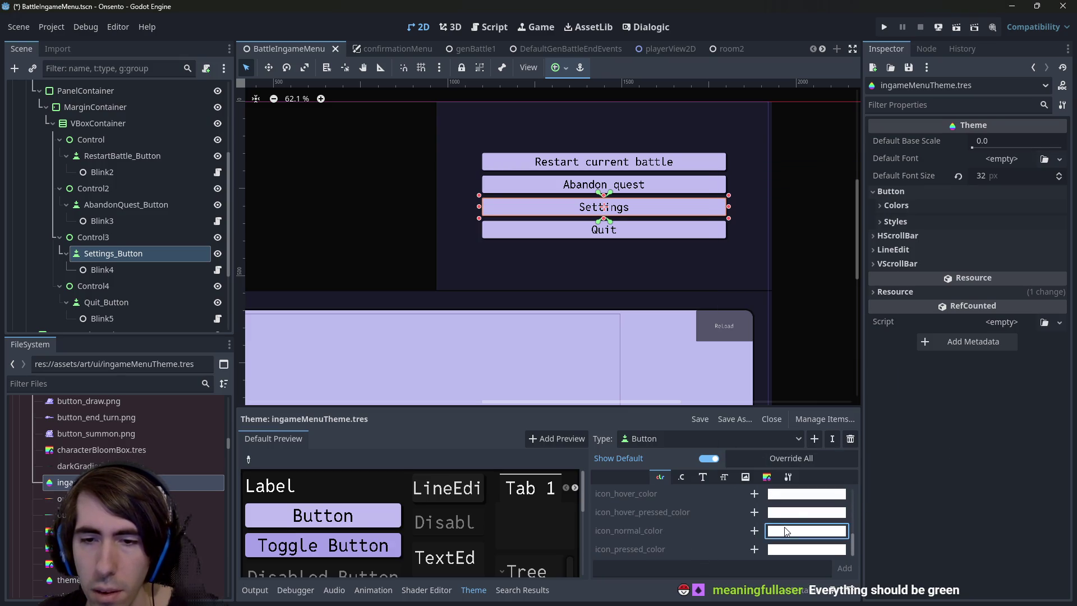
pyautogui.scroll(3, 721, 521)
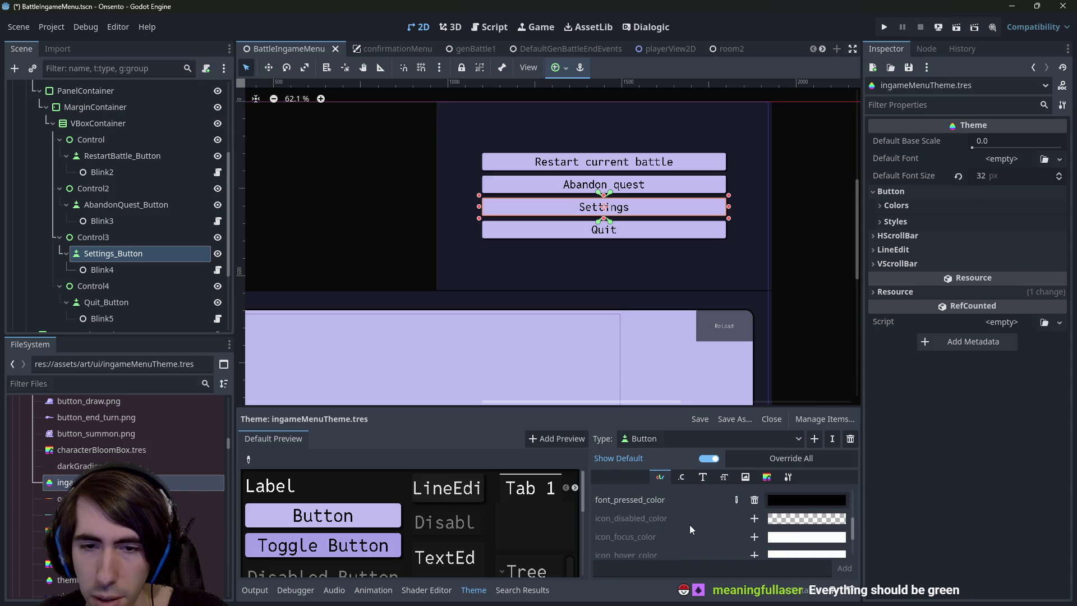
pyautogui.scroll(3, 688, 523)
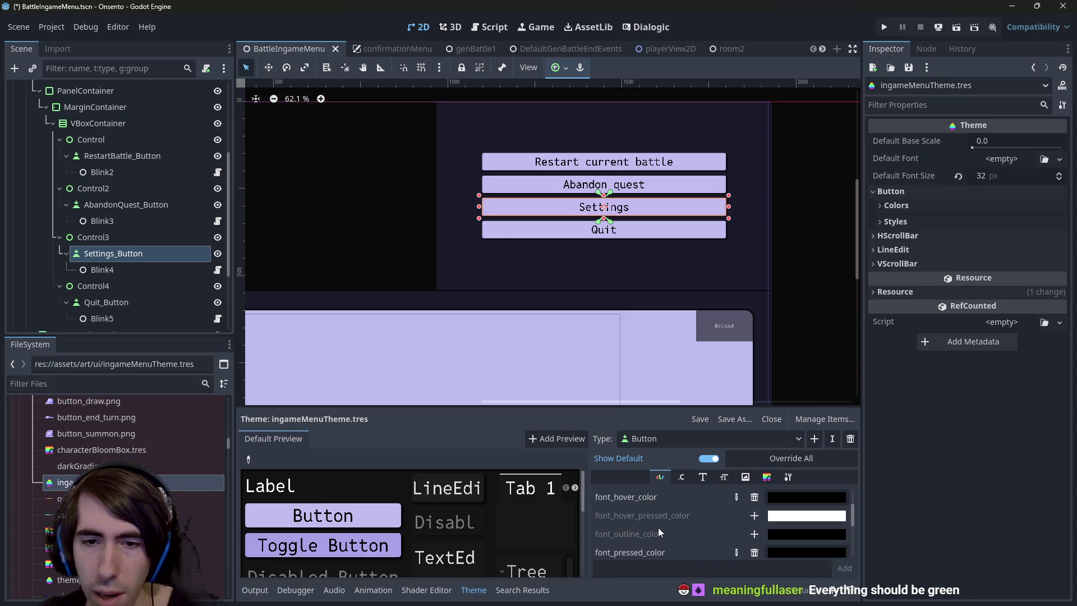
pyautogui.scroll(2, 721, 521)
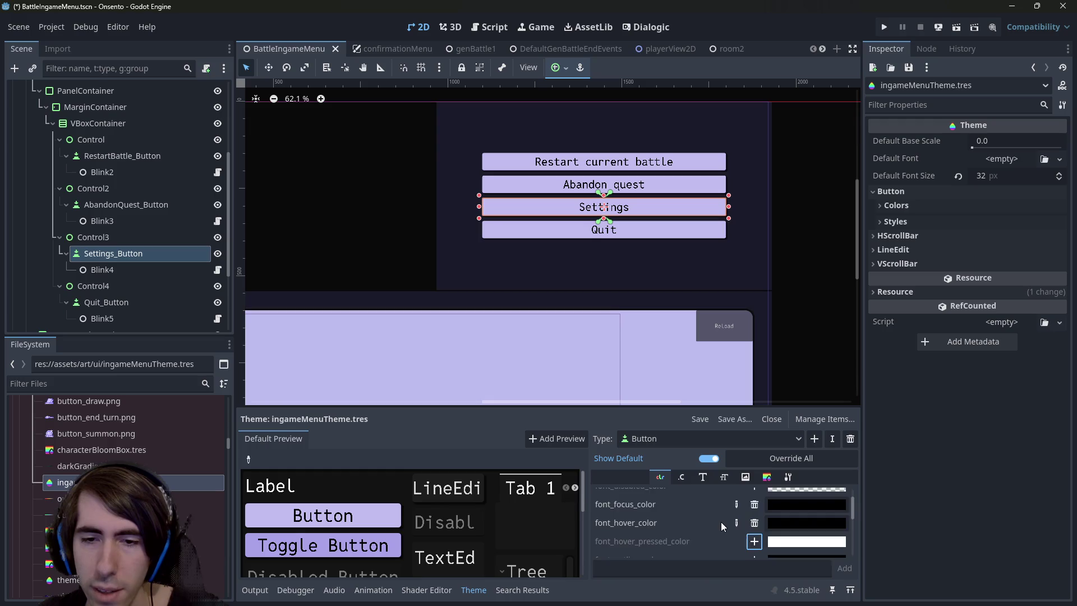
pyautogui.scroll(-1, 721, 522)
pyautogui.click(790, 541)
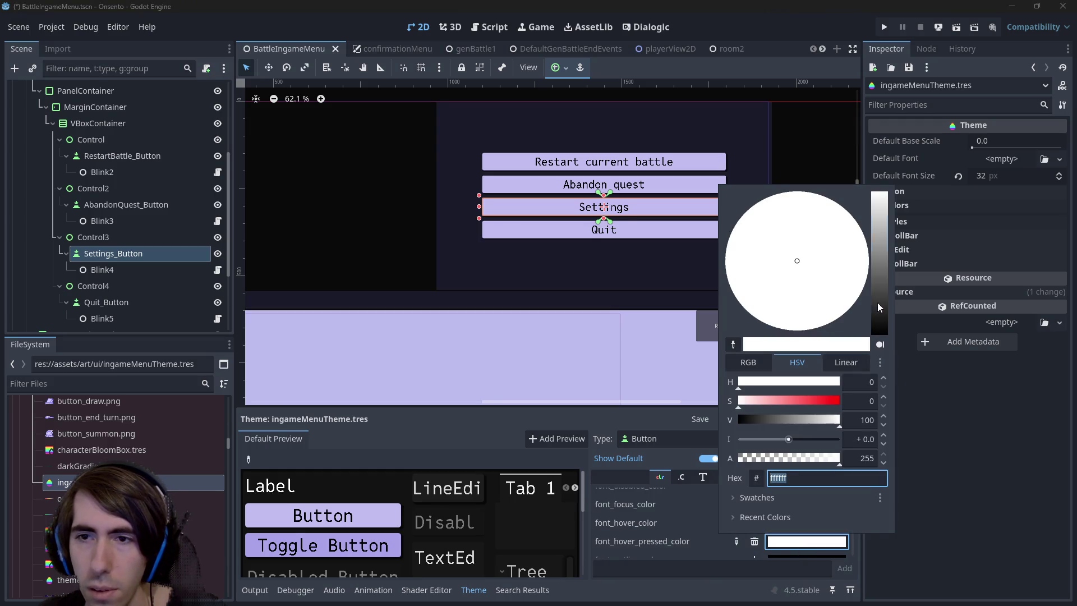
pyautogui.click(957, 445)
pyautogui.scroll(2, 725, 516)
pyautogui.hotkey('ctrl', 's')
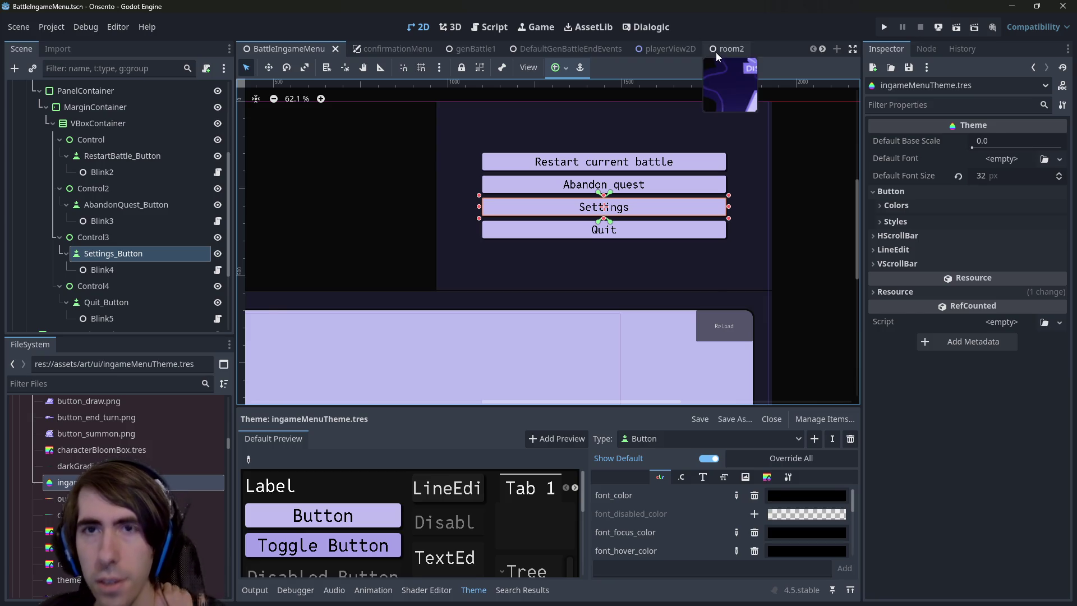
# Run the room2 battle scene and open the pause menu to view the lavender buttons
pyautogui.click(715, 50)
pyautogui.click(956, 27)
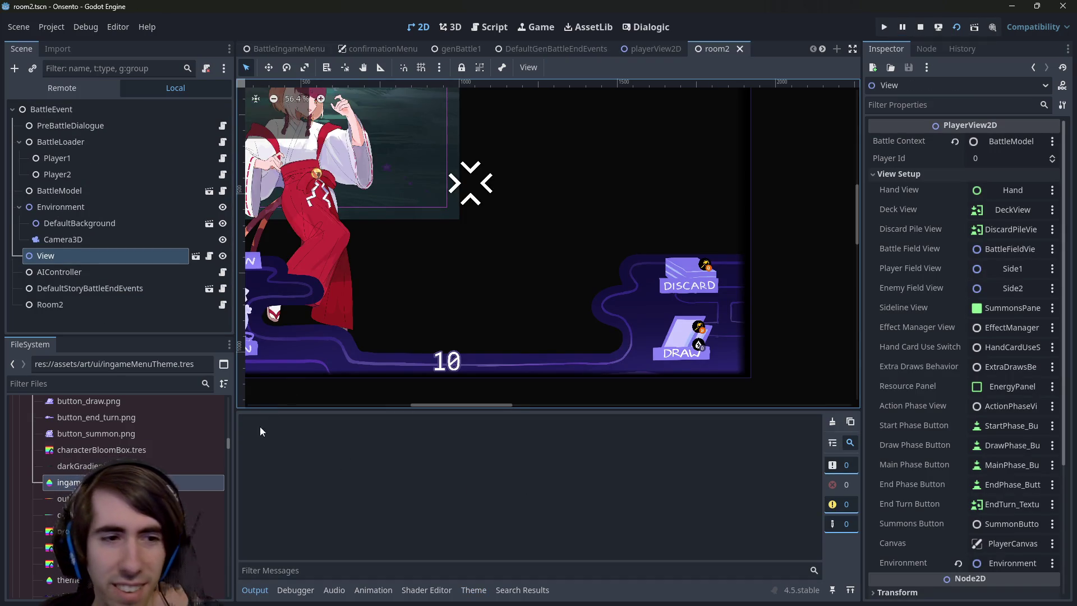
pyautogui.doubleClick(177, 479)
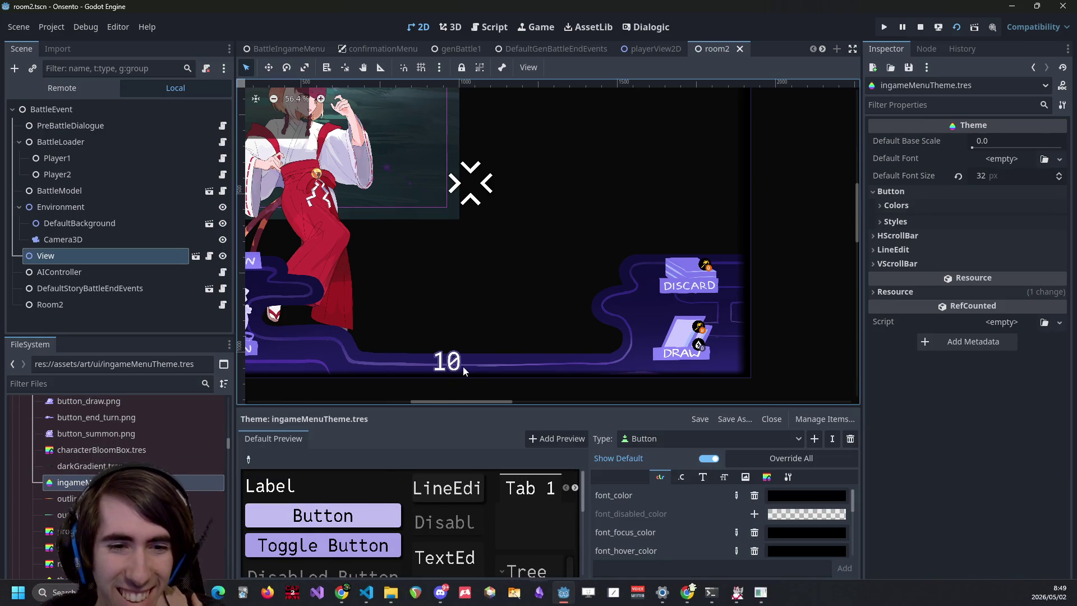
pyautogui.click(383, 519)
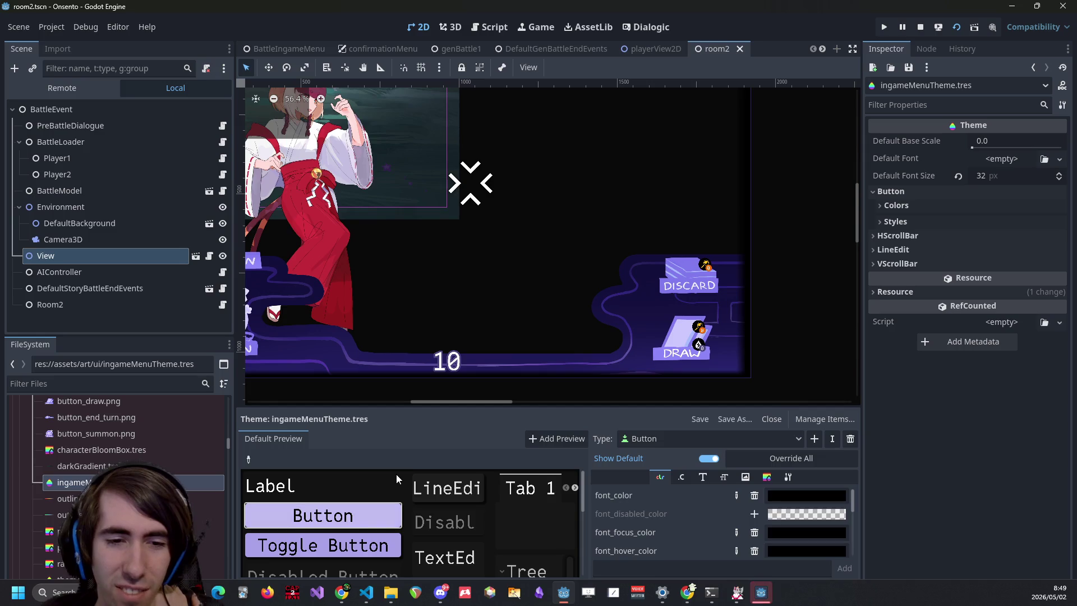
pyautogui.click(769, 595)
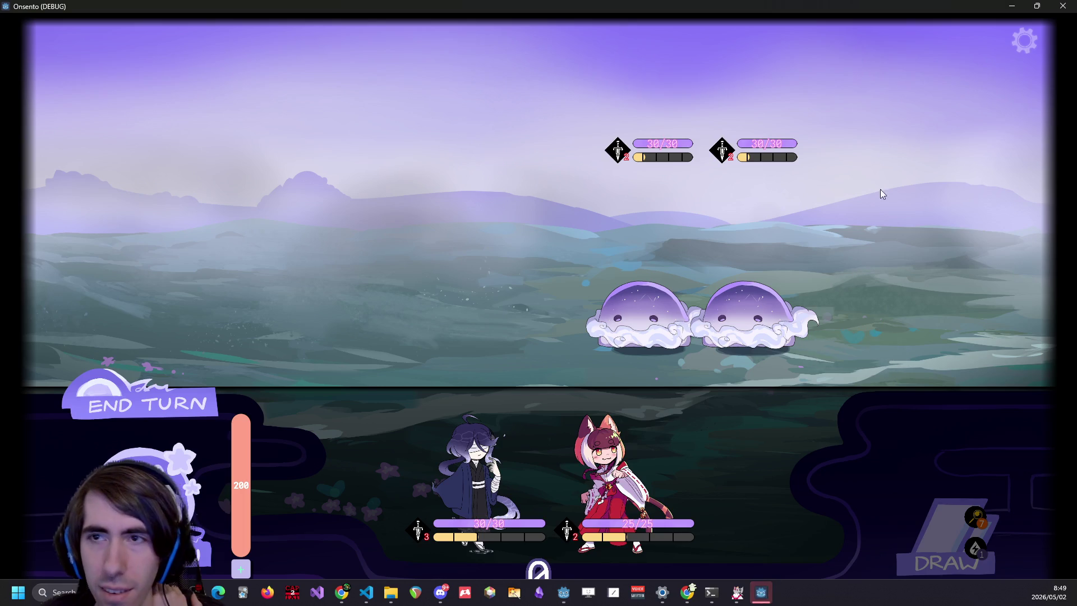
pyautogui.click(1020, 40)
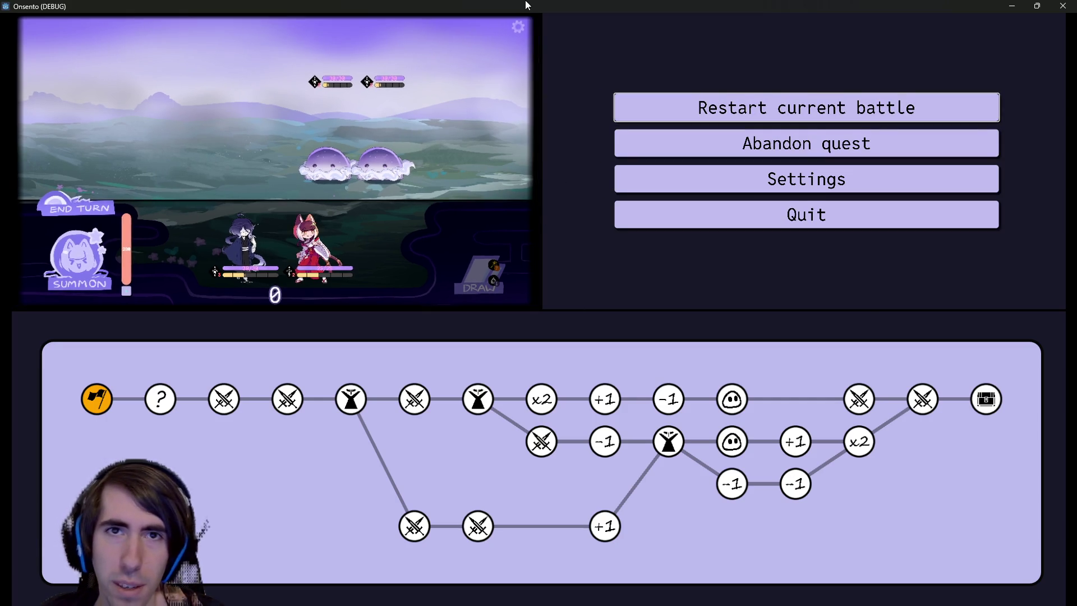
pyautogui.hotkey('alt', 'Tab')
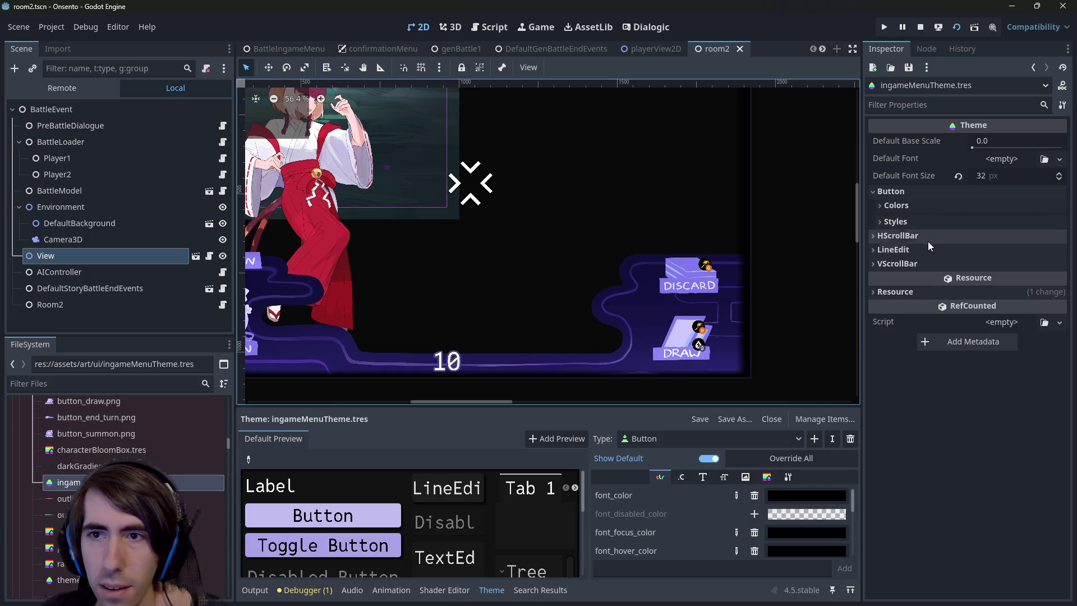
# Try lighter and darker Button Normal stylebox backgrounds, then save
pyautogui.click(924, 208)
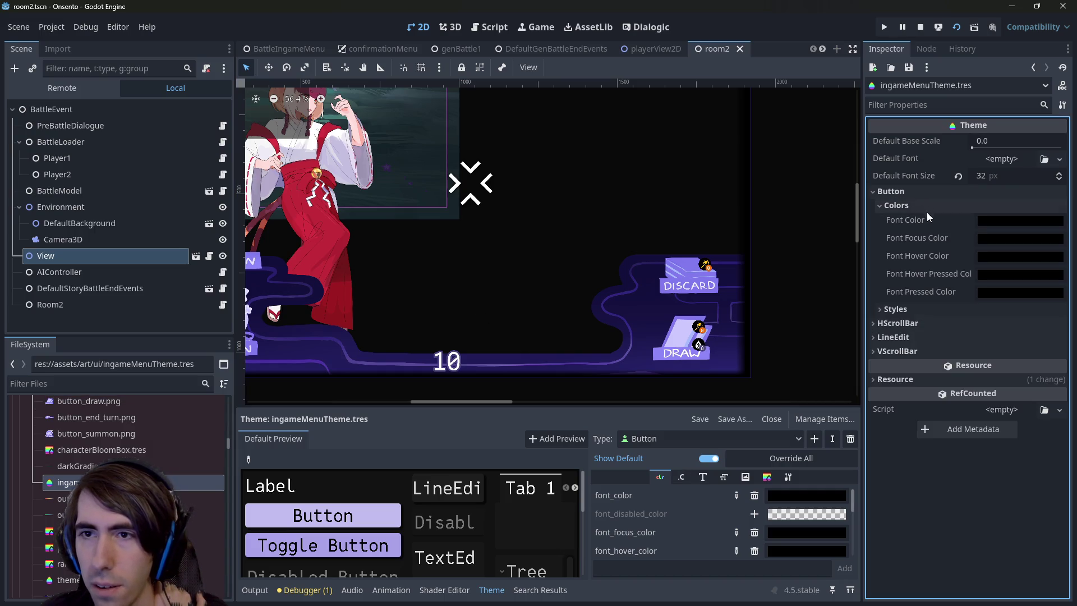
pyautogui.click(923, 310)
pyautogui.click(1006, 346)
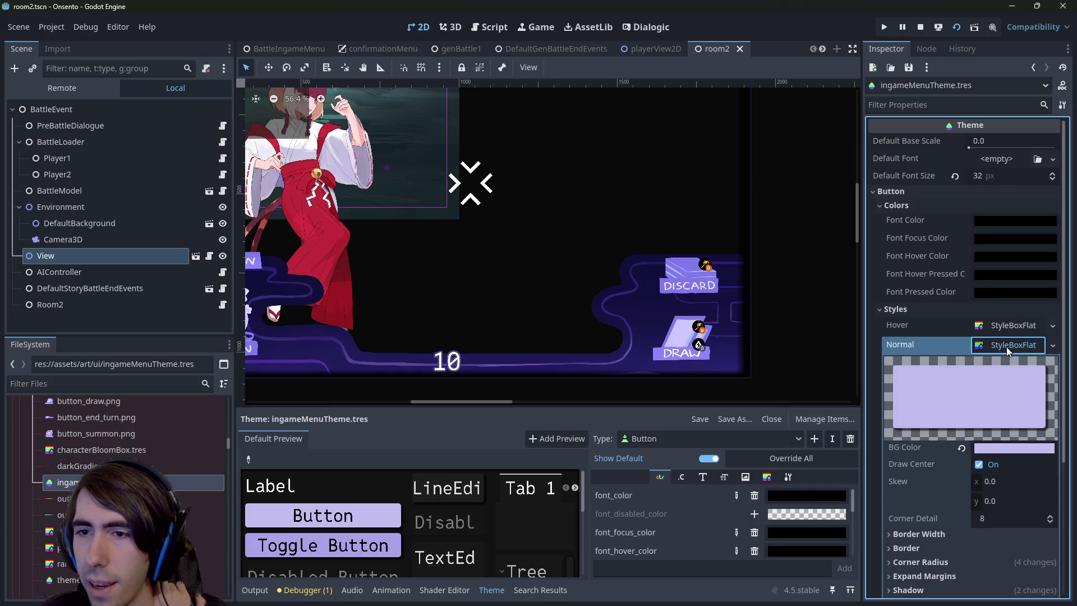
pyautogui.click(991, 447)
pyautogui.moveTo(1064, 172)
pyautogui.mouseDown()
pyautogui.moveTo(1062, 221)
pyautogui.moveTo(1061, 140)
pyautogui.mouseUp()
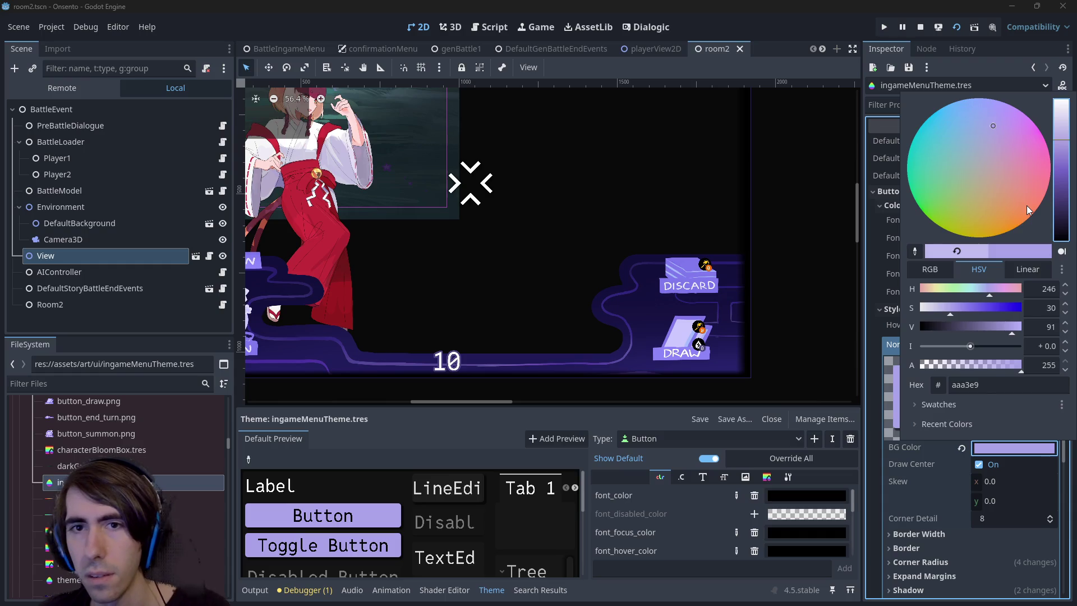
pyautogui.press('Escape')
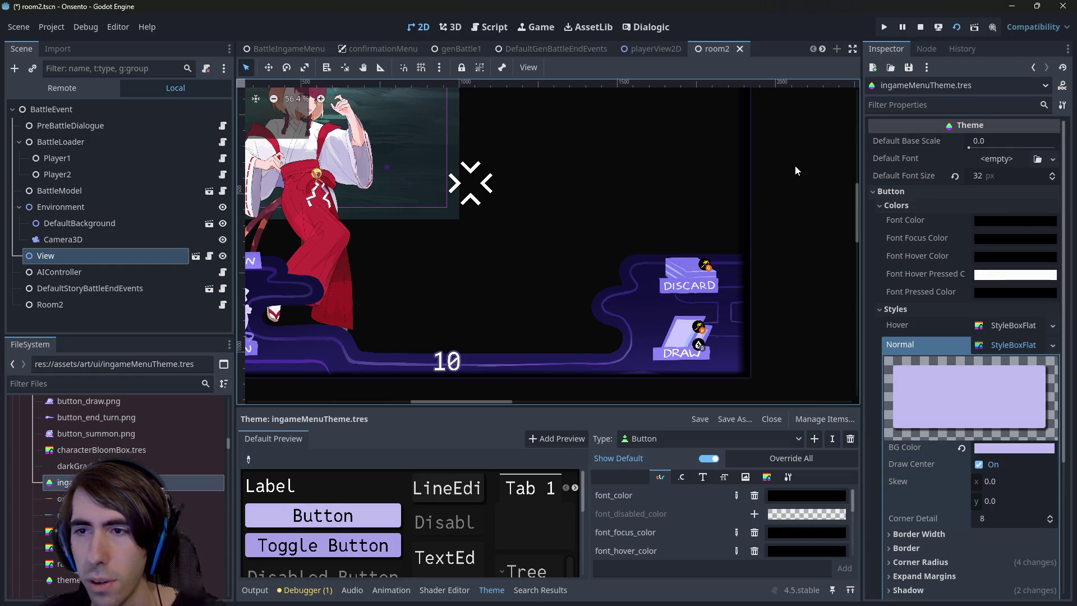
pyautogui.hotkey('ctrl', 's')
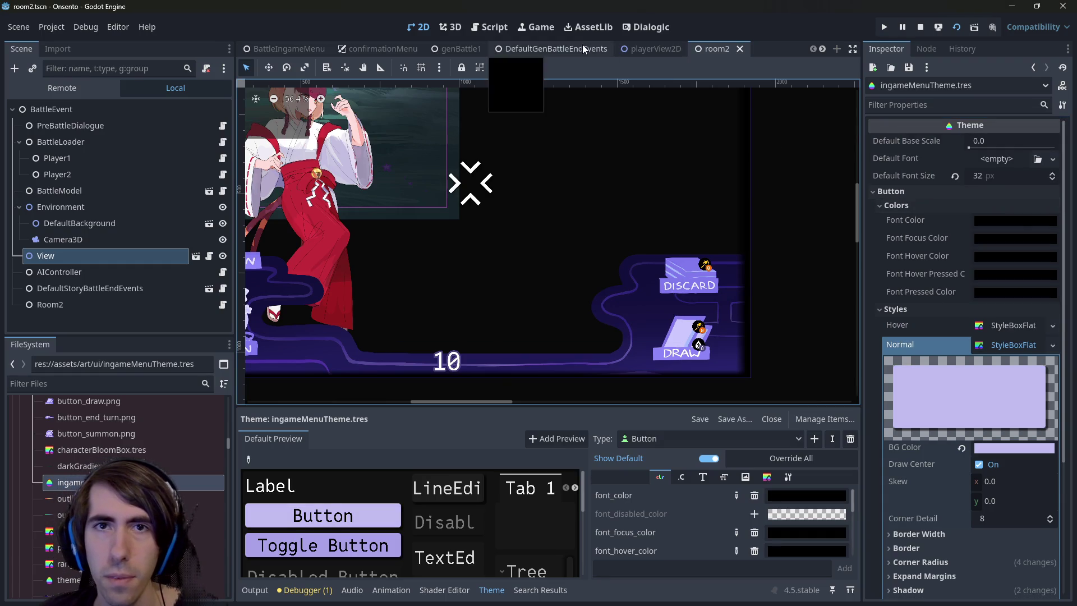
# With BattleIngameMenu open, shift the Normal background to a bluer lavender, afbced
pyautogui.click(640, 48)
pyautogui.click(298, 49)
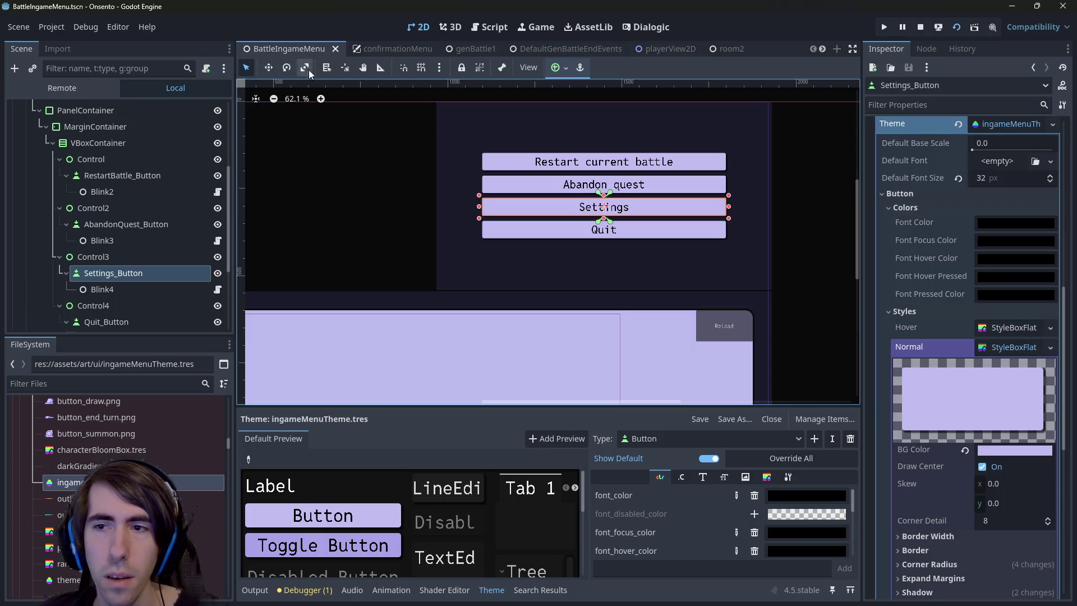
pyautogui.click(220, 483)
pyautogui.click(989, 451)
pyautogui.click(1063, 201)
pyautogui.moveTo(1064, 201)
pyautogui.mouseDown()
pyautogui.moveTo(1055, 121)
pyautogui.moveTo(1035, 135)
pyautogui.mouseUp()
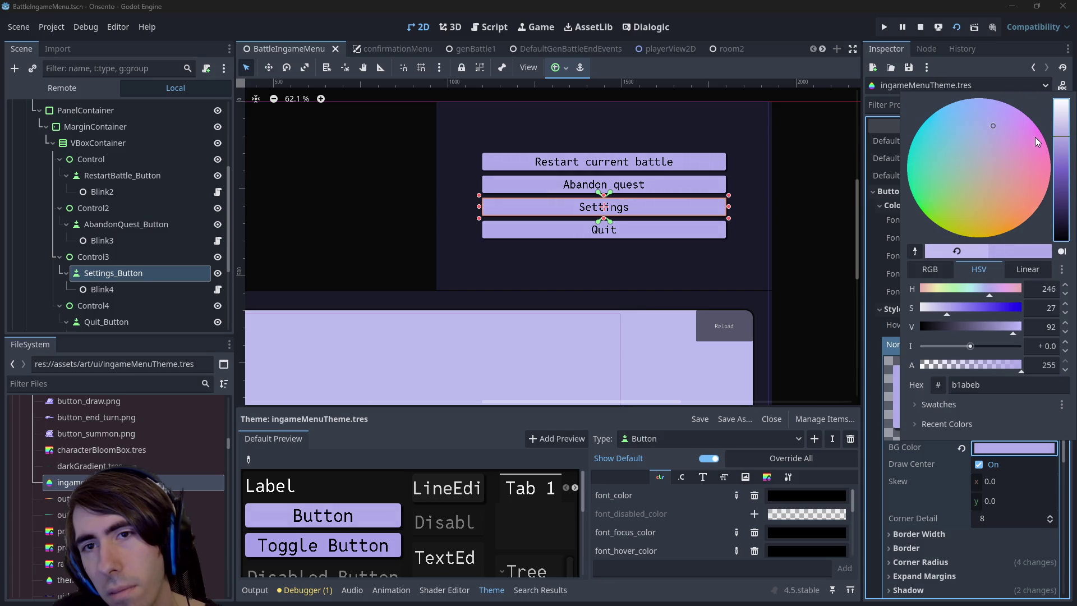
pyautogui.moveTo(1034, 136); pyautogui.dragTo(1036, 133)
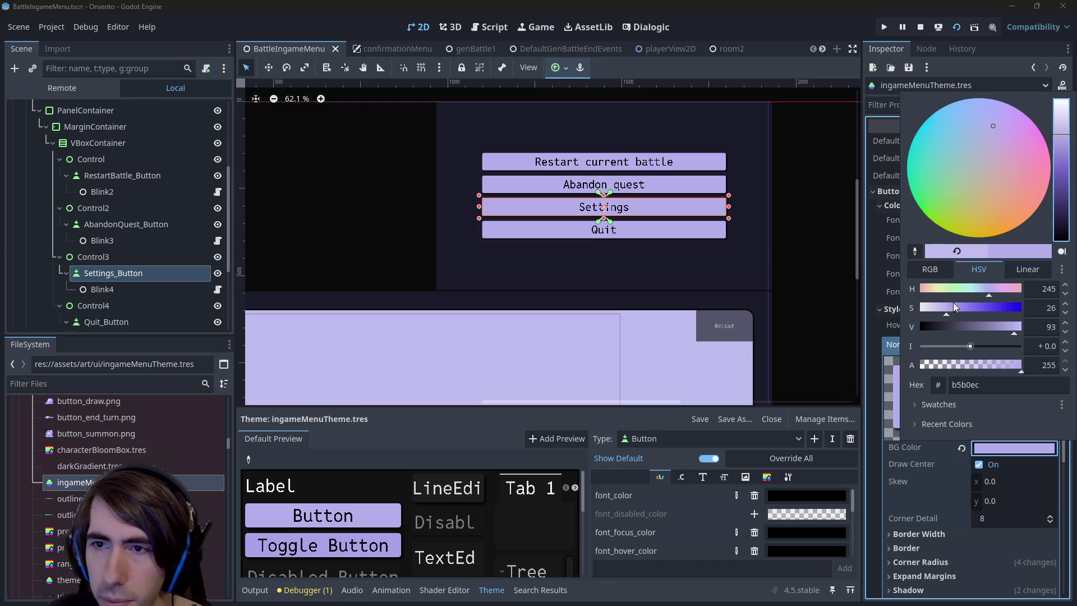
pyautogui.moveTo(984, 288); pyautogui.dragTo(984, 288)
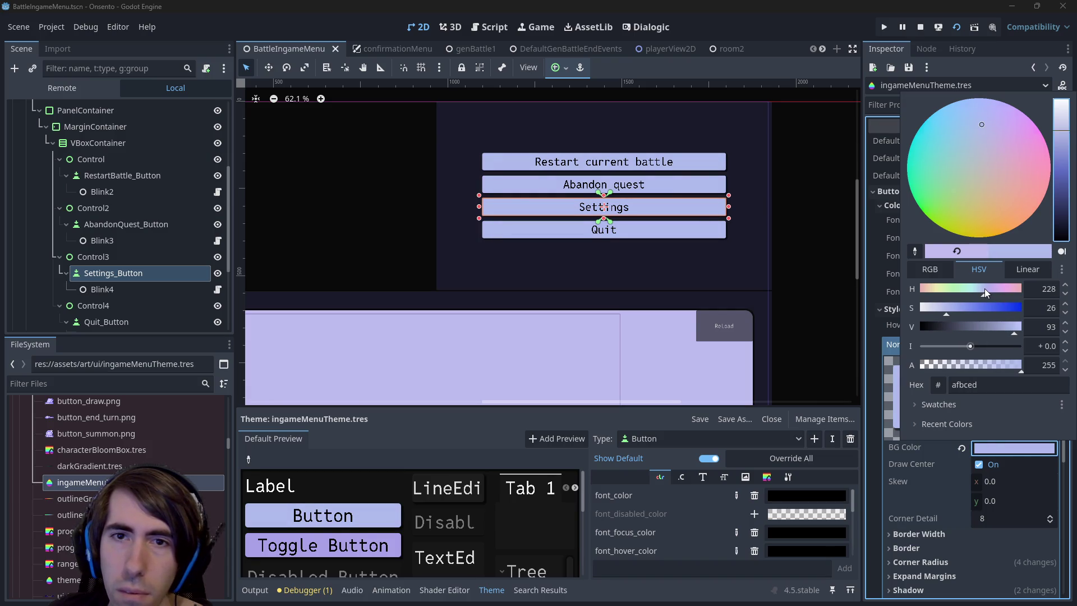
pyautogui.click(742, 32)
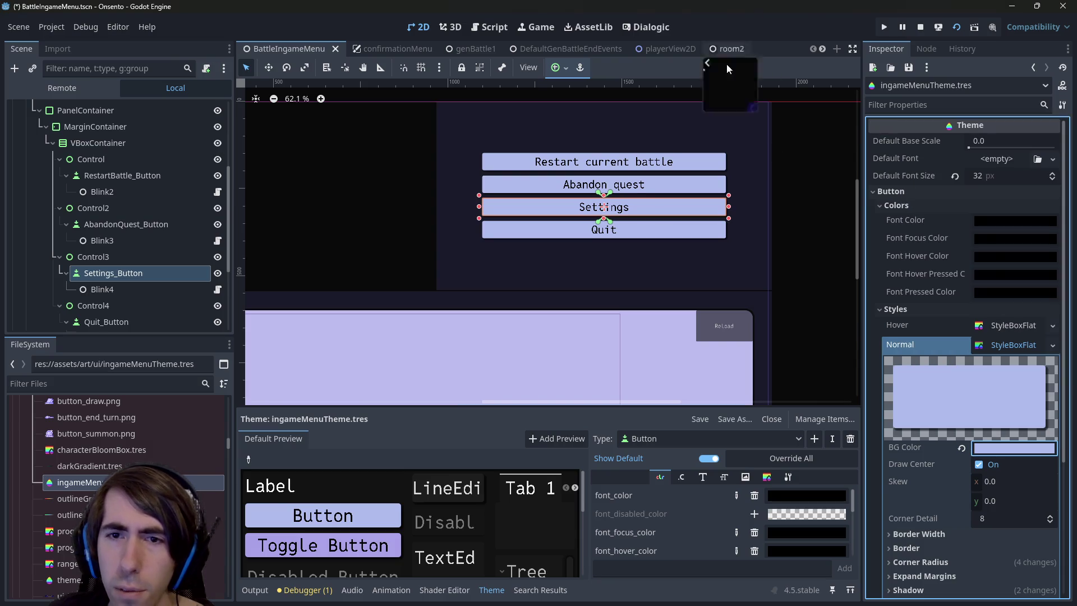
# Check the button background's hex value, afbced, in its colour picker
pyautogui.scroll(2, 587, 230)
pyautogui.scroll(-3, 587, 229)
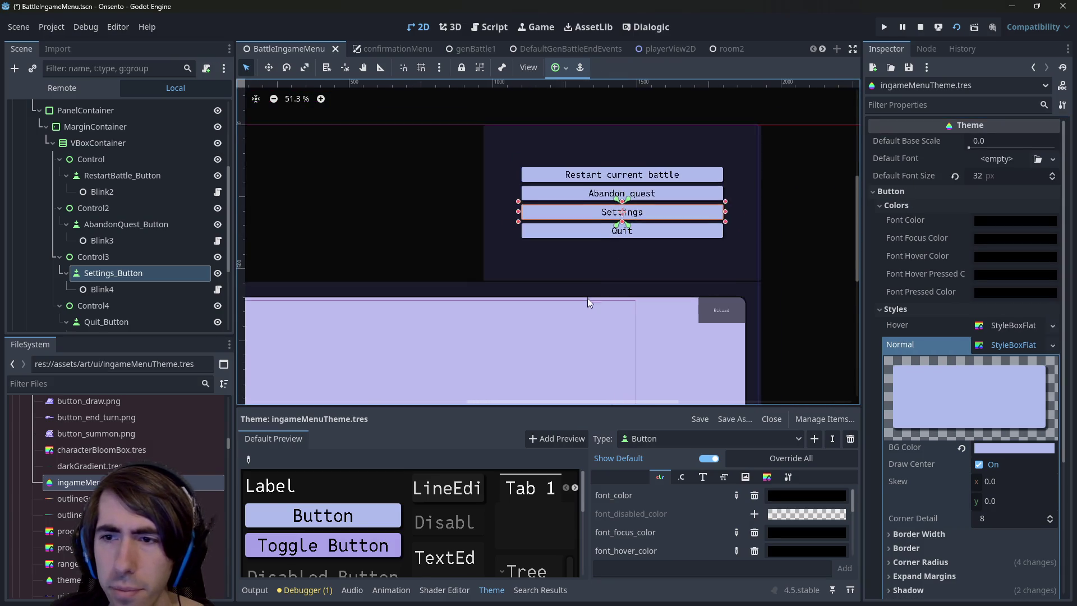
pyautogui.click(1000, 451)
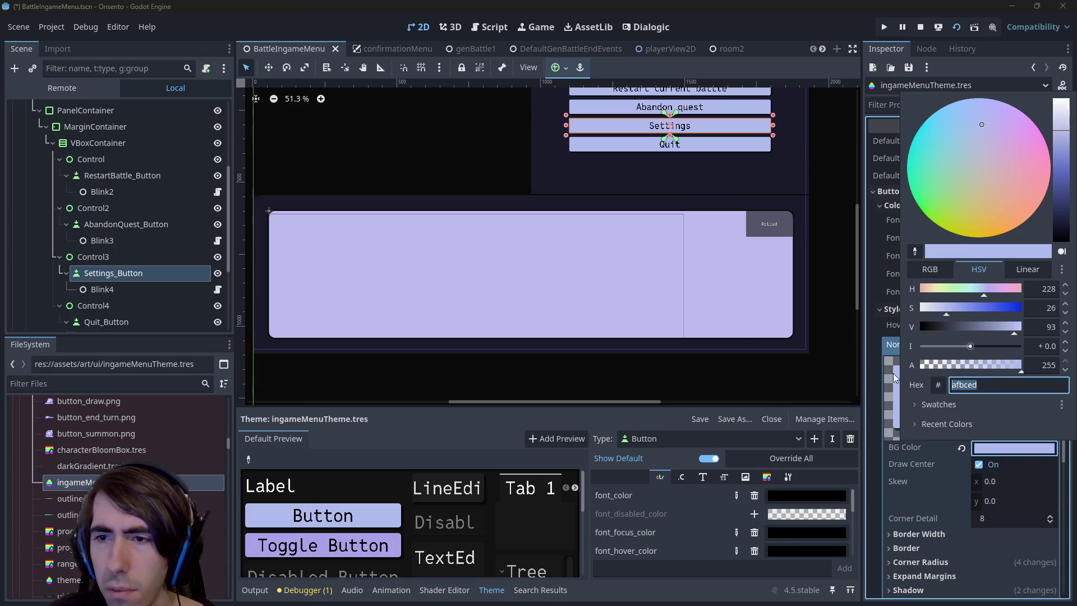
pyautogui.click(704, 225)
pyautogui.scroll(-4, 144, 268)
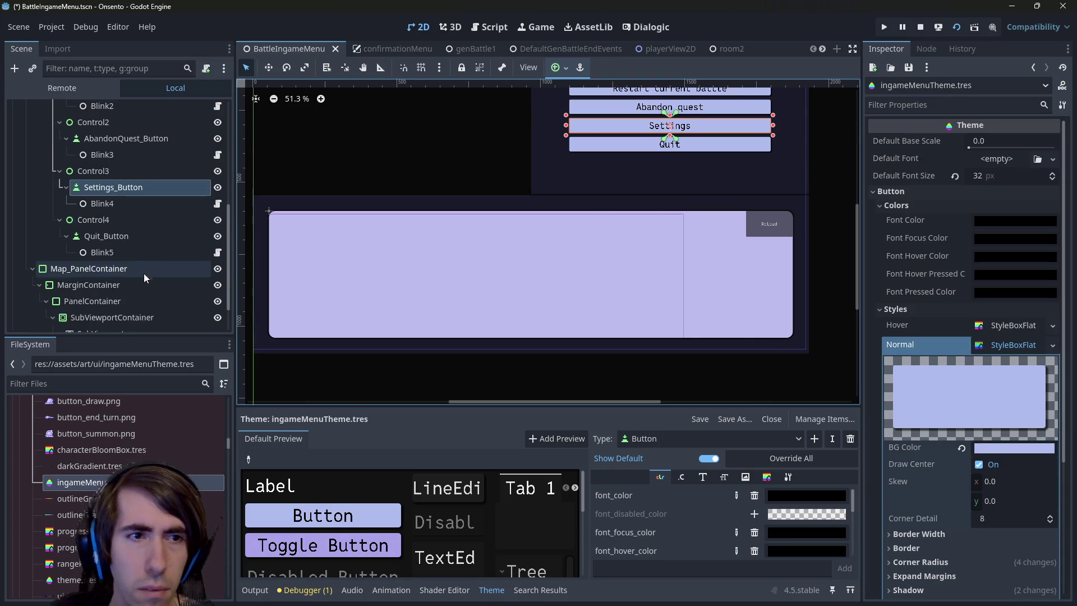
# Paste afbced as the map PanelContainer's background, save, and stop the game
pyautogui.click(148, 255)
pyautogui.click(141, 240)
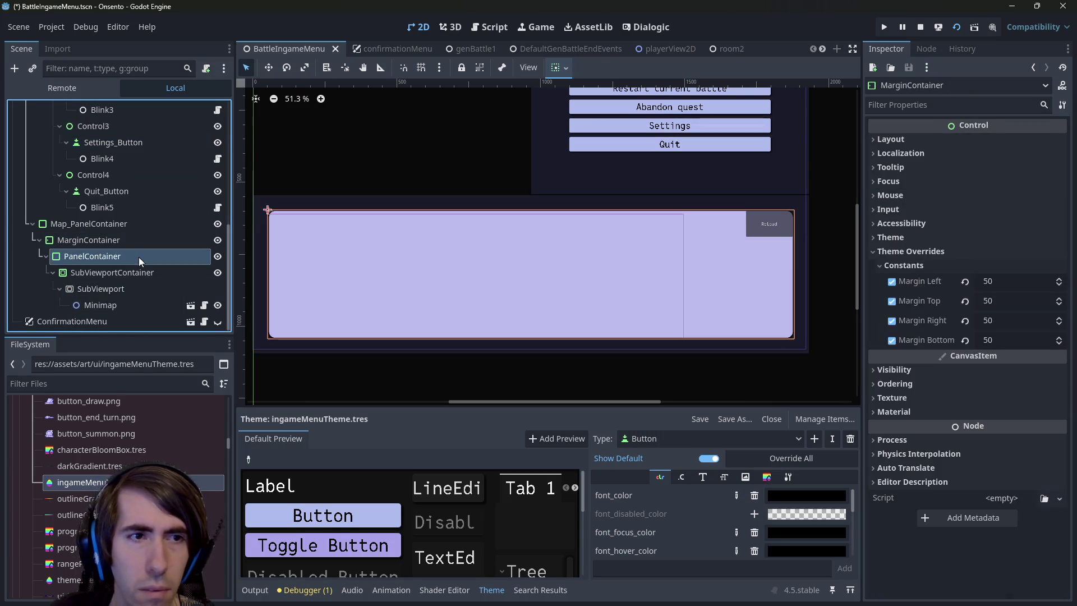
pyautogui.click(139, 256)
pyautogui.click(987, 386)
pyautogui.write('afbced')
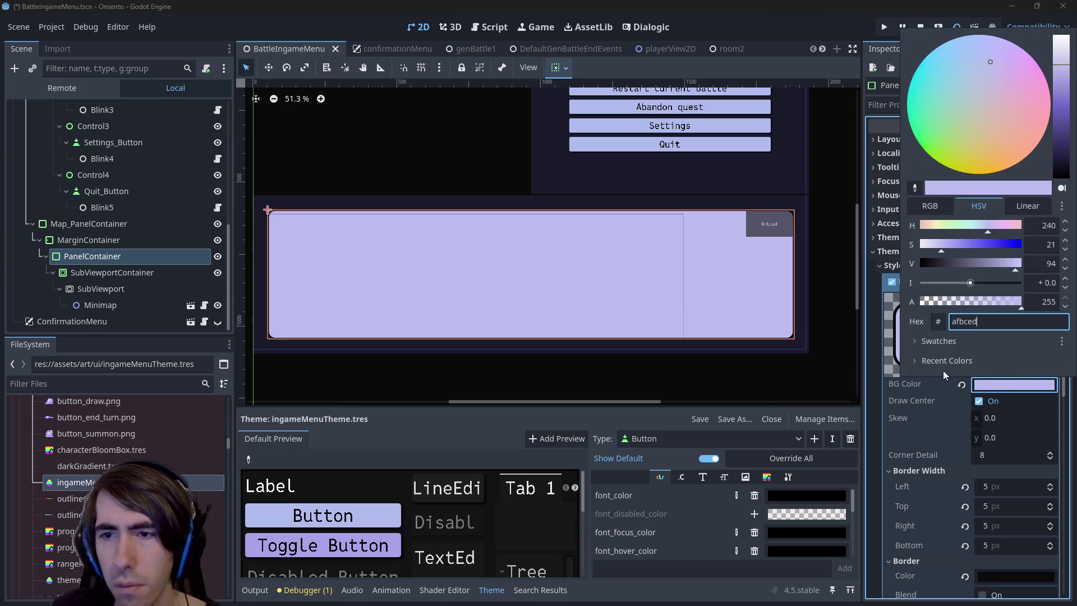
pyautogui.click(943, 370)
pyautogui.hotkey('ctrl', 's')
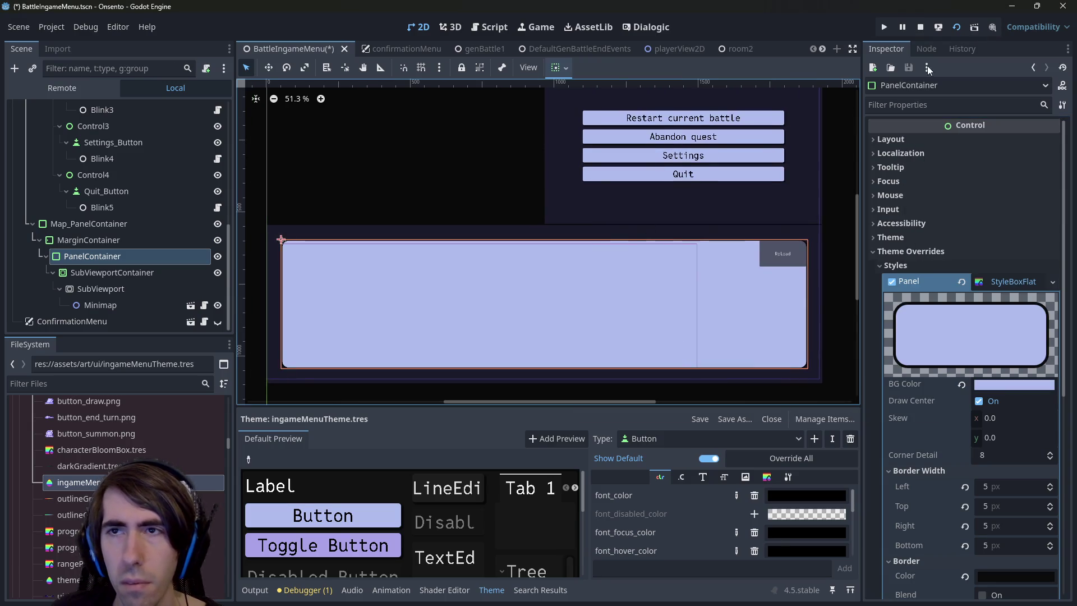
pyautogui.click(917, 28)
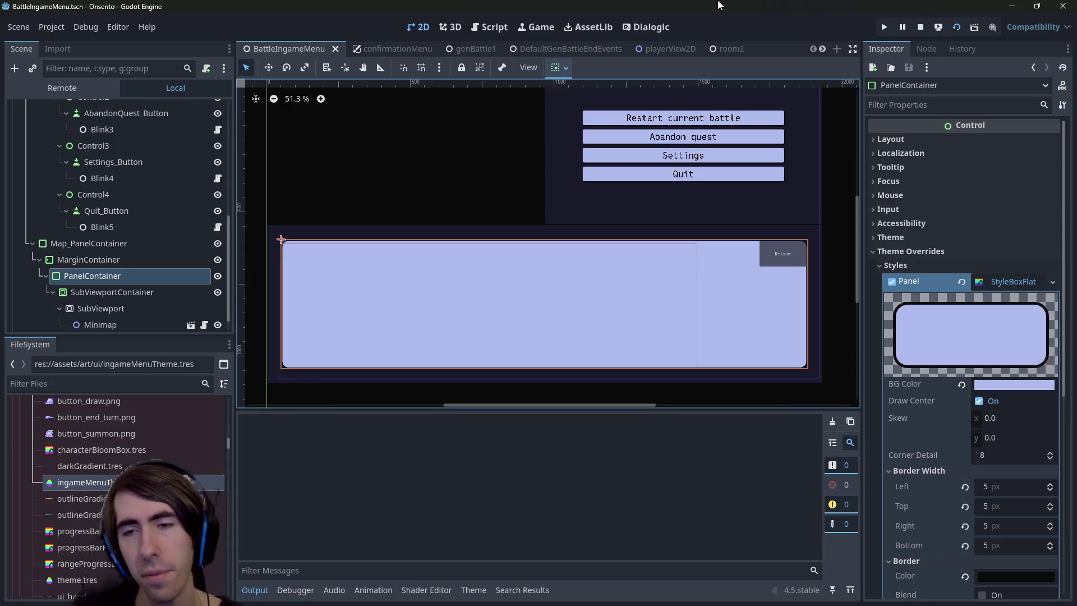
# Test-run the project, close it, and rerun the room2 battle scene with F6
pyautogui.press('F6')
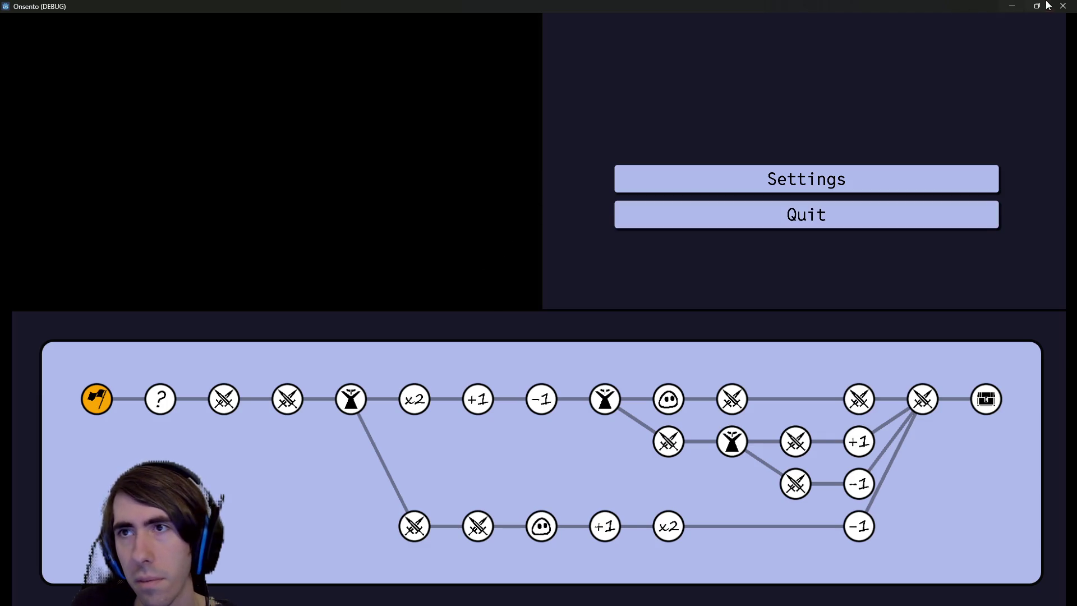
pyautogui.click(1062, 5)
pyautogui.click(728, 49)
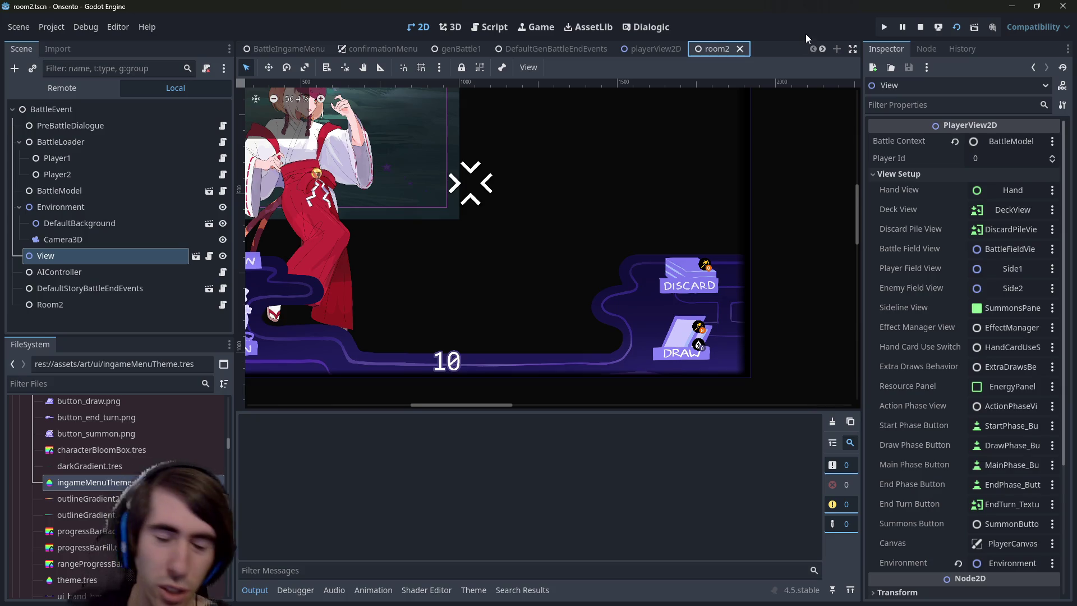
pyautogui.press('F6')
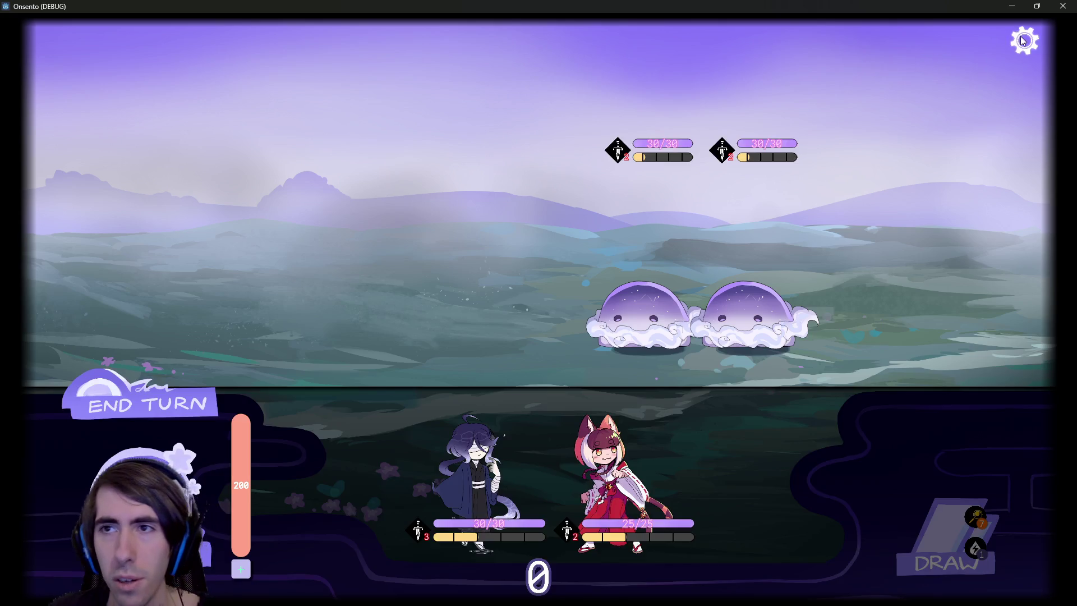
# Open and close the pause menu several times to view different maps
pyautogui.click(1024, 40)
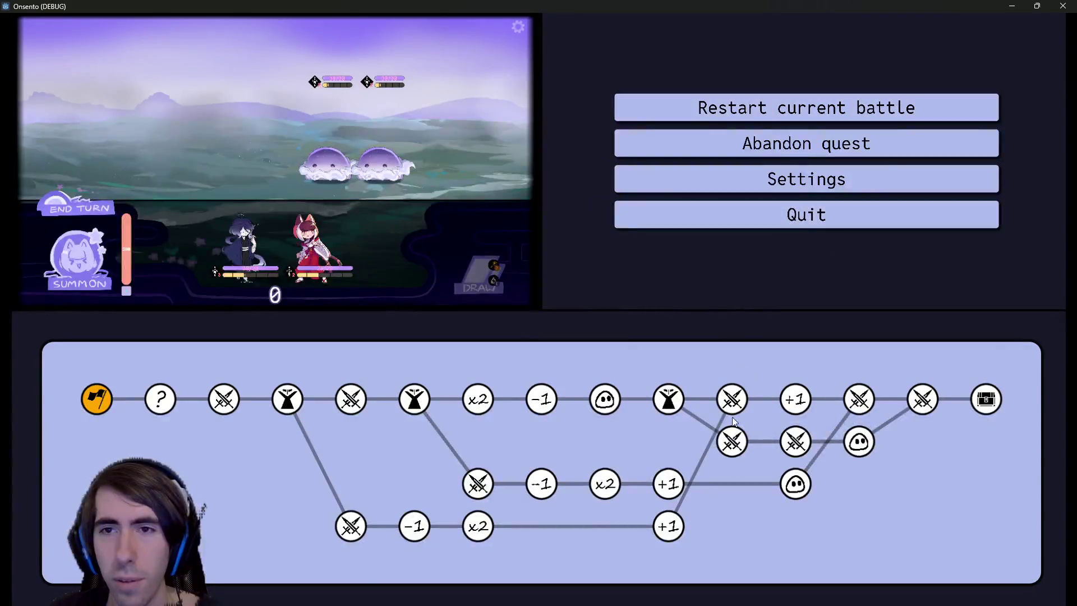
pyautogui.click(480, 173)
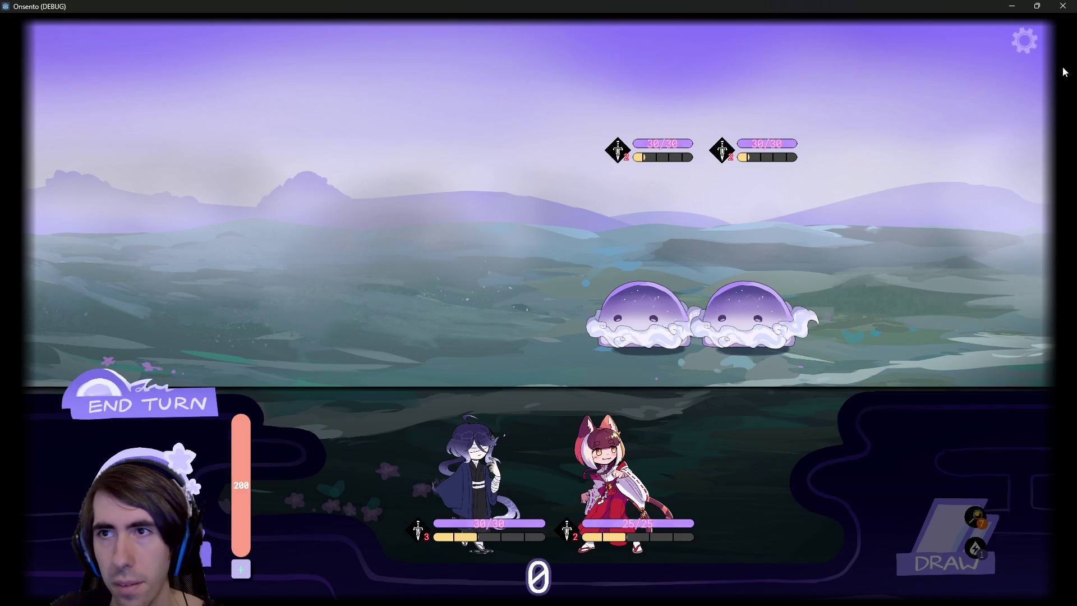
pyautogui.click(1024, 45)
pyautogui.press('Escape')
pyautogui.click(1025, 41)
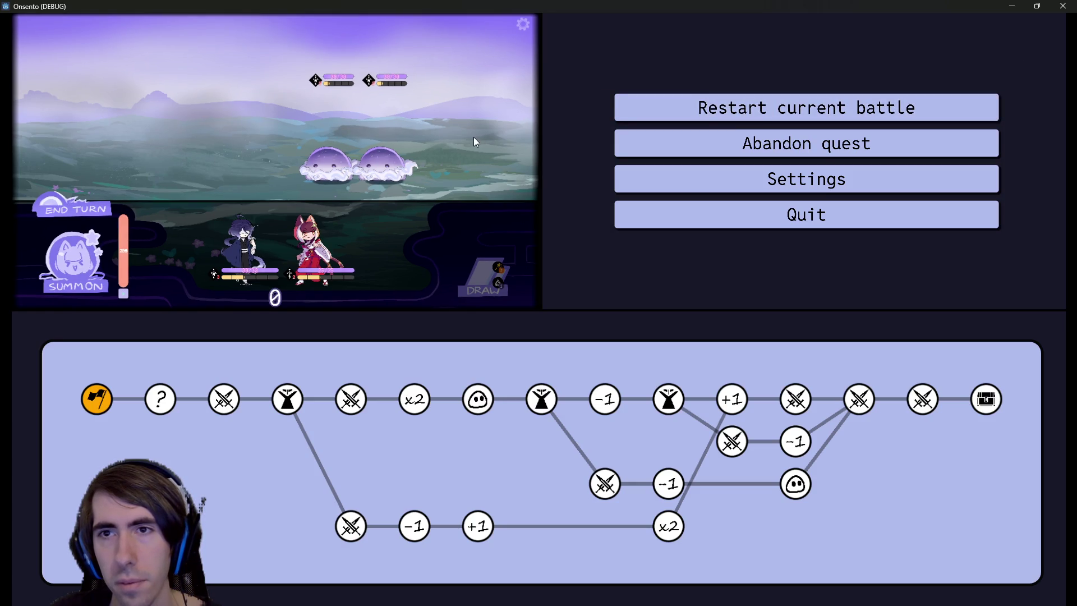
pyautogui.click(492, 149)
pyautogui.press('Escape')
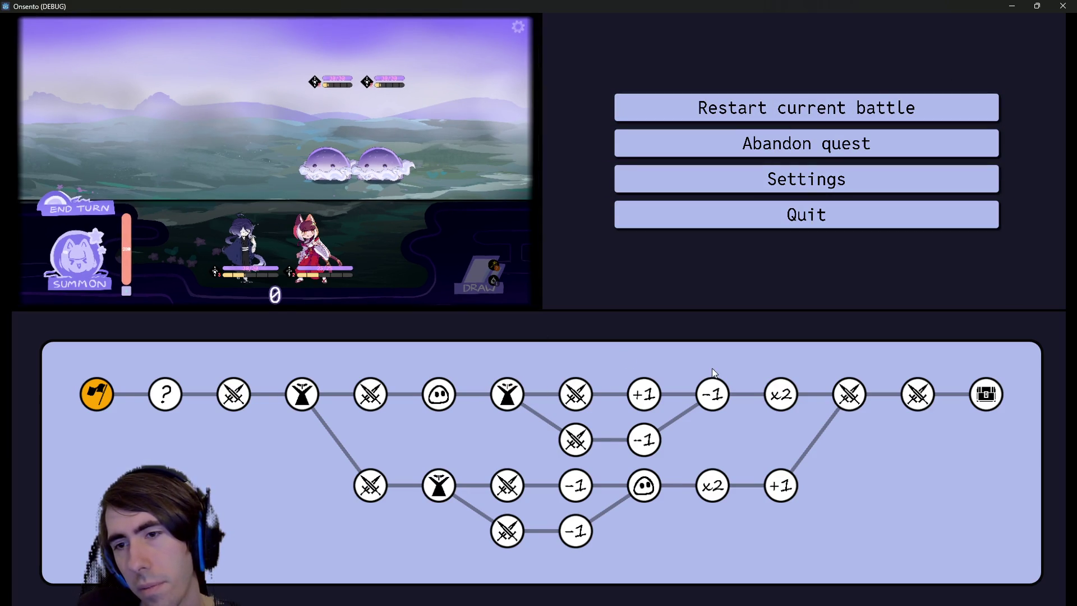
# Close the game and open the map panel's BG Color in BattleIngameMenu
pyautogui.click(1059, 7)
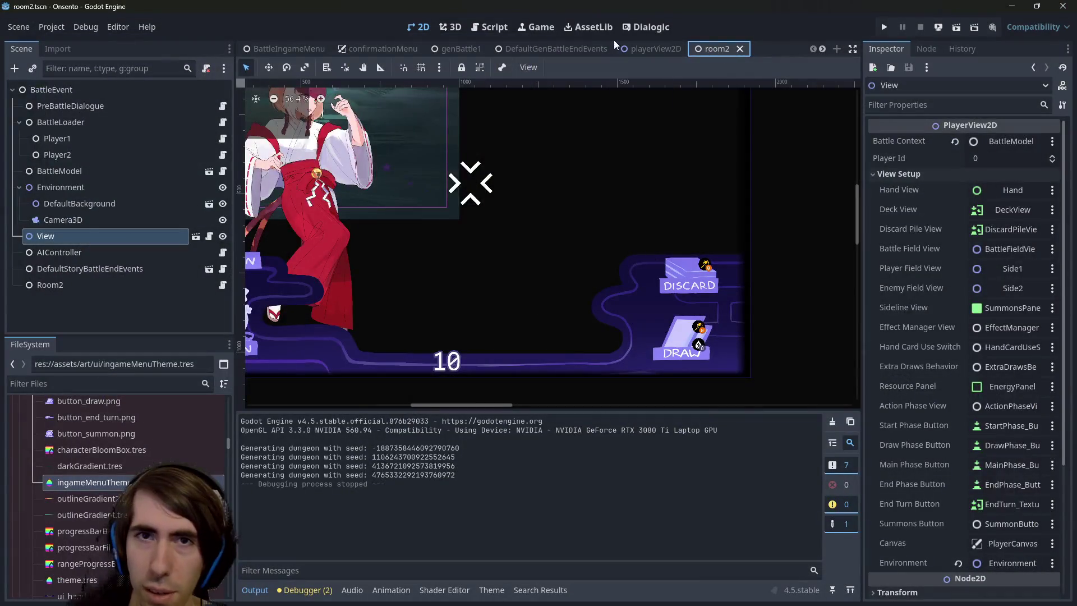
pyautogui.click(287, 49)
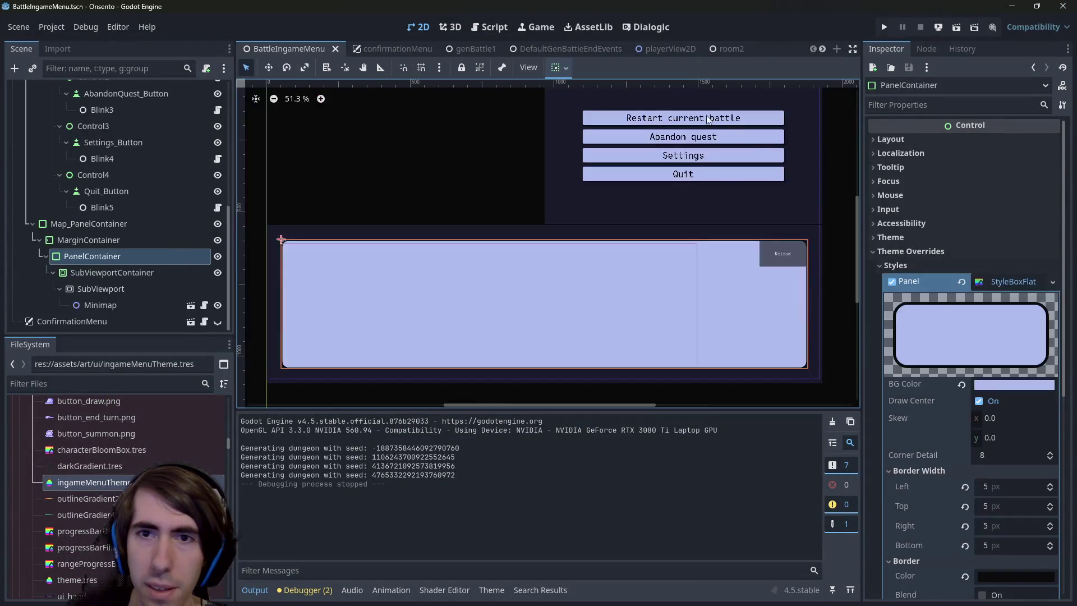
pyautogui.click(997, 391)
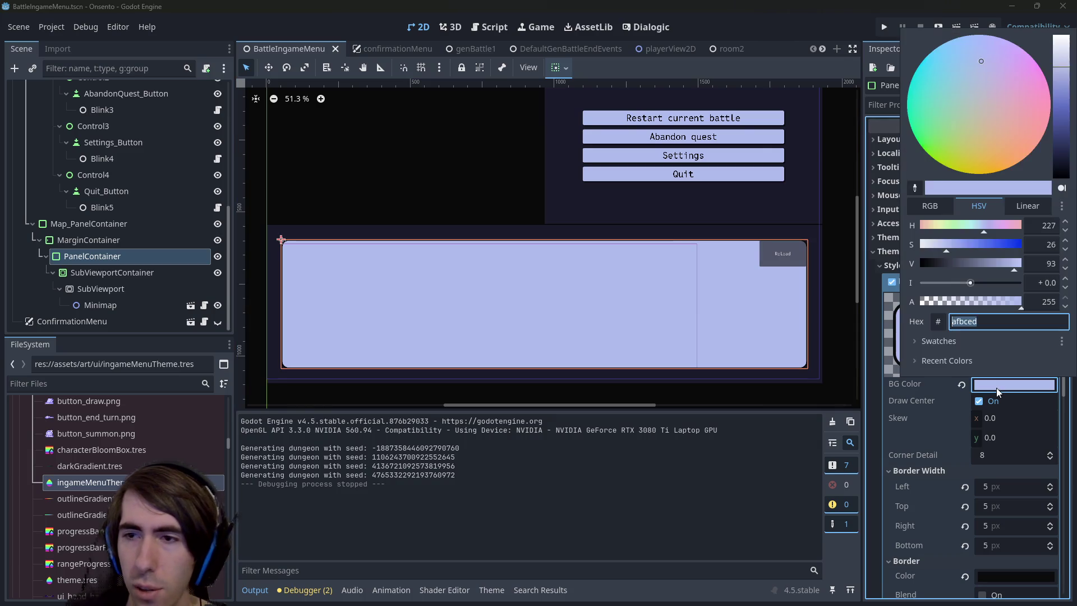
# Try darker and greyer map panel backgrounds, undoing each trial
pyautogui.moveTo(1064, 125)
pyautogui.mouseDown()
pyautogui.moveTo(1060, 91)
pyautogui.moveTo(1055, 157)
pyautogui.moveTo(1059, 50)
pyautogui.moveTo(1059, 93)
pyautogui.mouseUp()
pyautogui.click(821, 4)
pyautogui.hotkey('ctrl', 'z')
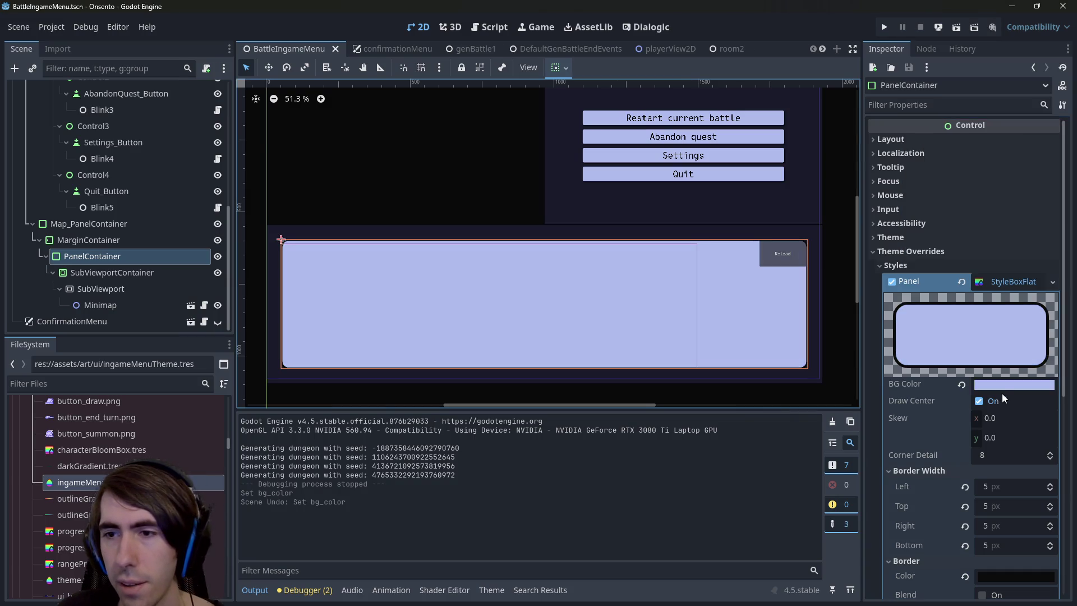
pyautogui.click(1001, 386)
pyautogui.moveTo(958, 272); pyautogui.dragTo(1002, 272)
pyautogui.click(778, 5)
pyautogui.hotkey('ctrl', 'z')
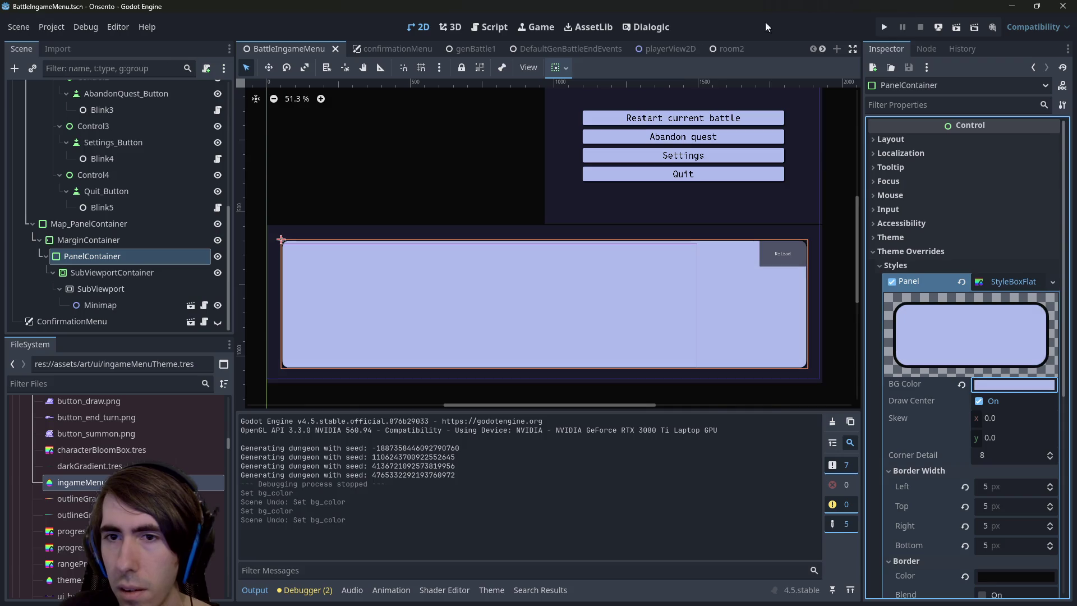
# Raise the saturation for a darker blue panel colour and preview it
pyautogui.click(995, 387)
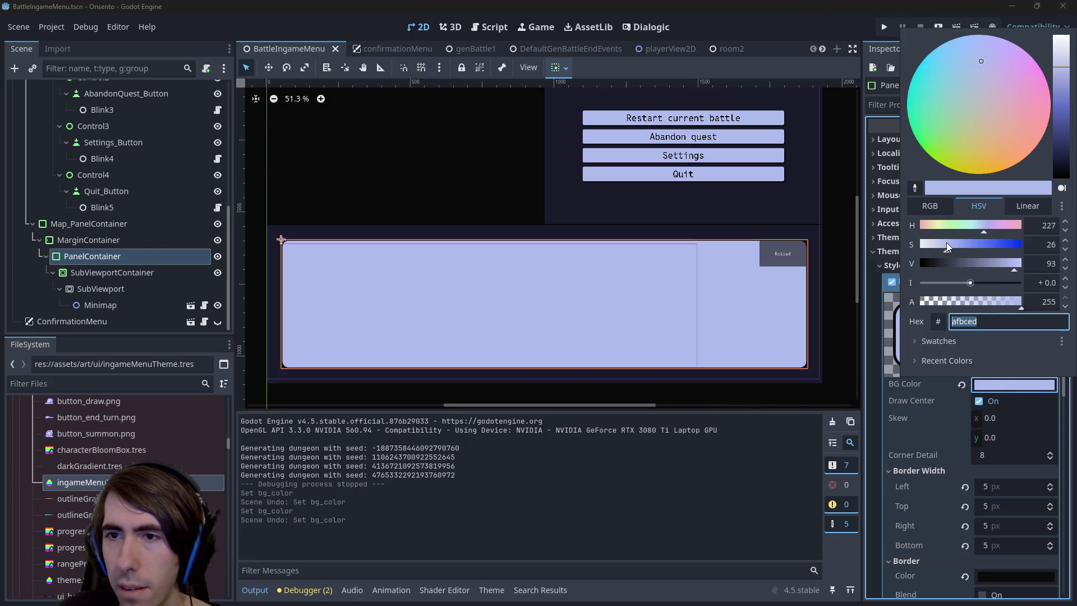
pyautogui.moveTo(946, 243)
pyautogui.mouseDown()
pyautogui.moveTo(971, 251)
pyautogui.moveTo(975, 264)
pyautogui.moveTo(964, 263)
pyautogui.mouseUp()
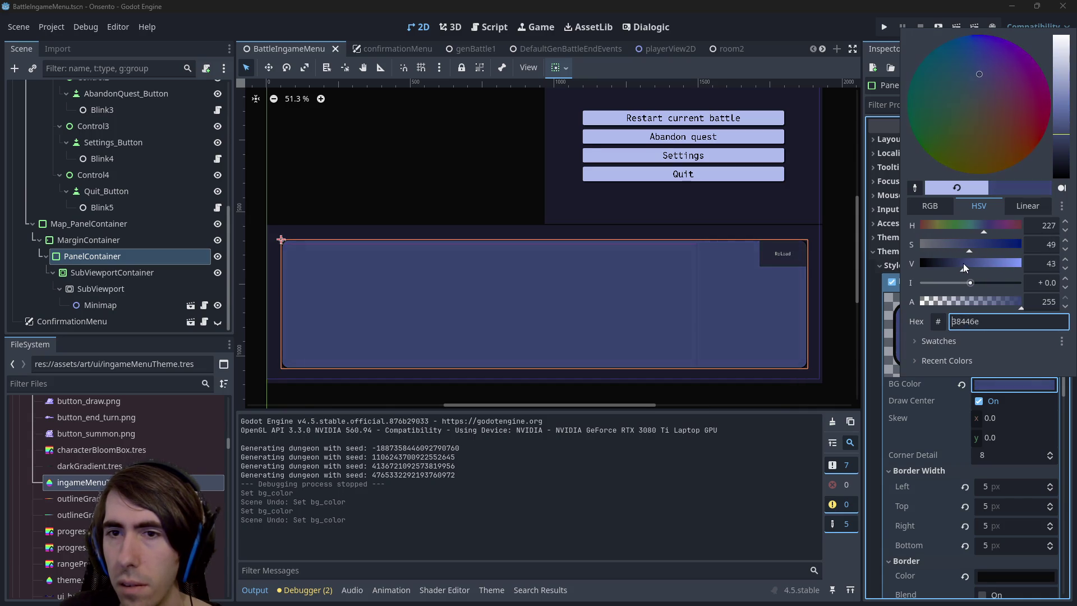
pyautogui.press('Escape')
pyautogui.click(804, 247)
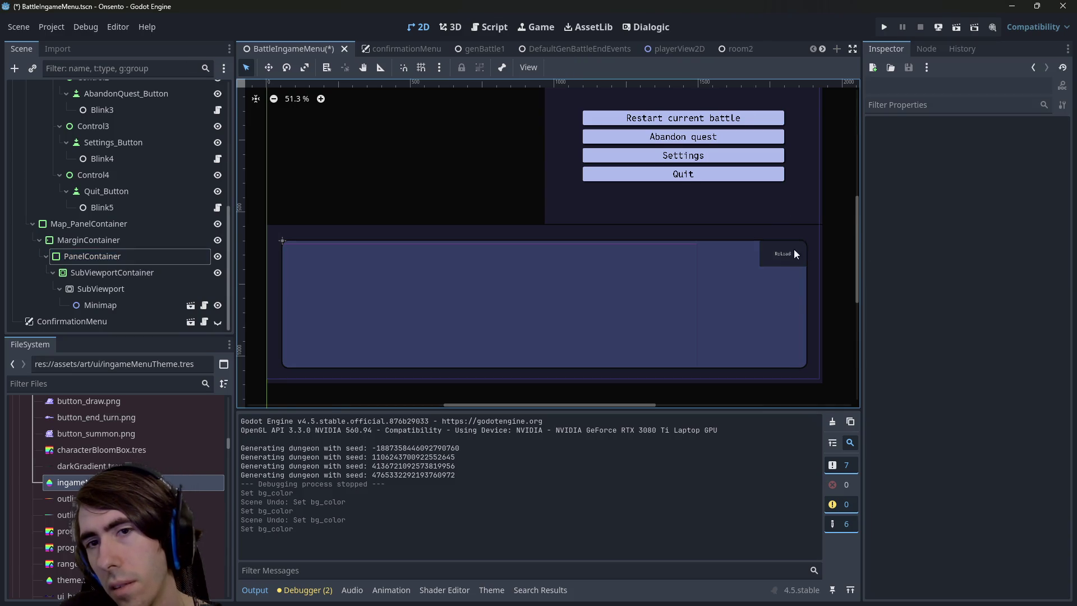
pyautogui.click(746, 275)
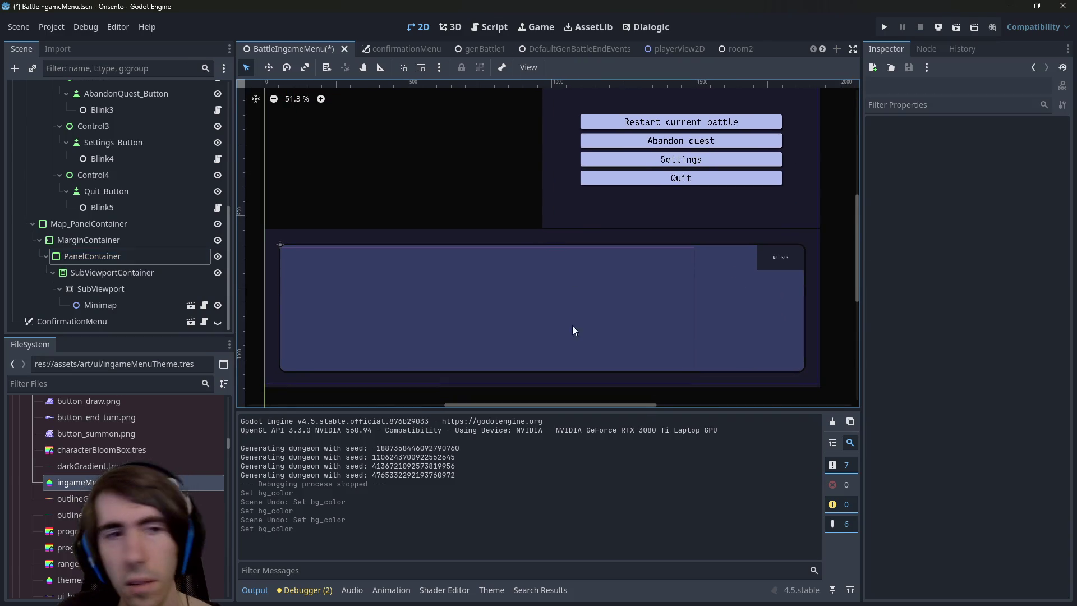
pyautogui.click(139, 258)
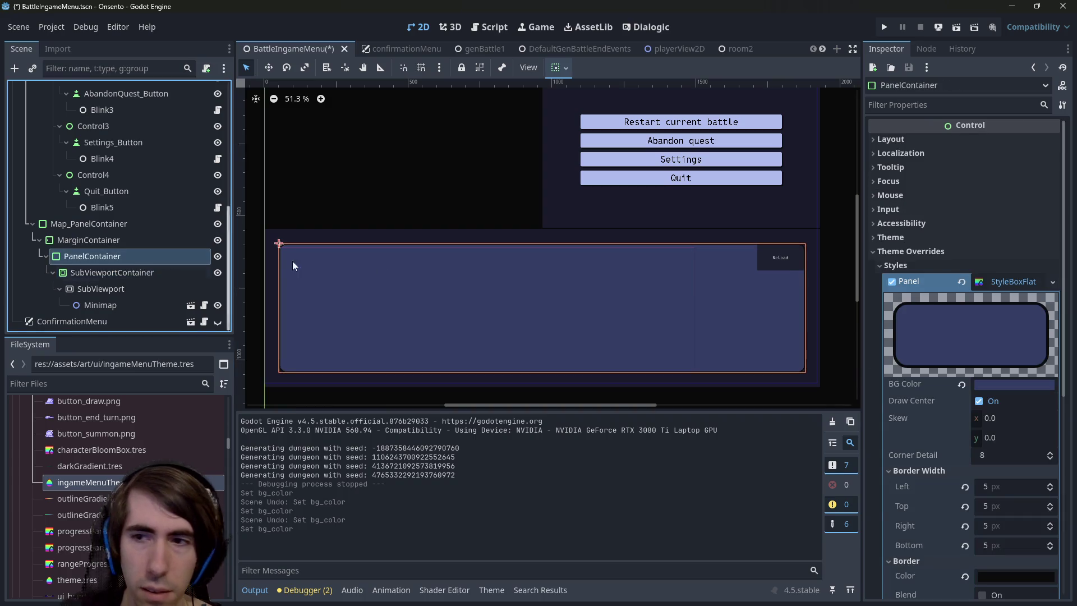
# Fine-tune the map panel background to dark blue 49588f and save the scene
pyautogui.click(997, 386)
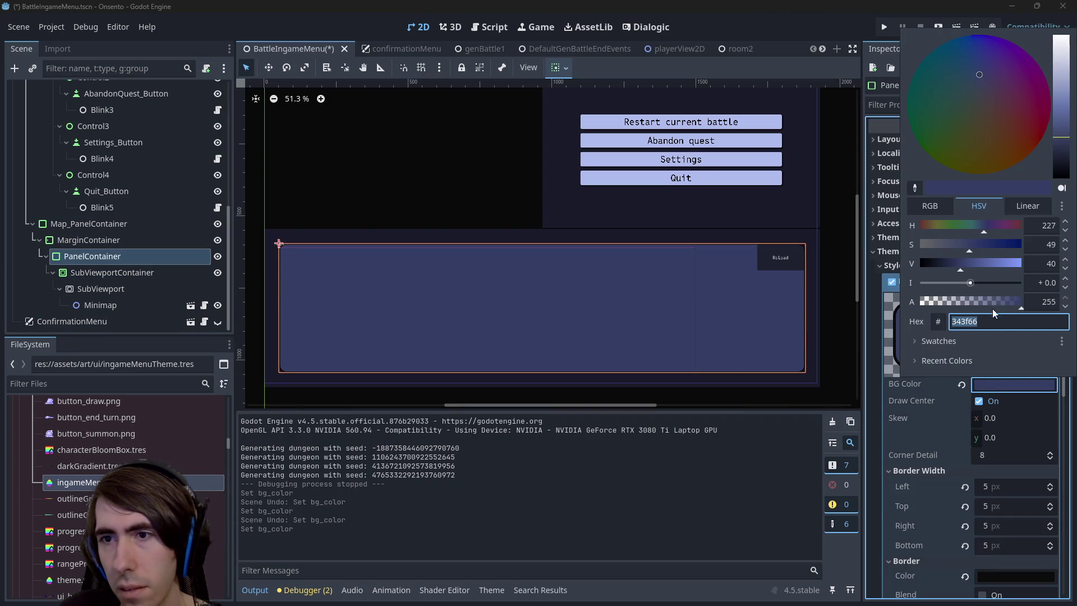
pyautogui.click(966, 252)
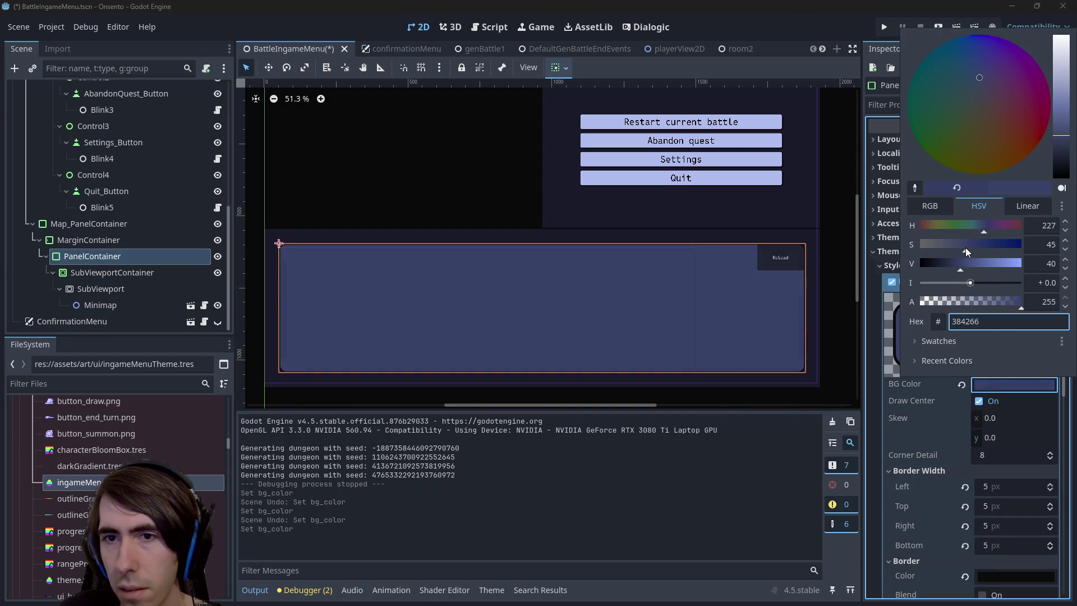
pyautogui.click(691, 6)
pyautogui.hotkey('ctrl', 'z')
pyautogui.click(1013, 385)
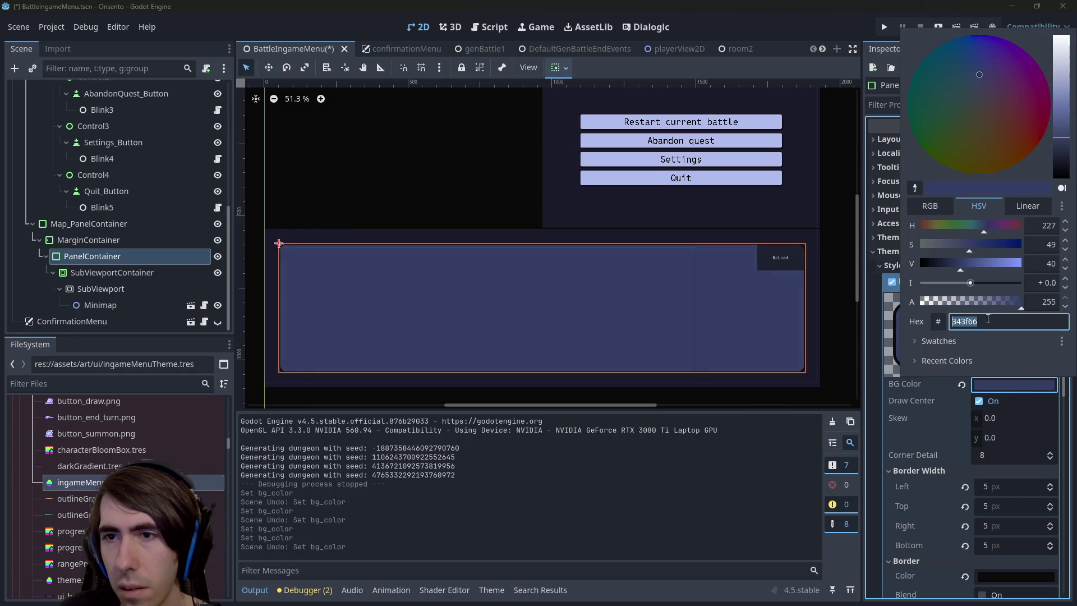
pyautogui.click(975, 268)
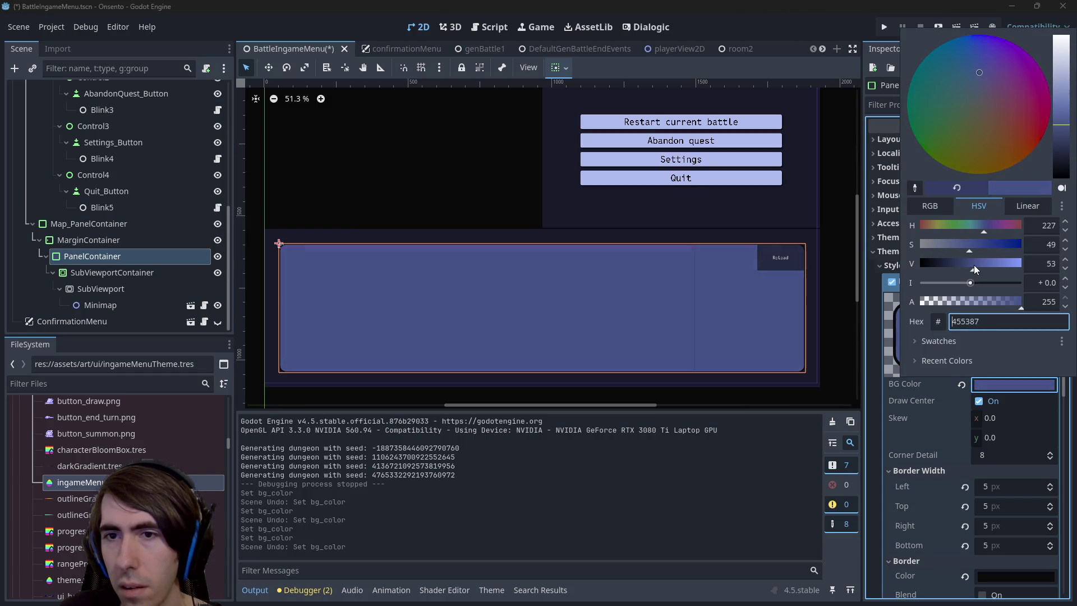
pyautogui.moveTo(974, 270); pyautogui.dragTo(977, 269)
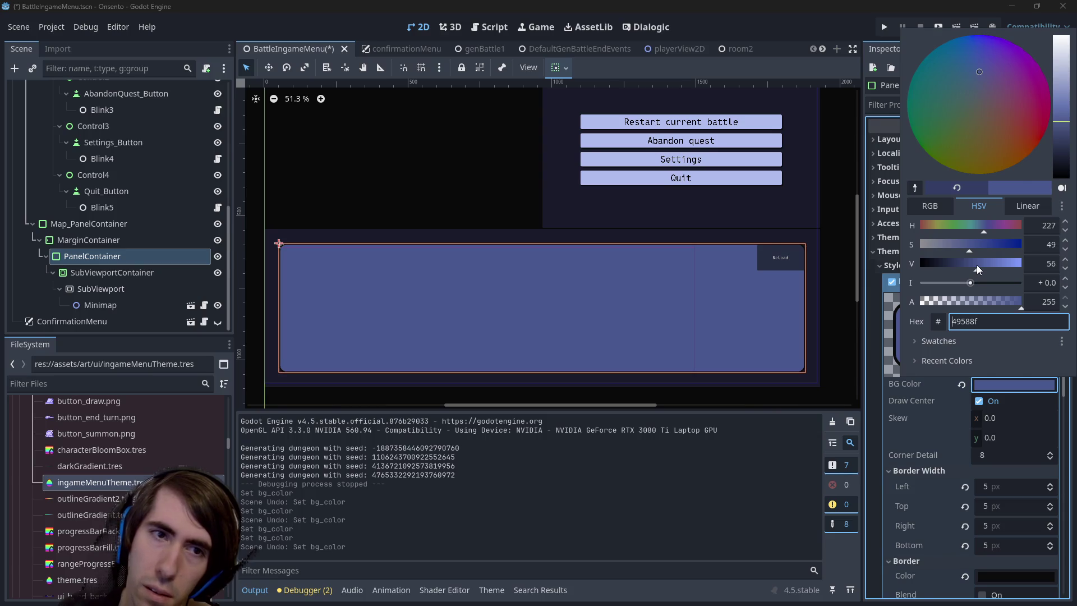
pyautogui.click(890, 312)
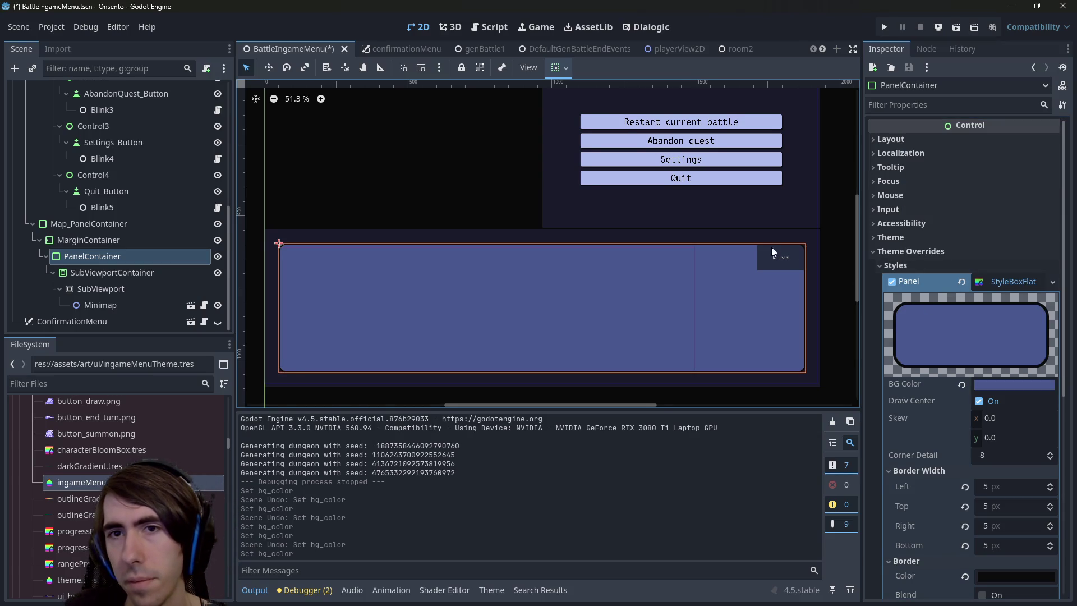
pyautogui.hotkey('ctrl', 's')
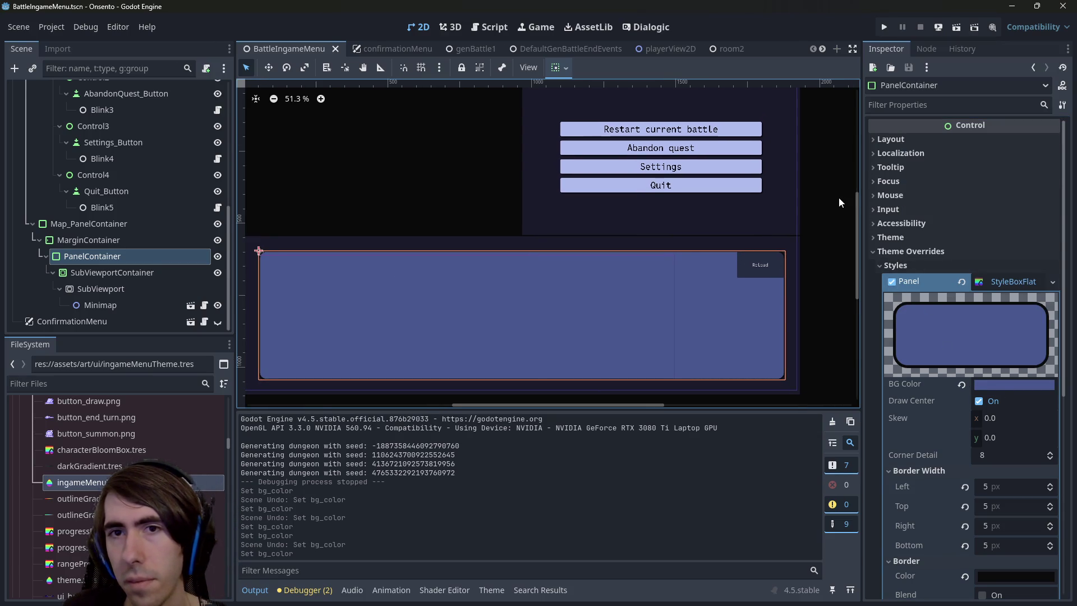
# Reopen ingameMenuTheme.tres to edit the buttons' Normal background colour
pyautogui.click(1004, 385)
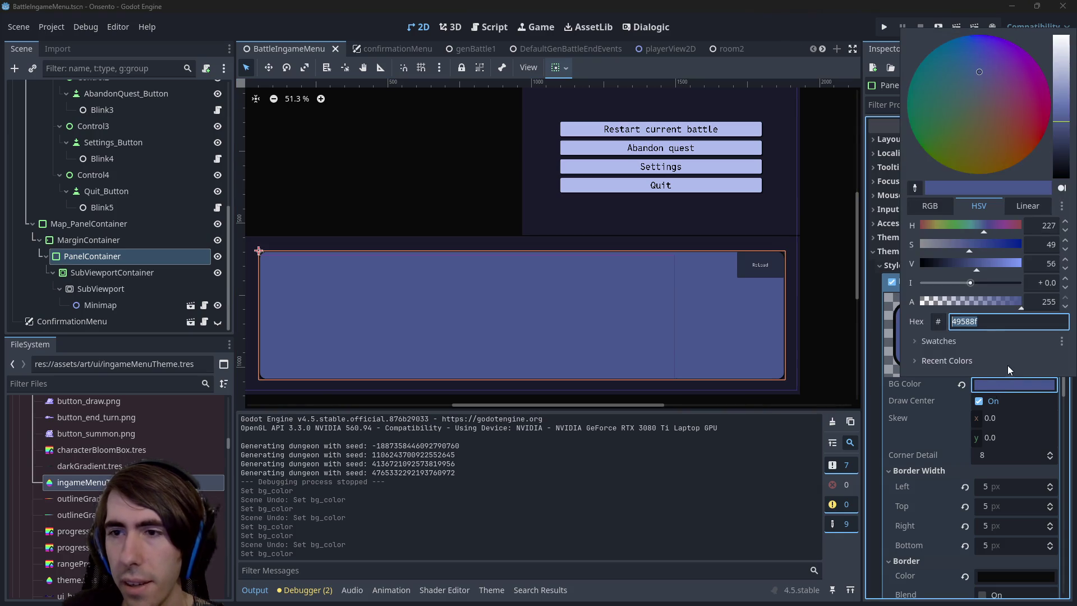
pyautogui.click(50, 476)
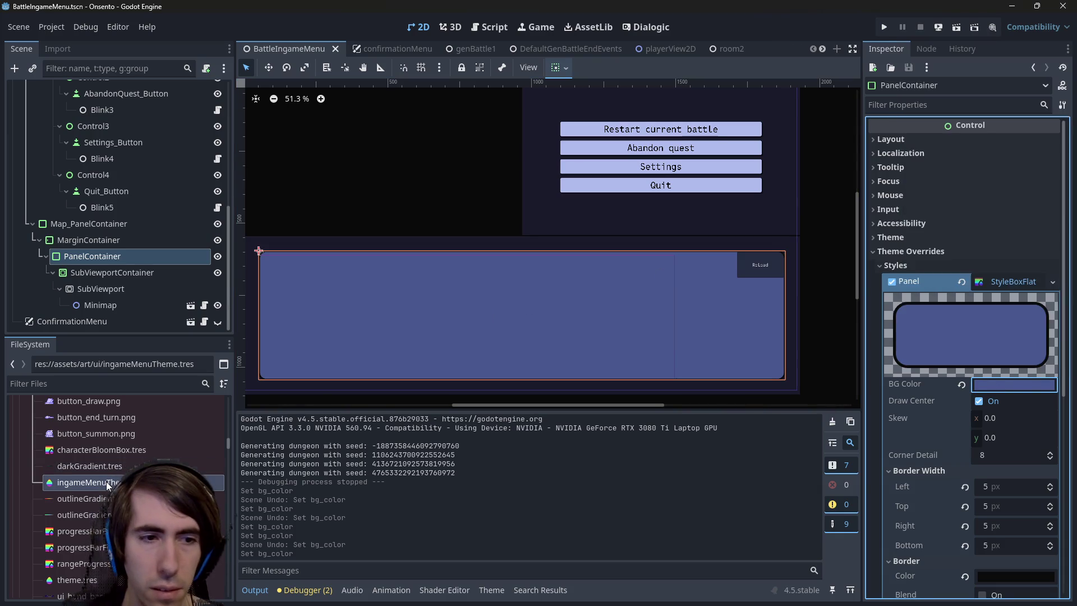
pyautogui.doubleClick(49, 481)
pyautogui.click(1008, 449)
# Revert a pasted button background to keep lavender, then run room2 and open the pause menu
pyautogui.write('49588f')
pyautogui.press('Return')
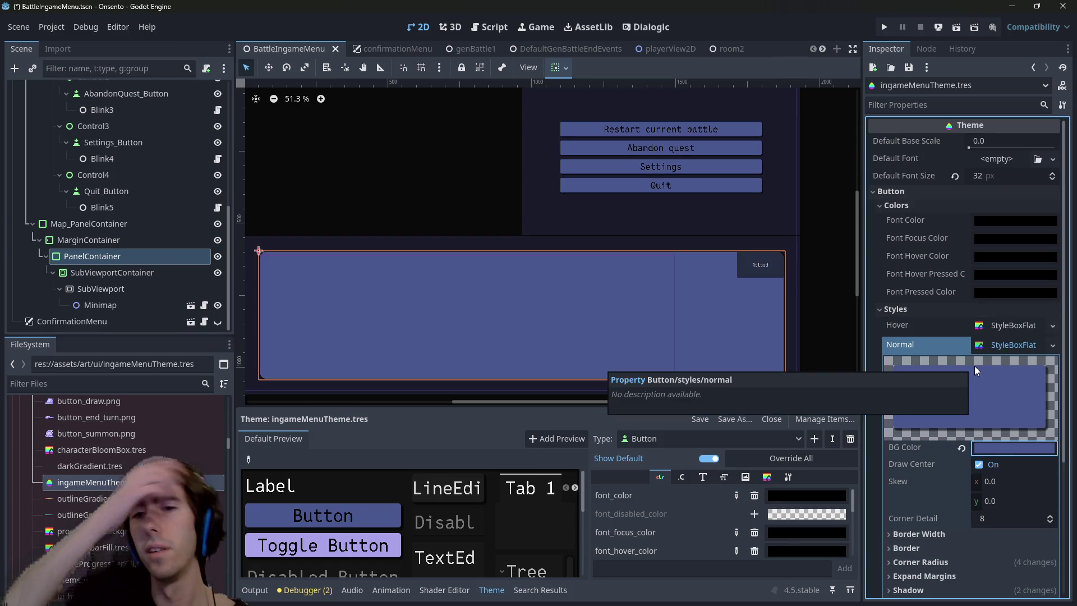
pyautogui.hotkey('ctrl', 'z')
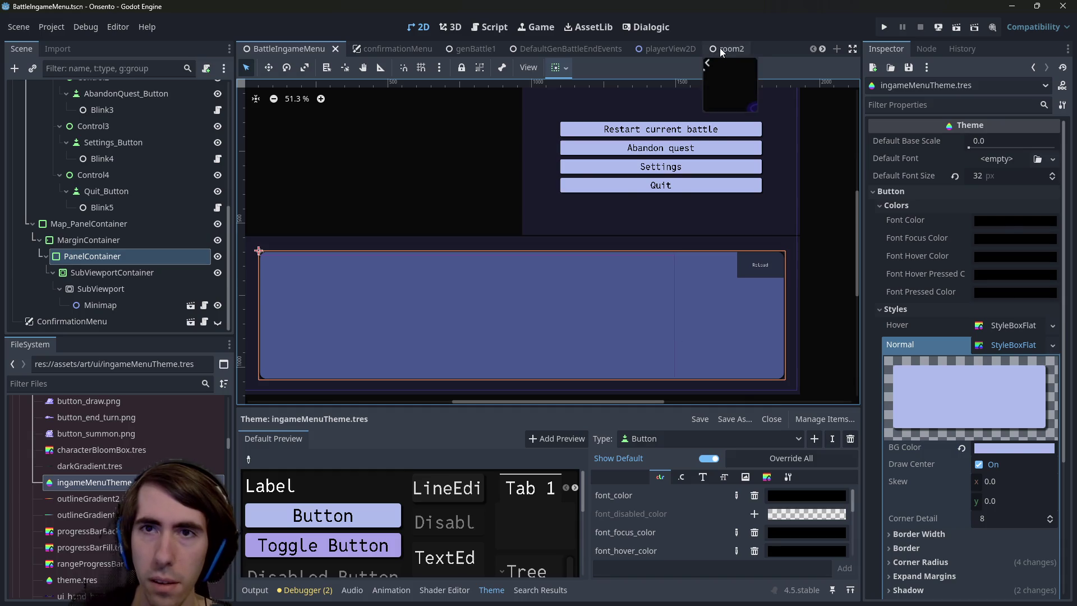
pyautogui.click(721, 48)
pyautogui.click(956, 27)
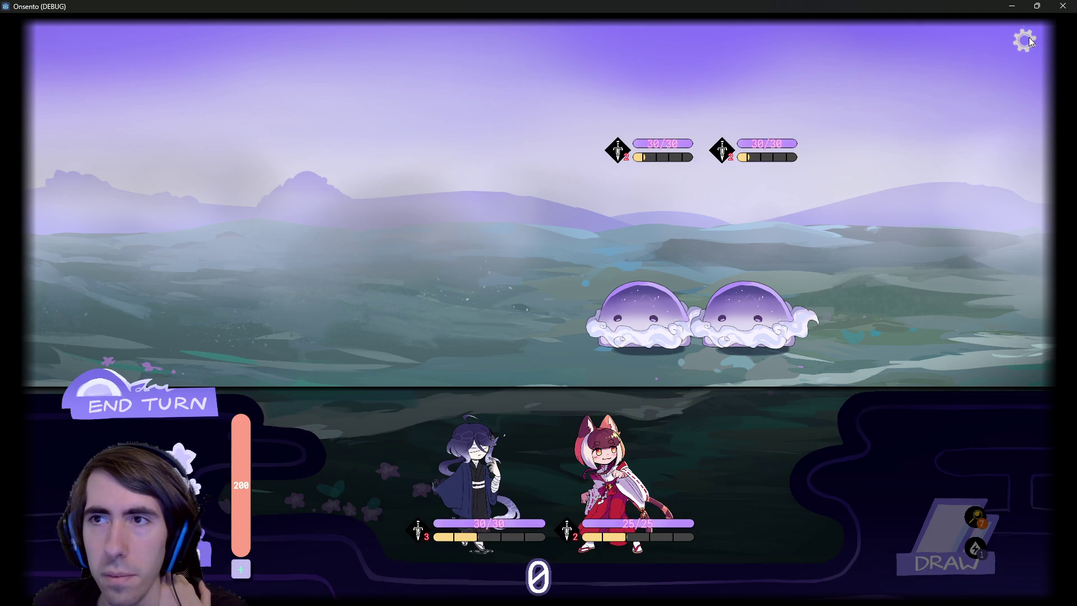
pyautogui.click(1029, 37)
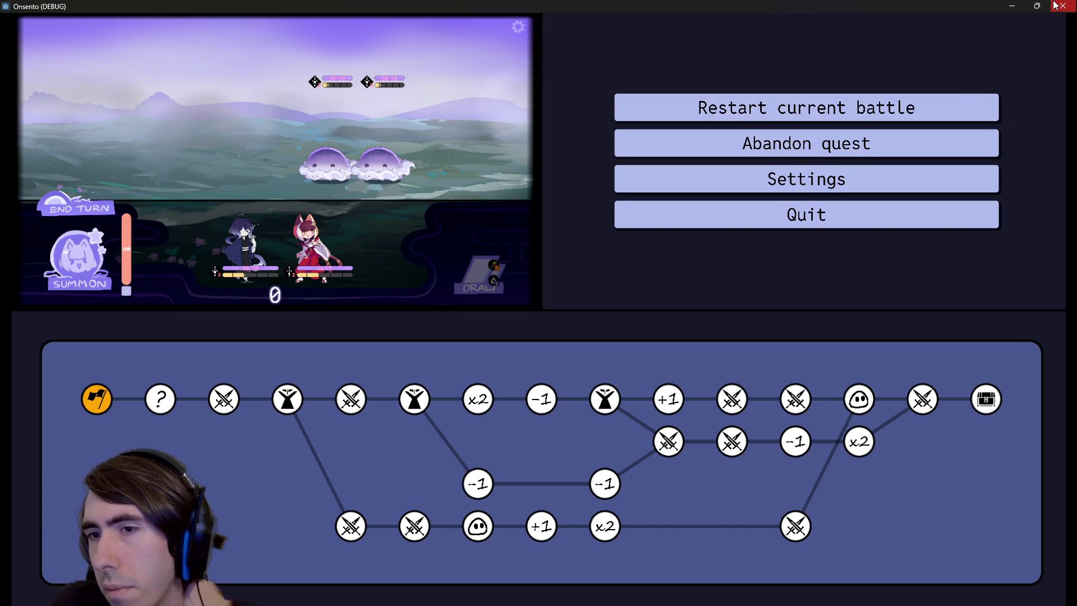
# Close the Onsento game window after checking the pause menu
pyautogui.click(1061, 6)
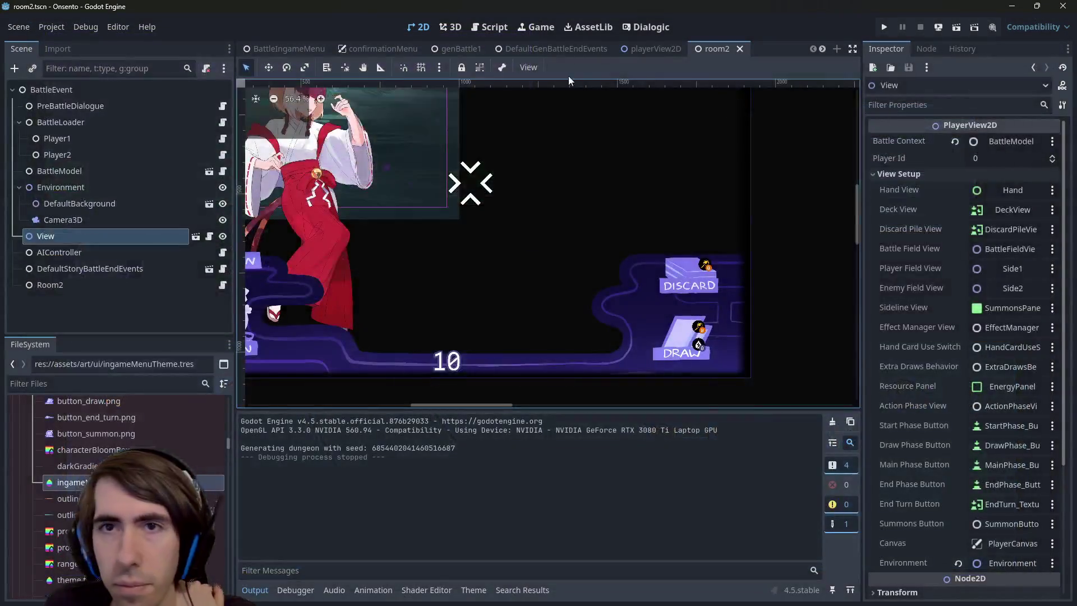
# Open ingameMenuTheme in the pause menu scene and try 4a4f8f as the buttons' normal background
pyautogui.click(310, 49)
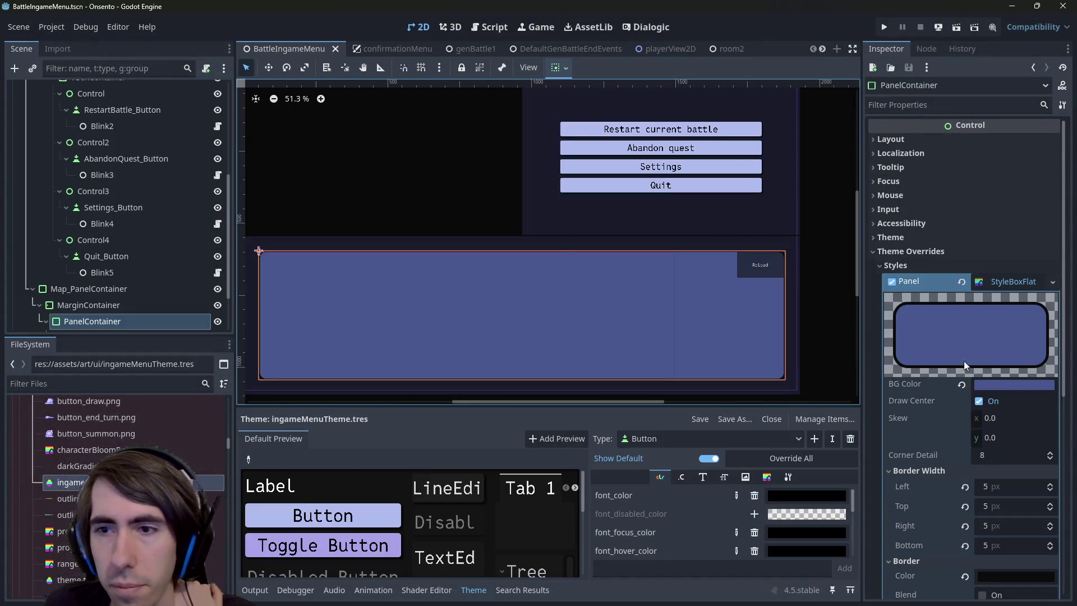
pyautogui.click(70, 482)
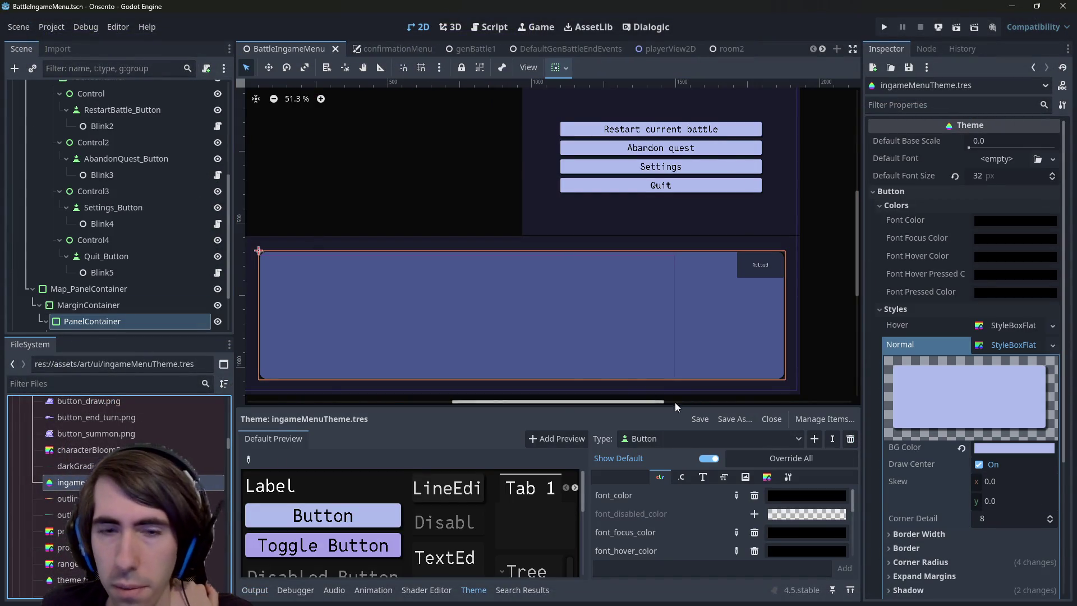
pyautogui.click(1018, 449)
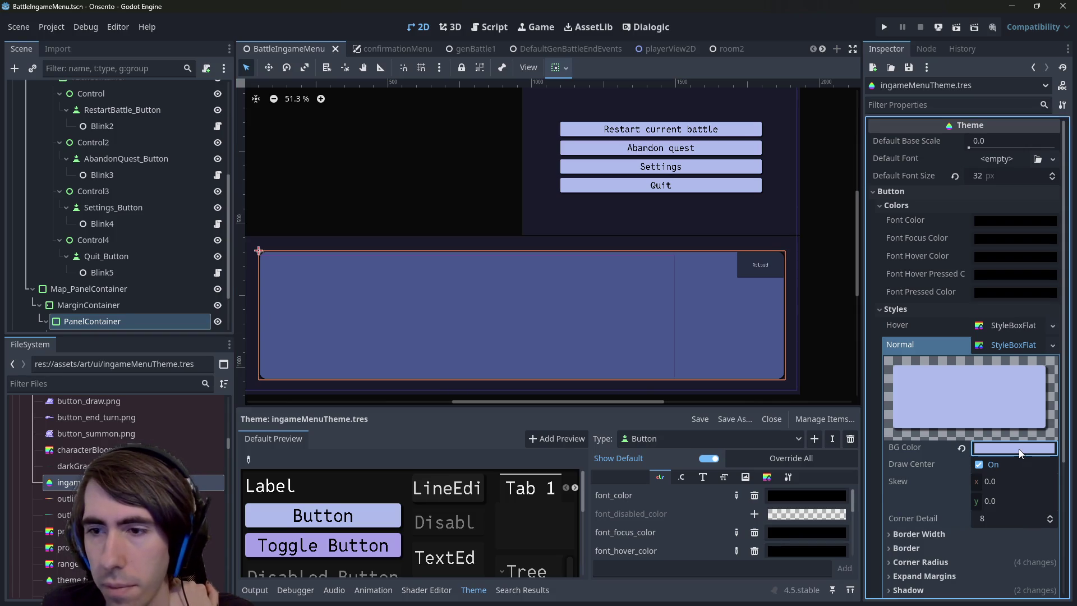
pyautogui.write('4a4f8f')
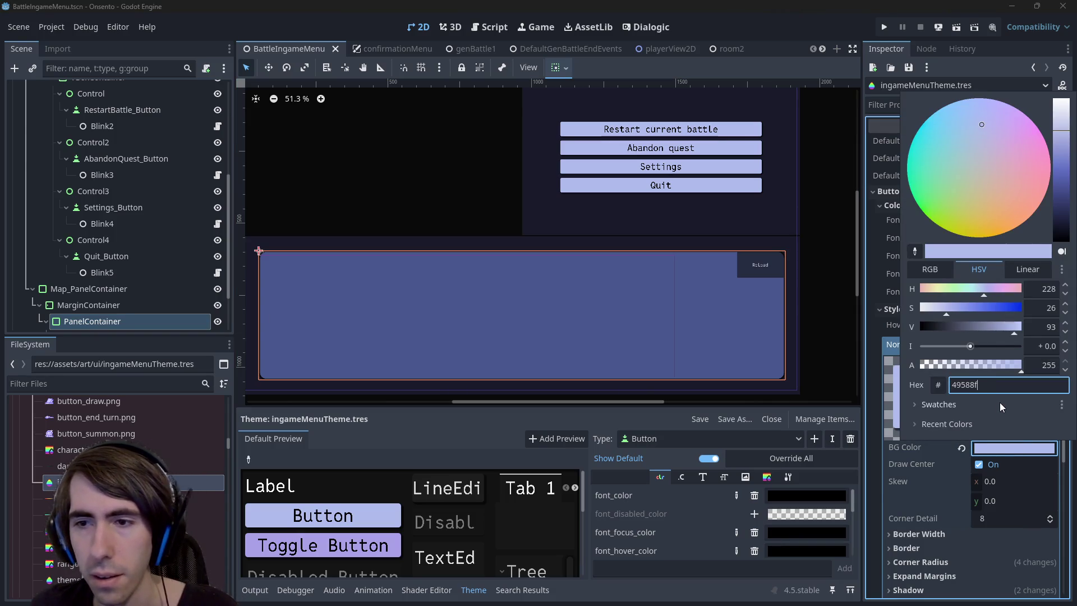
pyautogui.press('Return')
pyautogui.scroll(-3, 957, 425)
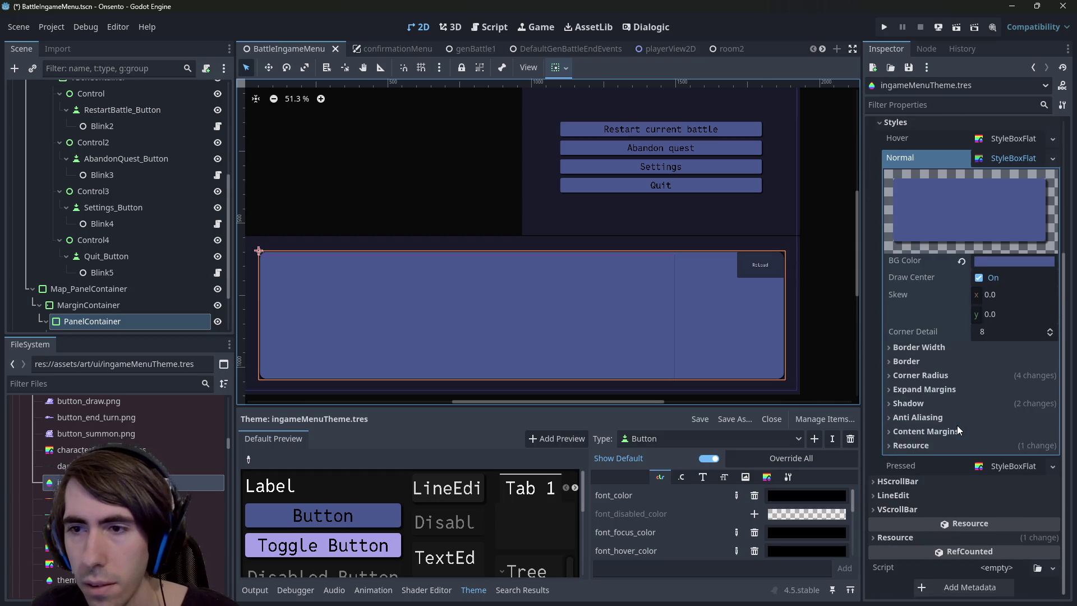
pyautogui.scroll(1, 956, 425)
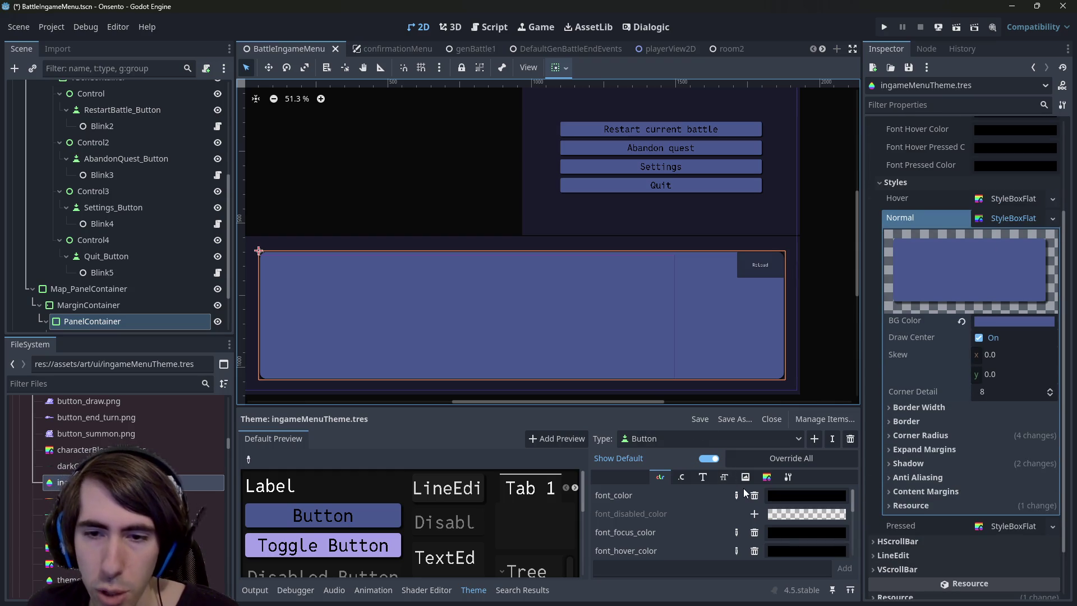
# Try a white button font colour, undo back to black font and lavender background, and save
pyautogui.click(703, 481)
pyautogui.click(682, 477)
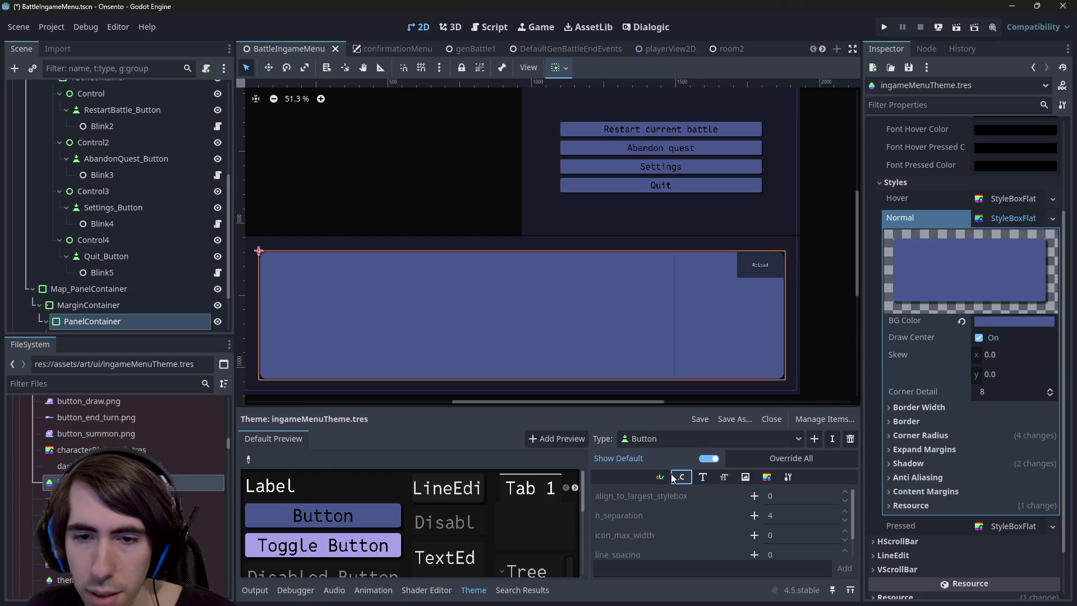
pyautogui.click(660, 477)
pyautogui.click(806, 495)
pyautogui.moveTo(886, 240); pyautogui.dragTo(860, 104)
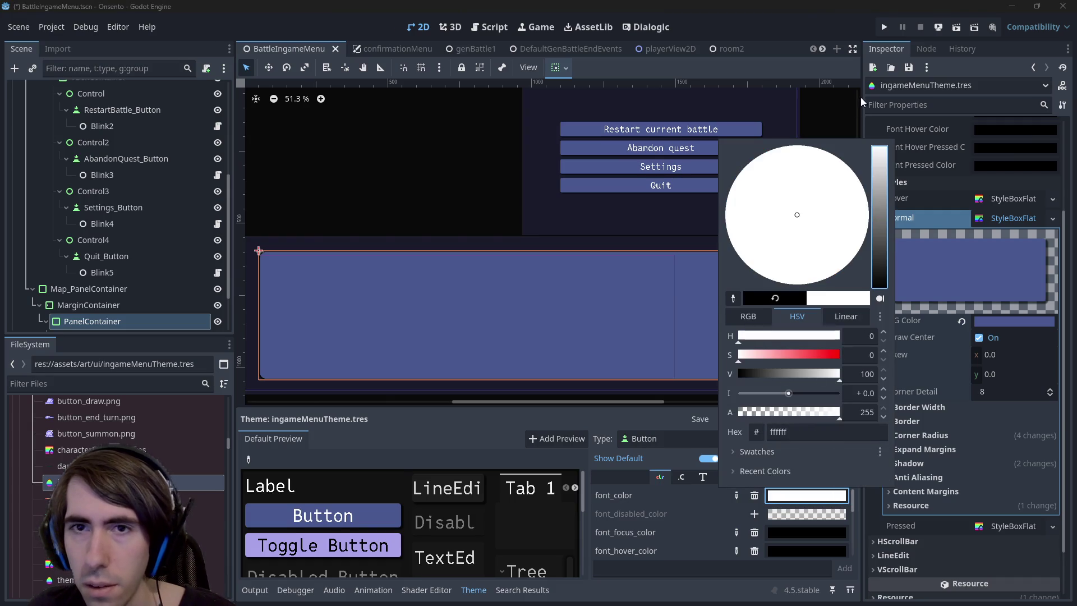
pyautogui.click(751, 140)
pyautogui.hotkey('ctrl', 'z')
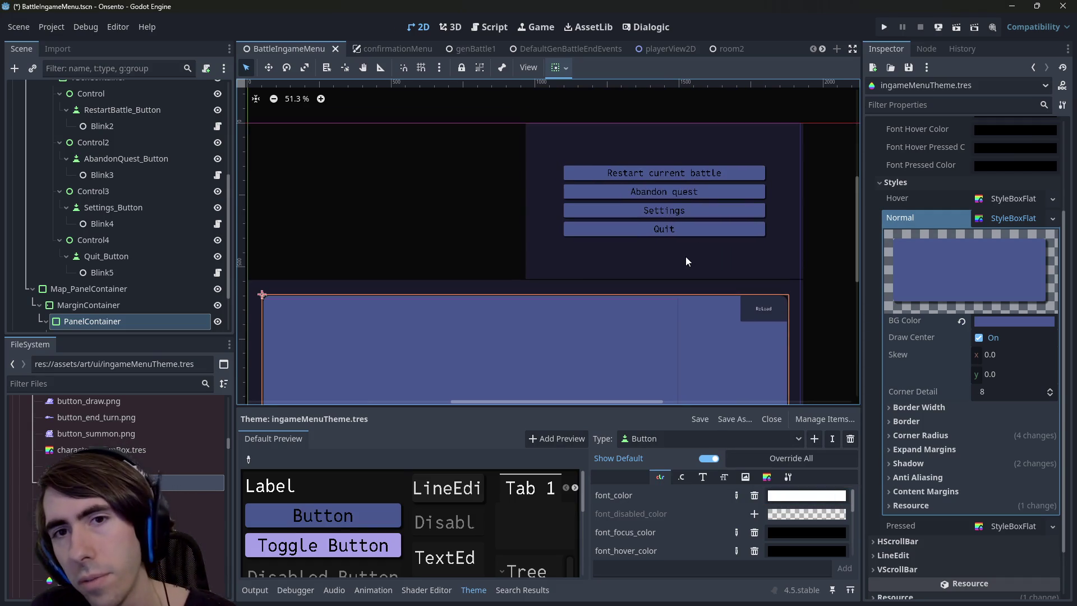
pyautogui.hotkey('ctrl', 'z')
pyautogui.hotkey('ctrl', 's')
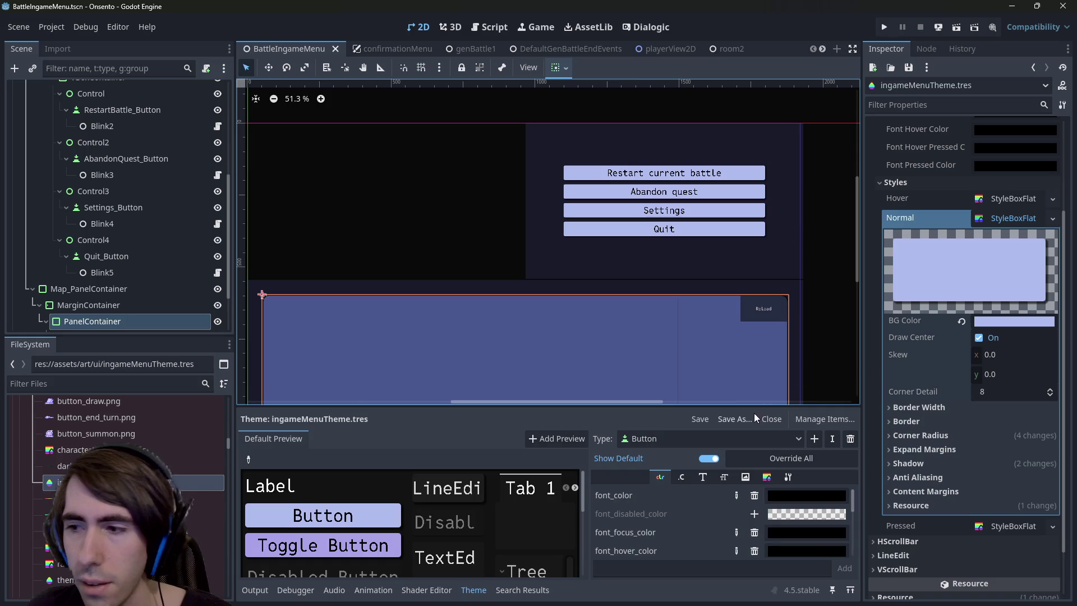
# Show the theme's StyleBox items and open the normal button StyleBoxFlat
pyautogui.scroll(-2, 715, 353)
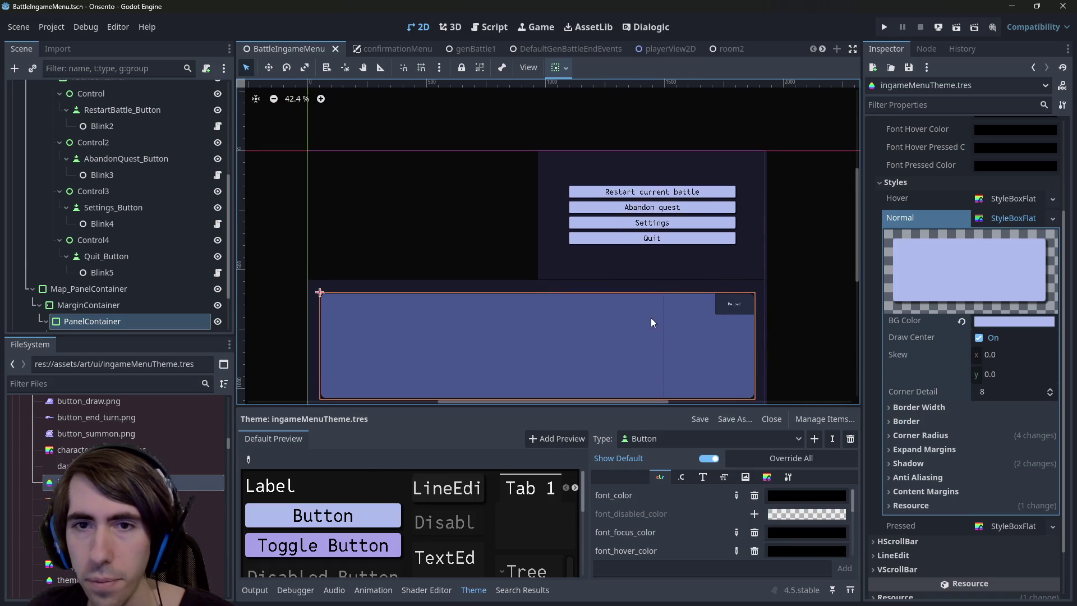
pyautogui.scroll(2, 650, 321)
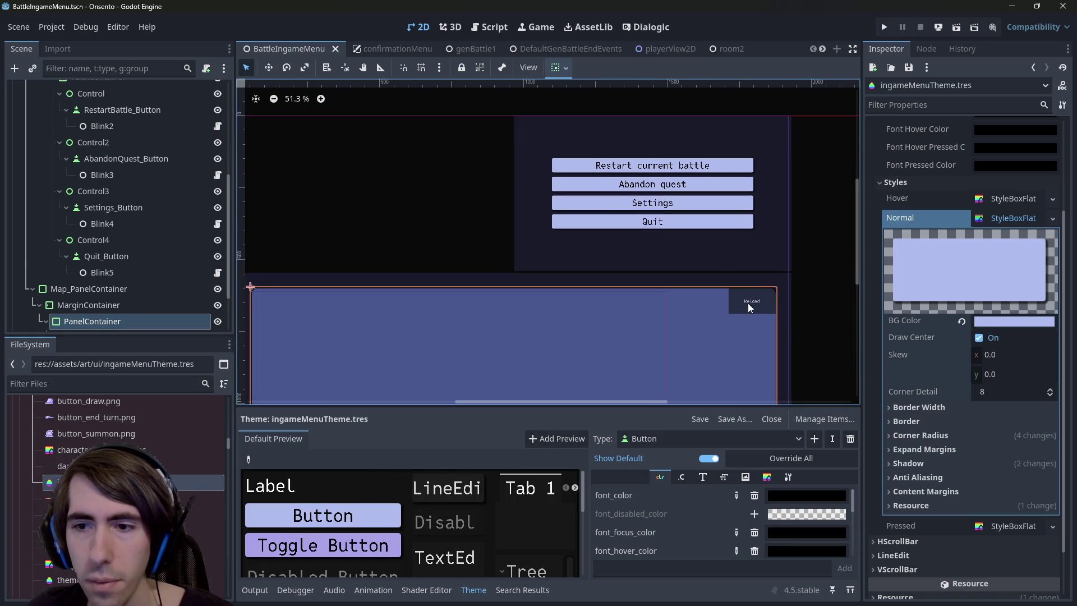
pyautogui.click(762, 478)
pyautogui.scroll(5, 754, 506)
pyautogui.scroll(-2, 754, 507)
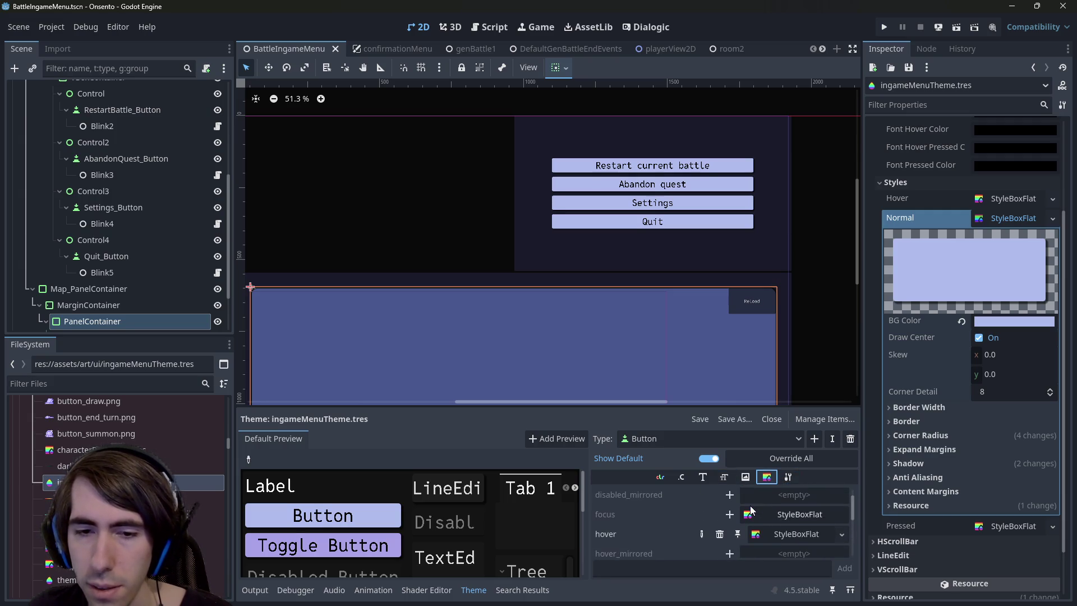
pyautogui.scroll(-3, 778, 519)
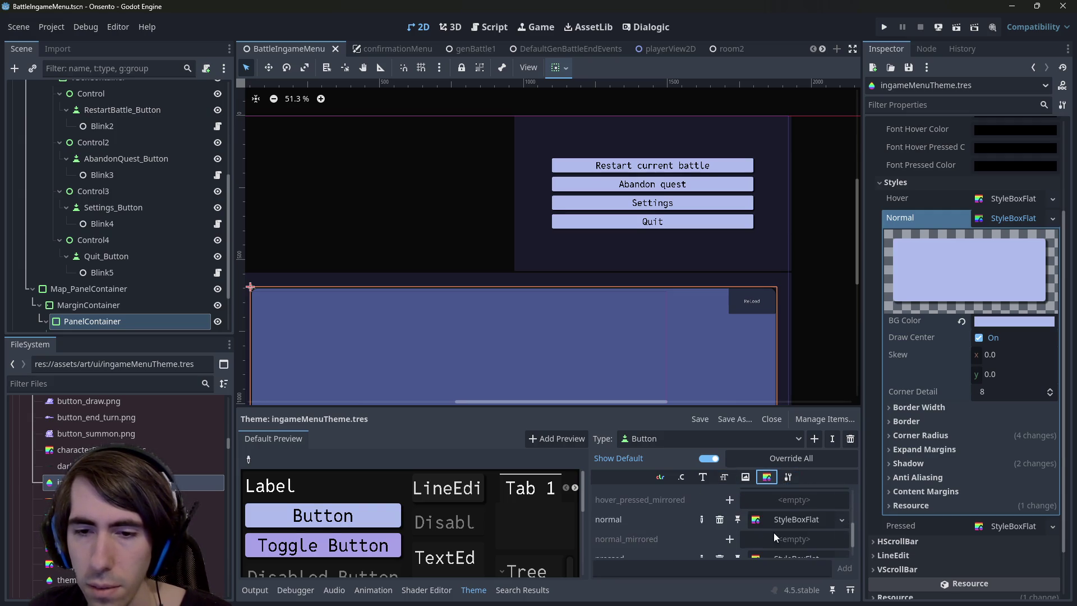
pyautogui.click(776, 521)
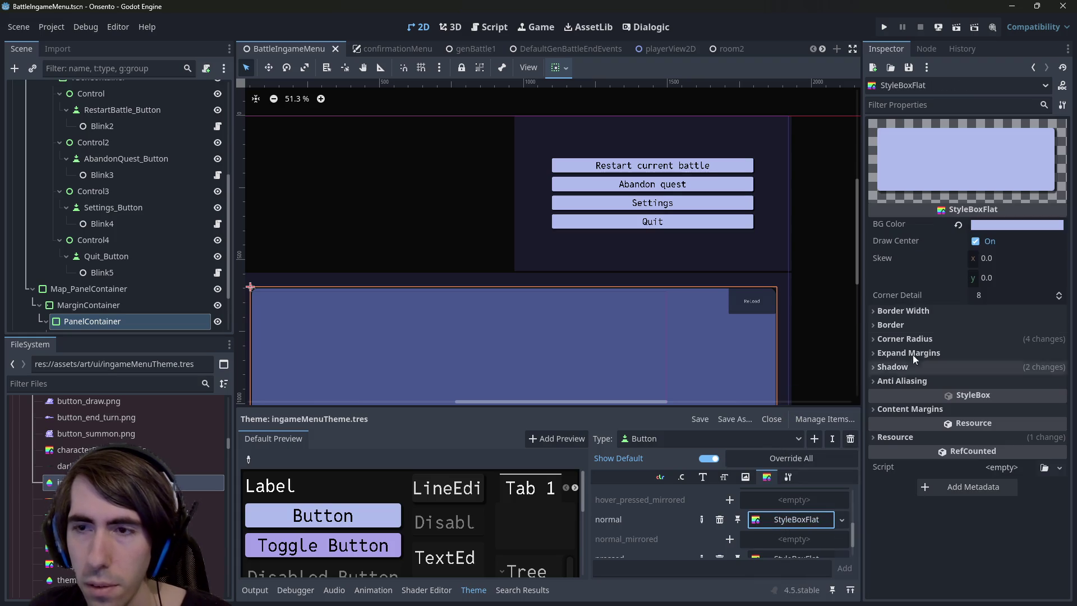
# Give the hover StyleBoxFlat a paler lavender background, lightened from afbced to d2d9f5
pyautogui.click(997, 226)
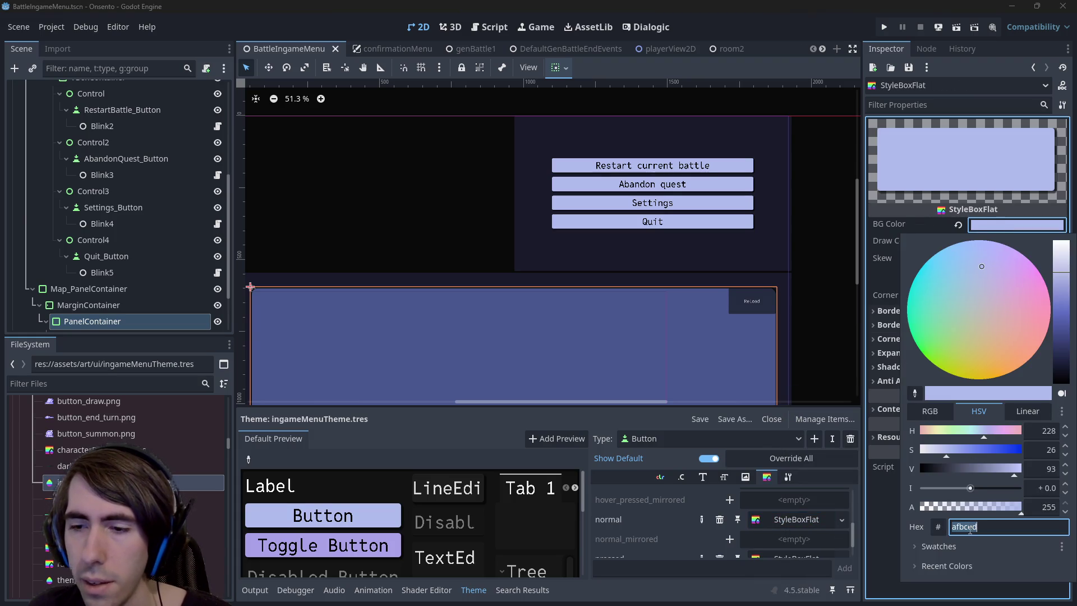
pyautogui.click(666, 526)
pyautogui.scroll(3, 695, 512)
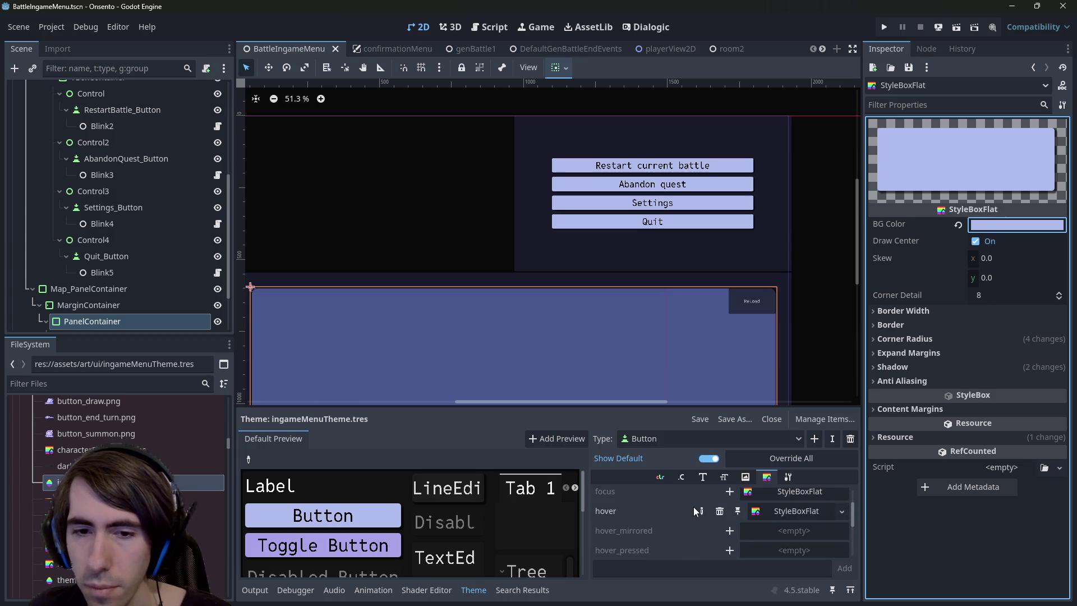
pyautogui.click(763, 517)
pyautogui.click(1016, 225)
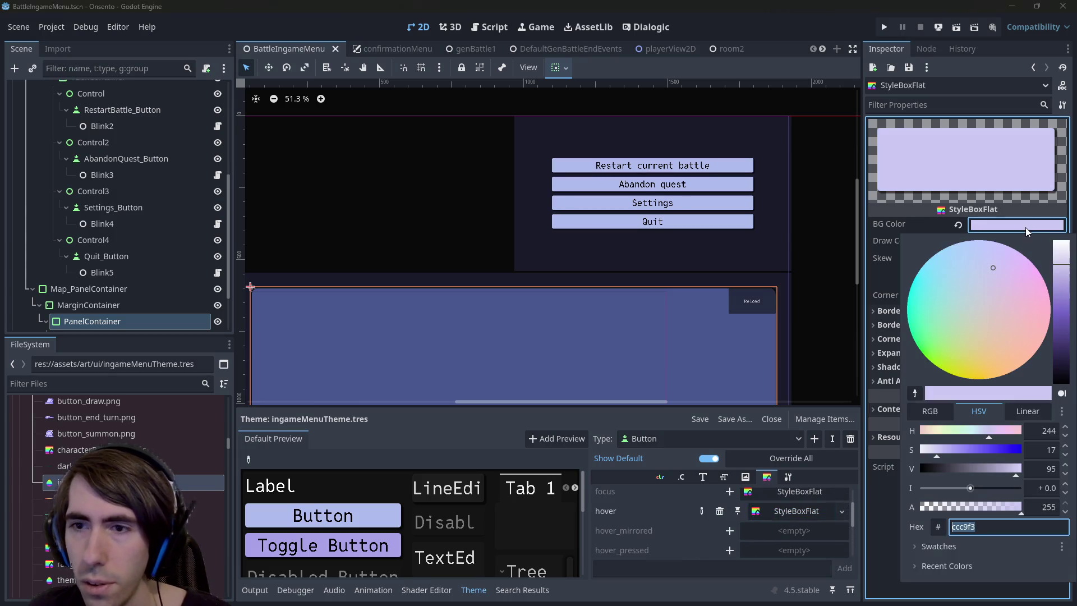
pyautogui.press('Return')
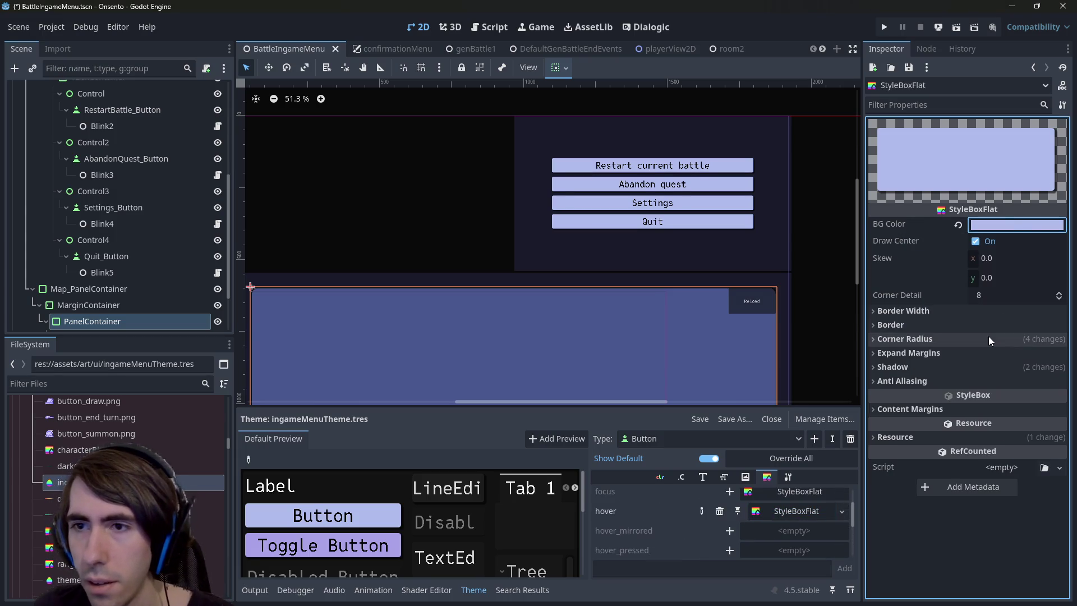
pyautogui.click(1009, 225)
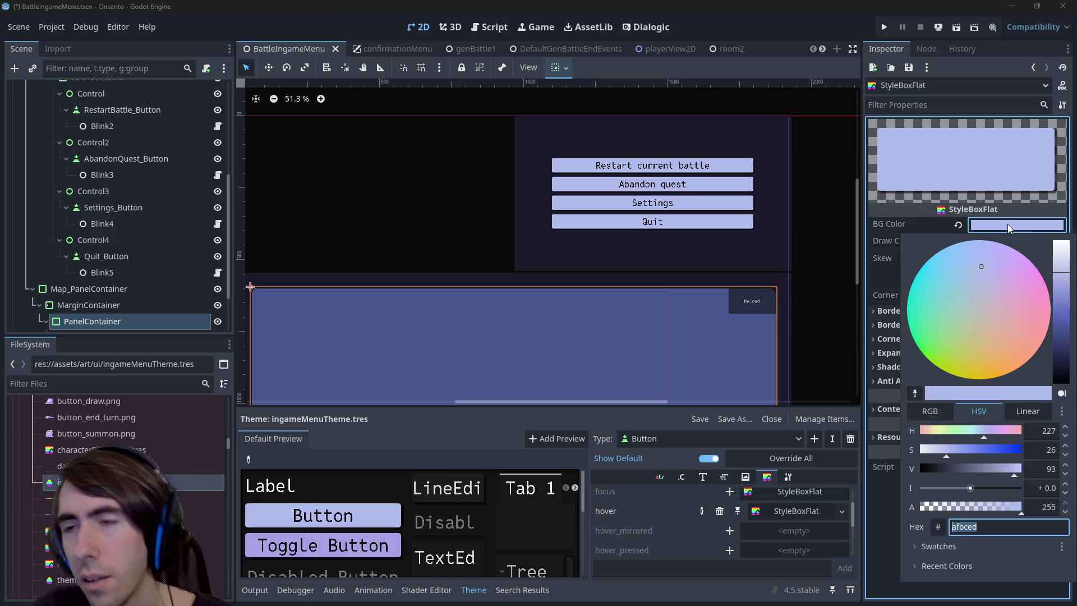
pyautogui.click(1063, 263)
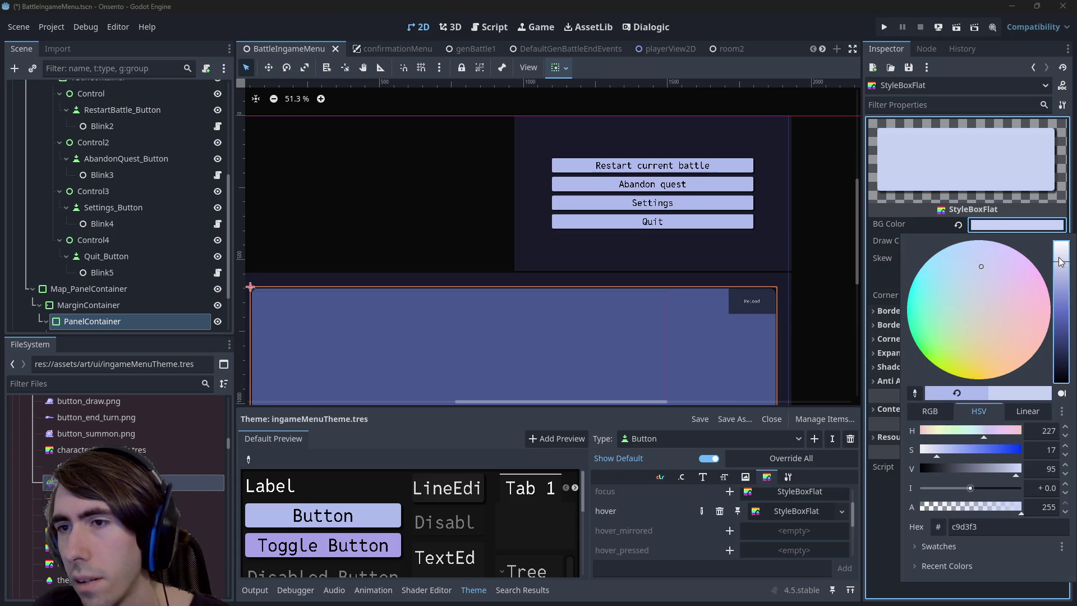
pyautogui.moveTo(1063, 265); pyautogui.dragTo(1060, 263)
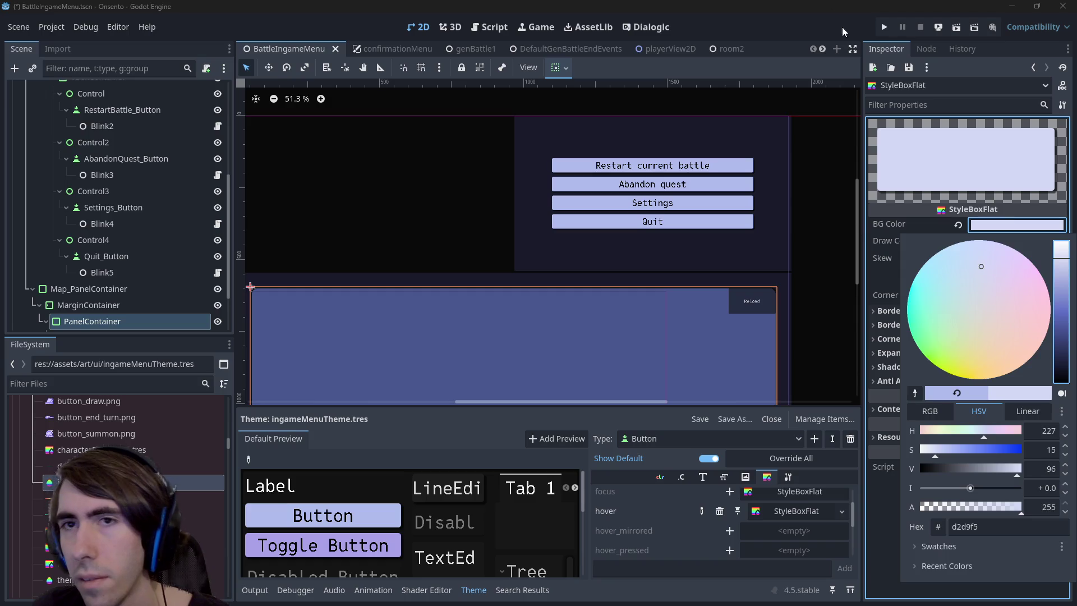
pyautogui.click(853, 102)
# Paste a colour into the pressed StyleBoxFlat background, darken it, then save and run
pyautogui.scroll(-3, 674, 534)
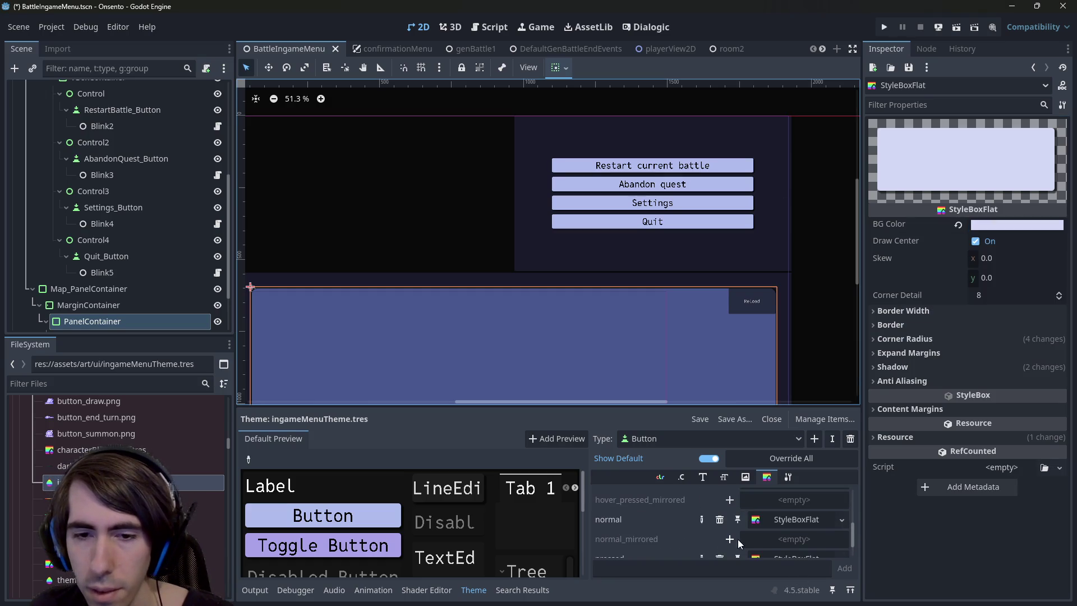
pyautogui.click(785, 540)
pyautogui.click(1016, 224)
pyautogui.write('afbced')
pyautogui.click(1021, 225)
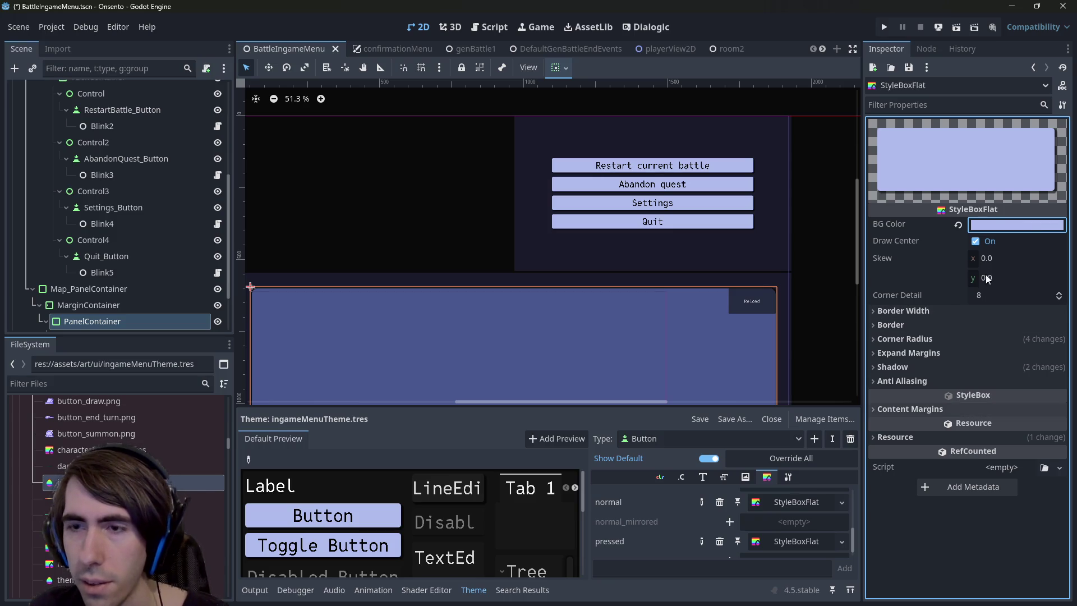
pyautogui.click(1024, 227)
pyautogui.moveTo(1064, 286); pyautogui.dragTo(1066, 292)
pyautogui.press('F5')
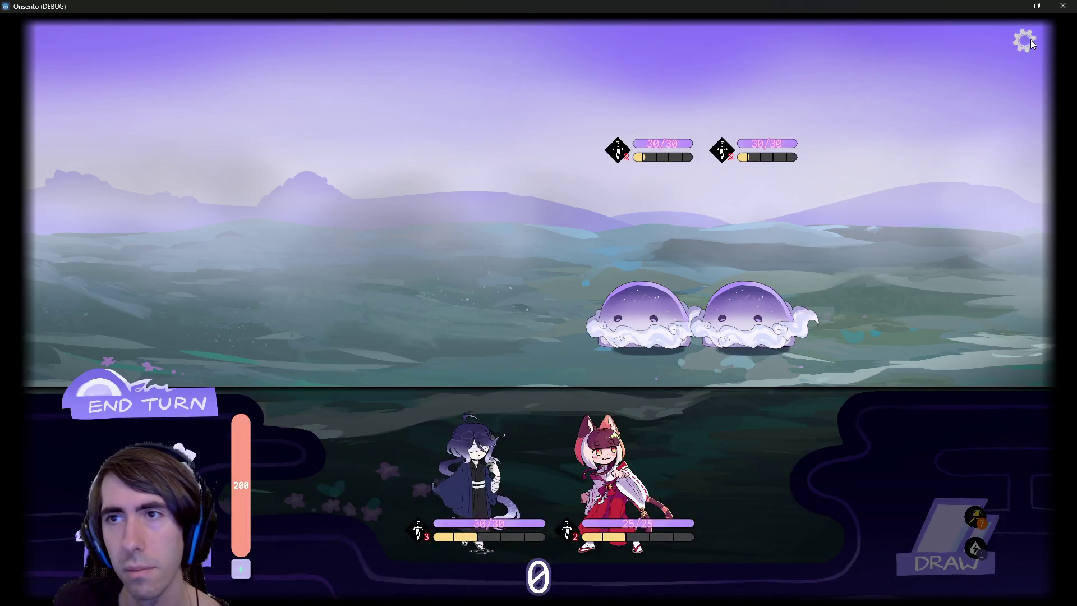
# Open the in-game pause menu from the gear icon to check the buttons, then close the game
pyautogui.click(1027, 41)
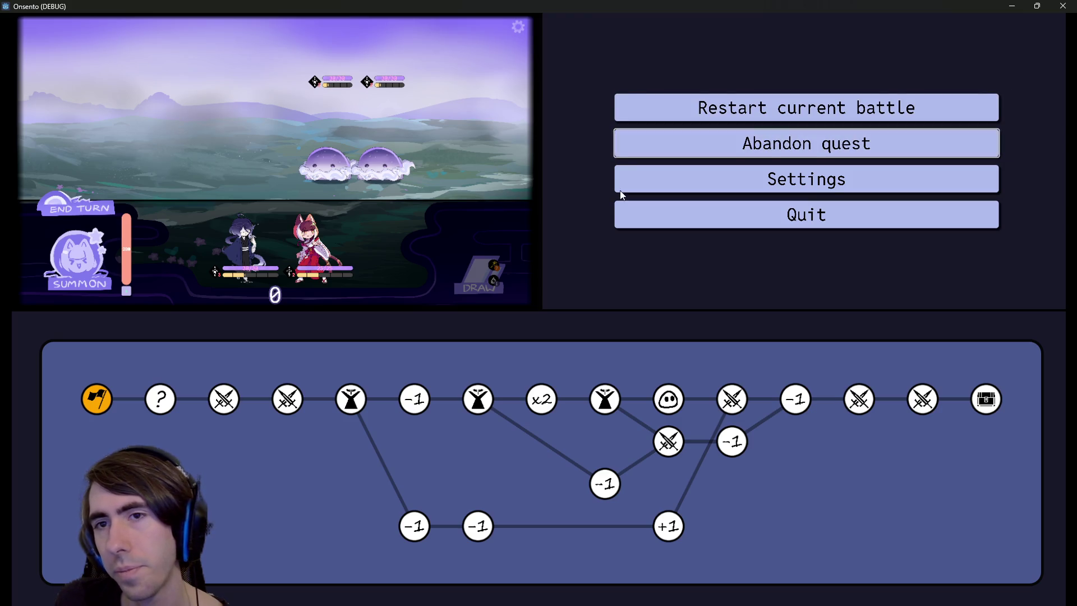
pyautogui.click(1060, 5)
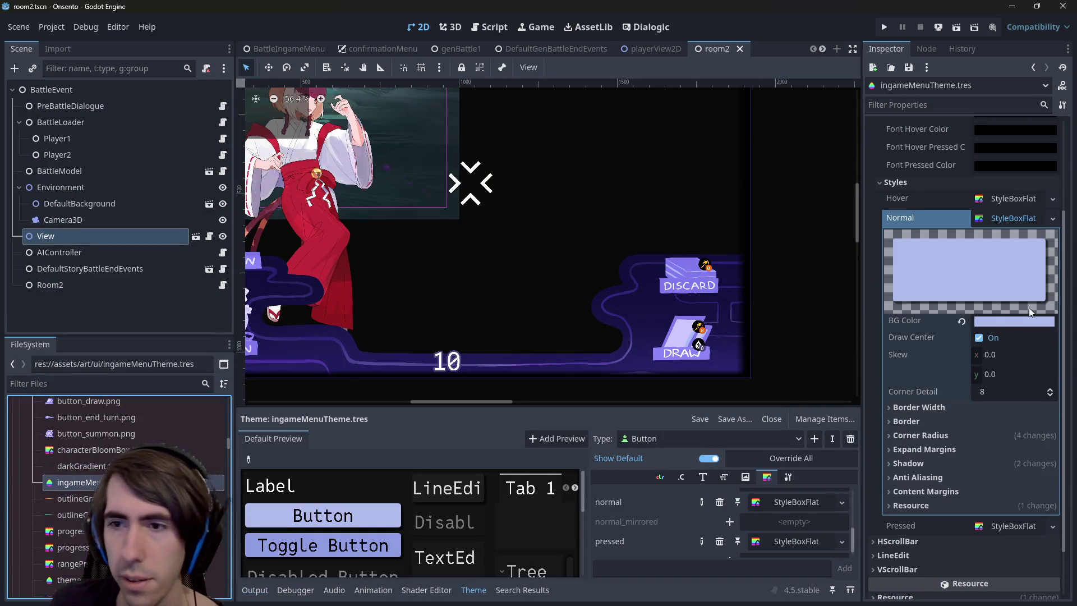
# Darken the hover StyleBoxFlat background slightly to bcc6f0
pyautogui.click(1007, 199)
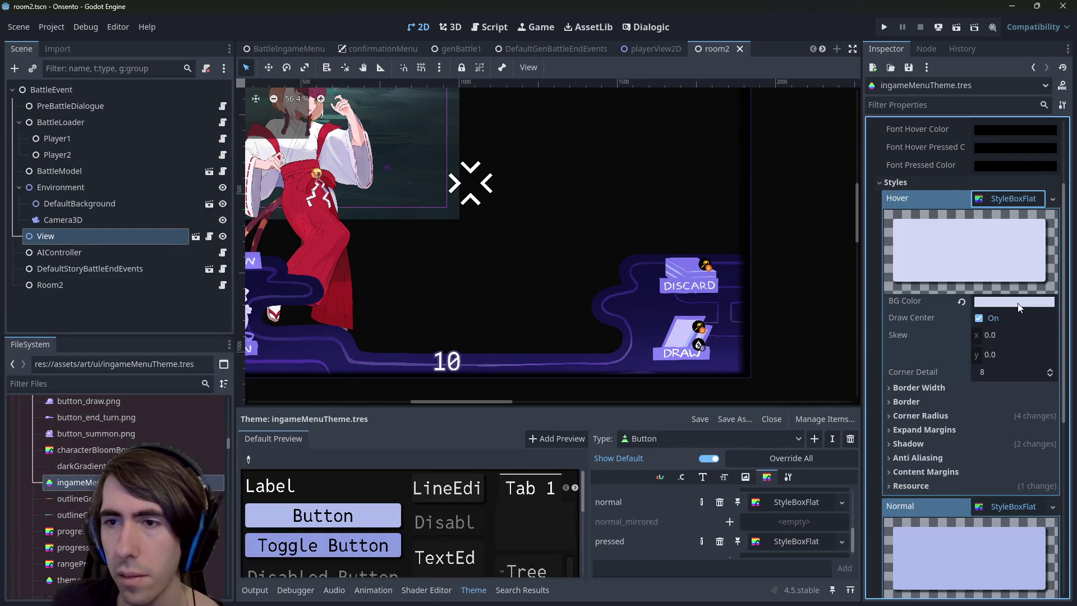
pyautogui.click(1019, 305)
pyautogui.click(1061, 291)
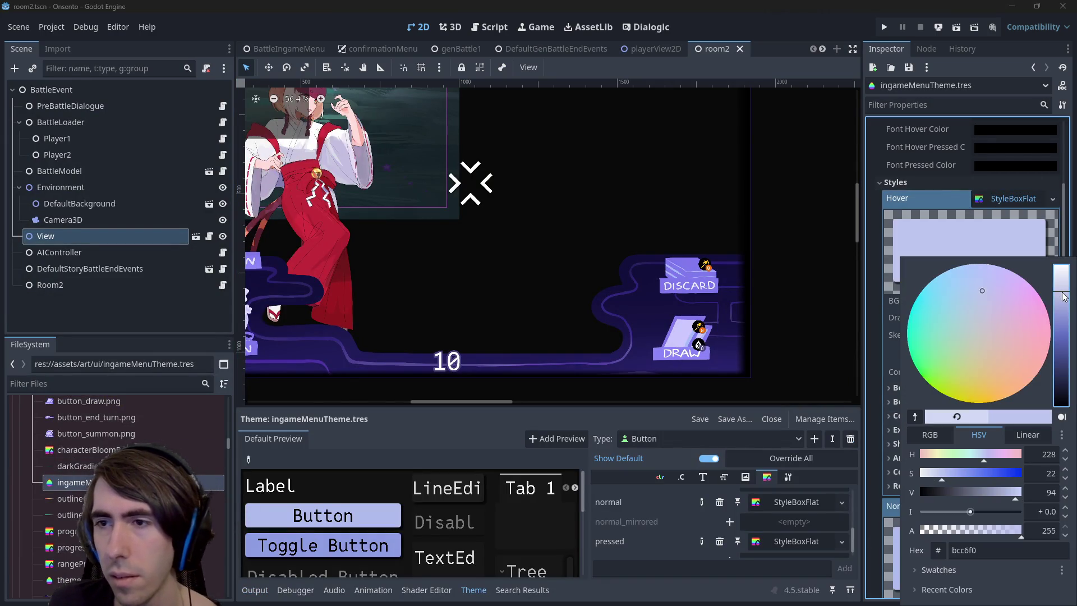
pyautogui.click(1001, 217)
pyautogui.click(1003, 197)
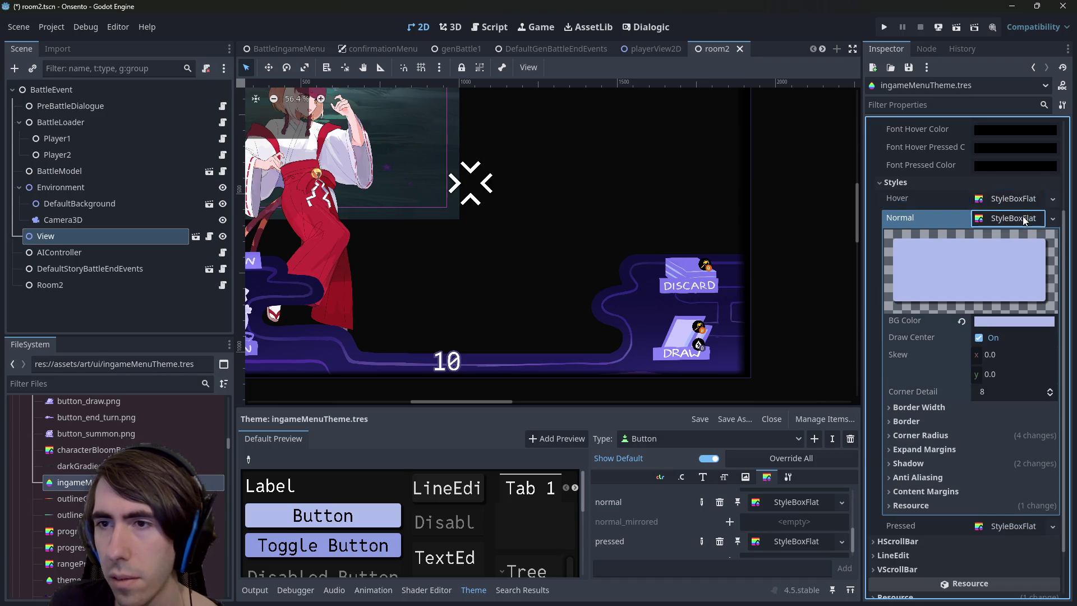
pyautogui.click(1023, 219)
# Check the pressed background colour aab7eb without changing it, and save the scene
pyautogui.click(1021, 364)
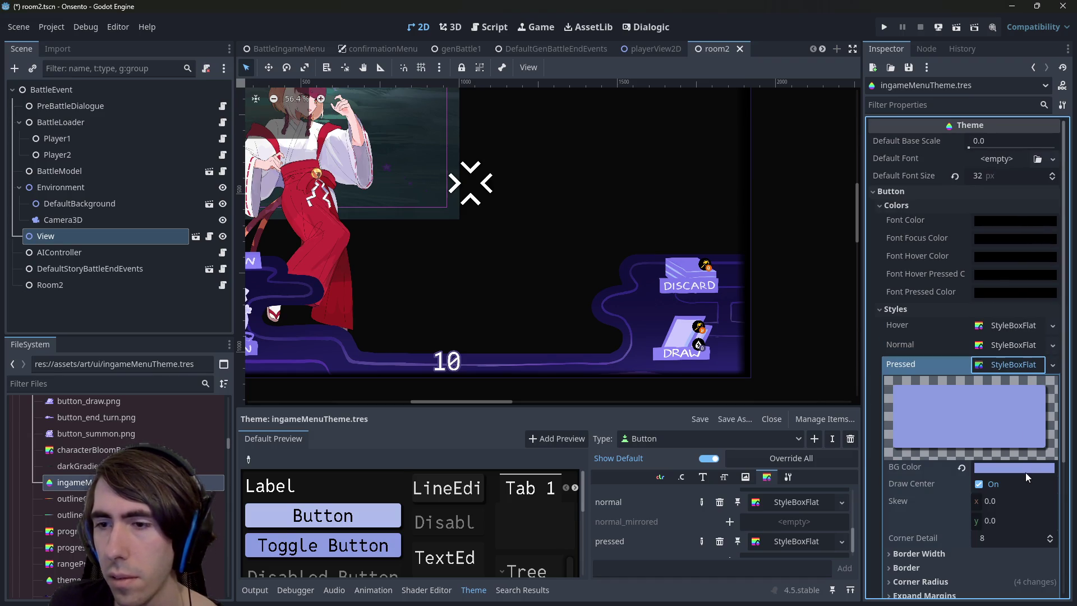
pyautogui.click(1025, 471)
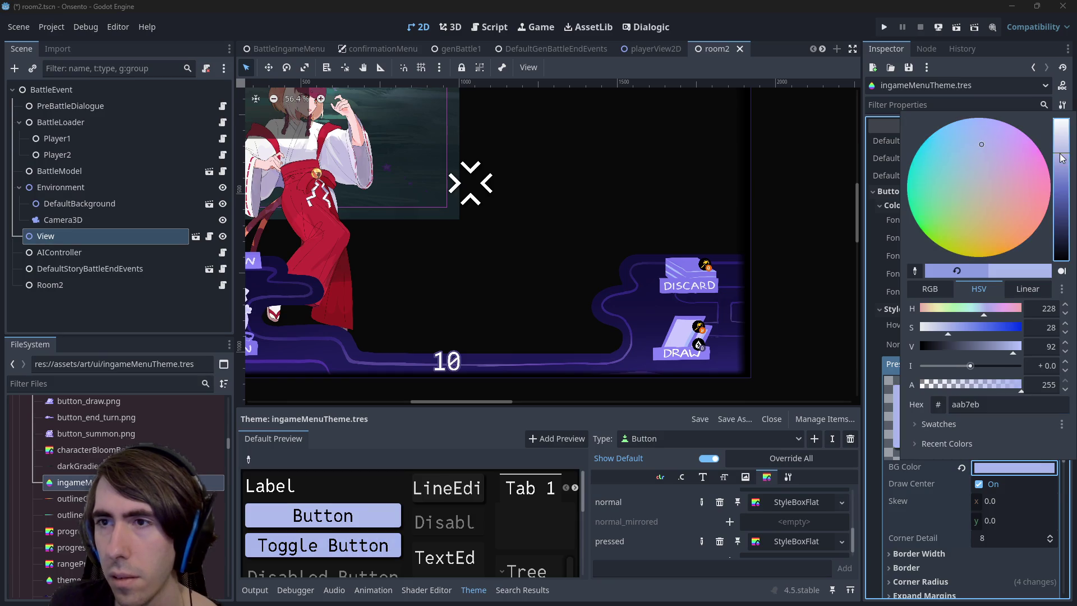
pyautogui.click(818, 6)
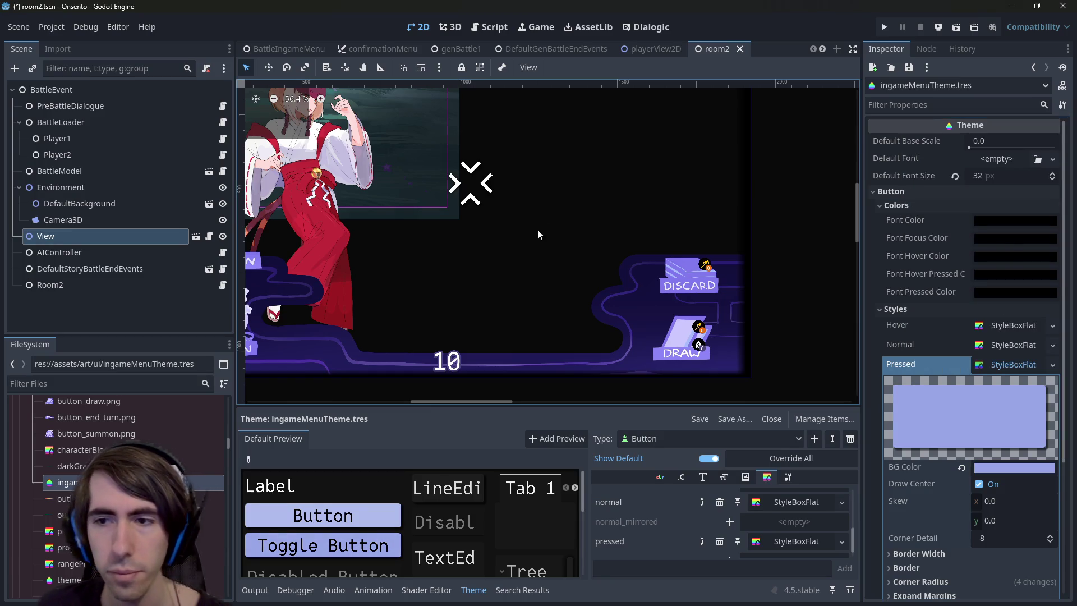
pyautogui.hotkey('ctrl', 's')
# Test the preview Button's pressed and hover looks, then run the scene
pyautogui.click(372, 510)
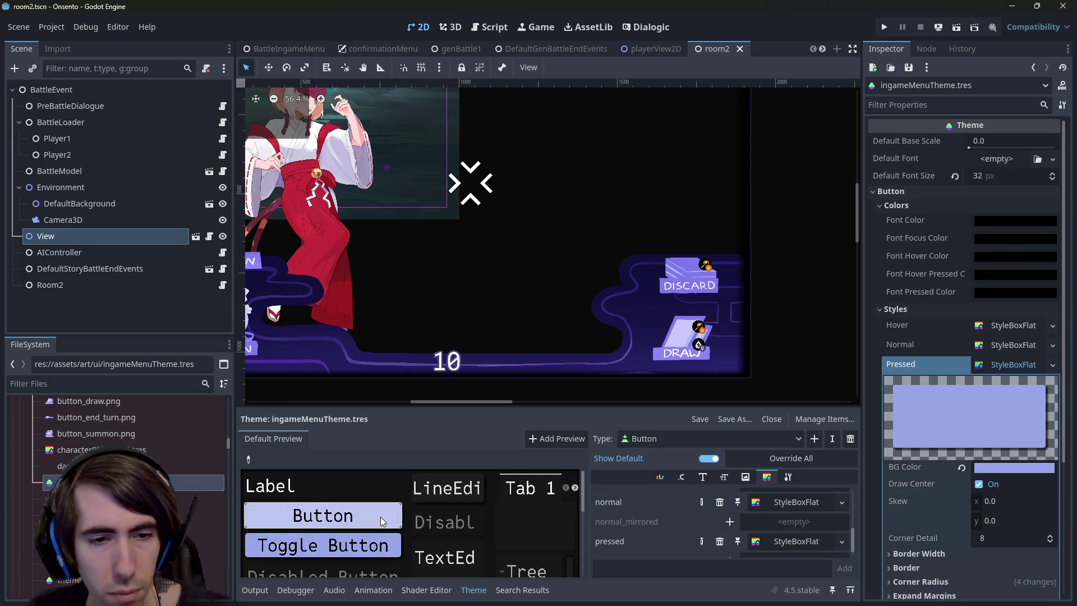
pyautogui.click(379, 513)
pyautogui.click(379, 513)
pyautogui.click(382, 512)
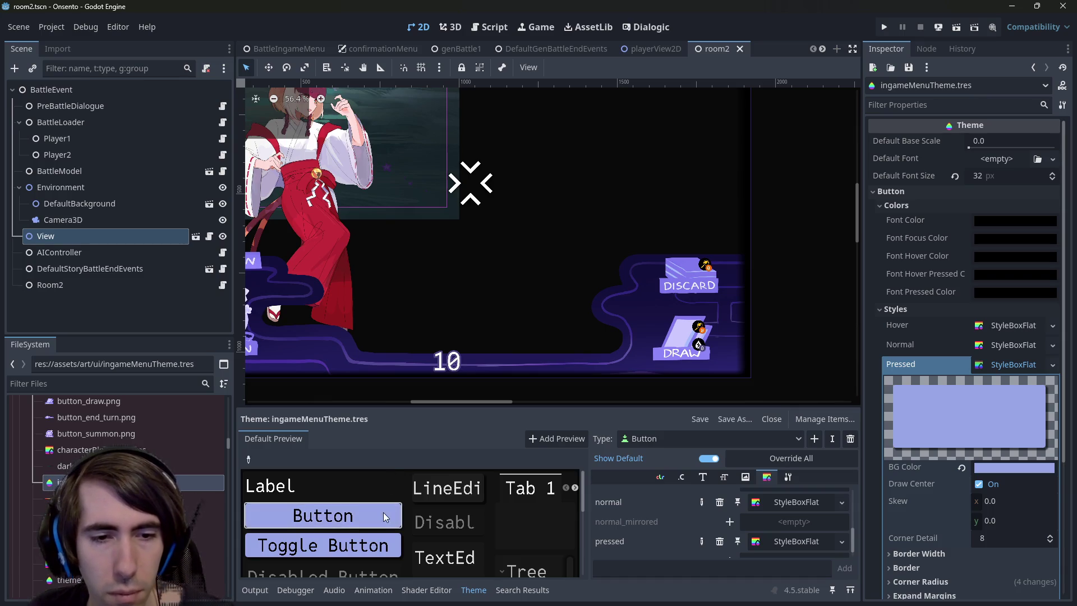
pyautogui.click(955, 28)
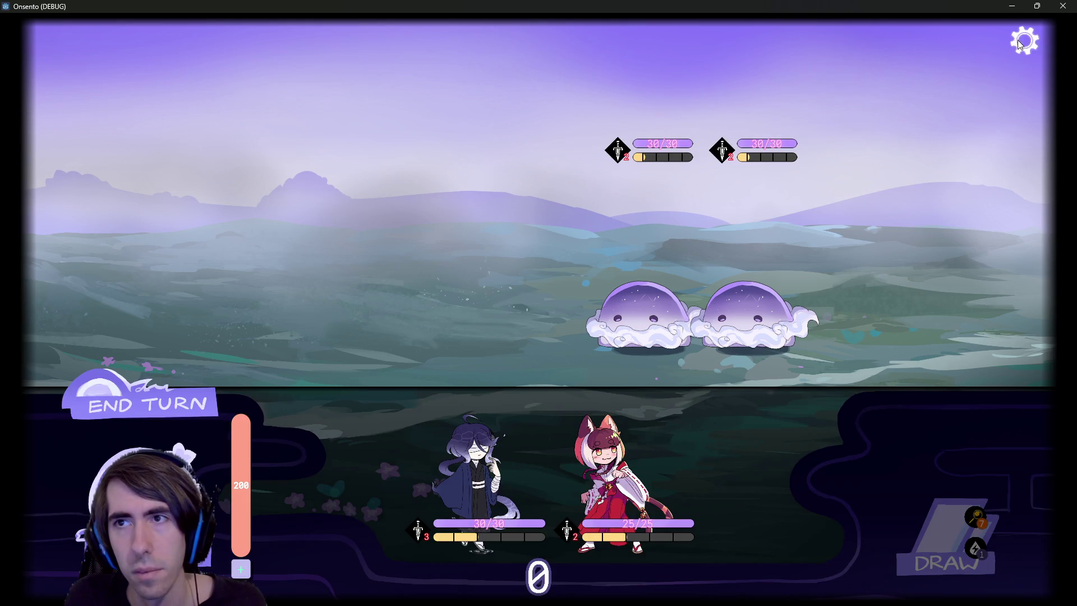
# Open the pause menu mid-battle, close and reopen it to inspect, then return to battle
pyautogui.click(1021, 43)
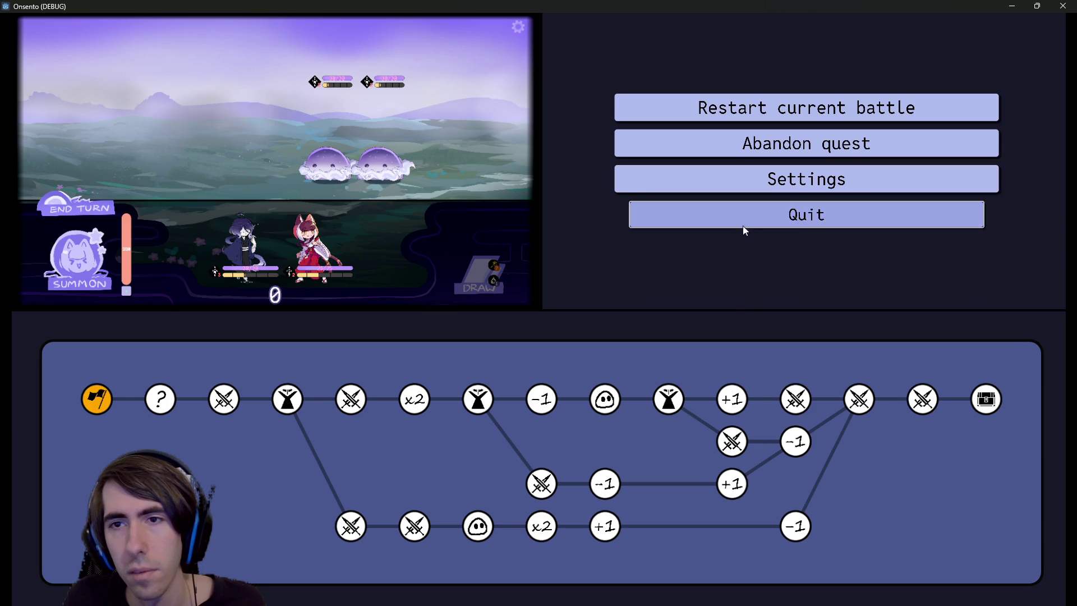
pyautogui.click(518, 26)
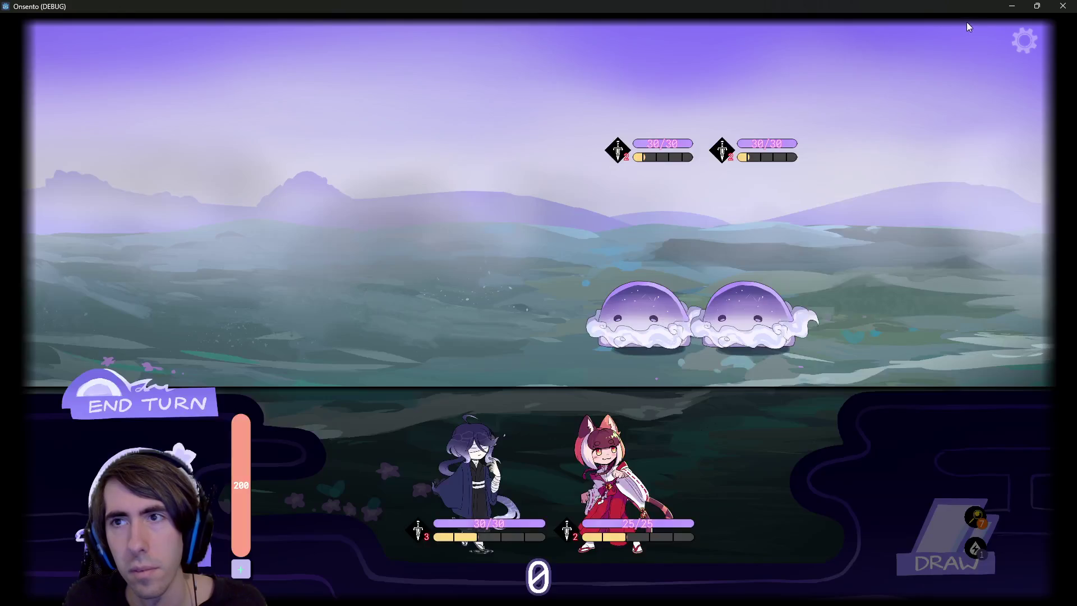
pyautogui.click(1025, 40)
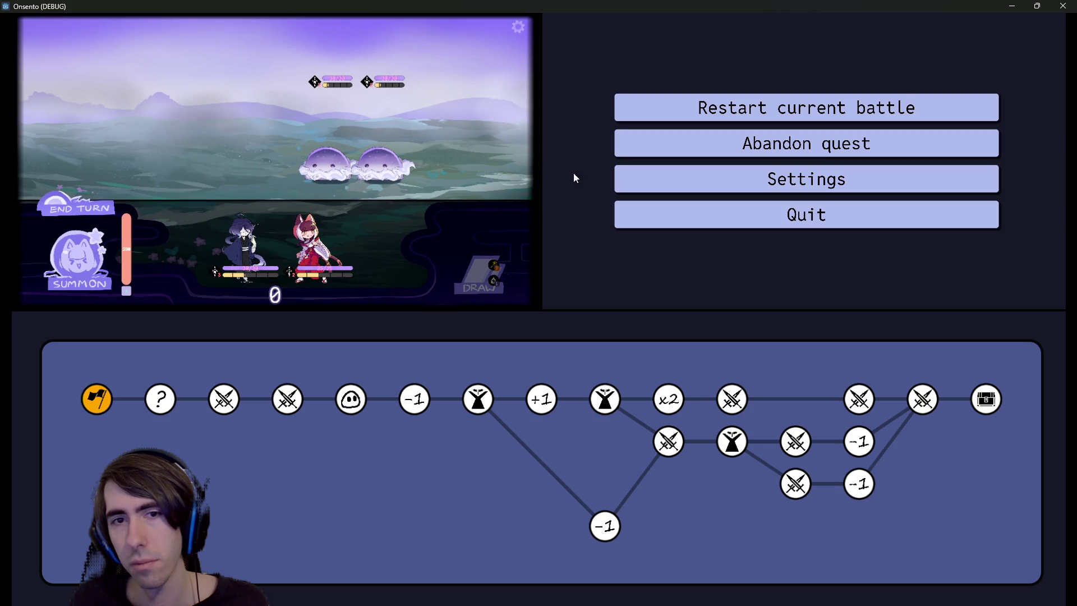
pyautogui.press('Escape')
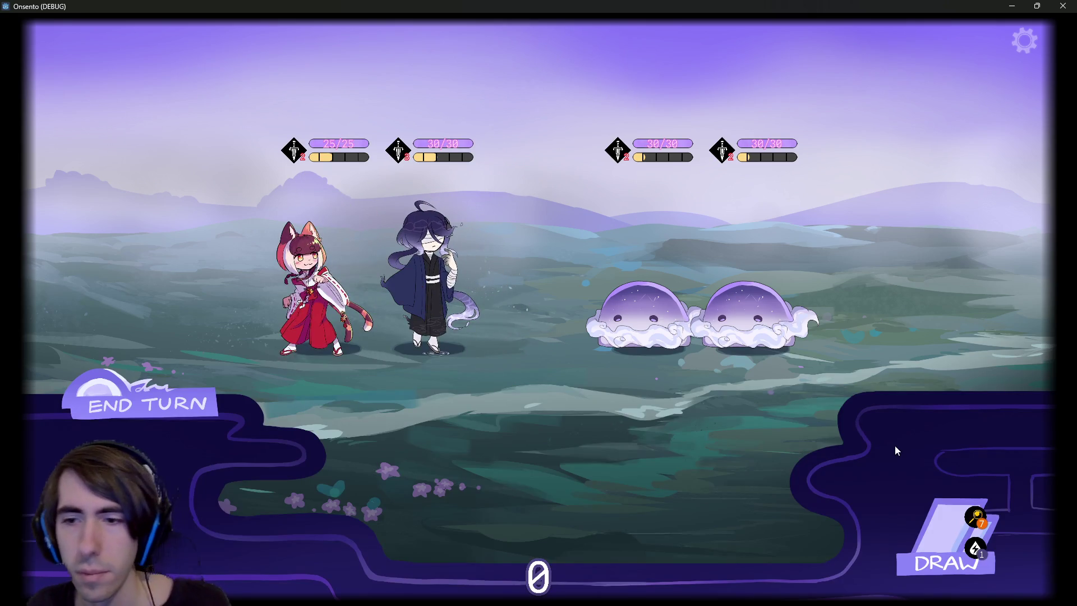
# Sample the battle frame's dark purple and copy hex 221e62, then return to BattleIngameMenu
pyautogui.press('super+shift+c')
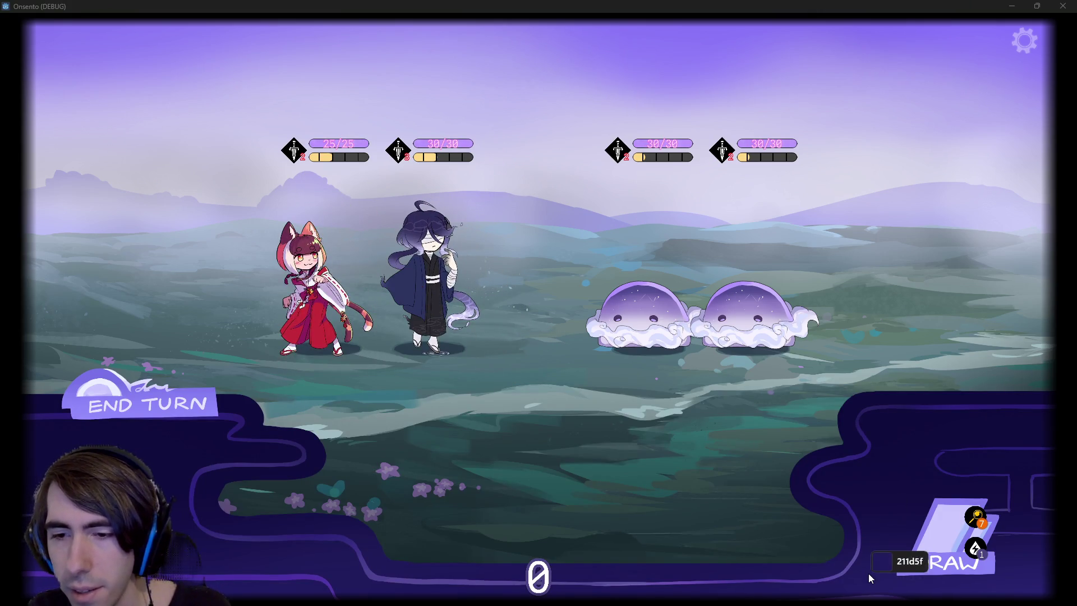
pyautogui.click(868, 573)
pyautogui.click(645, 273)
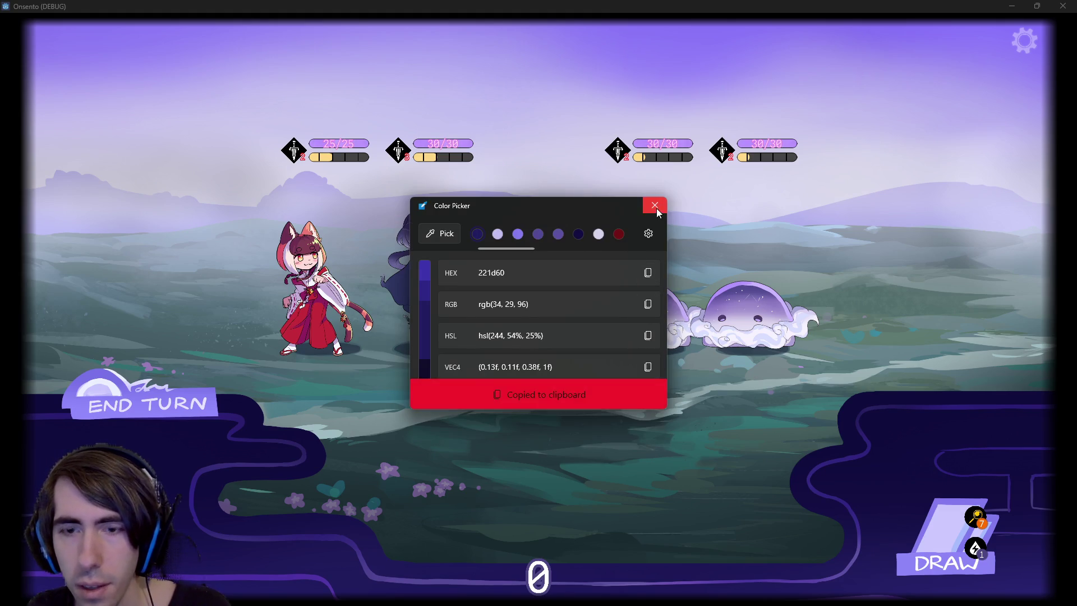
pyautogui.click(654, 205)
pyautogui.press('super+shift+c')
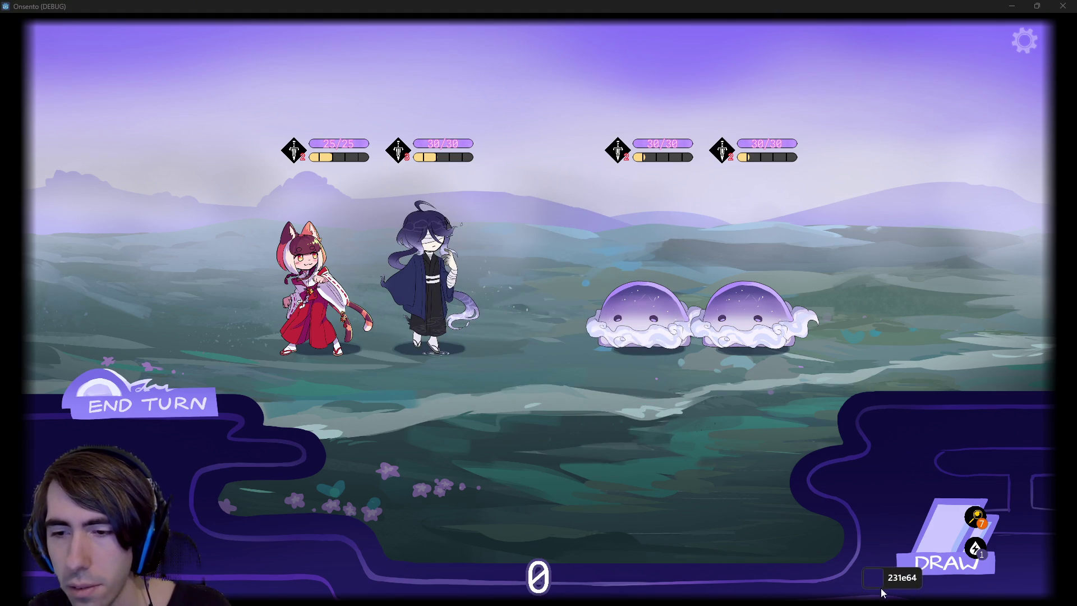
pyautogui.click(862, 584)
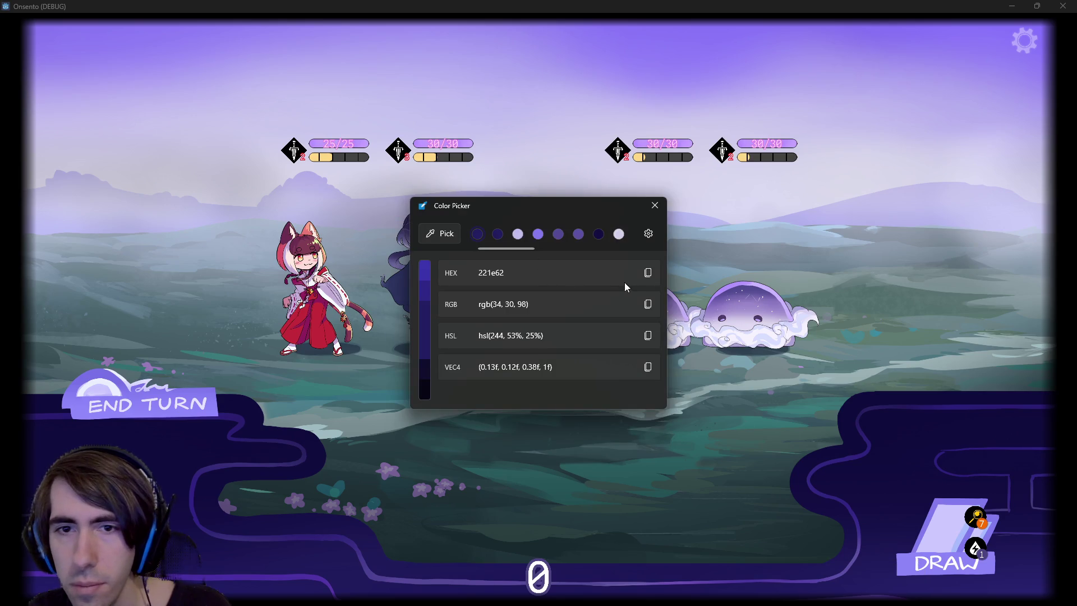
pyautogui.click(647, 273)
pyautogui.click(654, 206)
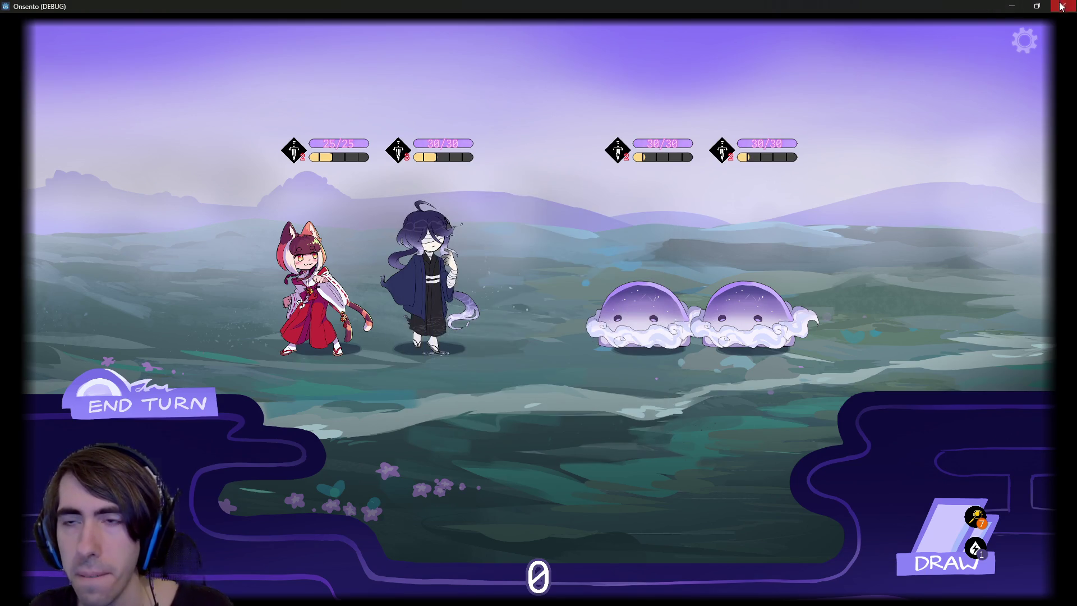
pyautogui.click(1063, 5)
pyautogui.click(290, 49)
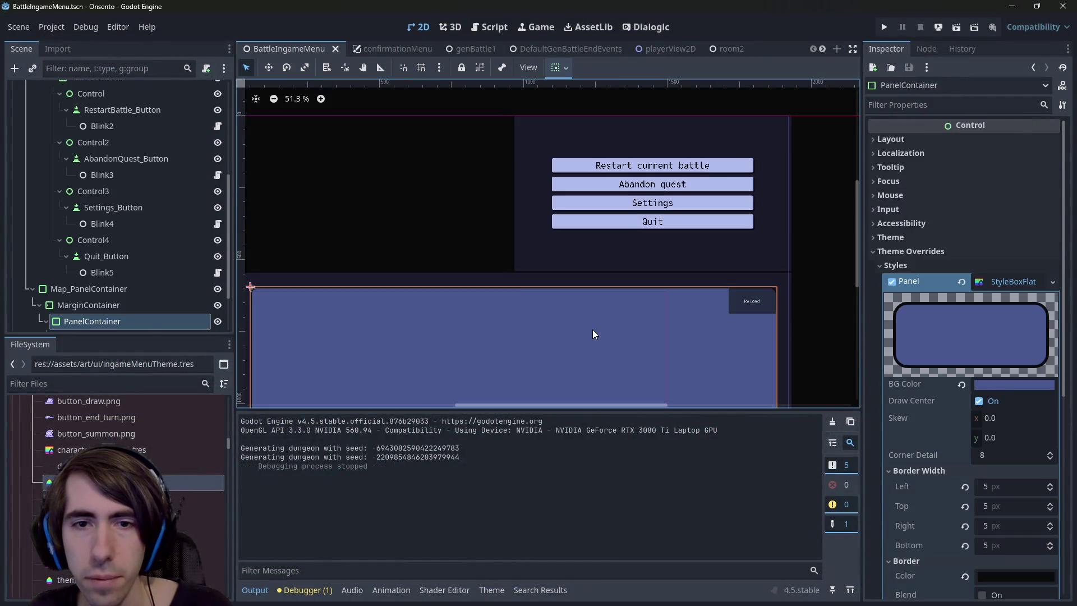
# Select the map PanelContainer and paste 221e62 as its panel background colour
pyautogui.click(592, 329)
pyautogui.click(135, 305)
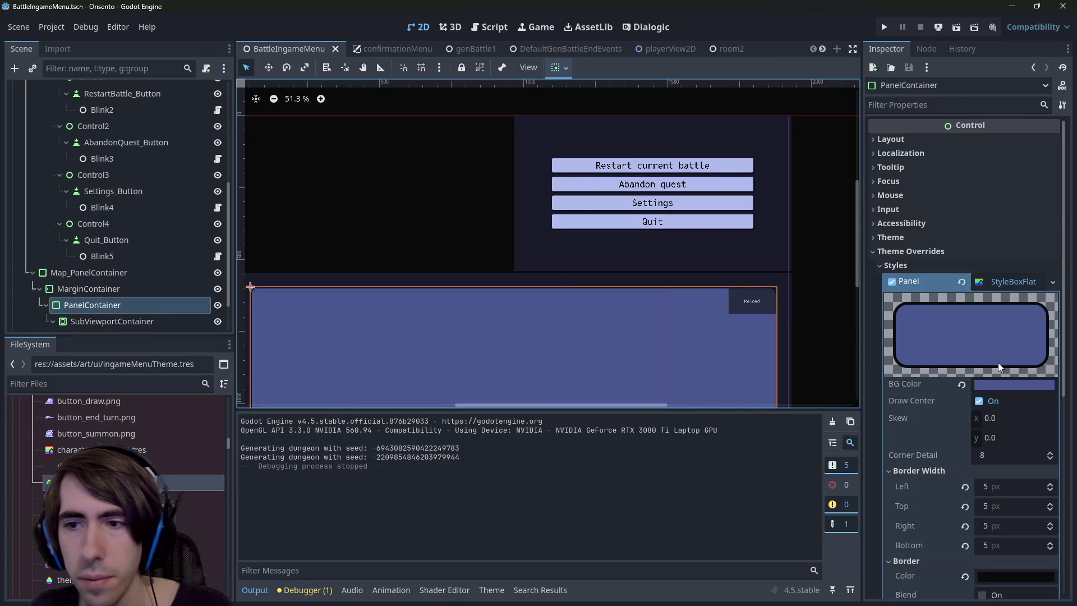
pyautogui.click(1001, 385)
pyautogui.hotkey('ctrl', 'v')
pyautogui.press('Return')
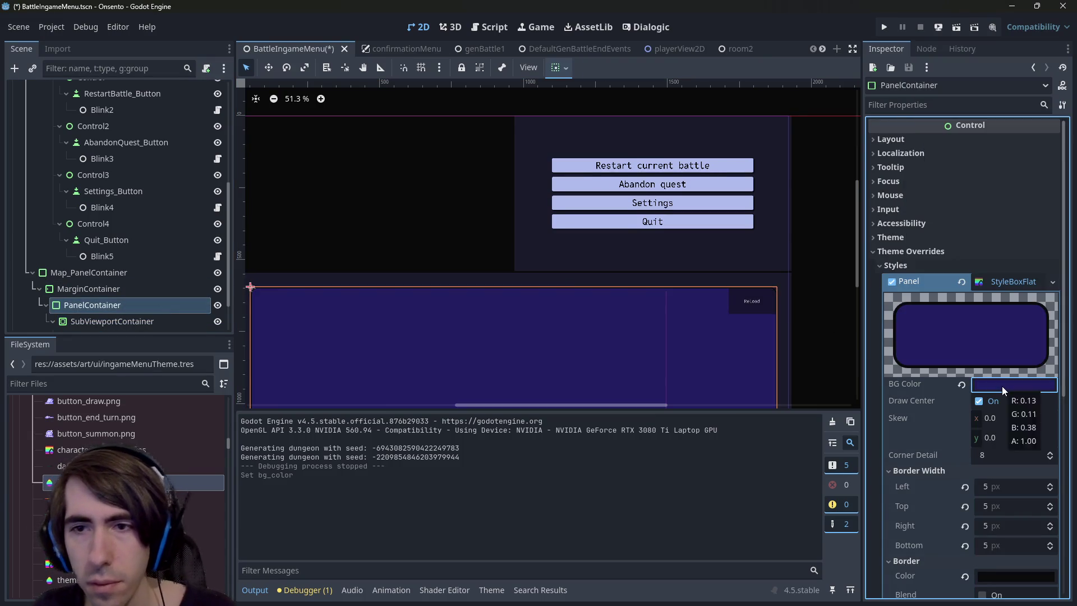
pyautogui.scroll(-2, 671, 290)
pyautogui.scroll(2, 672, 291)
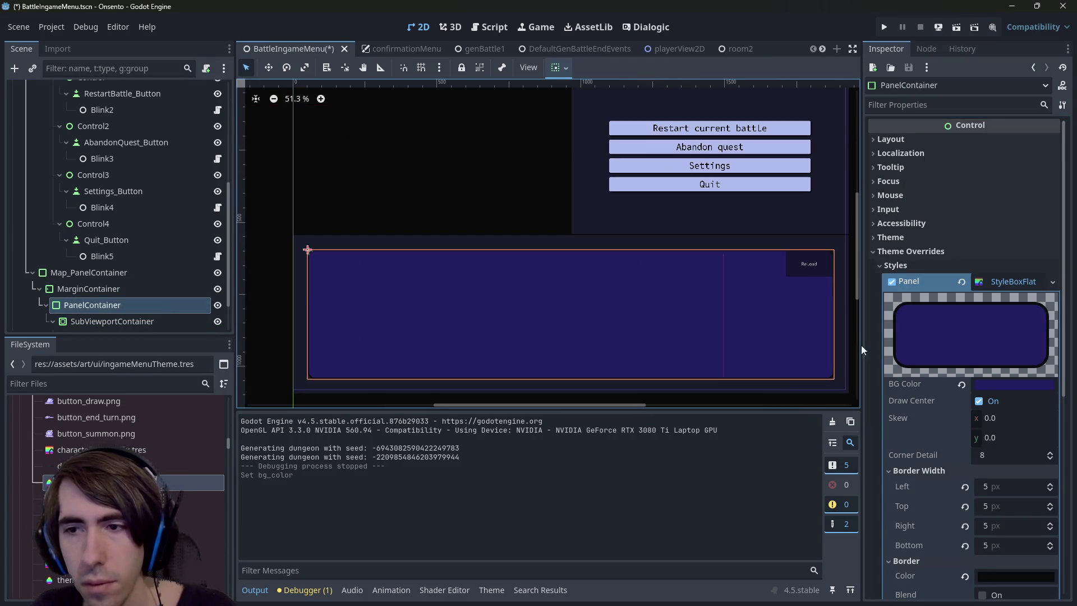
# Compare the dark purple against the previous background with undo/redo, then reapply 221e62
pyautogui.click(998, 384)
pyautogui.hotkey('ctrl', 'z')
pyautogui.hotkey('ctrl', 'shift', 'z')
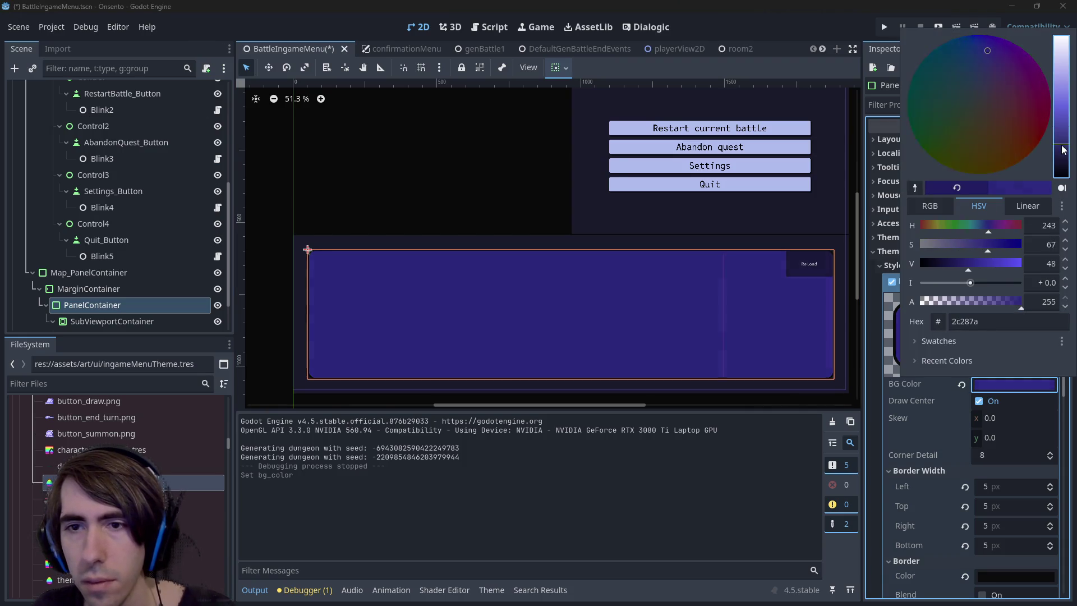
pyautogui.hotkey('ctrl', 'z')
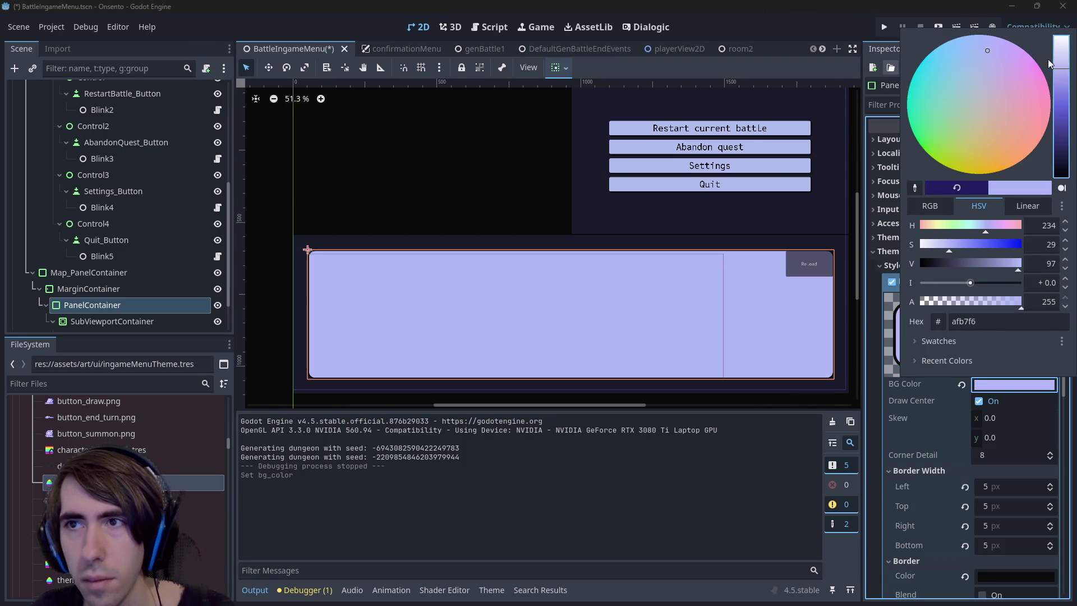
pyautogui.press('Escape')
pyautogui.hotkey('ctrl', 'z')
pyautogui.hotkey('ctrl', 'z')
pyautogui.click(994, 389)
pyautogui.press('Escape')
pyautogui.hotkey('ctrl', 'z')
pyautogui.hotkey('ctrl', 'z')
pyautogui.hotkey('ctrl', 'shift', 'z')
pyautogui.hotkey('ctrl', 'shift', 'z')
pyautogui.click(991, 386)
pyautogui.click(1012, 317)
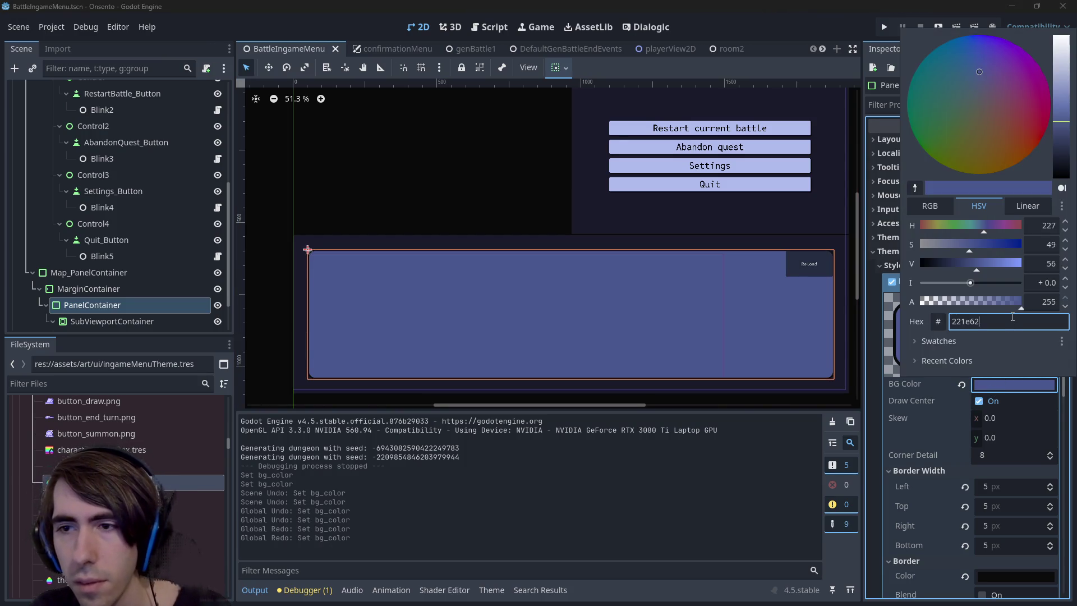
pyautogui.press('Return')
# Try a brighter and a less saturated purple background, undoing each attempt
pyautogui.click(1007, 386)
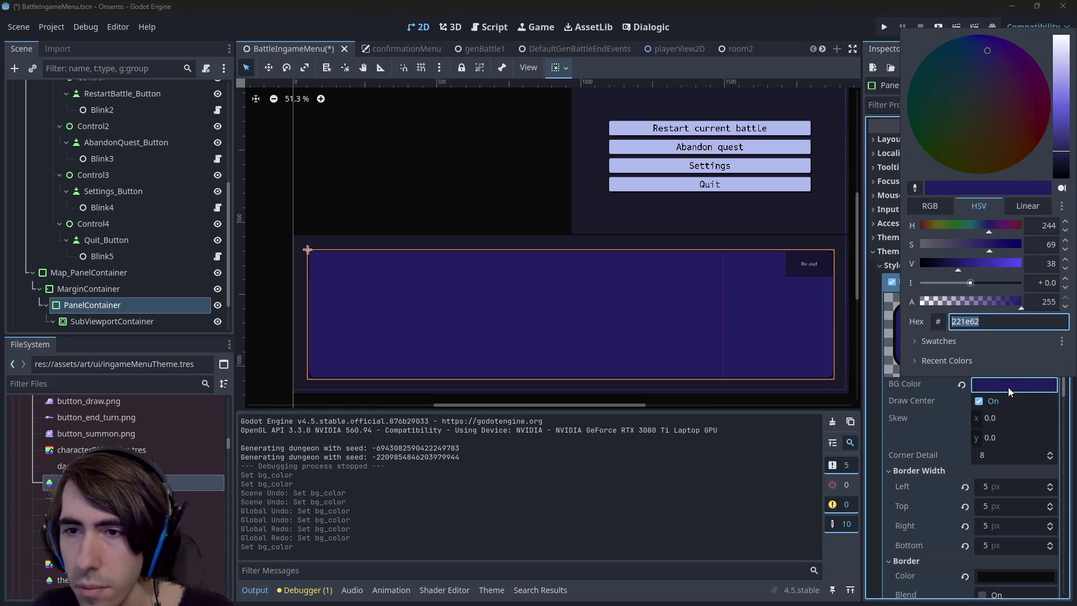
pyautogui.moveTo(971, 264); pyautogui.dragTo(997, 264)
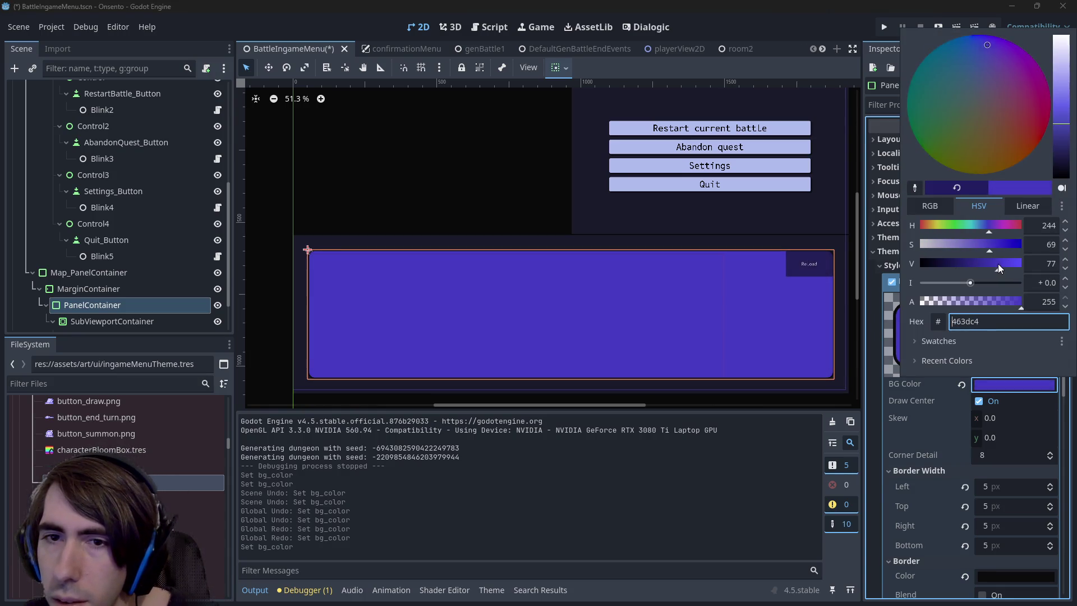
pyautogui.click(1017, 378)
pyautogui.hotkey('ctrl', 'z')
pyautogui.click(1014, 385)
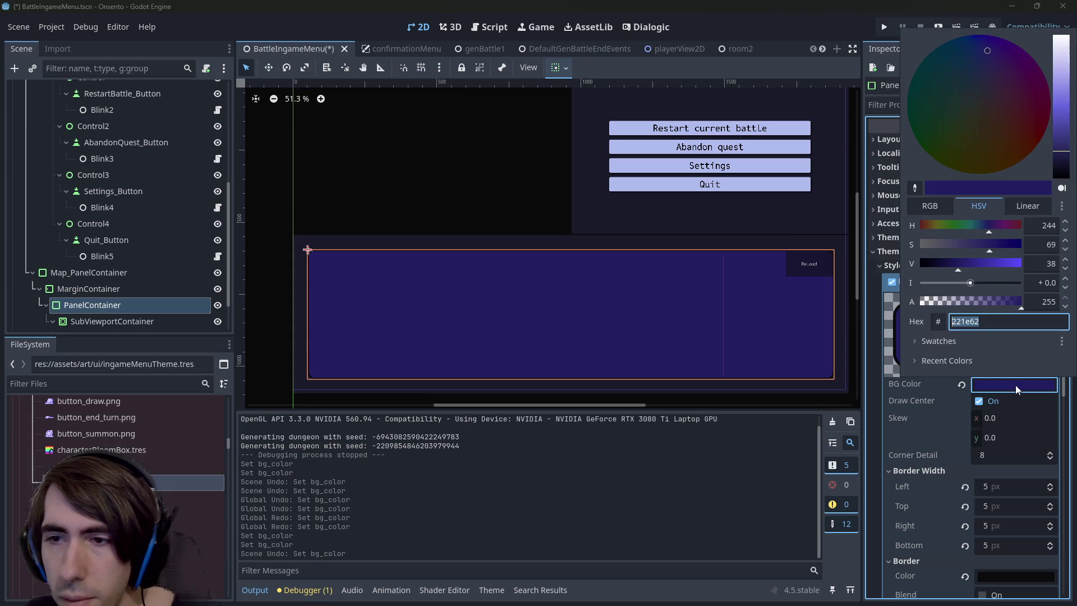
pyautogui.click(938, 206)
pyautogui.click(965, 208)
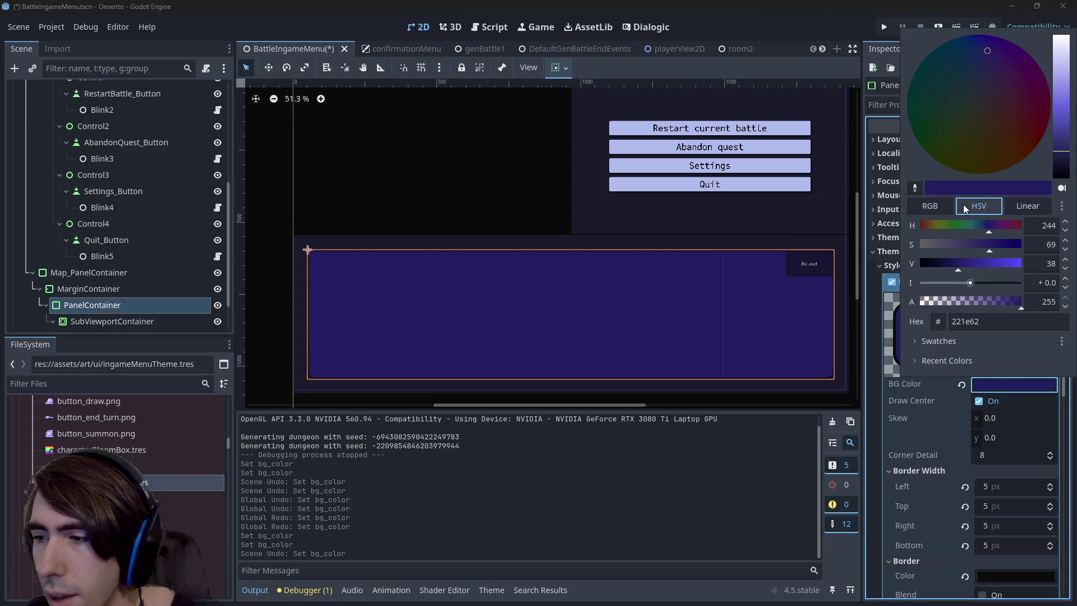
pyautogui.moveTo(988, 251)
pyautogui.mouseDown()
pyautogui.moveTo(967, 250)
pyautogui.moveTo(1015, 252)
pyautogui.moveTo(969, 251)
pyautogui.mouseUp()
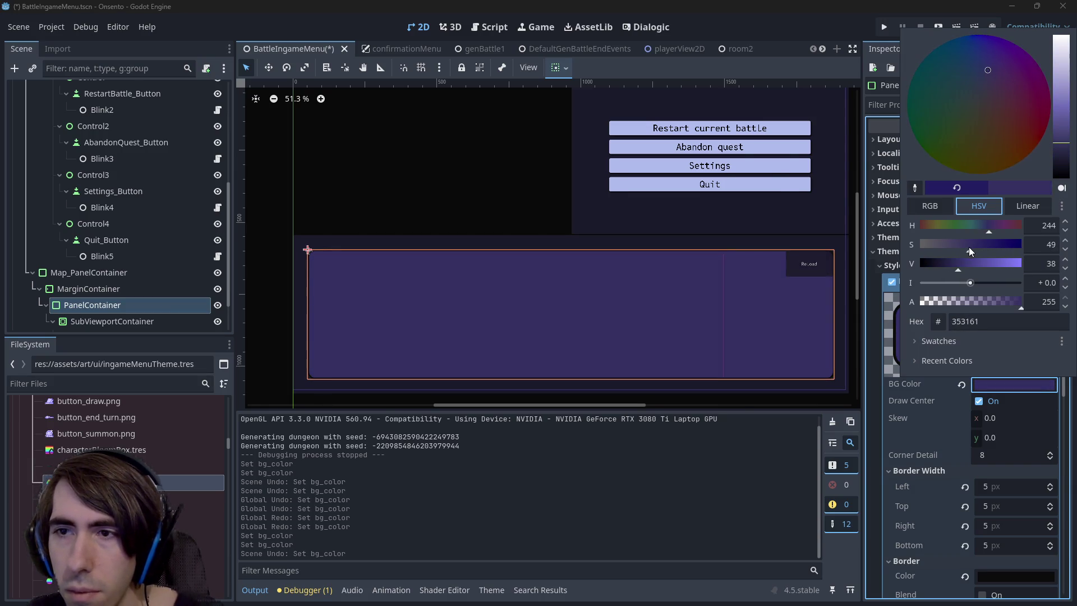
pyautogui.press('Escape')
pyautogui.hotkey('ctrl', 'z')
pyautogui.hotkey('ctrl', 'z')
pyautogui.hotkey('ctrl', 'z')
# Compare lavender and blue backgrounds with undo/redo, keep the original blue, and save the scene
pyautogui.scroll(-2, 718, 227)
pyautogui.hotkey('ctrl', 'z')
pyautogui.hotkey('ctrl', 'z')
pyautogui.hotkey('ctrl', 'z')
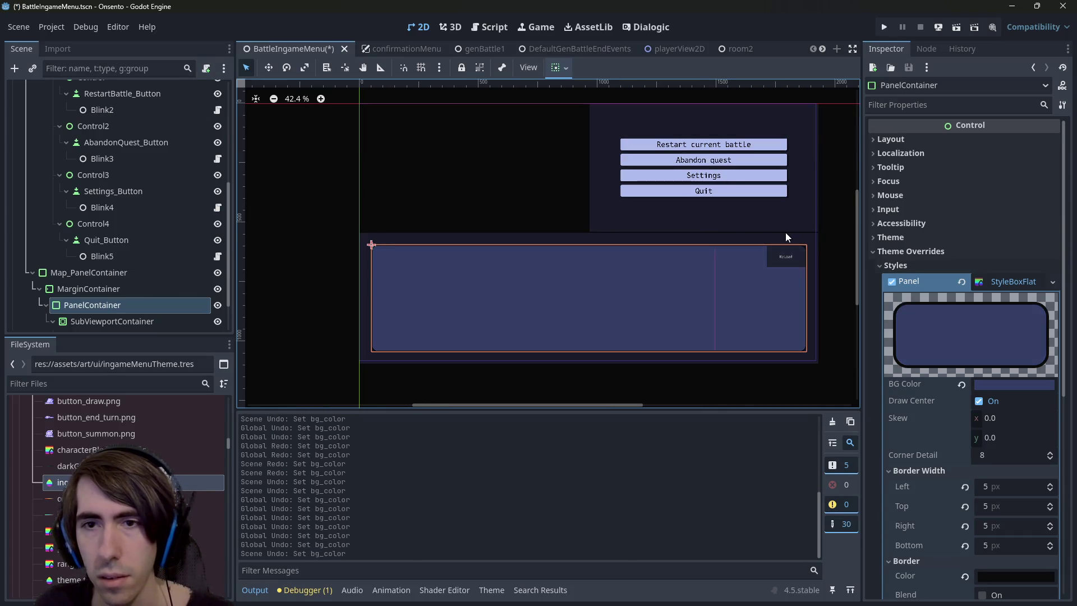
pyautogui.hotkey('ctrl', 'z')
pyautogui.hotkey('ctrl', 'shift', 'z')
pyautogui.hotkey('ctrl', 'shift', 'z')
pyautogui.hotkey('ctrl', 'shift', 'z')
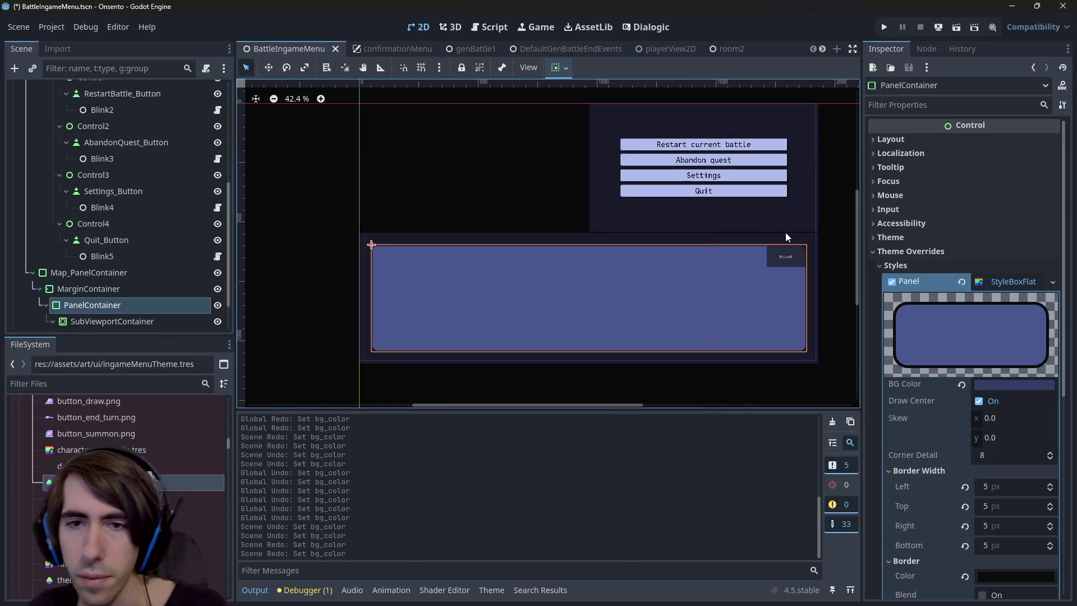
pyautogui.hotkey('ctrl', 'shift', 'z')
pyautogui.hotkey('ctrl', 'shift', 'z')
pyautogui.hotkey('ctrl', 'z')
pyautogui.hotkey('ctrl', 'z')
pyautogui.hotkey('ctrl', 'z')
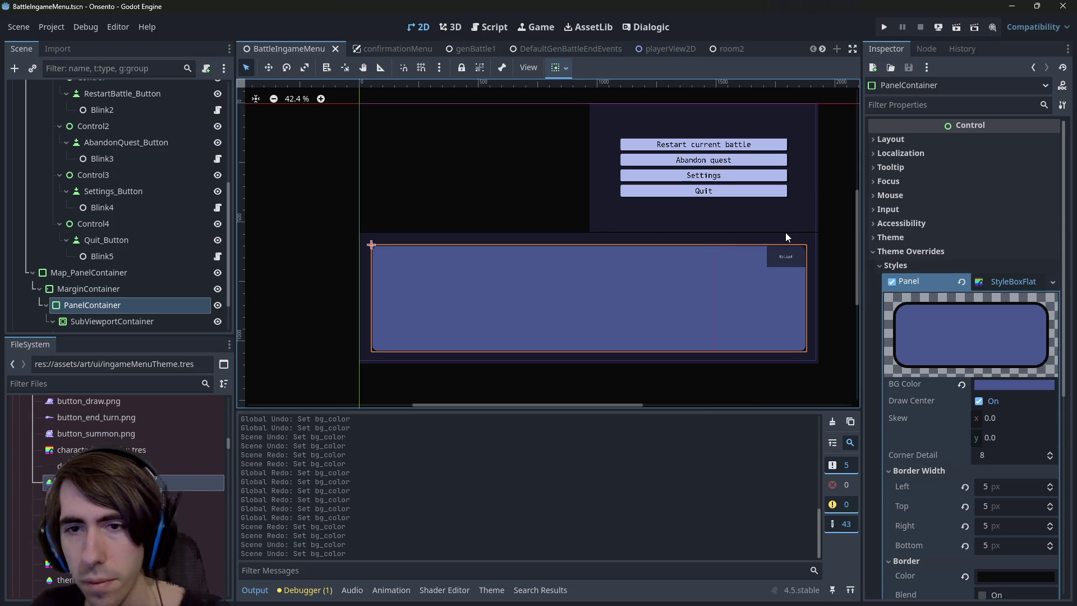
pyautogui.hotkey('ctrl', 'z')
pyautogui.hotkey('ctrl', 'z')
pyautogui.hotkey('ctrl', 'z')
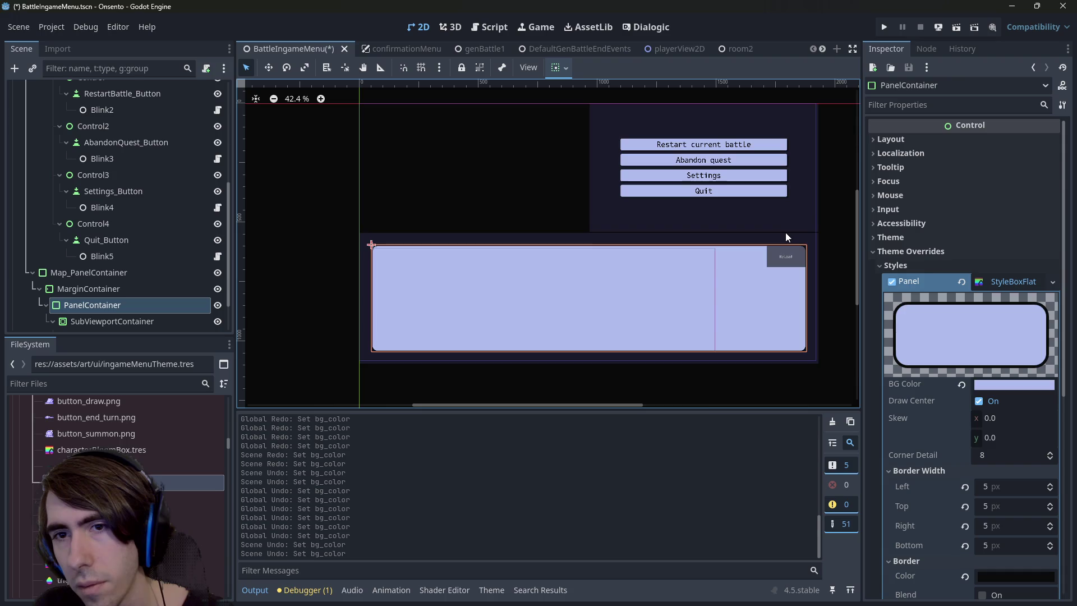
pyautogui.hotkey('ctrl', 'shift', 'z')
pyautogui.hotkey('ctrl', 'shift', 'z')
pyautogui.hotkey('ctrl', 'shift', 'z')
pyautogui.hotkey('ctrl', 'z')
pyautogui.hotkey('ctrl', 'z')
pyautogui.hotkey('ctrl', 'z')
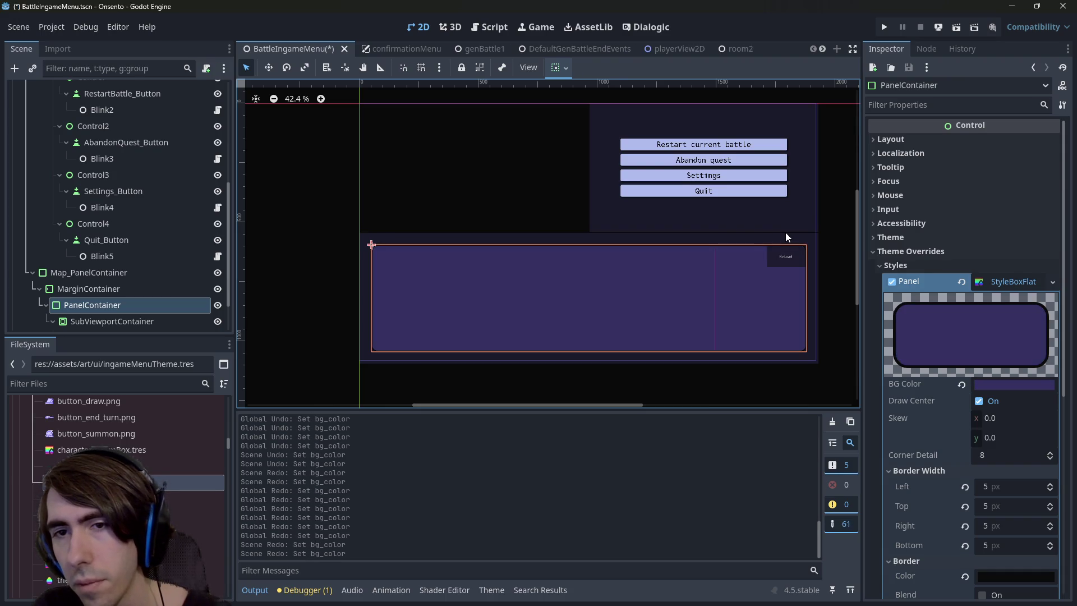
pyautogui.hotkey('ctrl', 'shift', 'z')
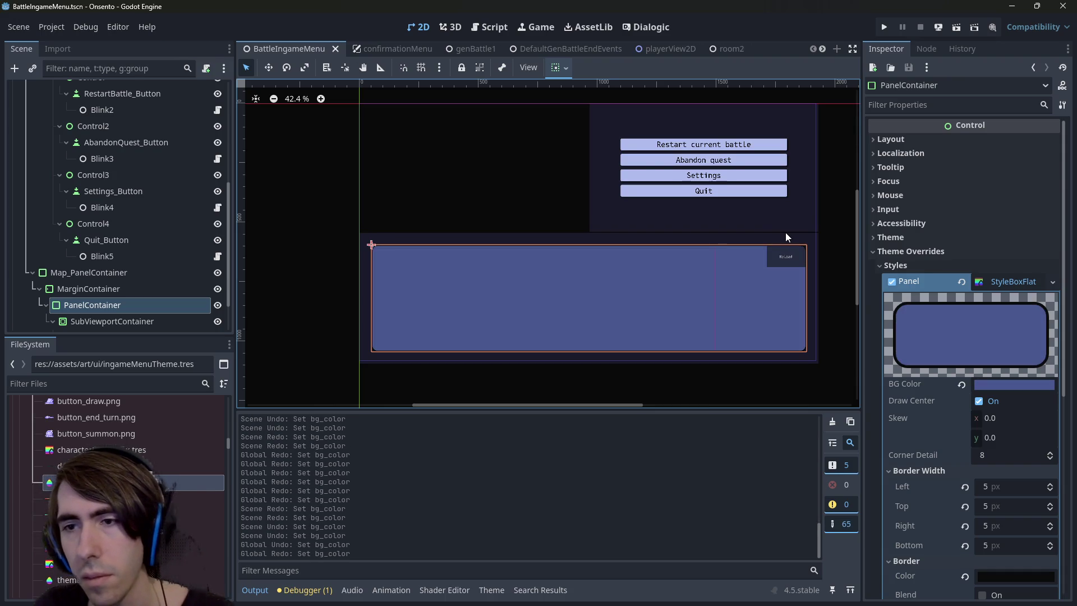
pyautogui.hotkey('ctrl', 's')
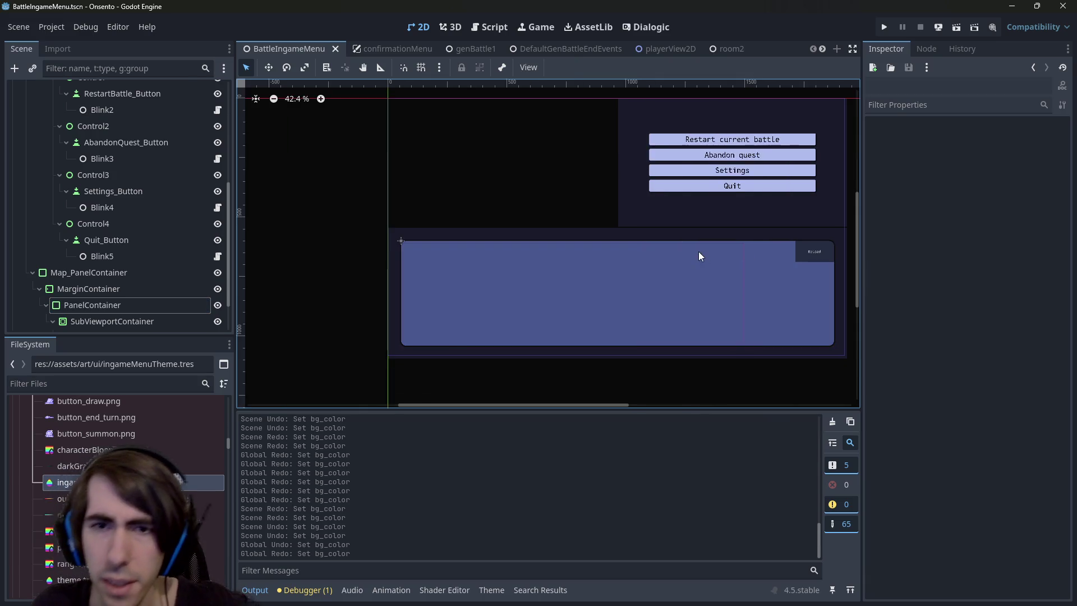
# Select Quit_Button and review its Inspector and the ingameMenuTheme.tres Button styles
pyautogui.scroll(2, 696, 251)
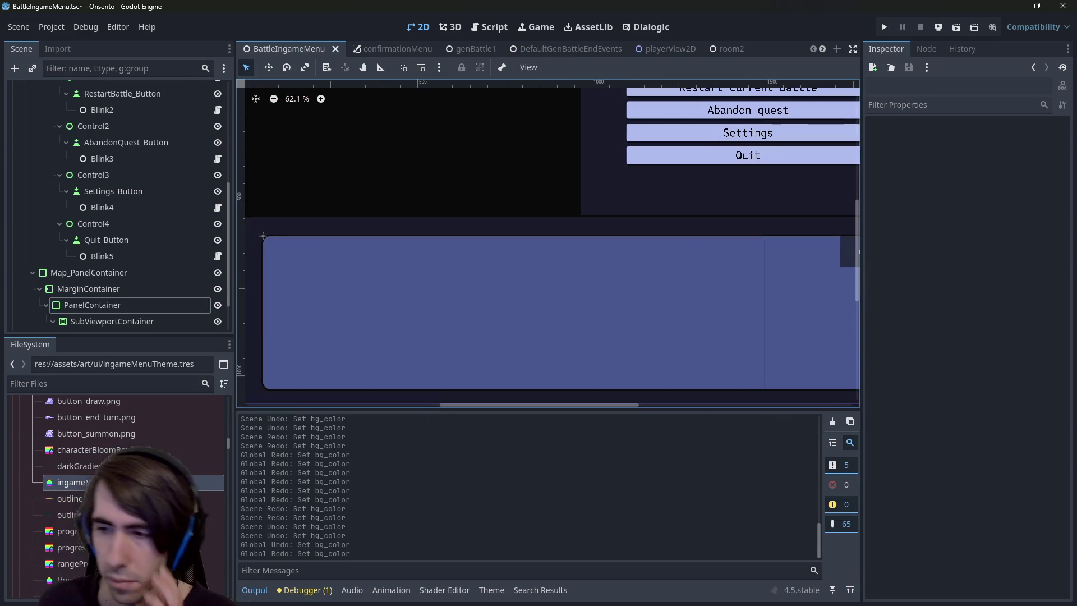
pyautogui.click(665, 161)
pyautogui.scroll(-2, 609, 293)
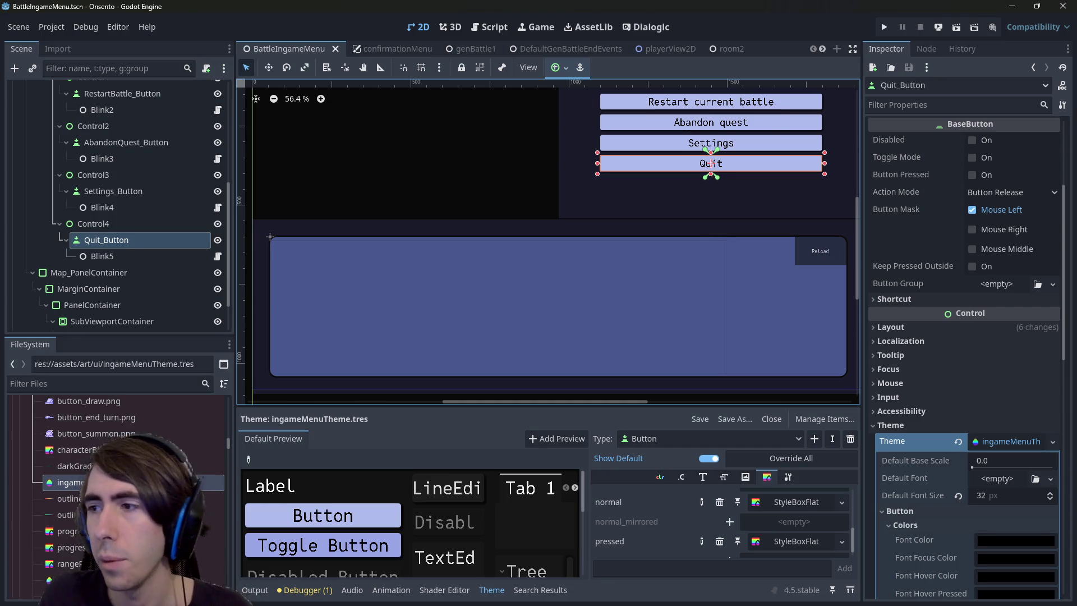
pyautogui.scroll(-2, 581, 208)
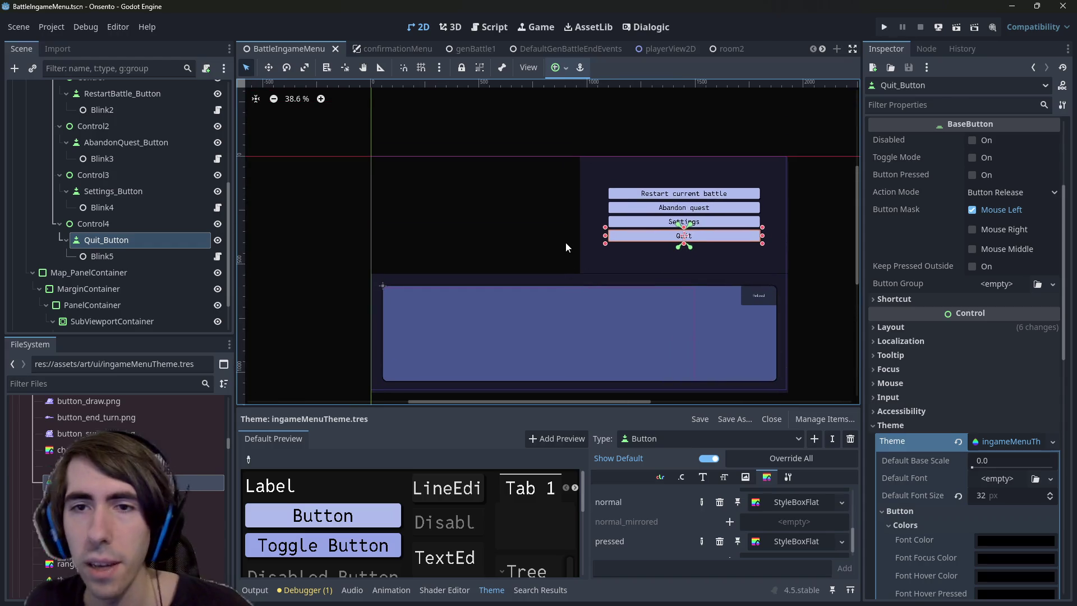
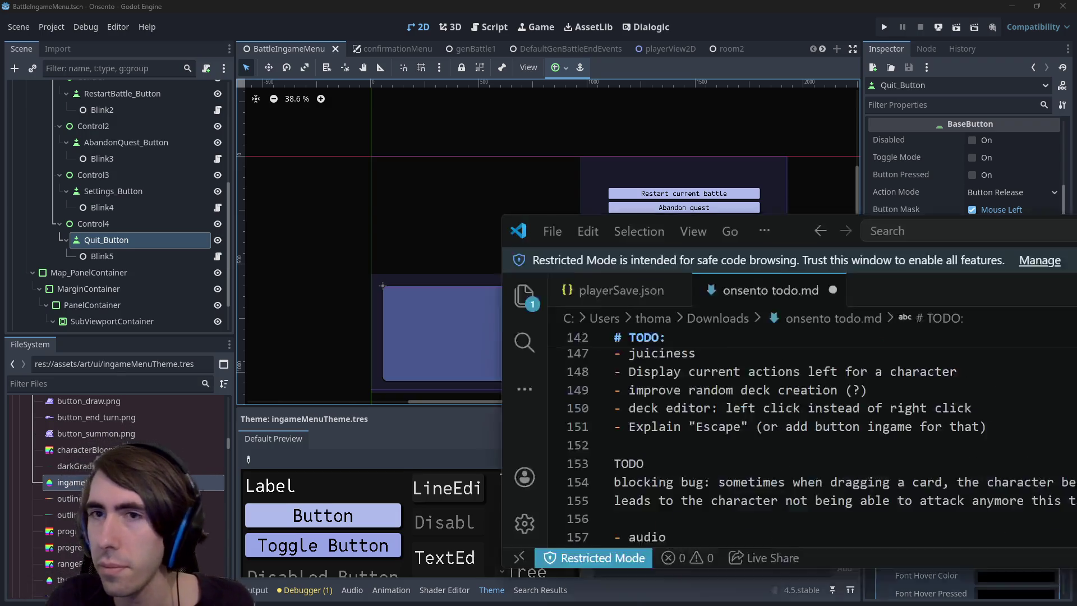
# Review the todo notes and highlight the difficulty item on line 143
pyautogui.hotkey('alt', 'Tab')
pyautogui.click(471, 194)
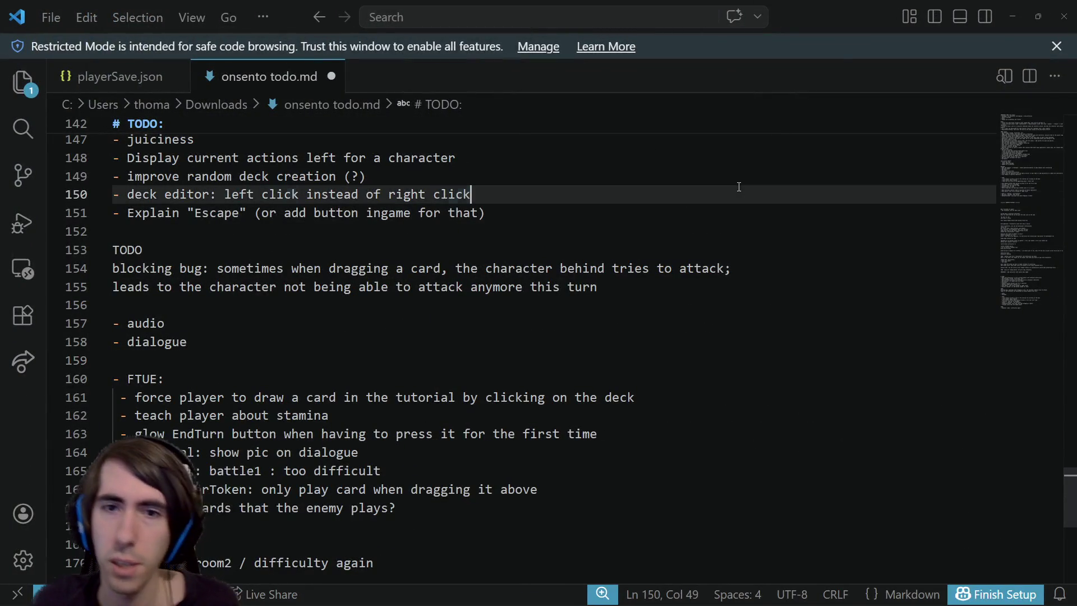
pyautogui.hotkey('ctrl', '-')
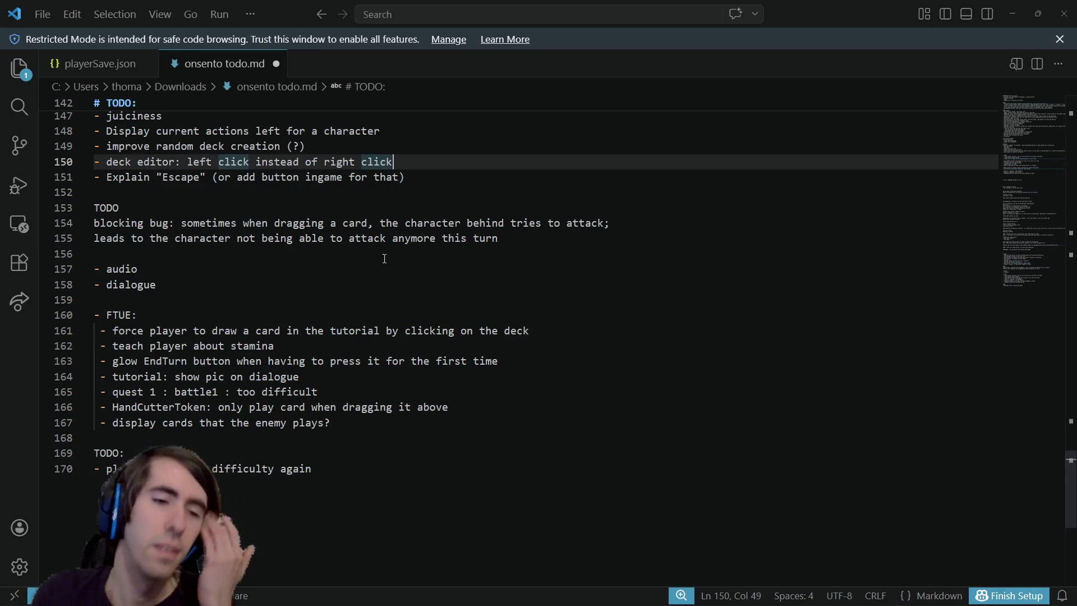
pyautogui.scroll(3, 392, 255)
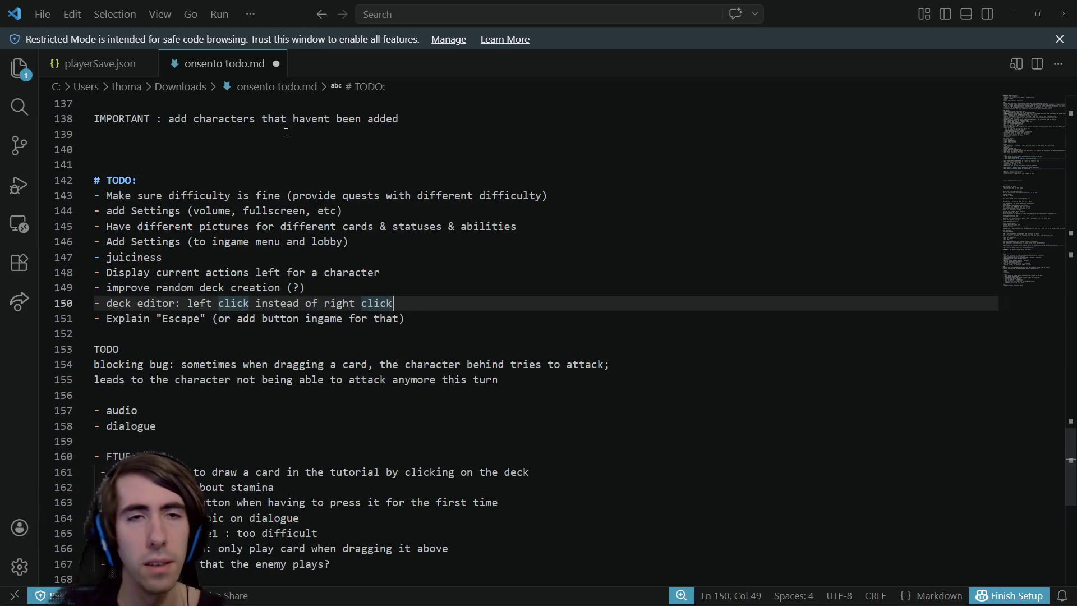
pyautogui.scroll(2, 264, 323)
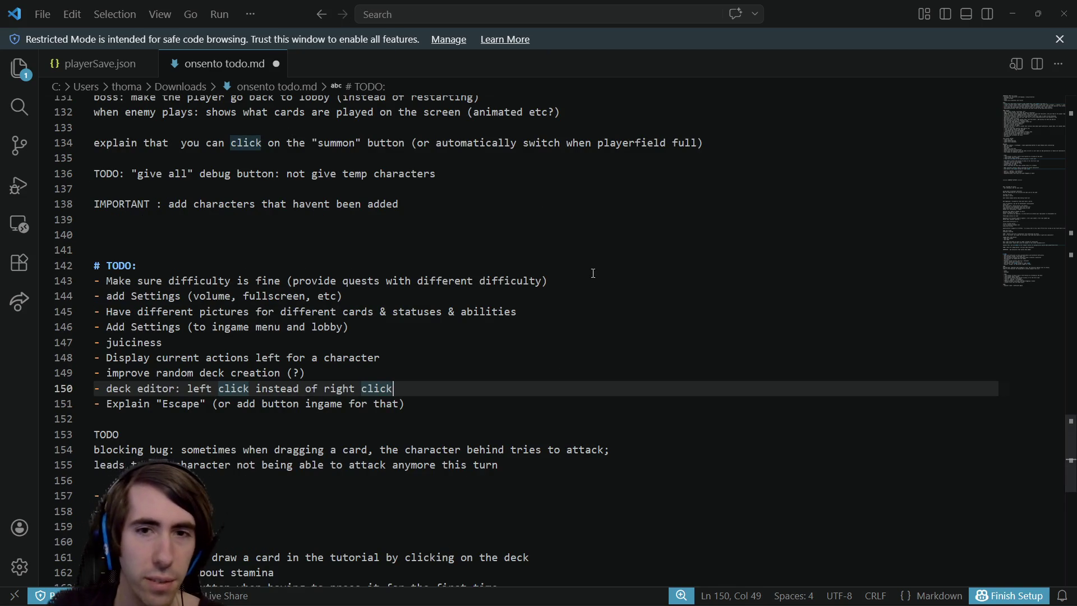
pyautogui.click(593, 273)
pyautogui.hotkey('shift', 'Home')
pyautogui.scroll(3, 420, 310)
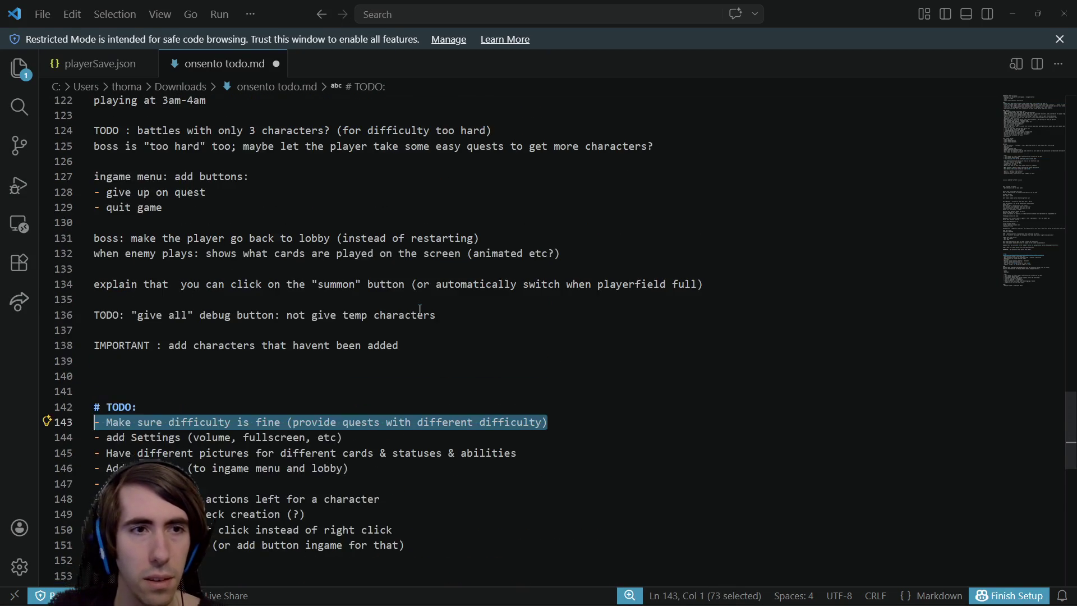
pyautogui.scroll(3, 420, 309)
pyautogui.scroll(-6, 420, 310)
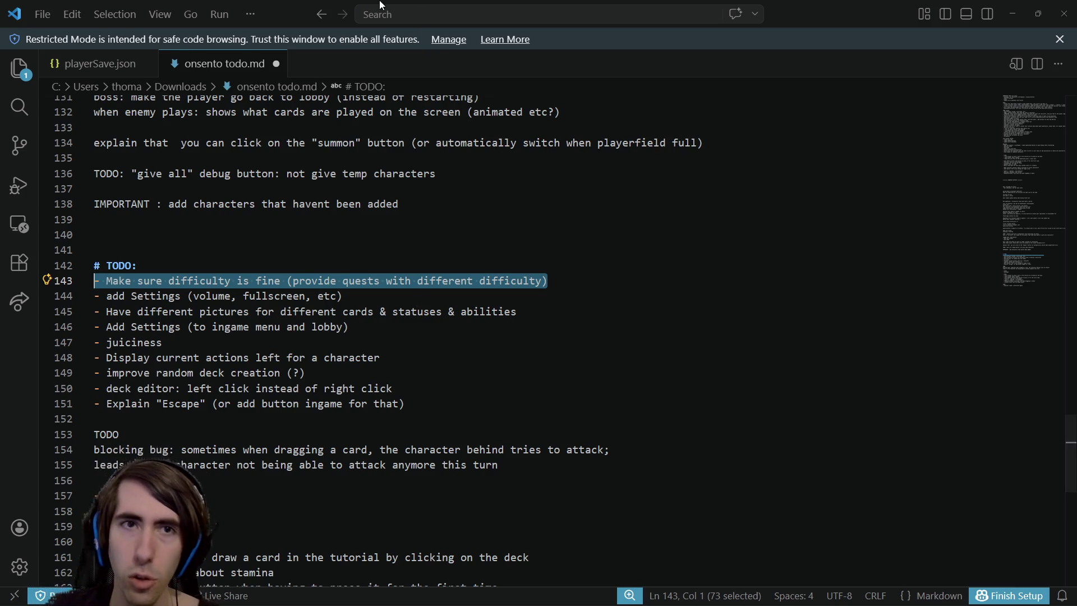
# Quick-open the Lobby.tscn scene in the Godot editor
pyautogui.hotkey('alt', 'Tab')
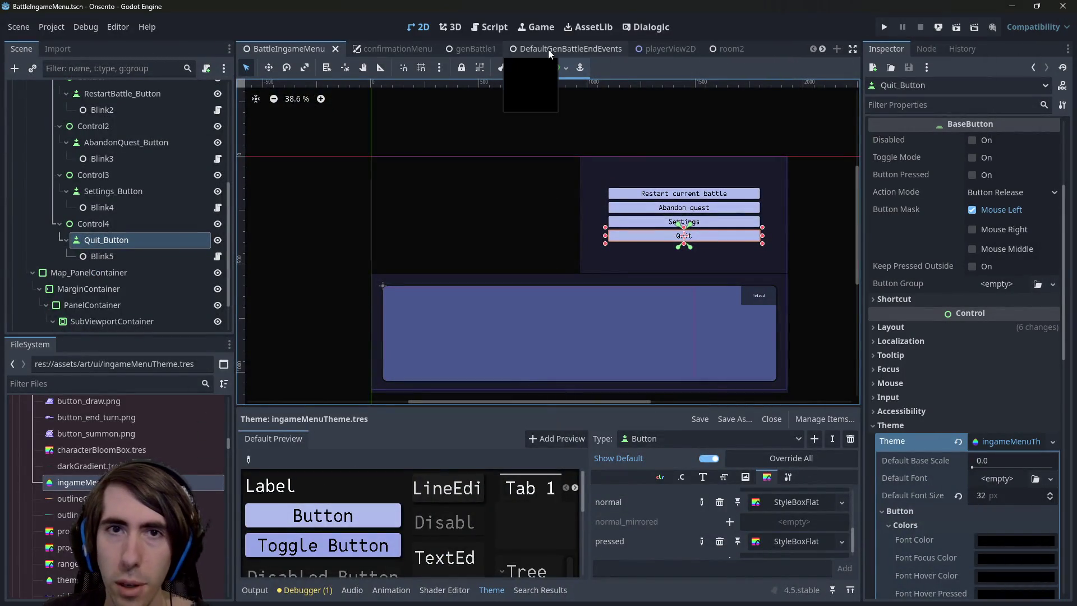
pyautogui.hotkey('alt', 'shift', 'o')
pyautogui.write('lobby')
pyautogui.press('Down')
pyautogui.press('Down')
pyautogui.press('Return')
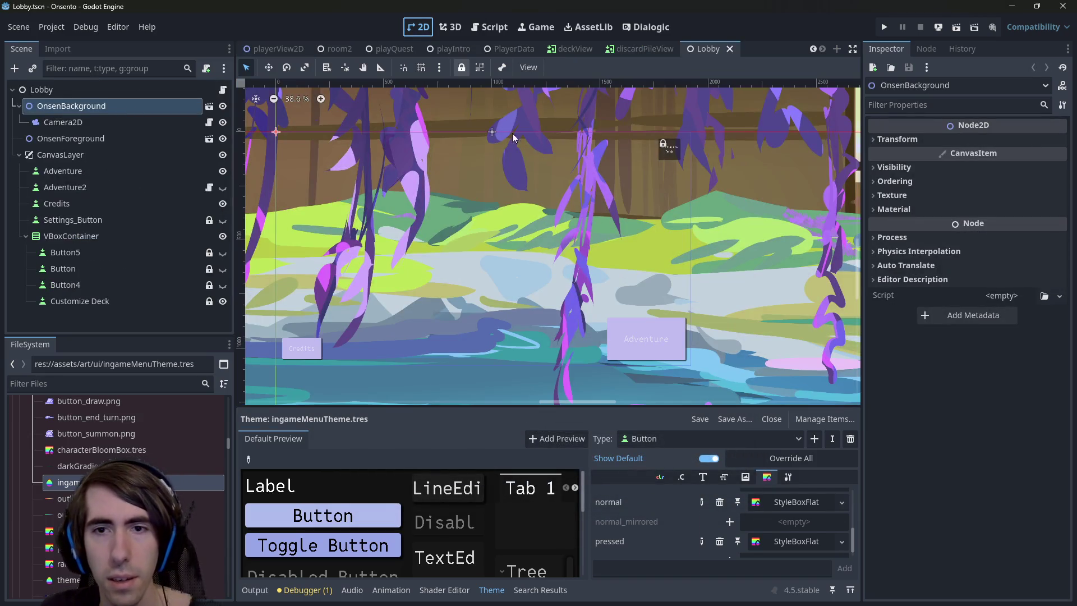
# Select the Customize Deck button in the Lobby scene tree
pyautogui.scroll(2, 592, 296)
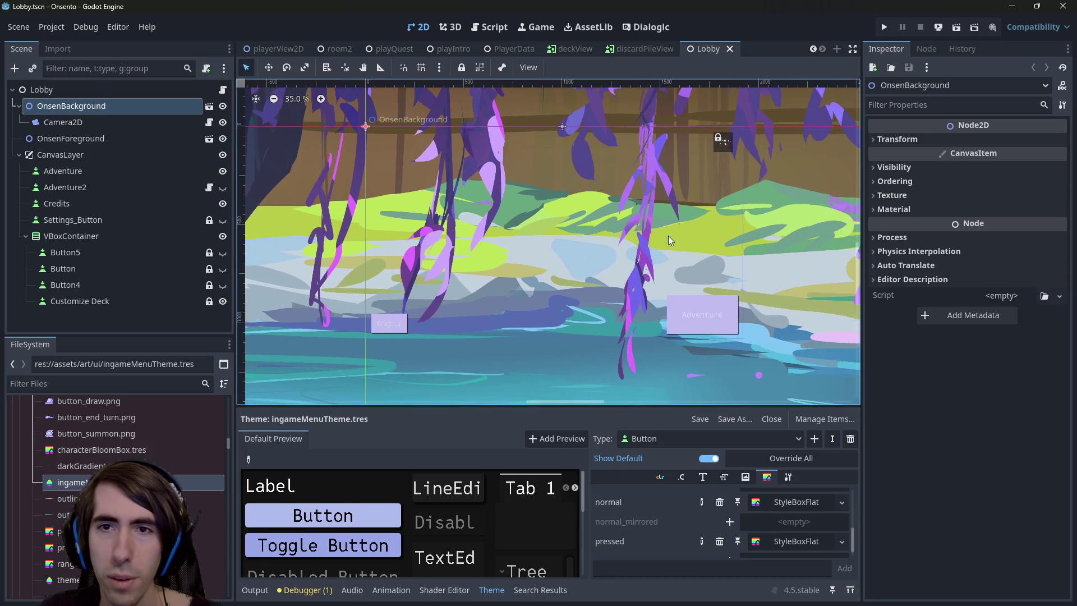
pyautogui.scroll(2, 685, 261)
pyautogui.click(678, 202)
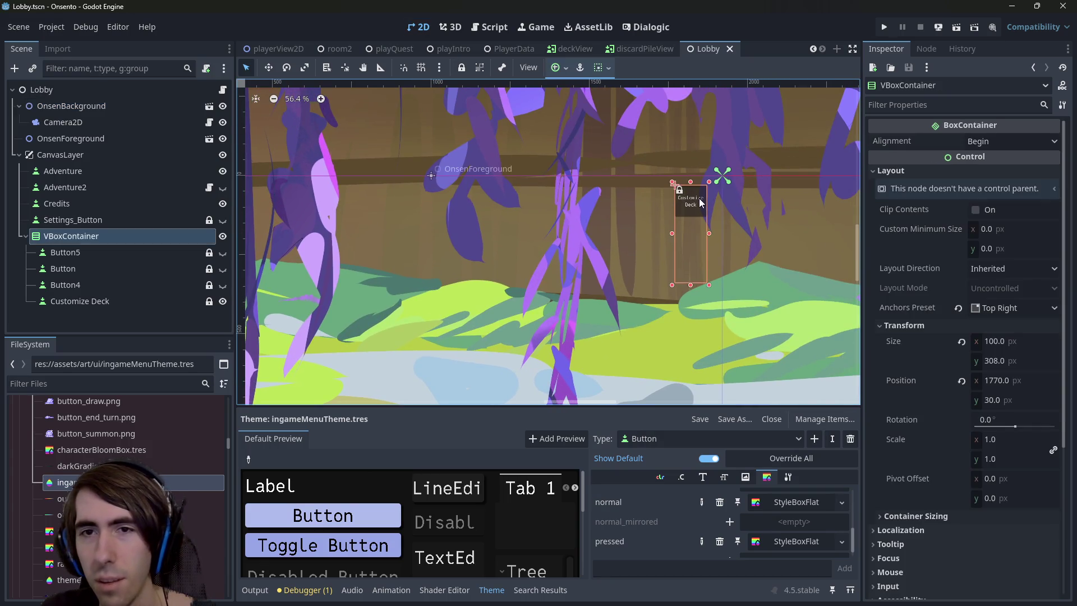
pyautogui.scroll(2, 693, 215)
pyautogui.scroll(-2, 657, 262)
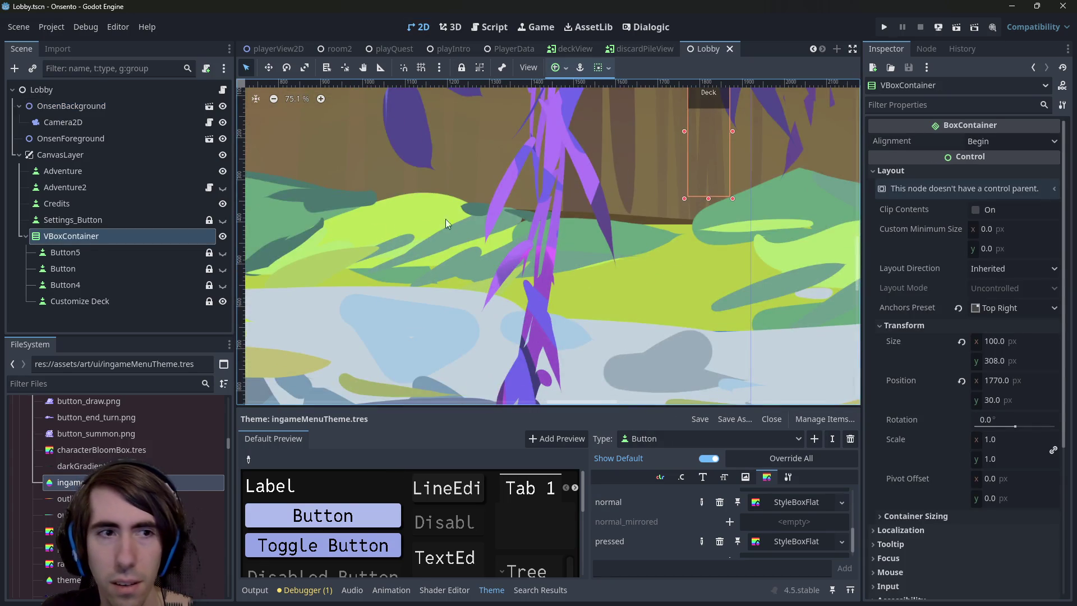
pyautogui.click(136, 251)
pyautogui.click(111, 269)
pyautogui.click(105, 284)
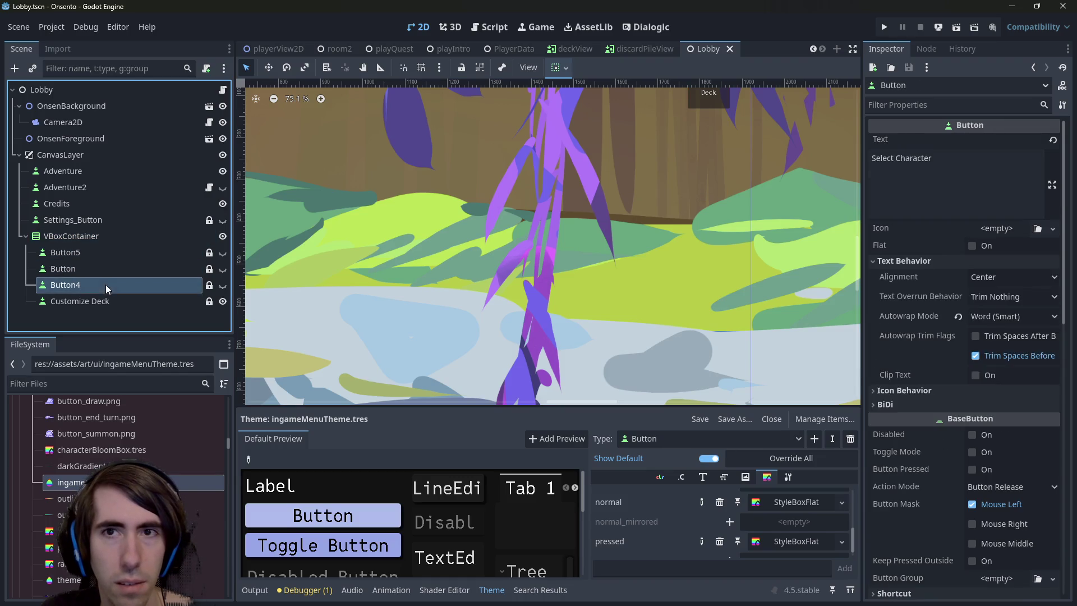
pyautogui.click(118, 303)
# Quick-load theme.tres as Customize Deck's theme, save the scene, and run the game
pyautogui.scroll(-5, 906, 442)
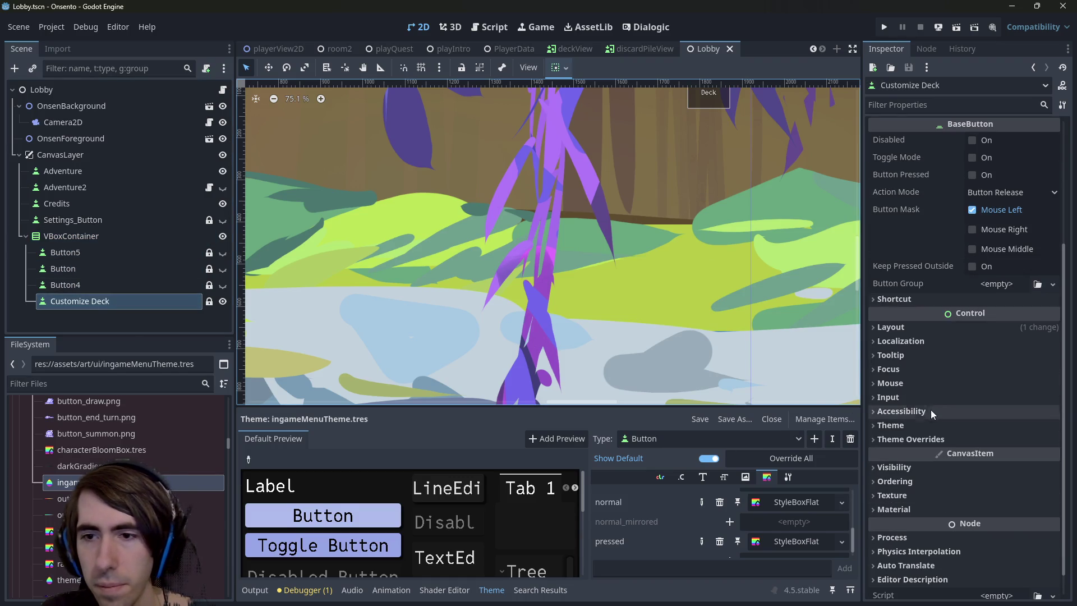
pyautogui.click(916, 424)
pyautogui.click(995, 442)
pyautogui.click(1007, 491)
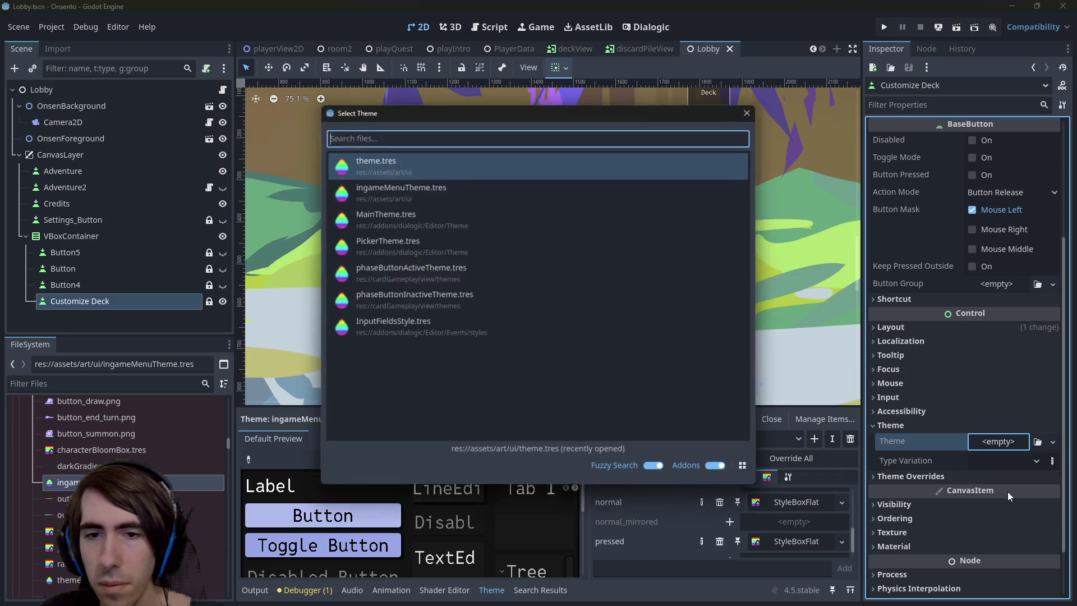
pyautogui.write('theme')
pyautogui.press('Return')
pyautogui.scroll(-4, 658, 224)
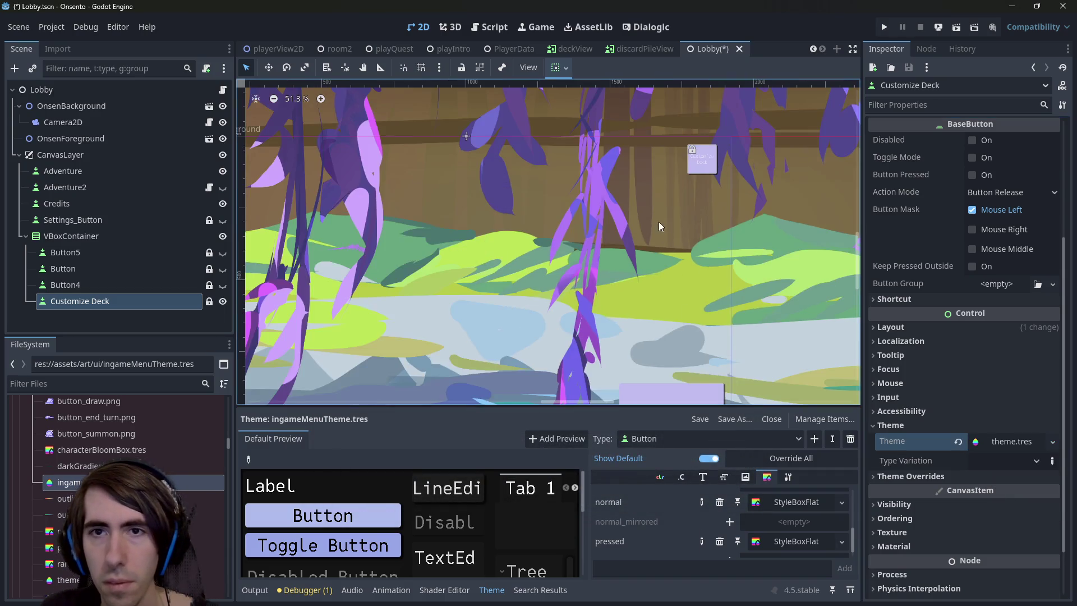
pyautogui.hotkey('ctrl', 's')
pyautogui.hscroll(3, 695, 157)
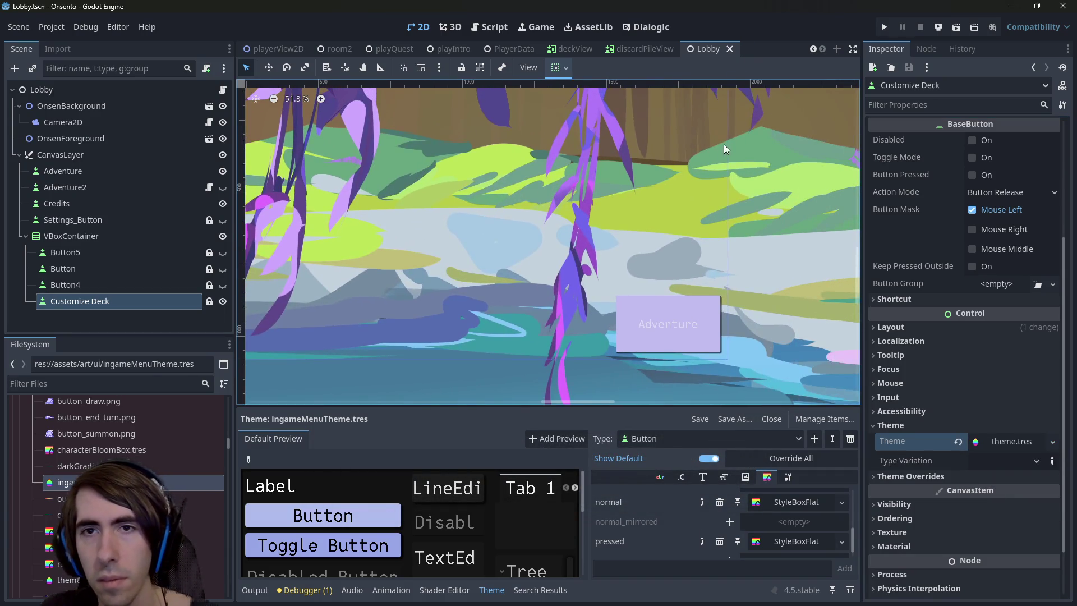
pyautogui.click(951, 23)
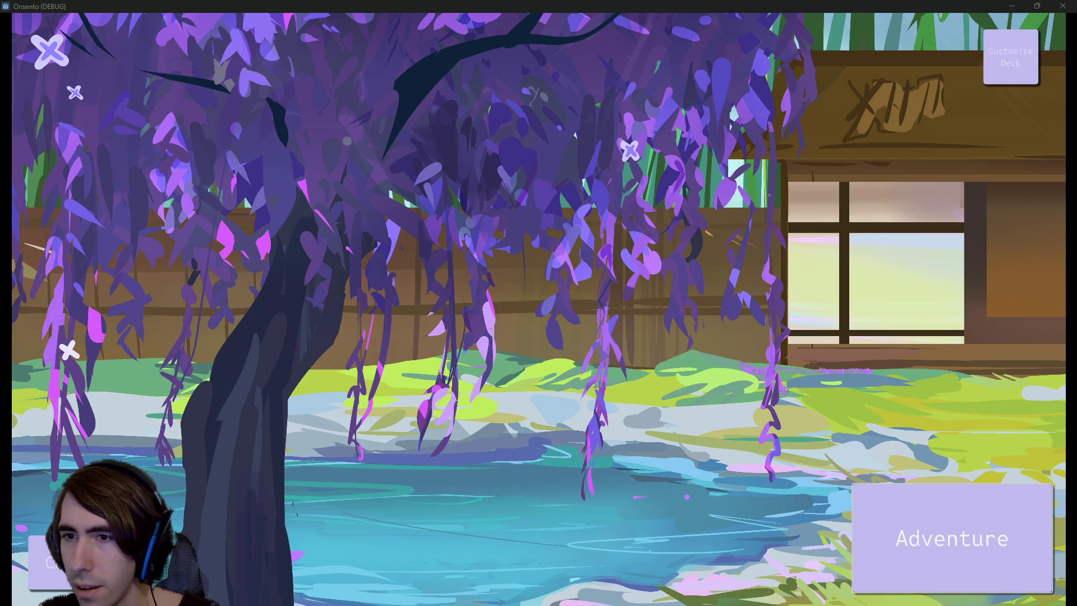
pyautogui.click(1062, 6)
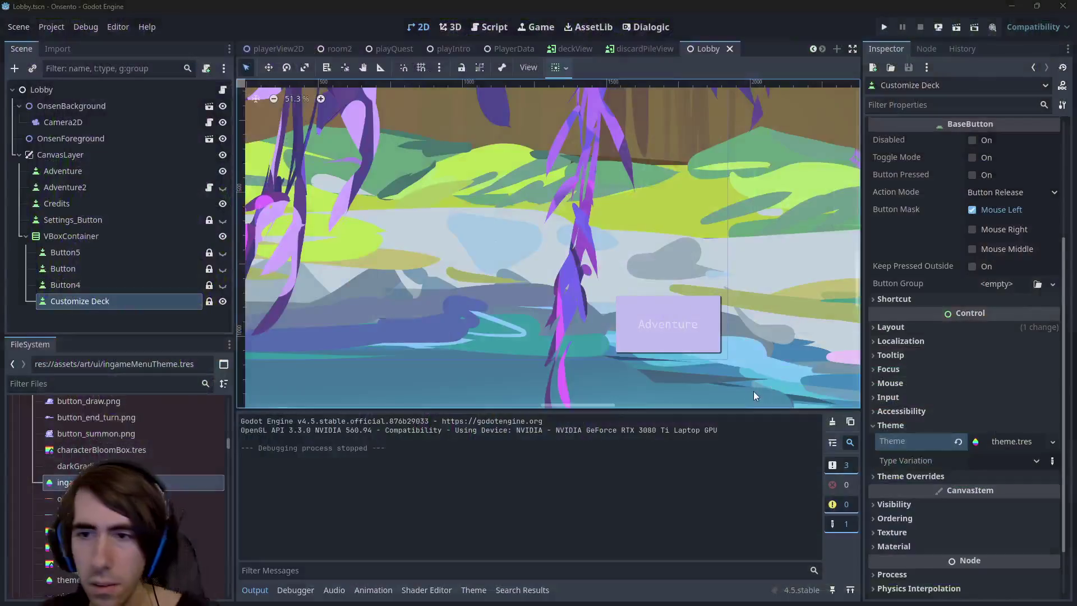
# Select Adventure and expand its theme.tres, browsing the HScrollBar and LineEdit sections
pyautogui.click(679, 313)
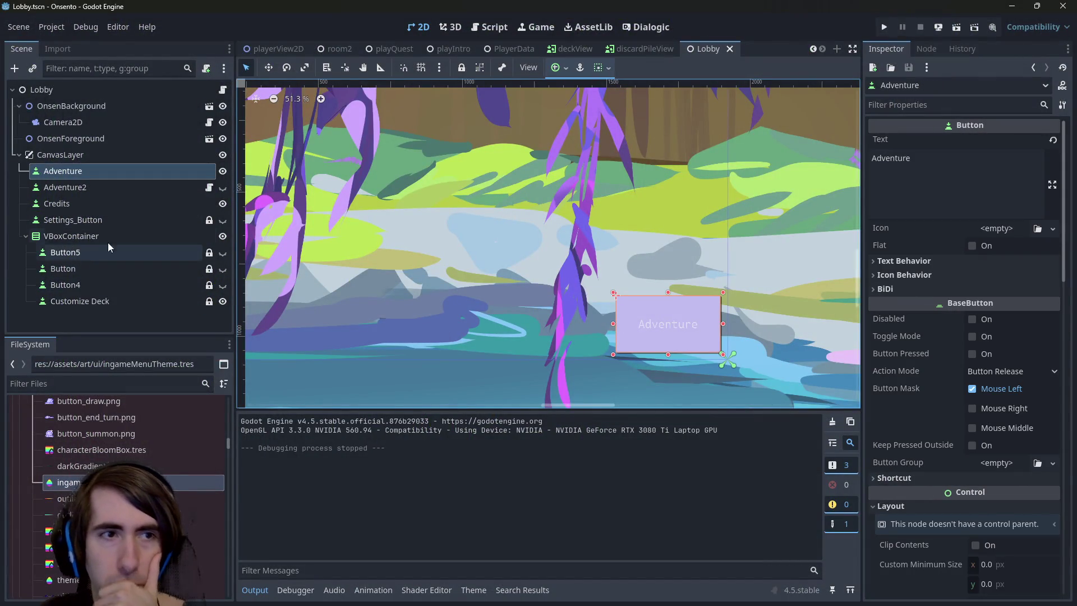
pyautogui.scroll(-5, 967, 473)
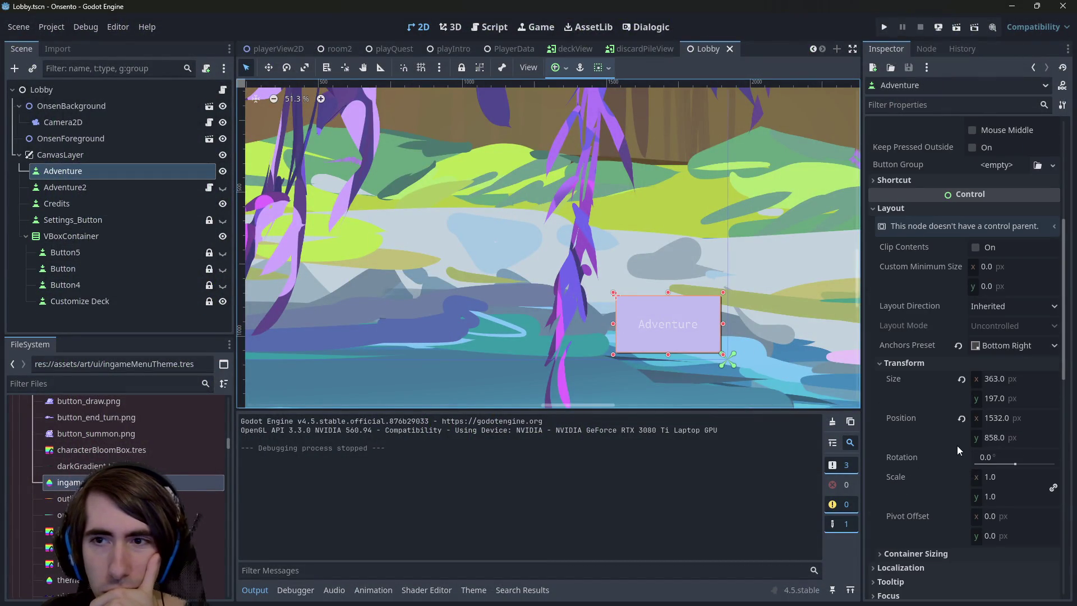
pyautogui.scroll(-5, 957, 449)
pyautogui.click(1011, 369)
pyautogui.scroll(-3, 965, 370)
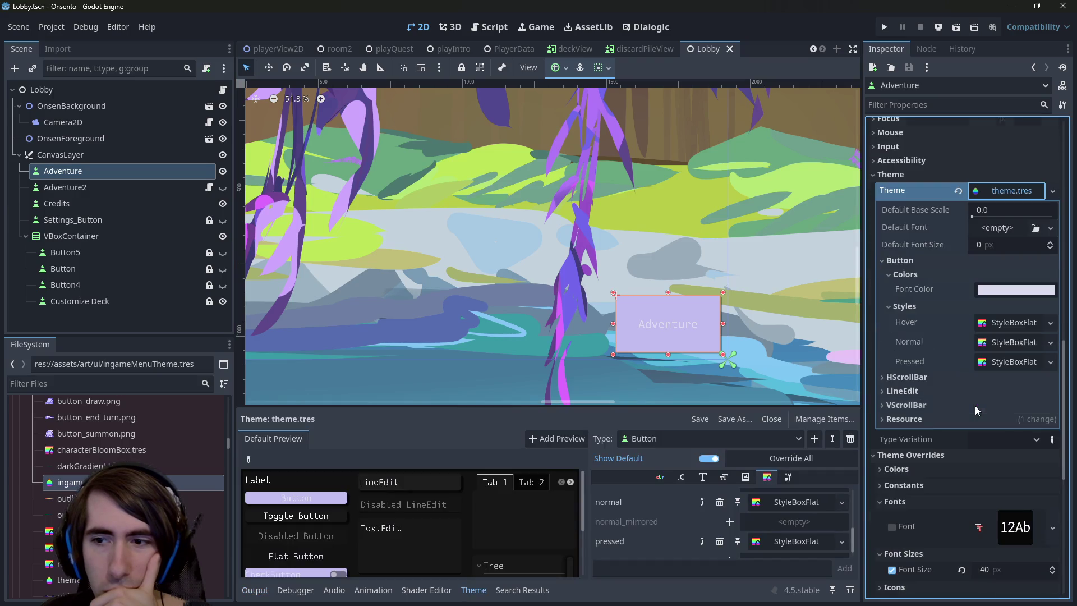
pyautogui.click(918, 382)
pyautogui.click(917, 395)
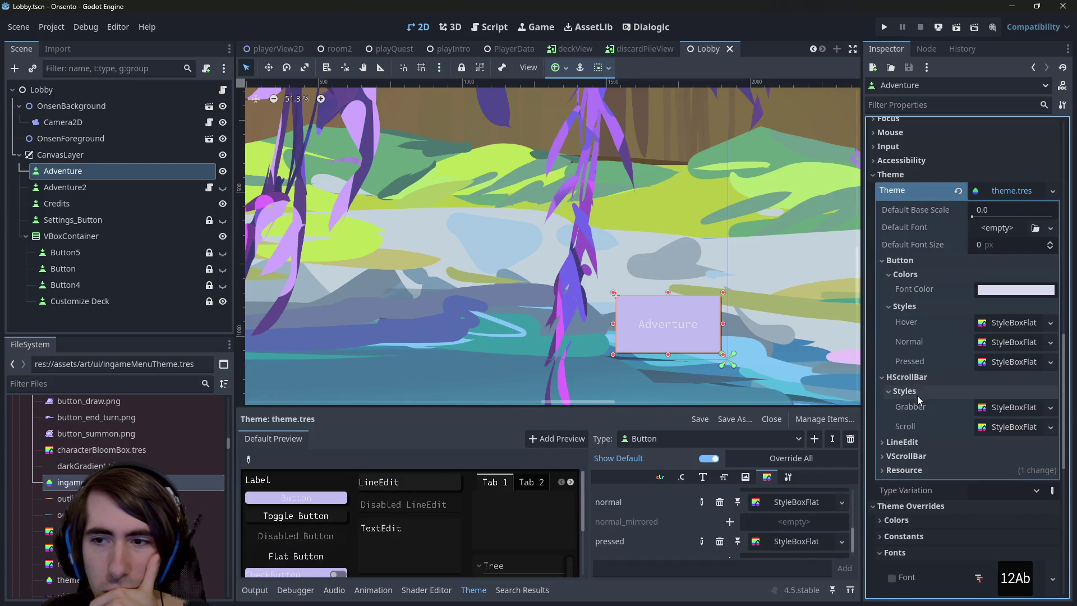
pyautogui.click(947, 442)
# Inspect the hover, normal and pressed StyleBoxFlat styles, leaving pressed expanded
pyautogui.click(1009, 323)
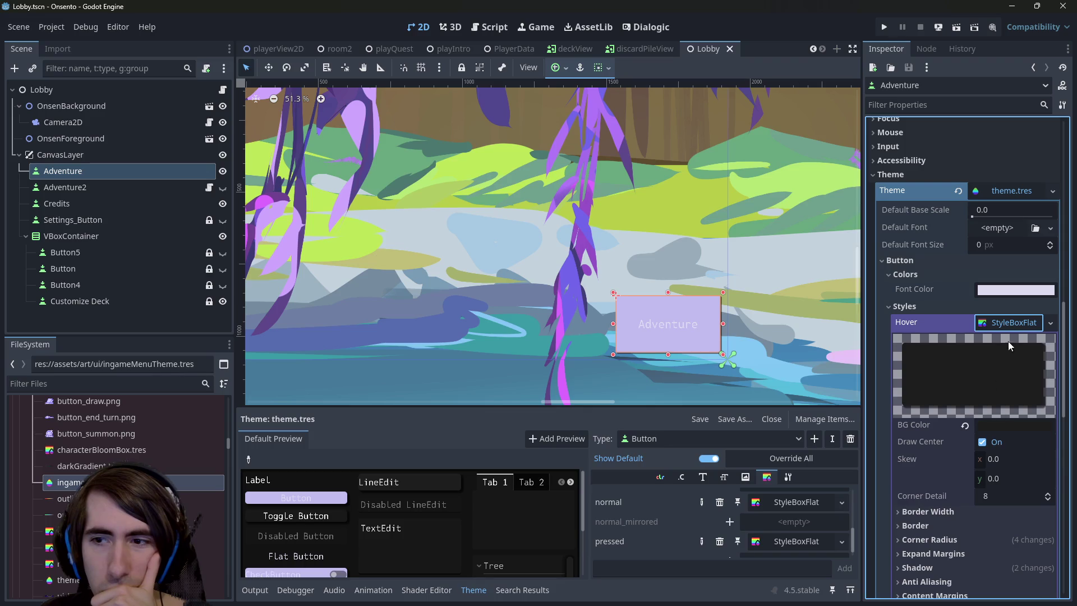
pyautogui.click(1009, 323)
pyautogui.click(1006, 342)
pyautogui.click(1007, 342)
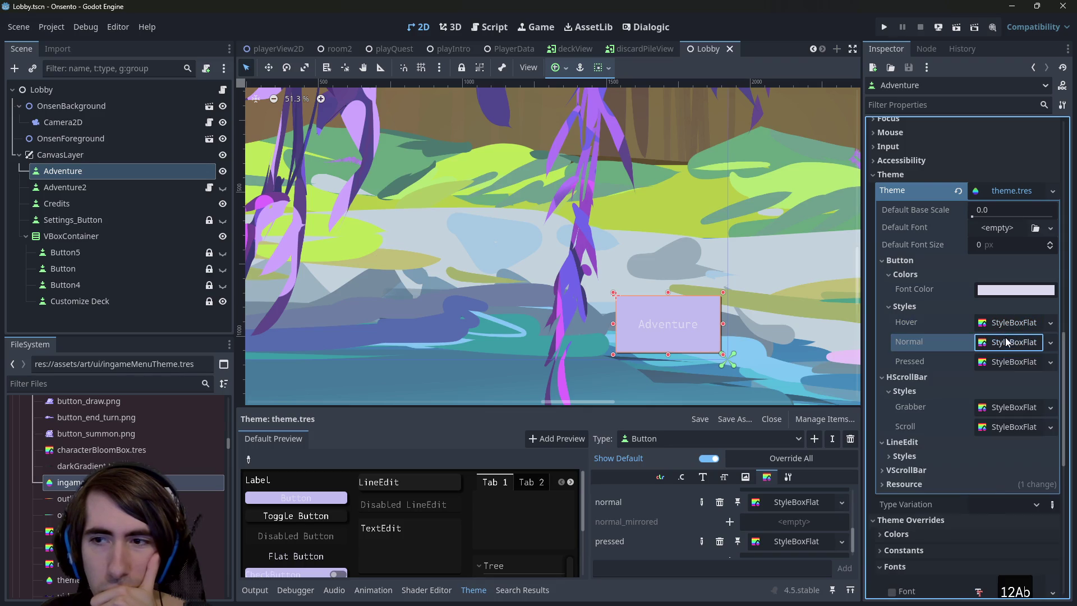
pyautogui.click(1005, 361)
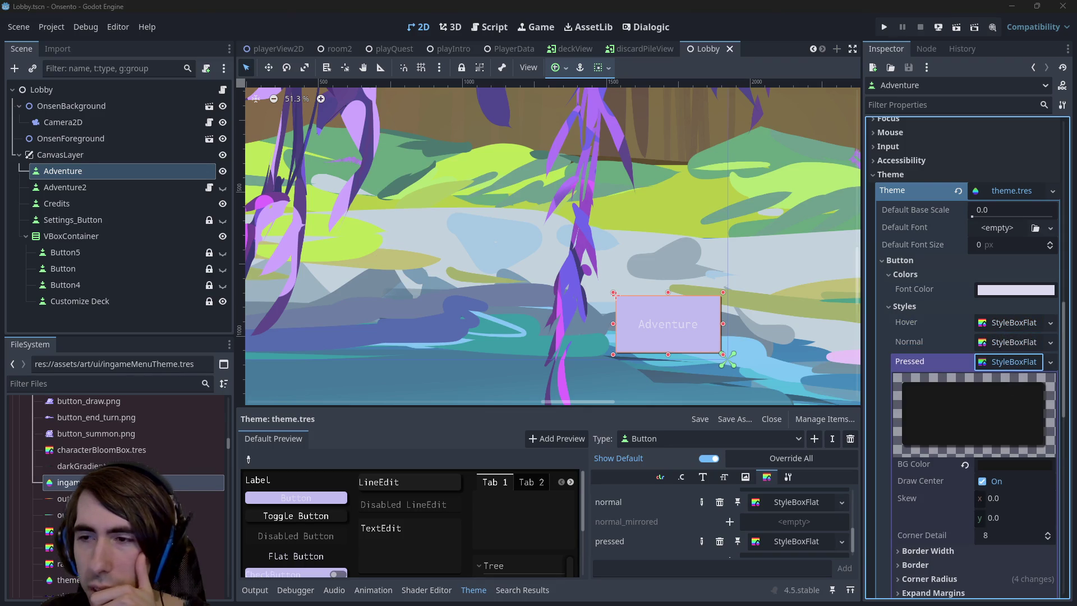
pyautogui.click(996, 364)
pyautogui.click(986, 361)
pyautogui.click(1002, 346)
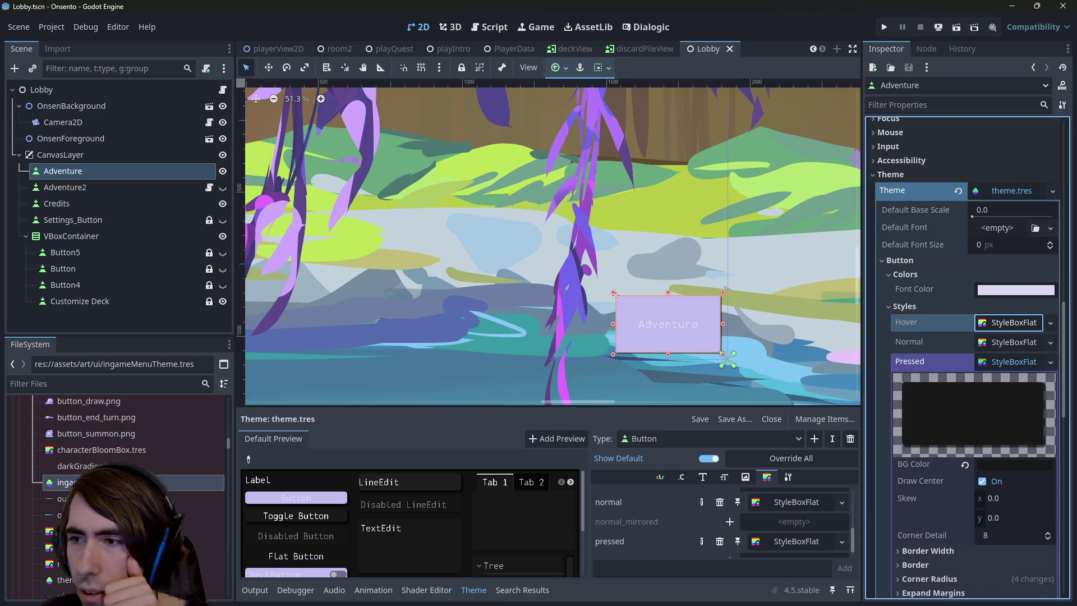
pyautogui.hotkey('alt', 'Tab')
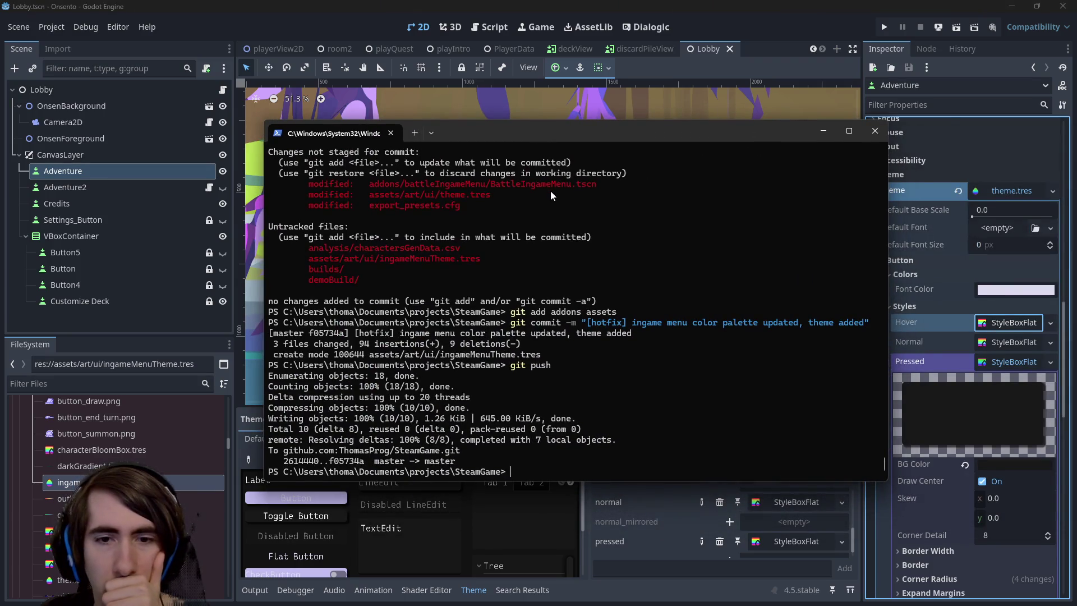
# Undo the hotfix commit with git reset --soft HEAD~1 and copy the theme.tres path
pyautogui.write('gi')
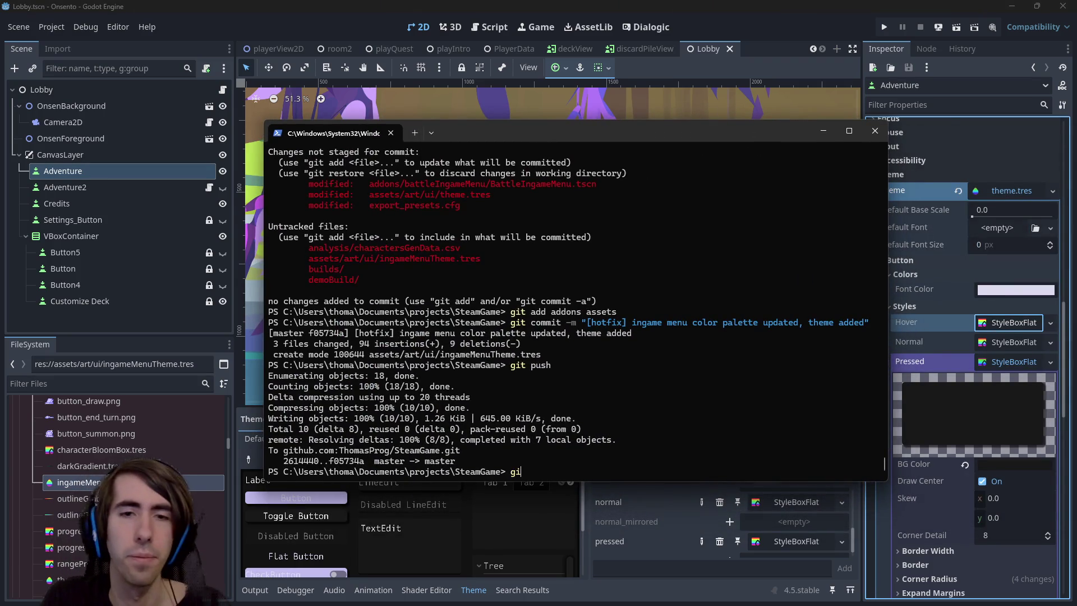
pyautogui.write('t reset --soft HEAD~')
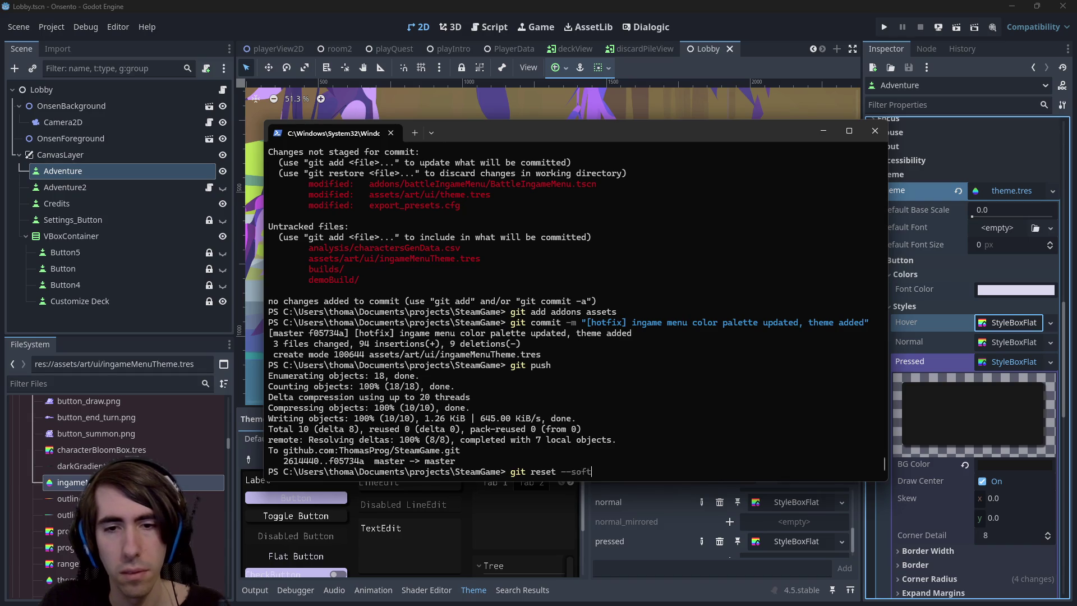
pyautogui.write('1')
pyautogui.press('Return')
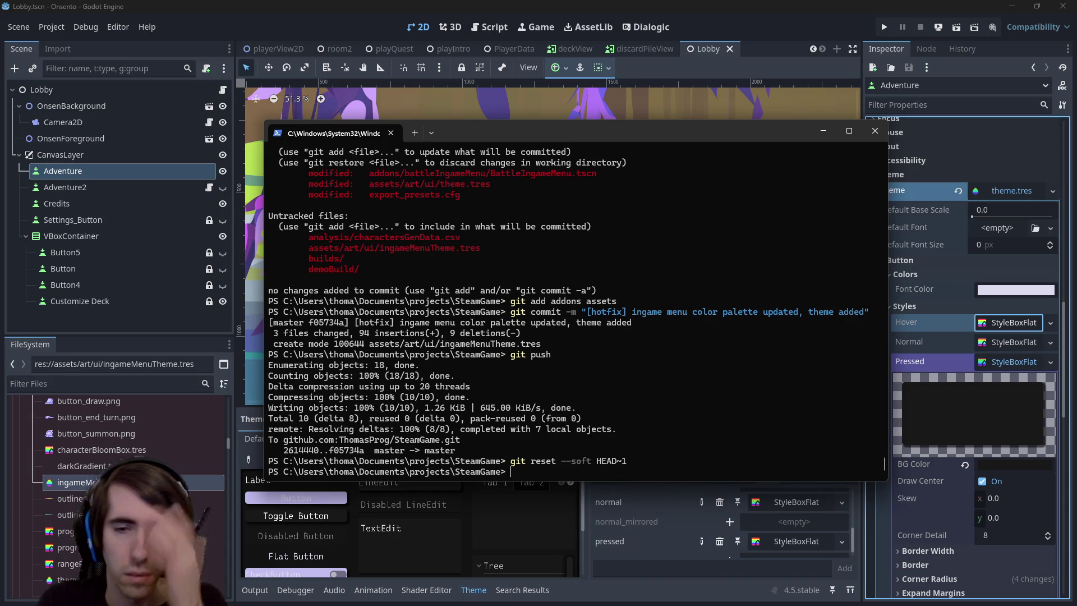
pyautogui.write('git status')
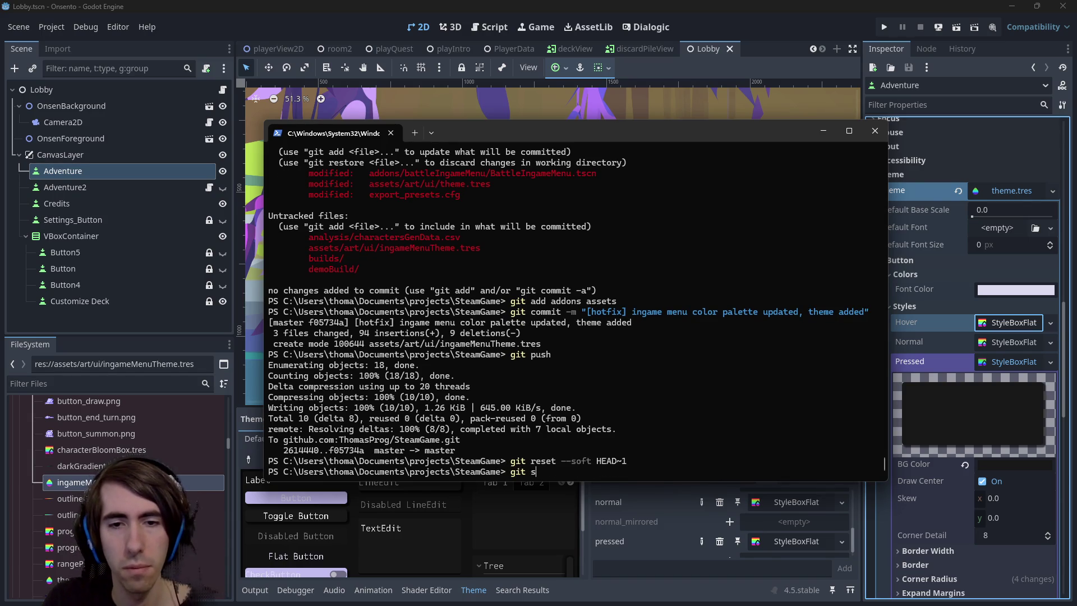
pyautogui.press('Return')
pyautogui.write('git diff')
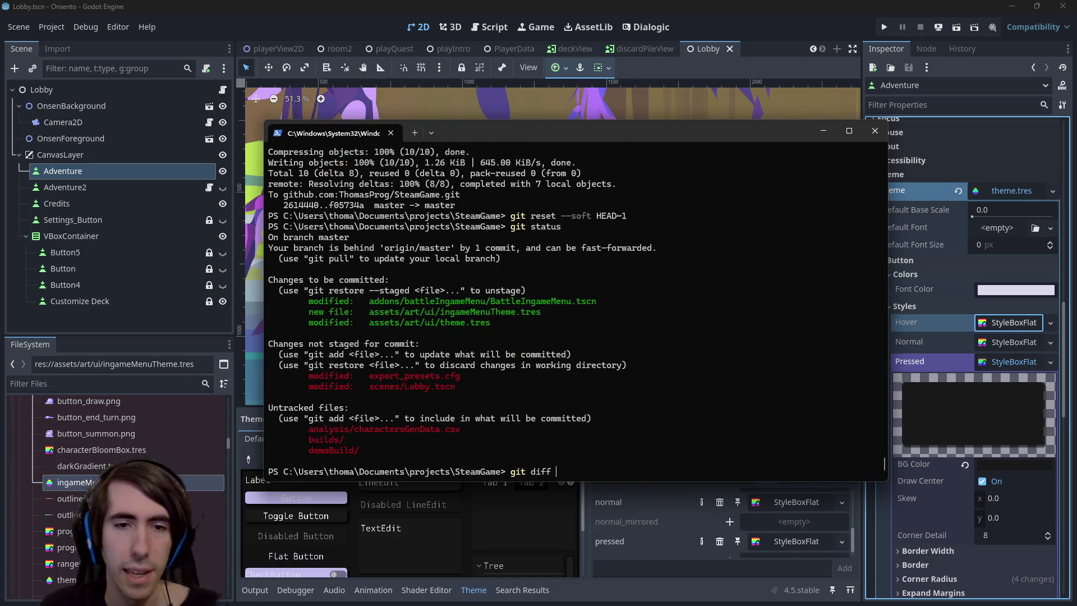
pyautogui.moveTo(365, 323); pyautogui.dragTo(496, 327)
pyautogui.hotkey('ctrl', 'c')
# Unstage theme.tres with git reset, then review its diff and git status
pyautogui.press('BackSpace')
pyautogui.press('BackSpace')
pyautogui.press('BackSpace')
pyautogui.write('reset')
pyautogui.hotkey('ctrl', 'v')
pyautogui.press('Return')
pyautogui.write('git diff')
pyautogui.hotkey('ctrl', 'v')
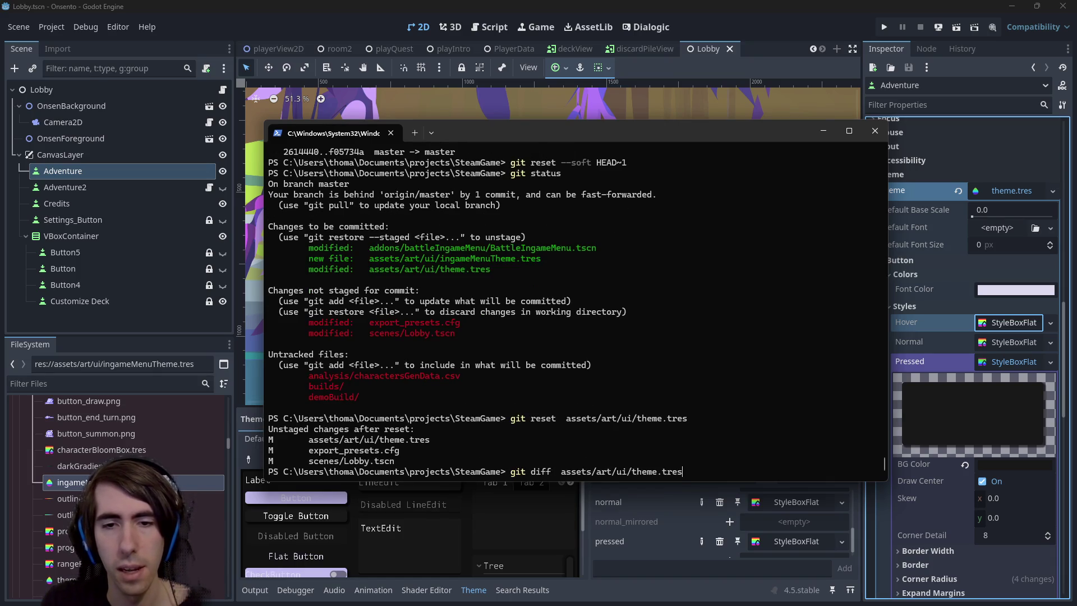
pyautogui.press('Return')
pyautogui.write('git status')
pyautogui.press('Return')
# Discard the local theme.tres changes with git checkout and recommit the hotfix
pyautogui.write('git checkou')
pyautogui.hotkey('ctrl', 'v')
pyautogui.press('Return')
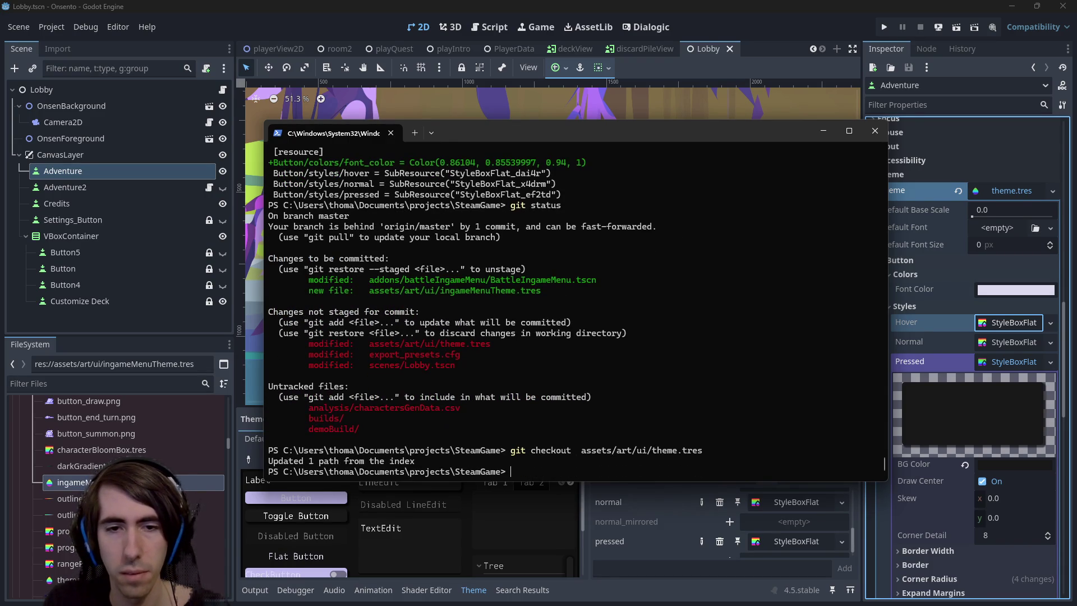
pyautogui.write('git diff')
pyautogui.hotkey('ctrl', 'v')
pyautogui.press('Up')
pyautogui.press('Up')
pyautogui.press('Up')
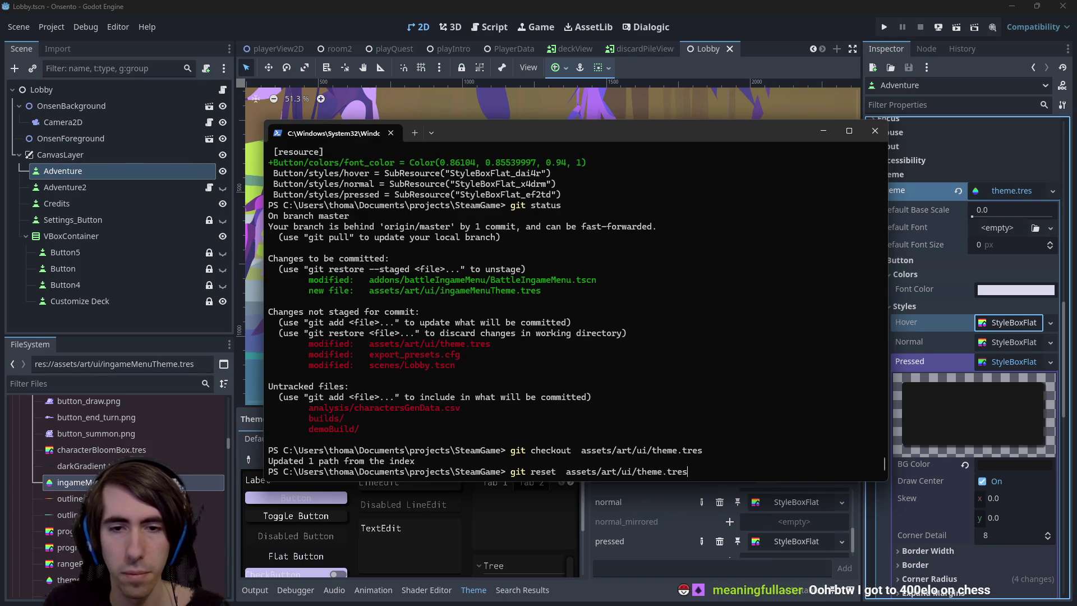
pyautogui.press('Return')
# Push to master, then force-push with git push --force-with-lease after rejection
pyautogui.write('git push')
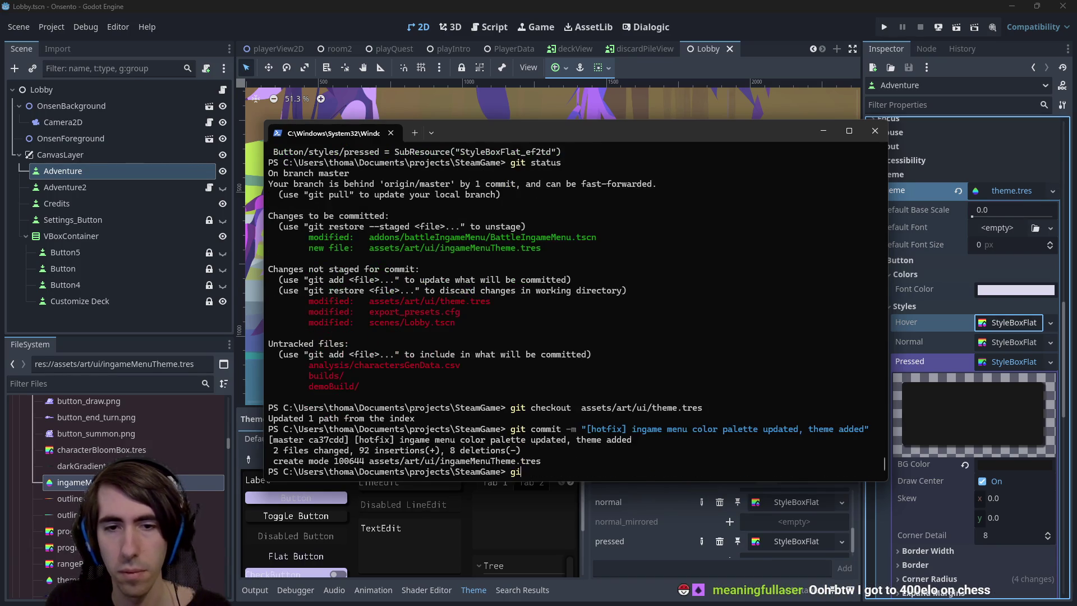
pyautogui.press('Return')
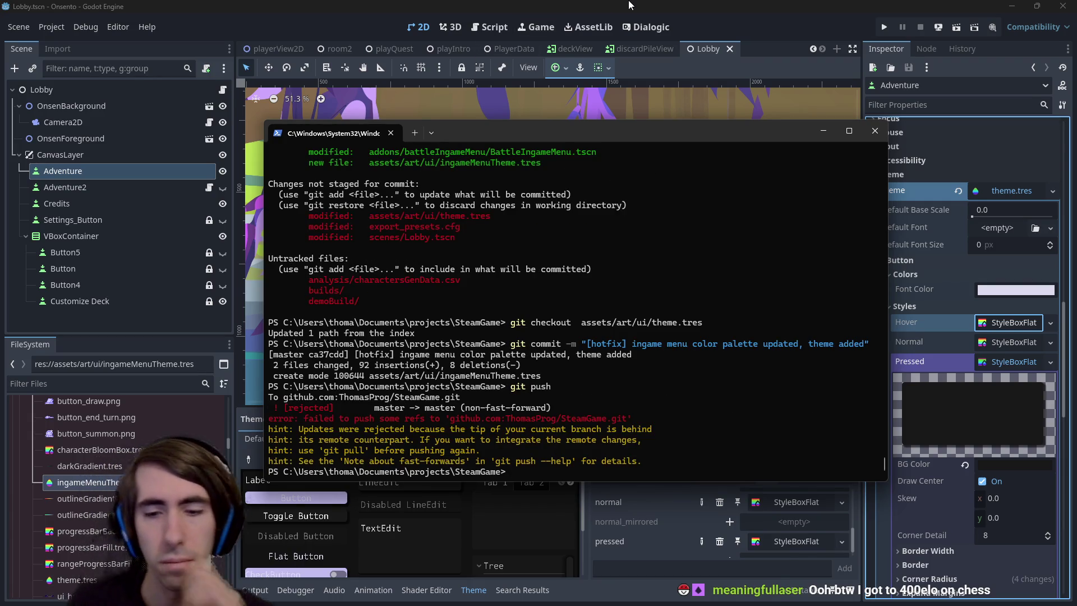
pyautogui.write('git push --force-with-lease')
pyautogui.press('Return')
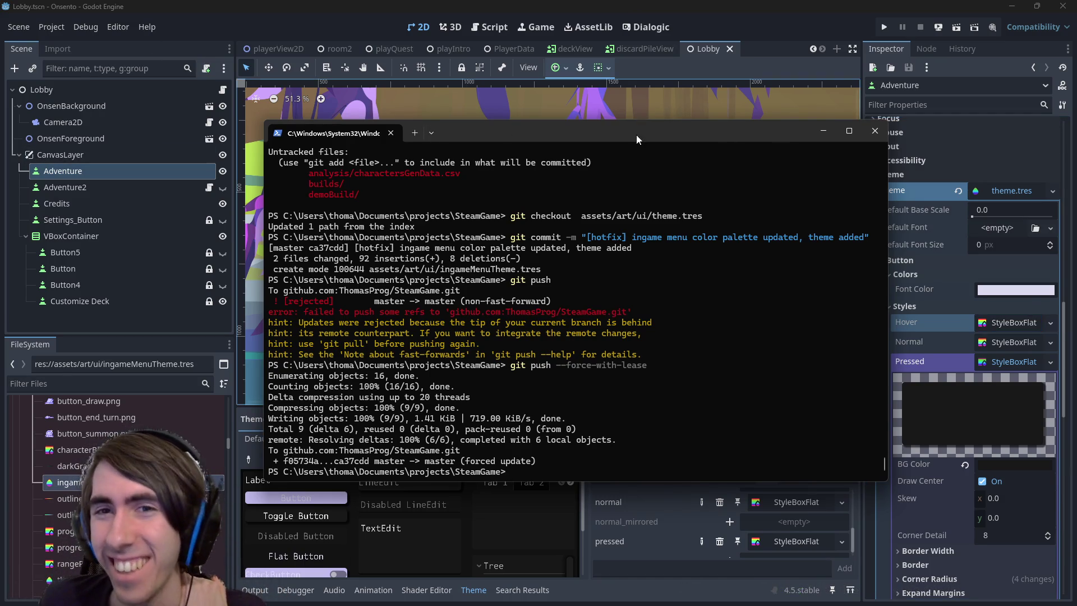
pyautogui.click(615, 295)
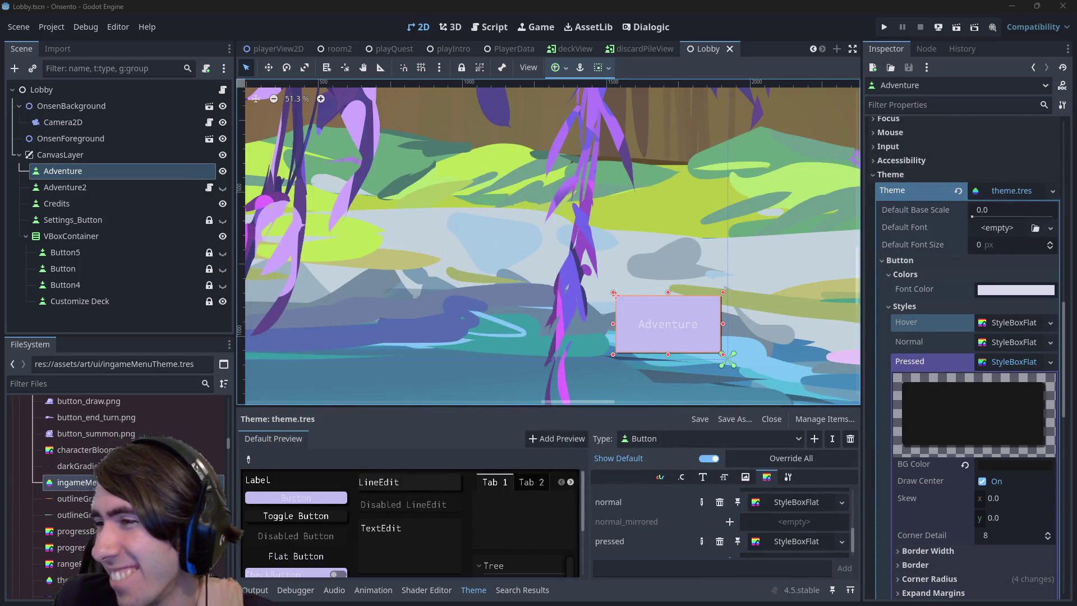
# Return to Godot so the restored theme reloads, and pan the lobby canvas
pyautogui.click(637, 5)
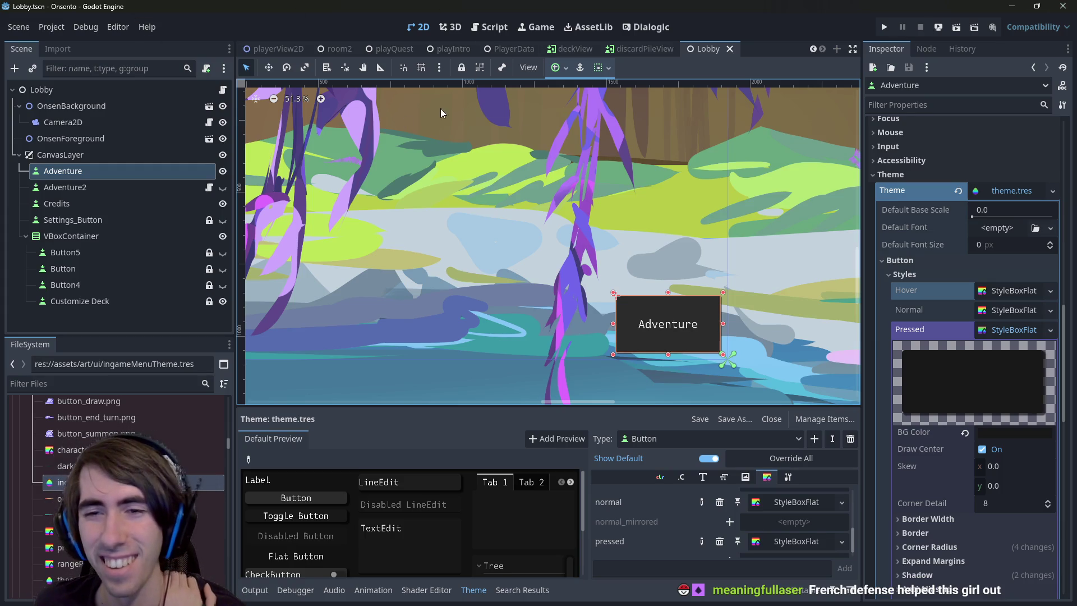
pyautogui.scroll(-2, 642, 256)
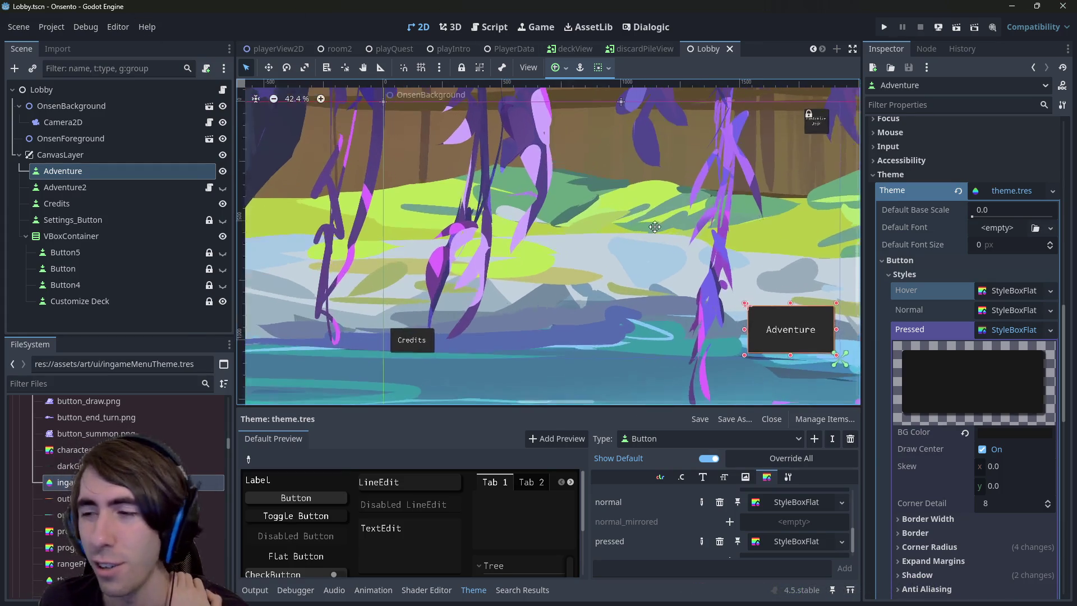
pyautogui.moveTo(654, 227); pyautogui.dragTo(633, 232)
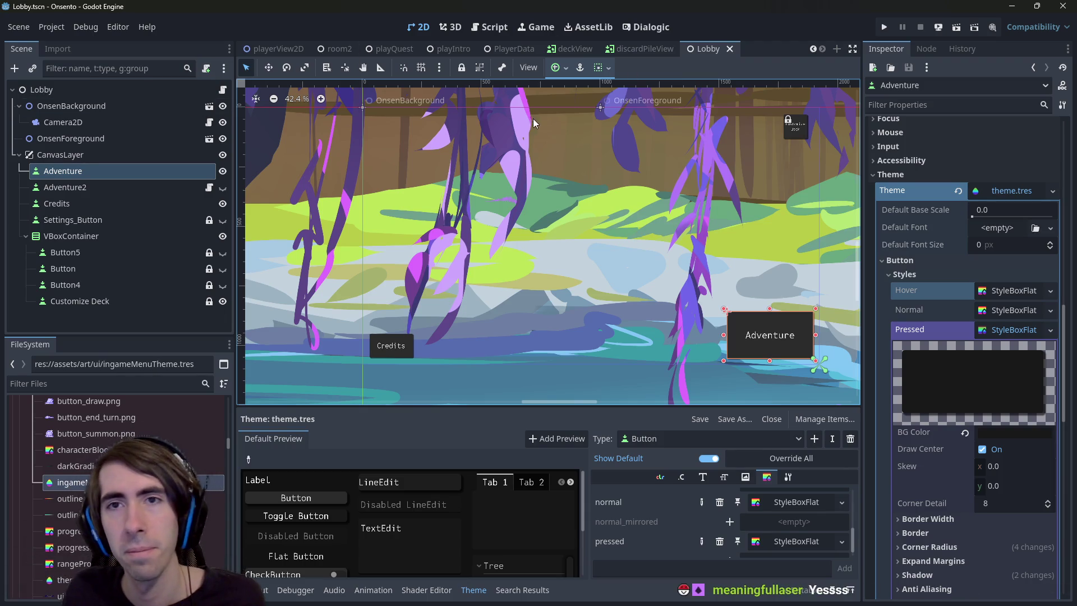
pyautogui.scroll(-2, 493, 289)
pyautogui.scroll(2, 567, 287)
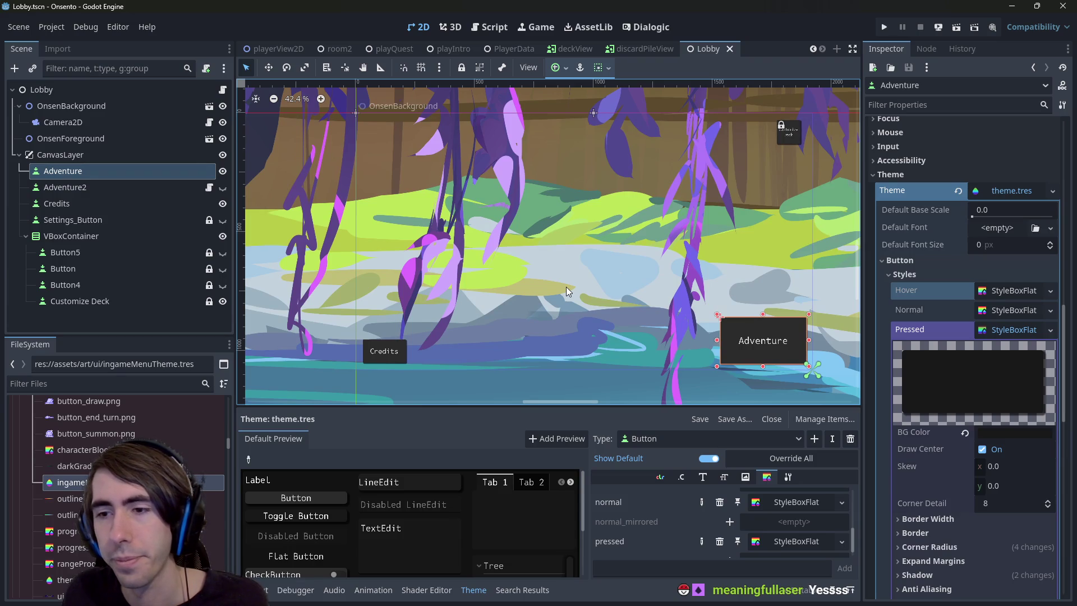
# Test-run the lobby scene, close the game, and reselect the Adventure button
pyautogui.click(956, 27)
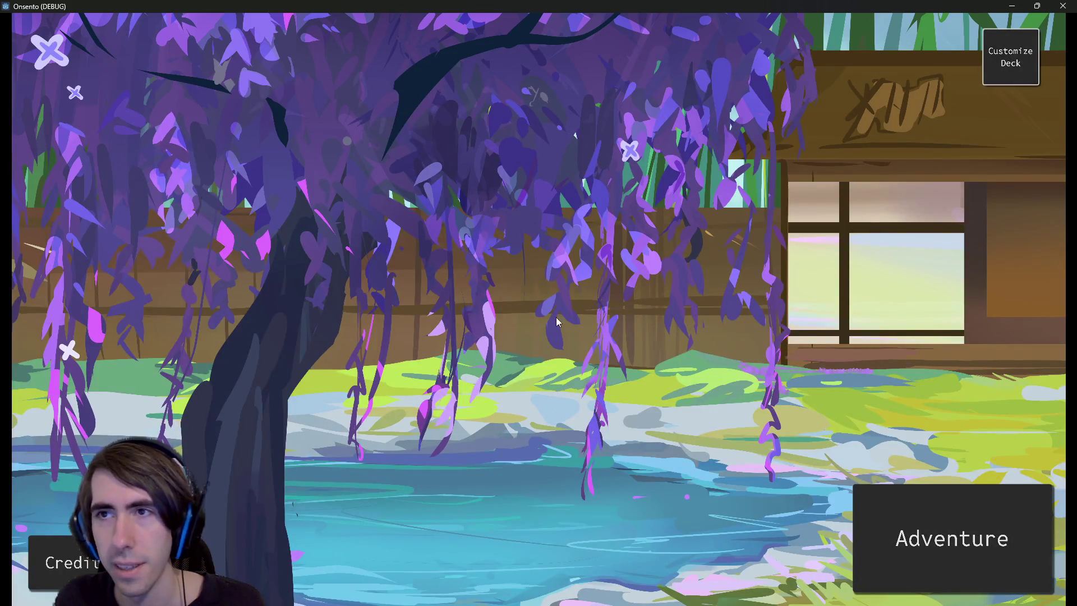
pyautogui.click(1062, 5)
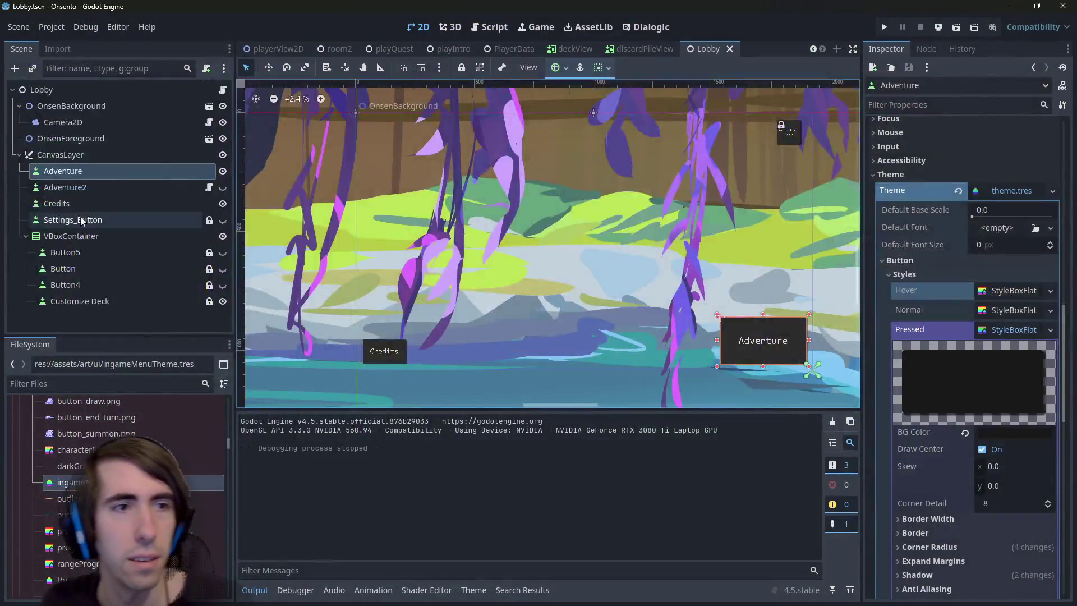
pyautogui.click(73, 187)
pyautogui.click(73, 171)
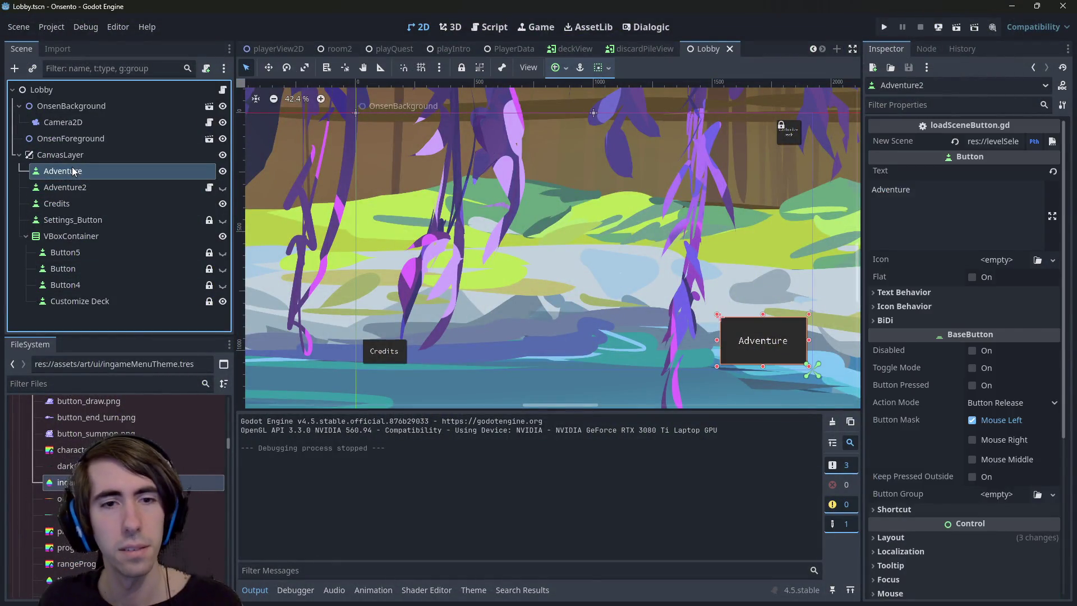
# Take the Blink node from playerView2D, undoing Blink2, and return to Lobby
pyautogui.rightClick(73, 171)
pyautogui.click(109, 201)
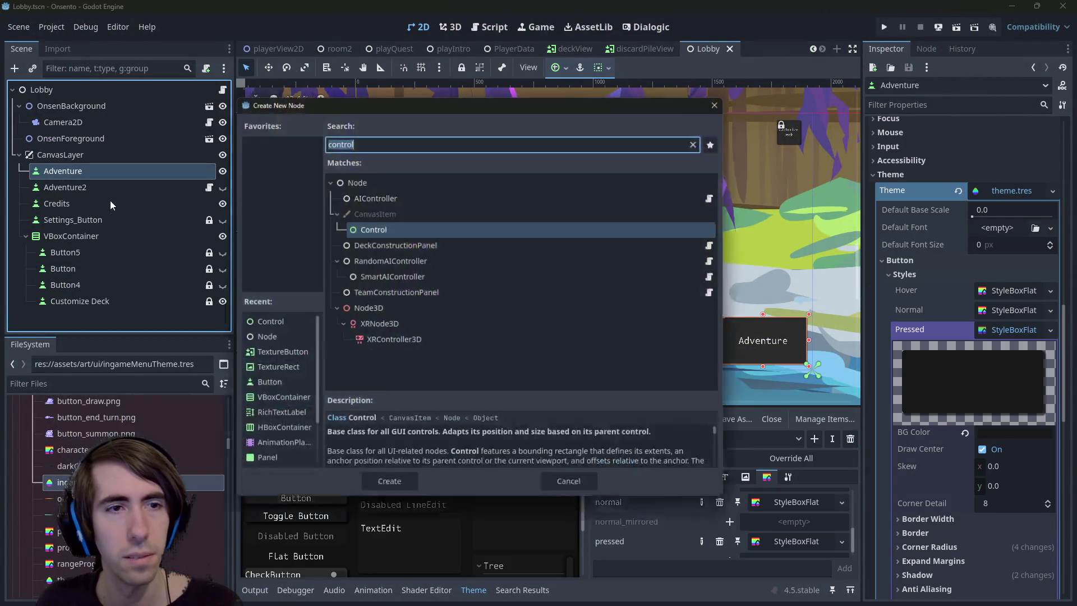
pyautogui.press('Escape')
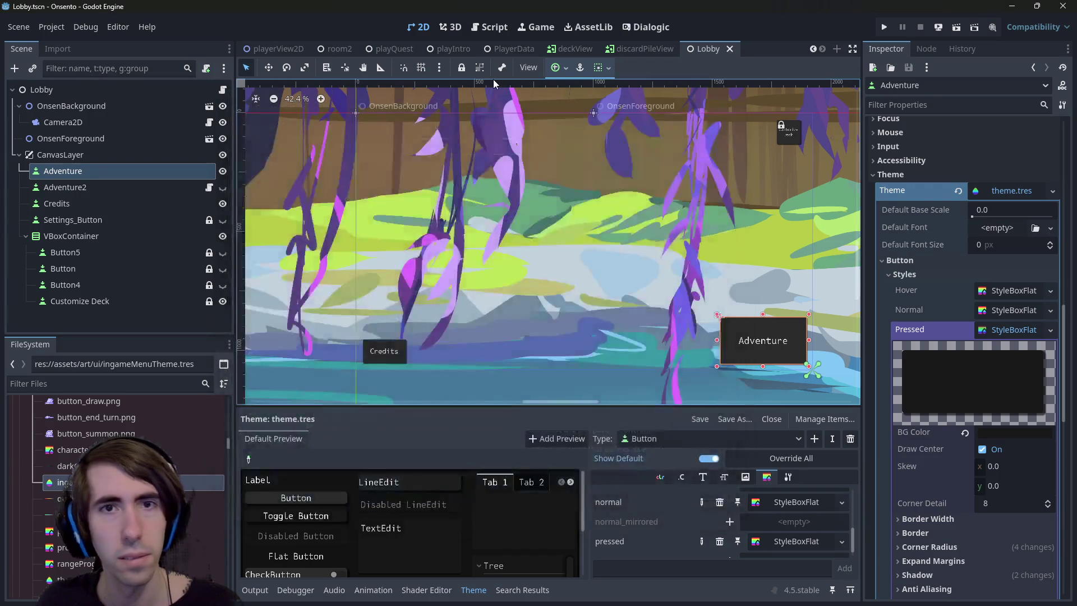
pyautogui.click(261, 47)
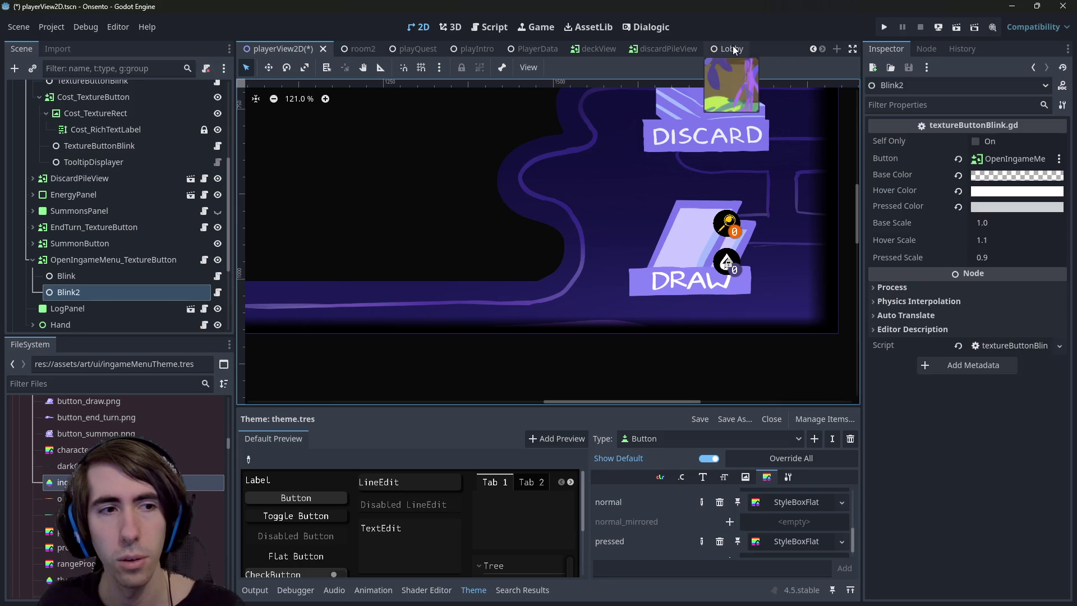
pyautogui.hotkey('ctrl', 'z')
pyautogui.click(112, 276)
pyautogui.click(720, 49)
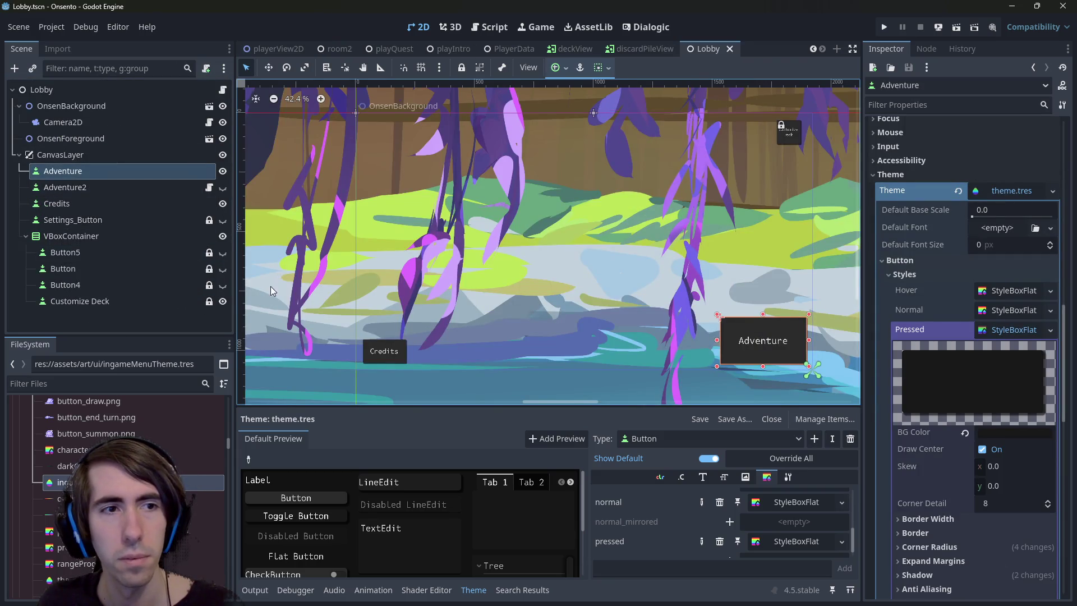
# Paste Blink under the Adventure, Credits and Adventure2 buttons
pyautogui.scroll(-3, 336, 269)
pyautogui.hotkey('ctrl', 'v')
pyautogui.click(74, 221)
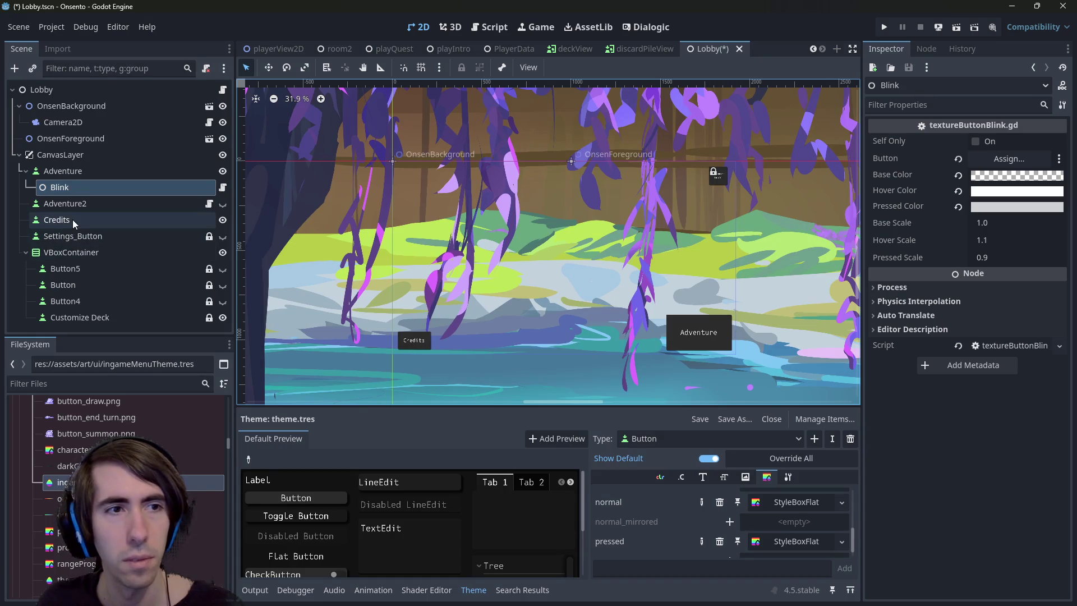
pyautogui.hotkey('ctrl', 'v')
pyautogui.click(81, 197)
pyautogui.hotkey('ctrl', 'v')
# Delete the Blink under Adventure2 and hide the Adventure2 button
pyautogui.click(148, 256)
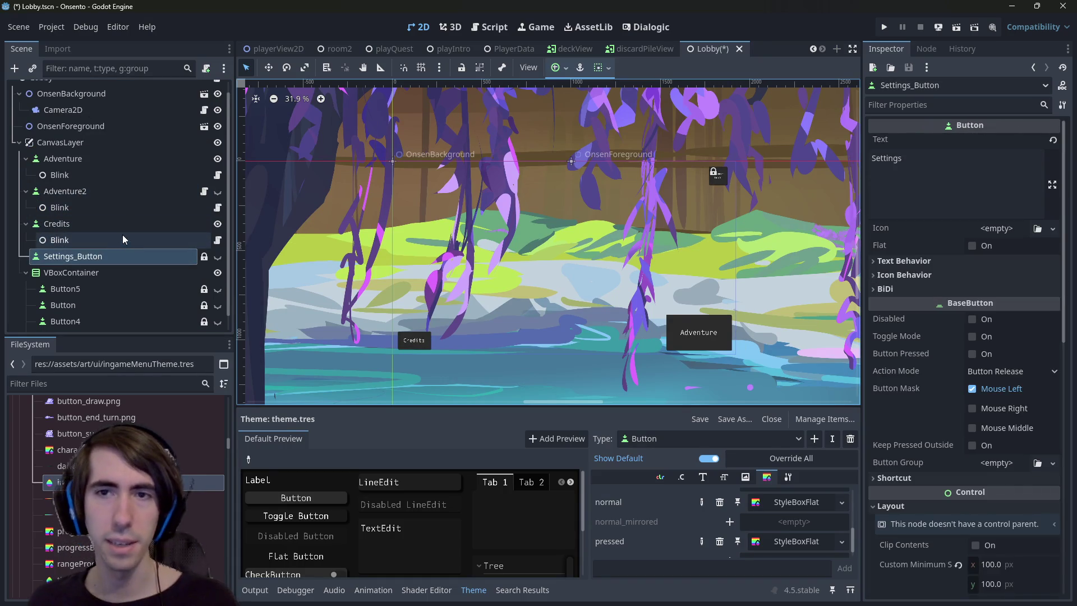
pyautogui.click(100, 224)
pyautogui.click(97, 191)
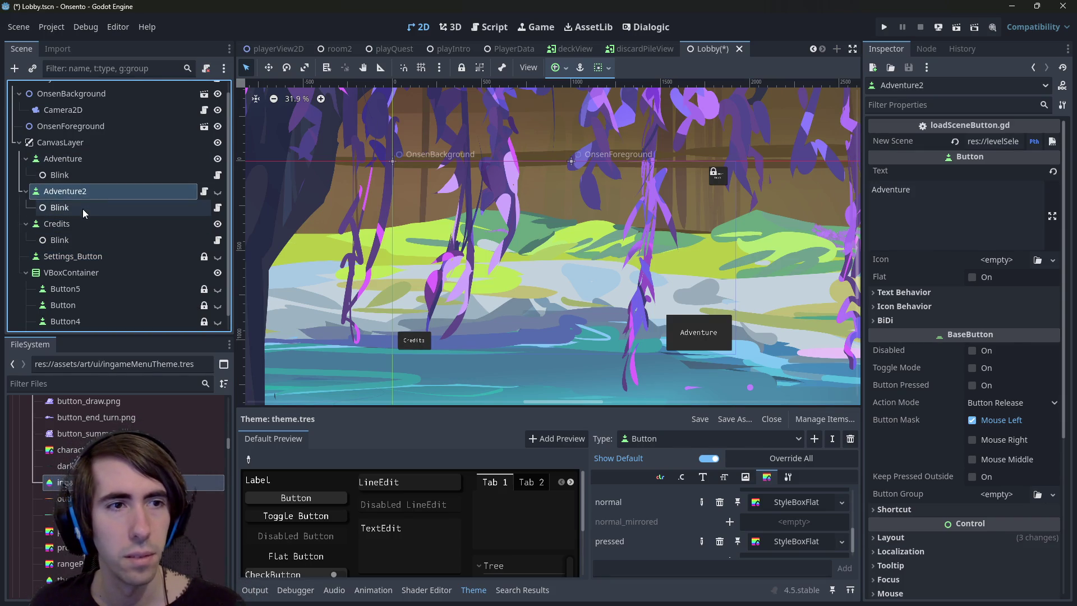
pyautogui.click(84, 208)
pyautogui.press('Delete')
pyautogui.press('Return')
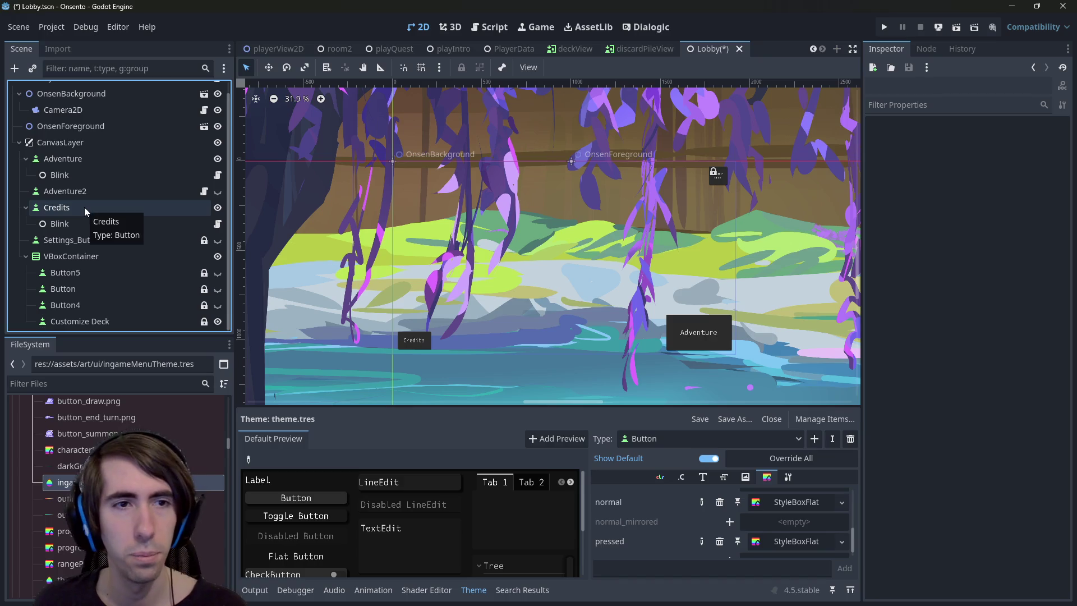
pyautogui.click(218, 193)
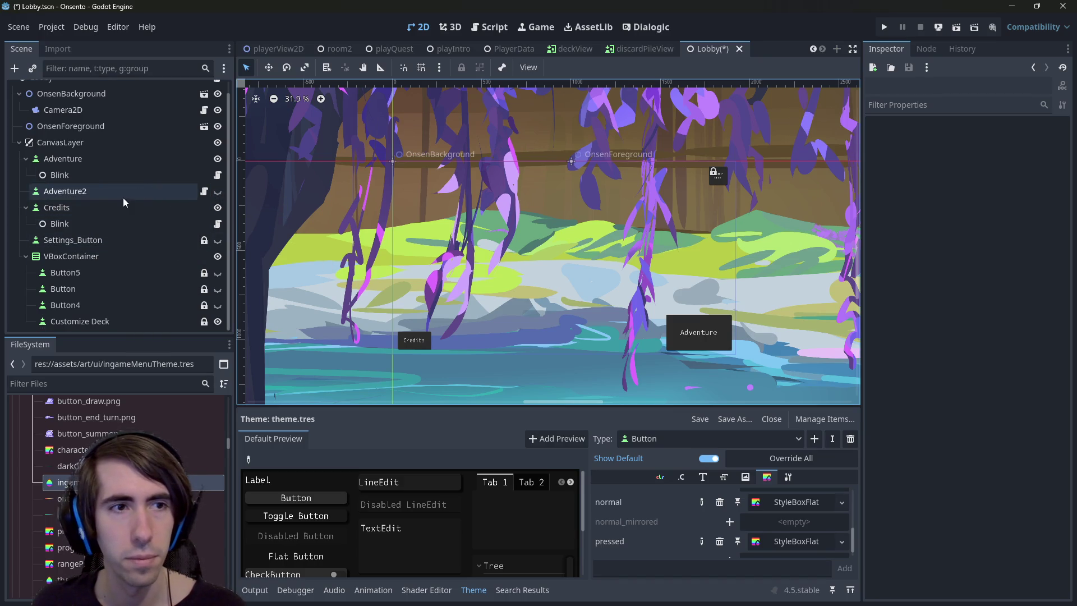
# Paste Blink under Customize Deck and set its Button property to Customize Deck
pyautogui.click(101, 321)
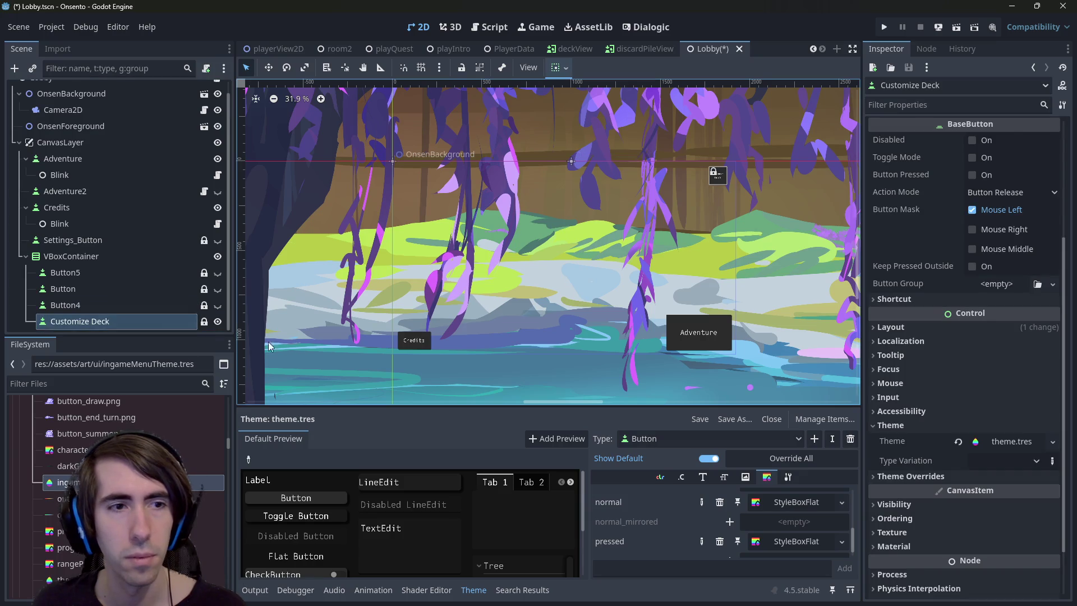
pyautogui.hotkey('ctrl', 'v')
pyautogui.moveTo(101, 313)
pyautogui.mouseDown()
pyautogui.moveTo(560, 163)
pyautogui.moveTo(998, 159)
pyautogui.mouseUp()
pyautogui.click(958, 158)
pyautogui.moveTo(99, 309)
pyautogui.mouseDown()
pyautogui.moveTo(785, 188)
pyautogui.moveTo(1013, 161)
pyautogui.mouseUp()
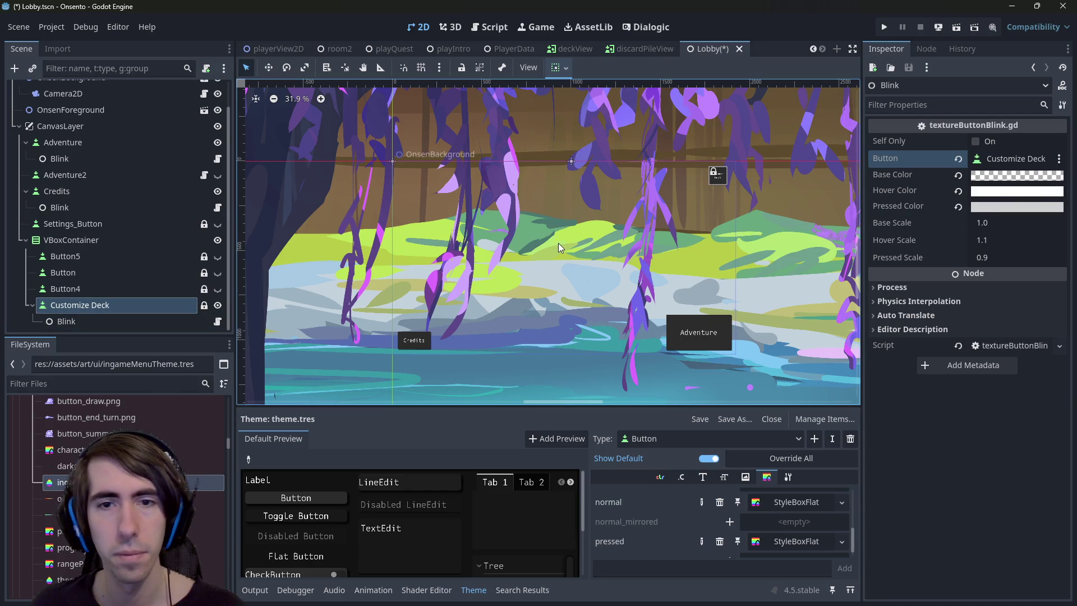
# Revert the Blink's base, hover and pressed colours to their defaults and save the Lobby scene
pyautogui.click(958, 176)
pyautogui.click(958, 191)
pyautogui.click(958, 207)
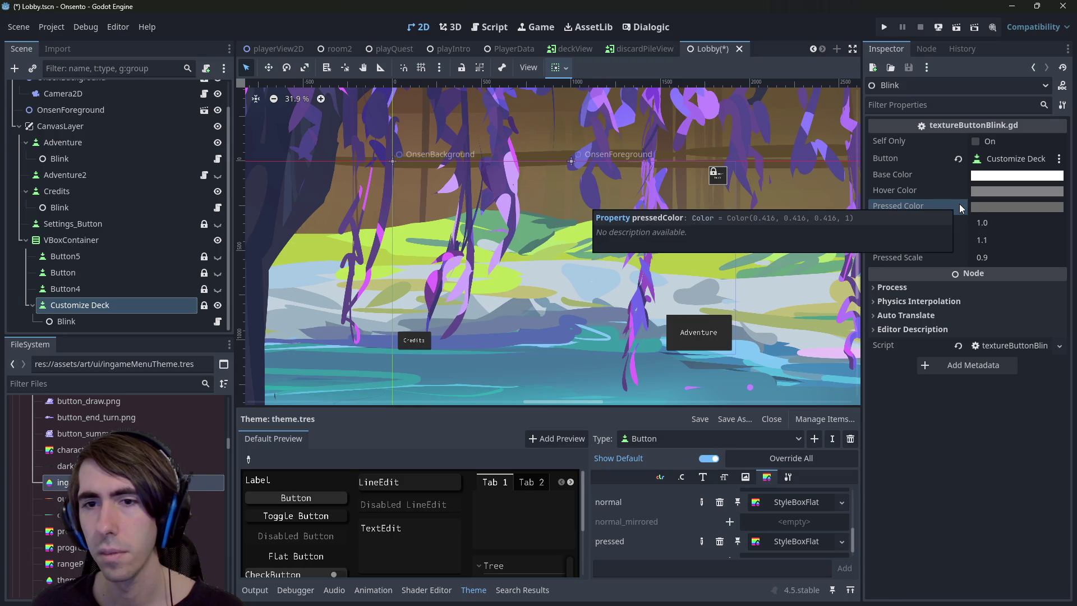
pyautogui.scroll(-2, 493, 330)
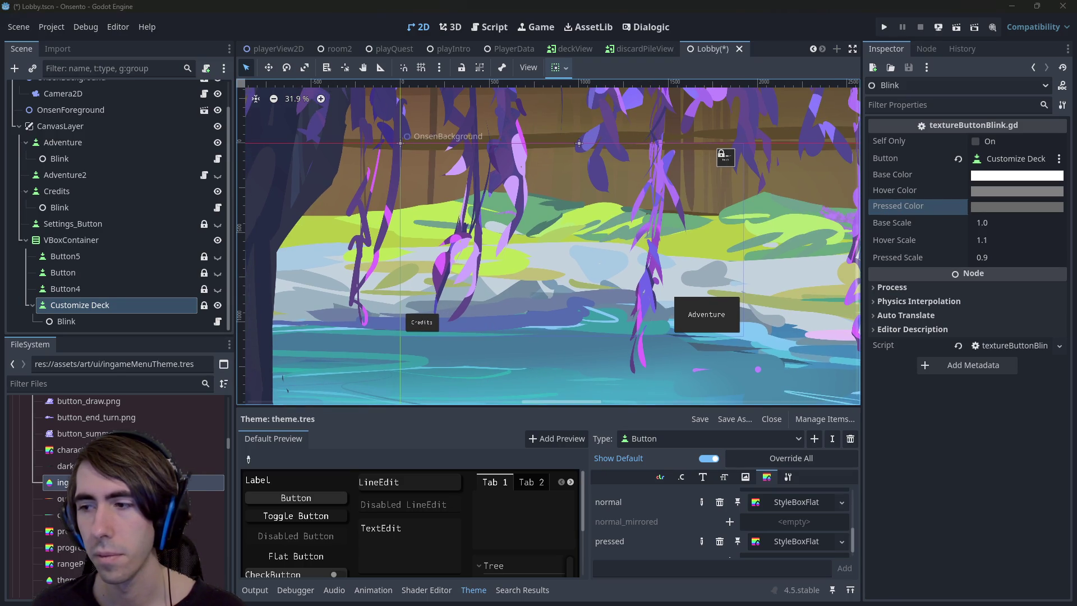
pyautogui.hotkey('ctrl', 's')
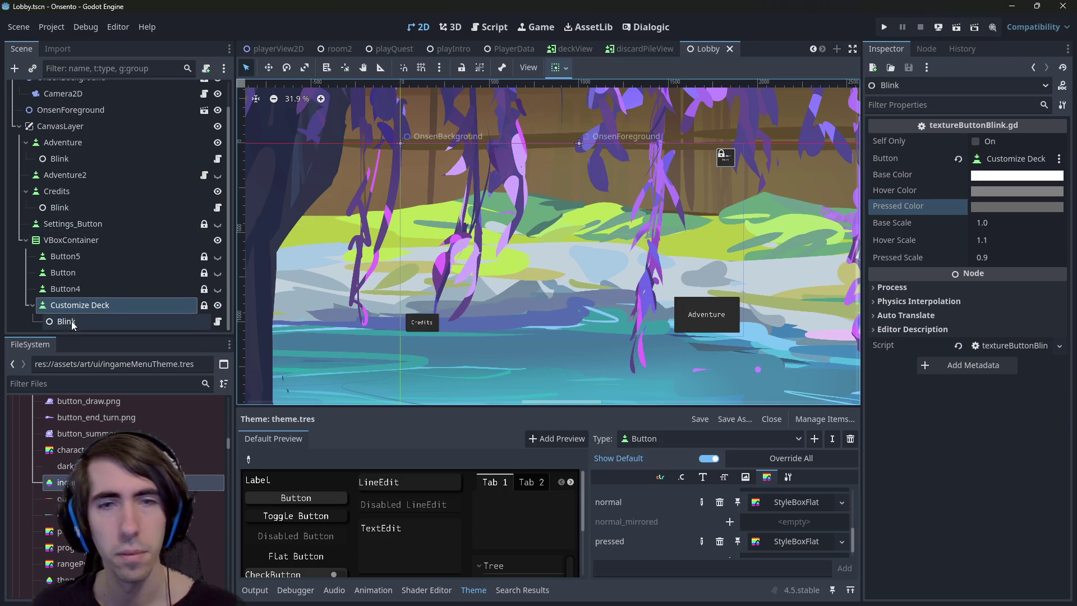
# Set the Customize Deck Blink's Hover Color and Pressed Color to white (ffffff) and save
pyautogui.click(84, 321)
pyautogui.click(87, 311)
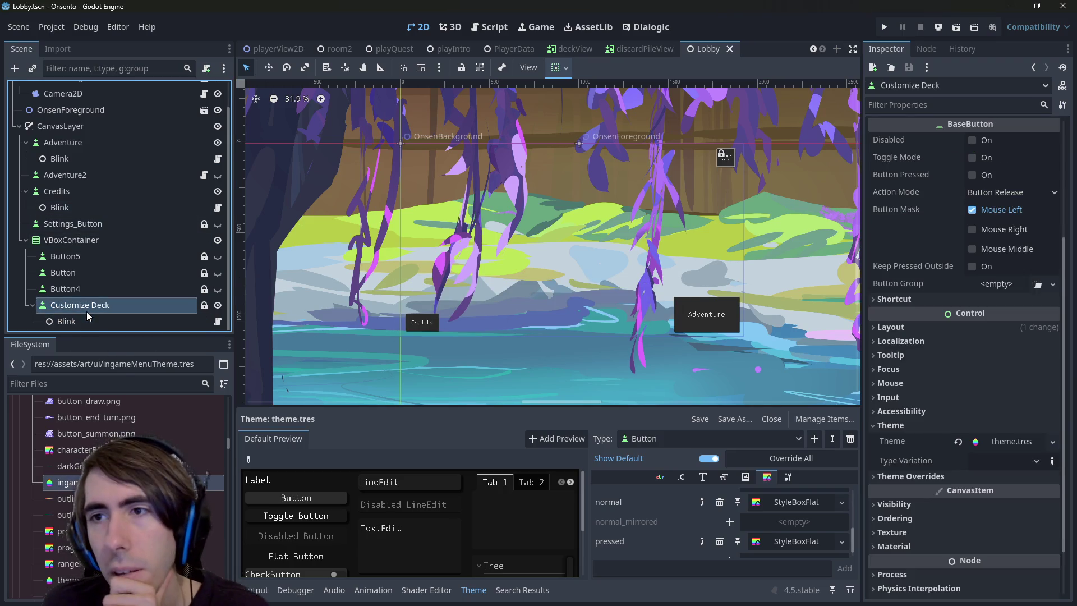
pyautogui.click(93, 321)
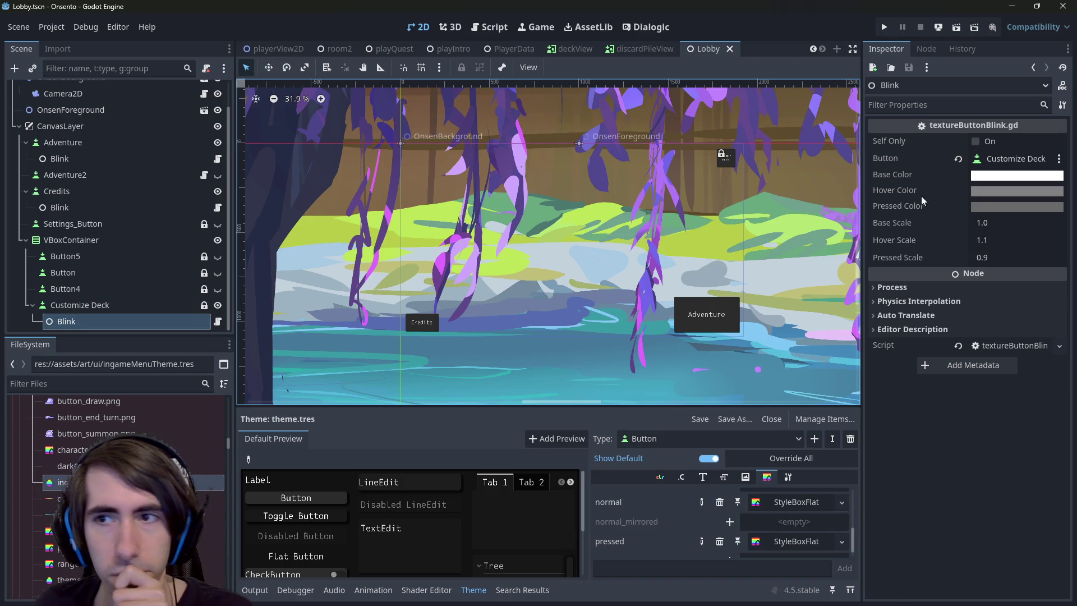
pyautogui.click(1005, 190)
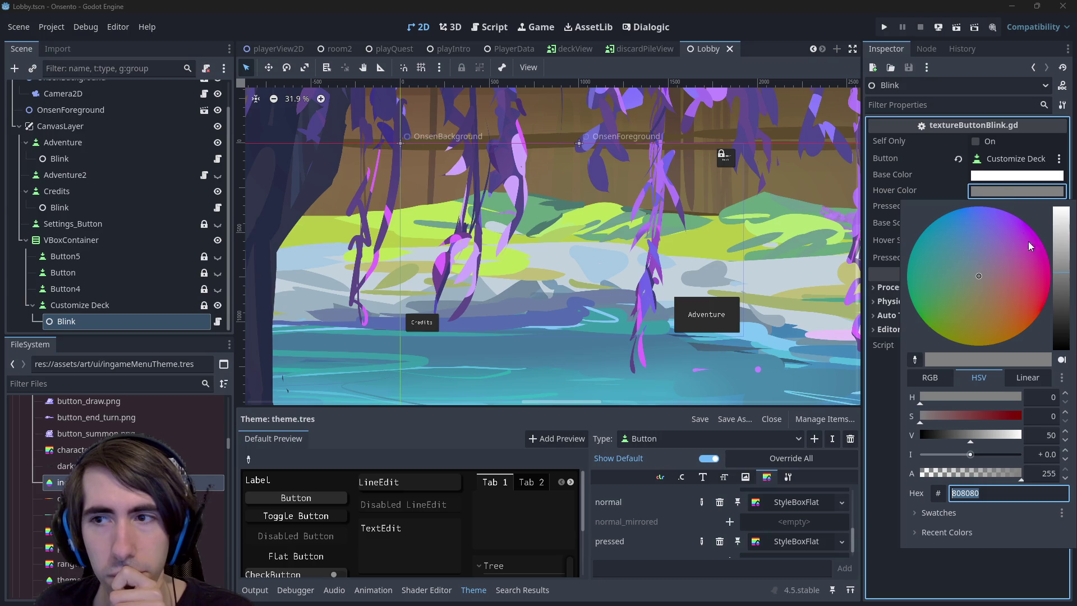
pyautogui.click(1066, 244)
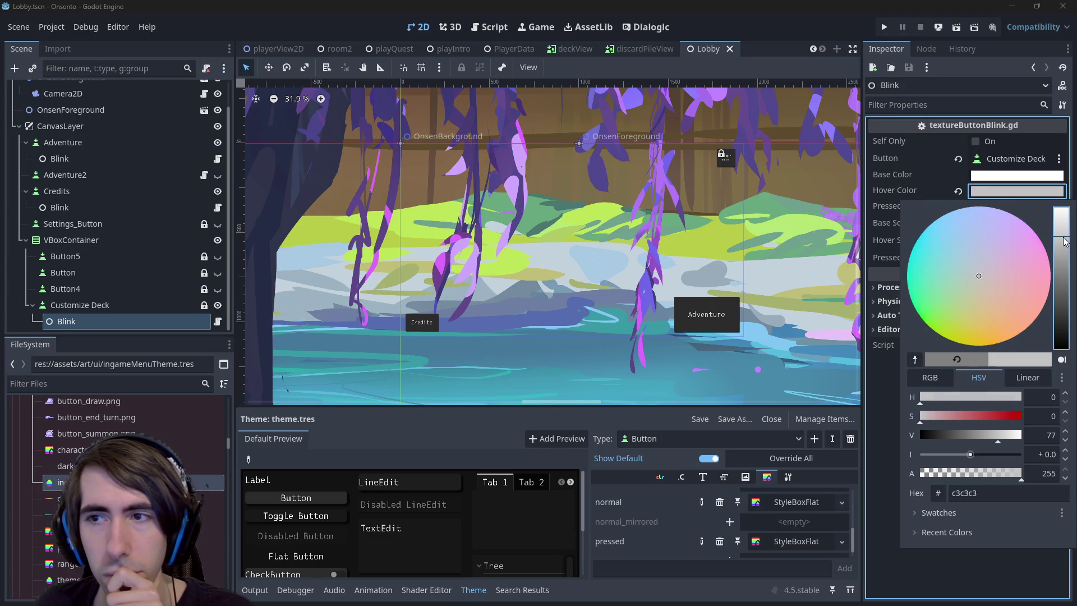
pyautogui.click(1061, 209)
pyautogui.click(994, 217)
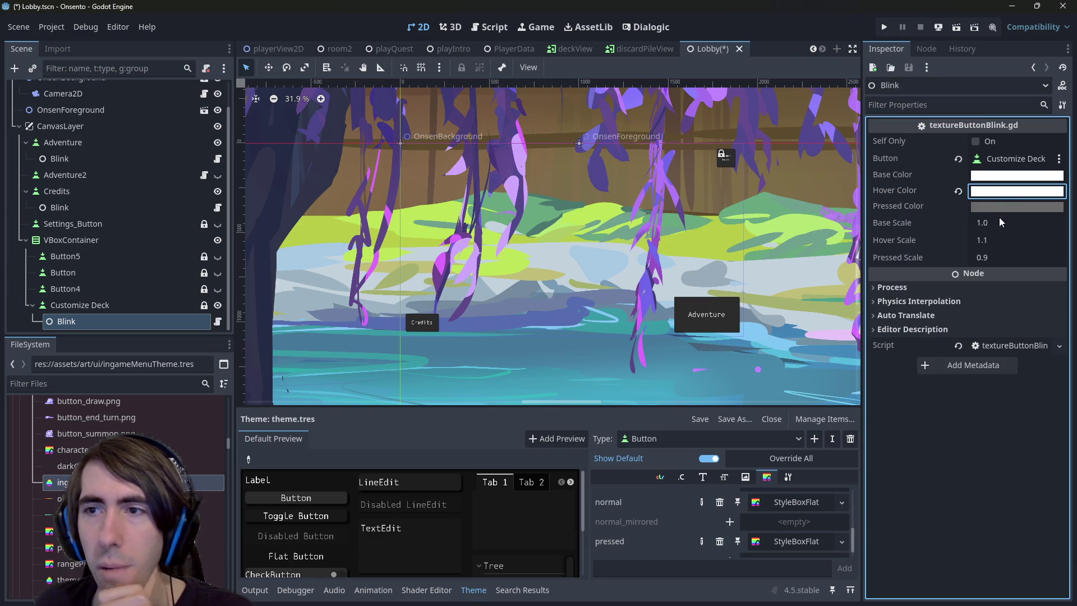
pyautogui.click(1016, 206)
pyautogui.click(853, 6)
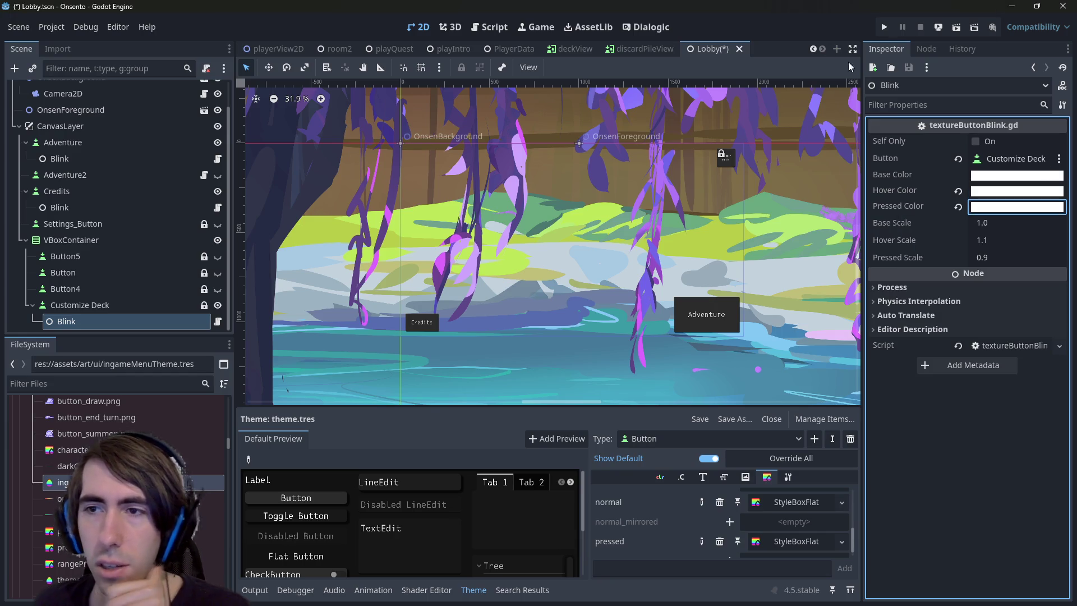
pyautogui.hotkey('ctrl', 's')
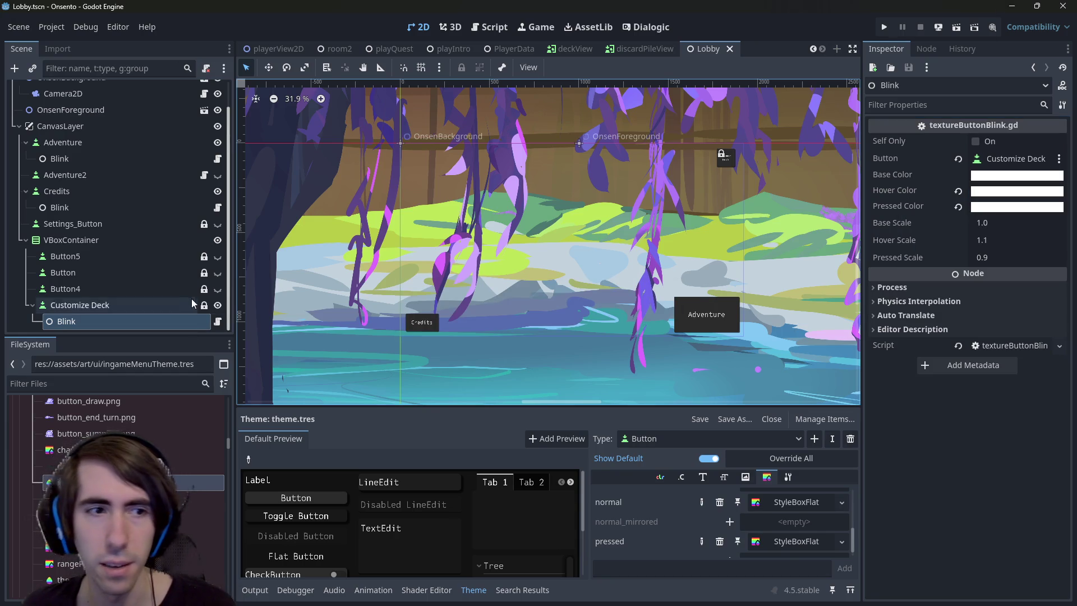
# Delete Credits' old Blink and place a Blink node under the Credits button
pyautogui.click(113, 309)
pyautogui.click(106, 207)
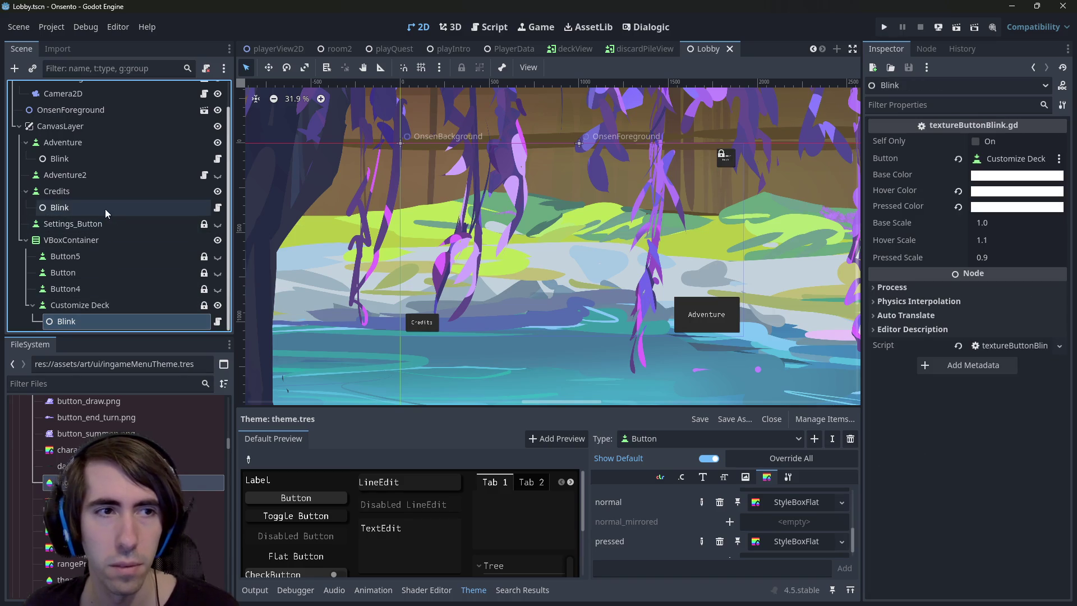
pyautogui.press('Delete')
pyautogui.press('Return')
pyautogui.click(88, 169)
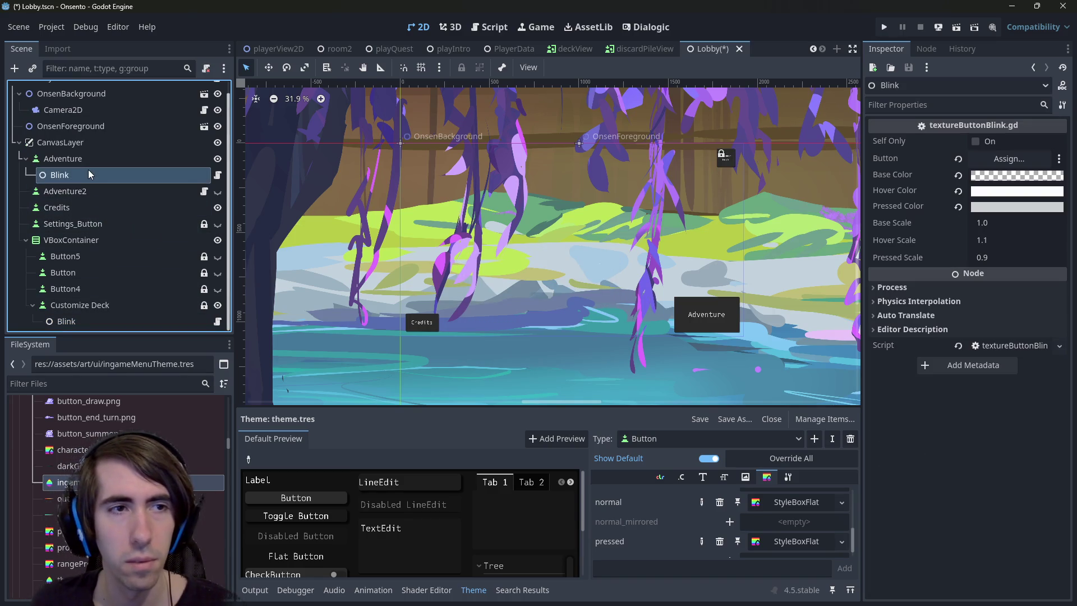
pyautogui.press('Delete')
pyautogui.press('Return')
pyautogui.hotkey('ctrl', 'z')
pyautogui.moveTo(88, 170)
pyautogui.mouseDown()
pyautogui.moveTo(89, 214)
pyautogui.moveTo(79, 205)
pyautogui.mouseUp()
# Assign the Adventure button to Adventure's Blink Button slot, save, and run the Lobby scene
pyautogui.click(66, 206)
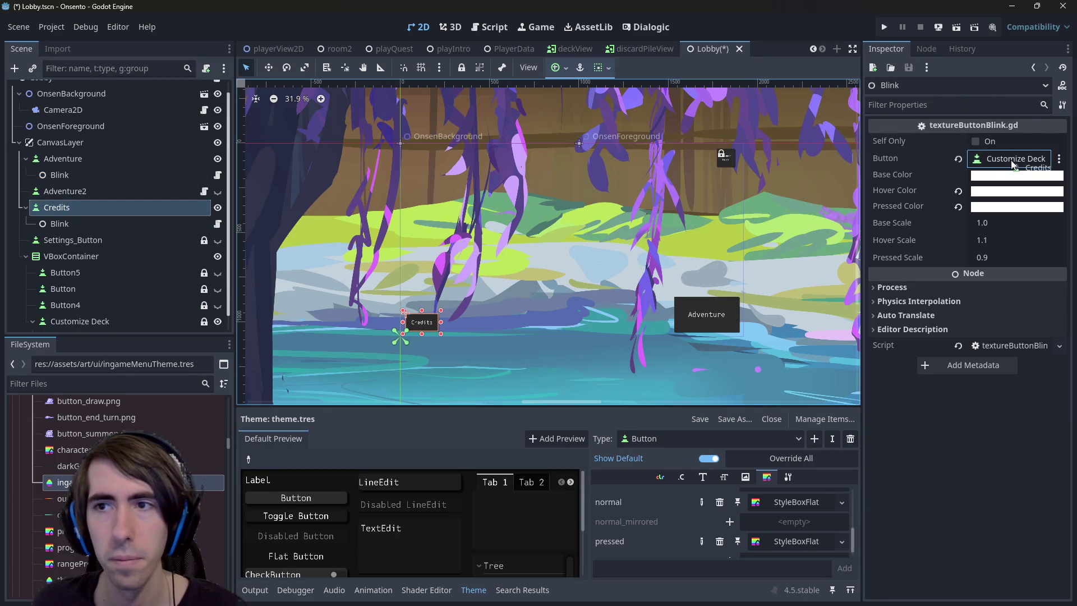
pyautogui.click(87, 170)
pyautogui.click(105, 166)
pyautogui.moveTo(104, 166); pyautogui.dragTo(1015, 159)
pyautogui.hotkey('ctrl', 's')
pyautogui.click(957, 28)
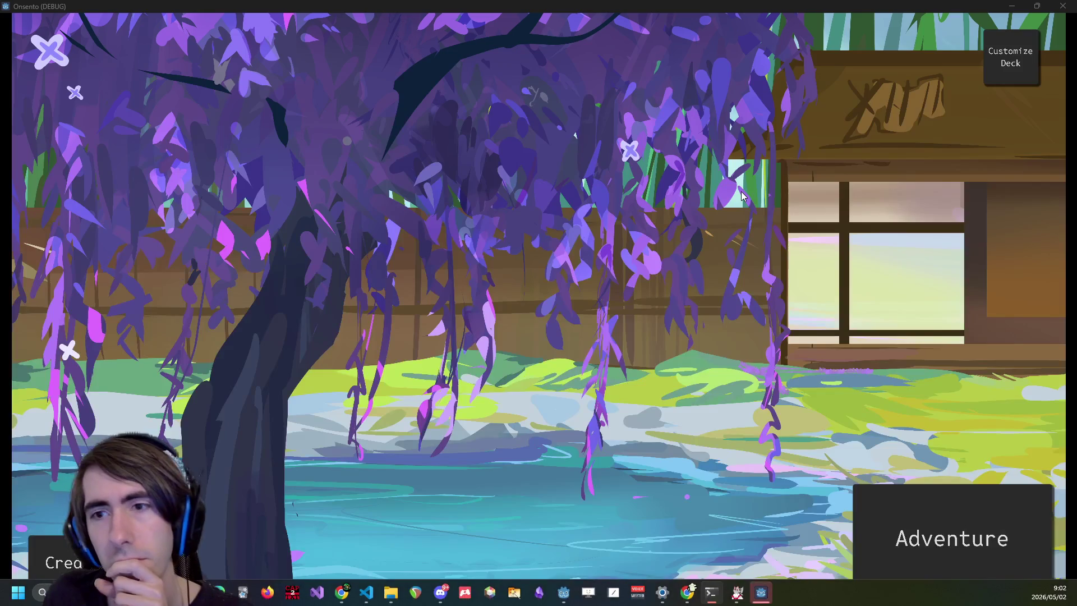
# Try the lobby buttons in the Onsento debug window, then close the game
pyautogui.click(1010, 57)
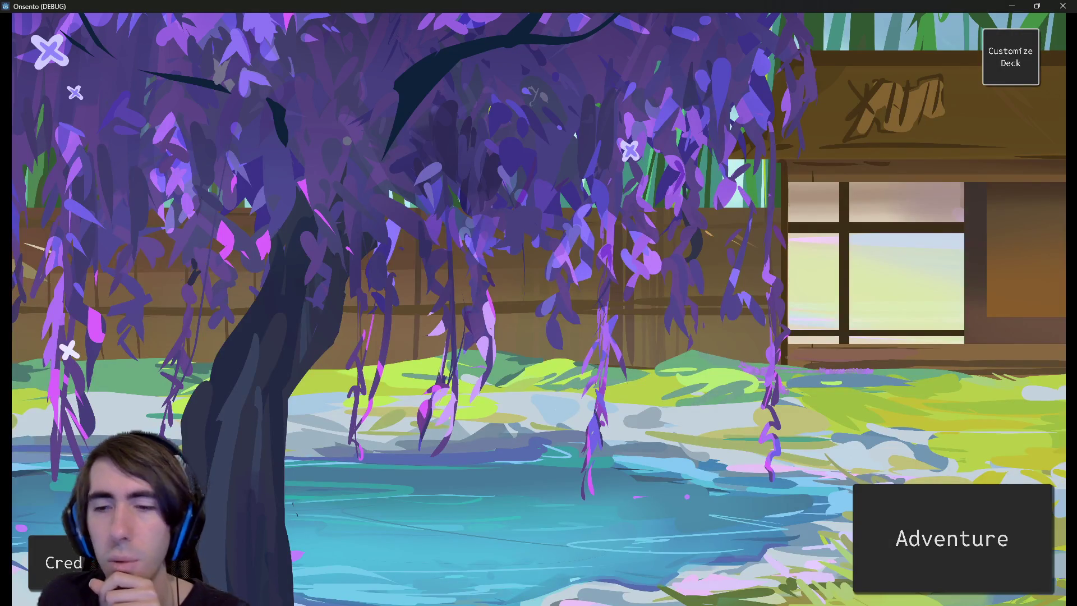
pyautogui.click(1062, 5)
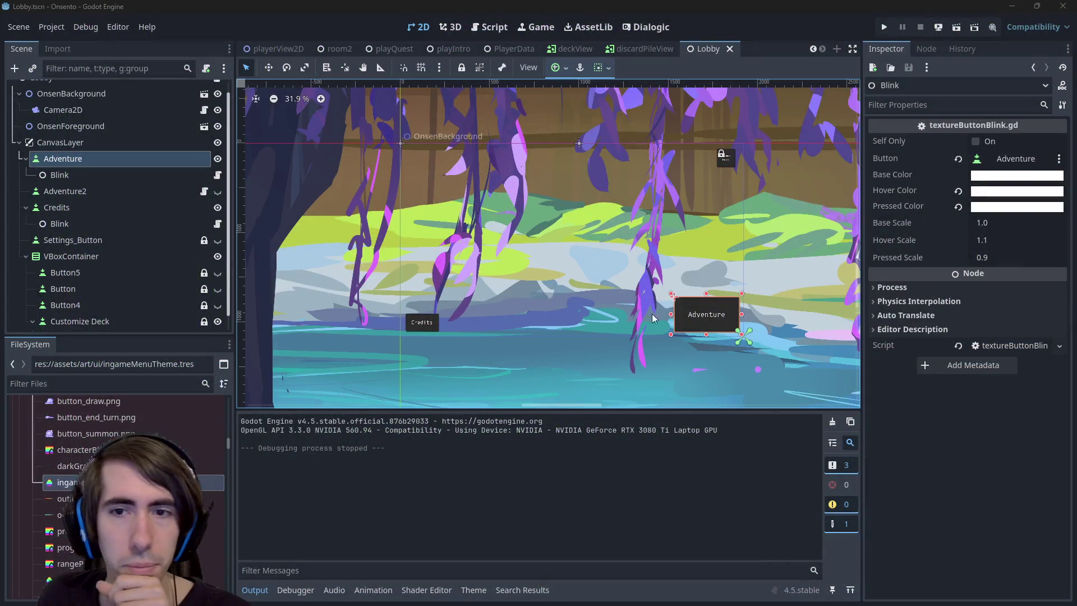
# Set the Adventure button's Pivot Offset to 181.5, 98.5, half its size
pyautogui.scroll(2, 704, 324)
pyautogui.click(93, 158)
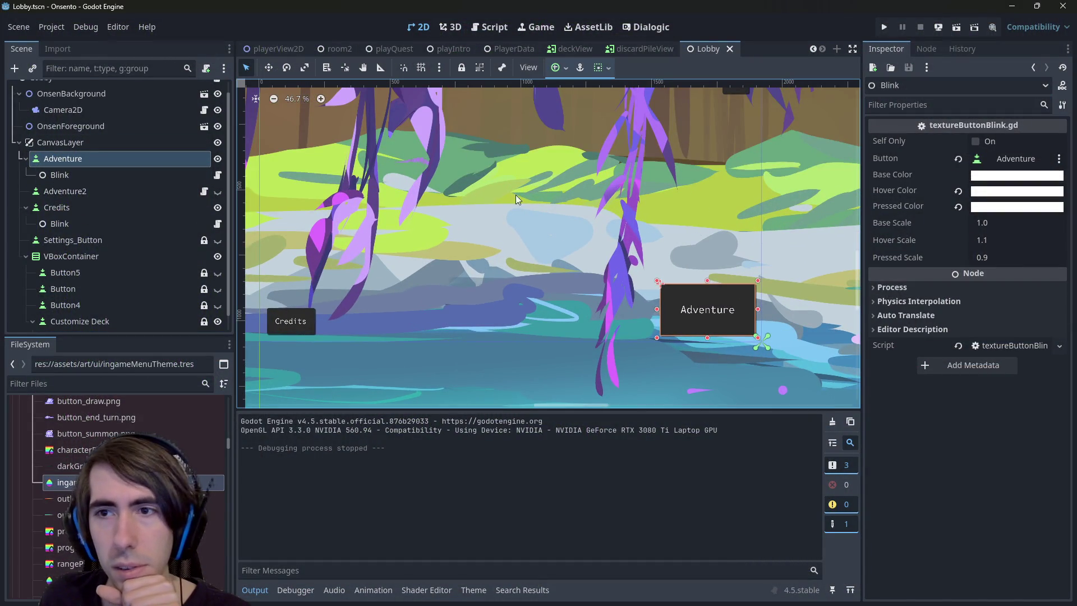
pyautogui.click(99, 164)
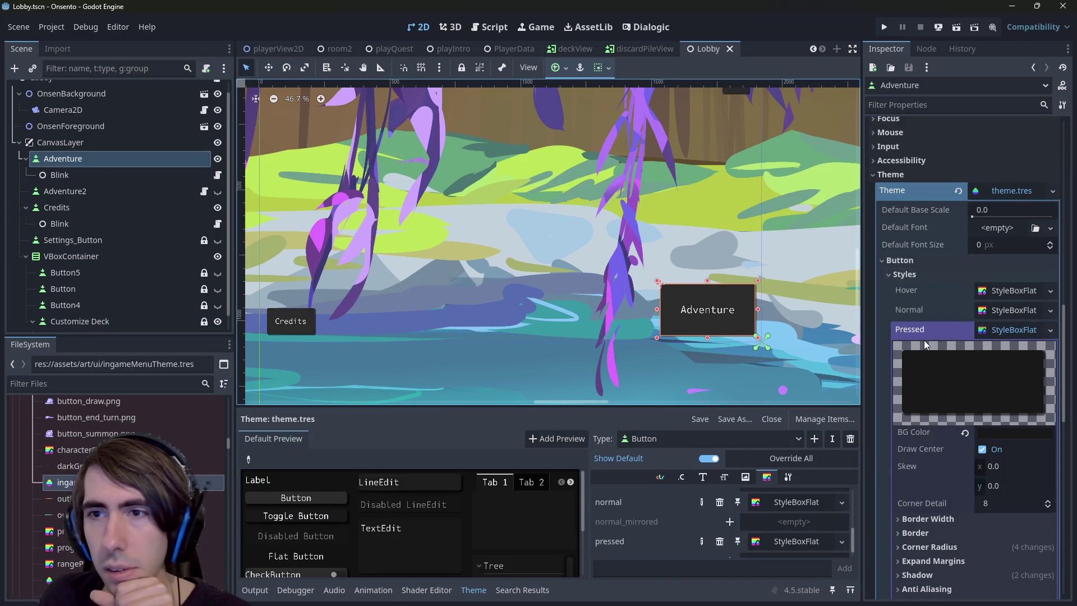
pyautogui.scroll(10, 941, 311)
pyautogui.click(1003, 319)
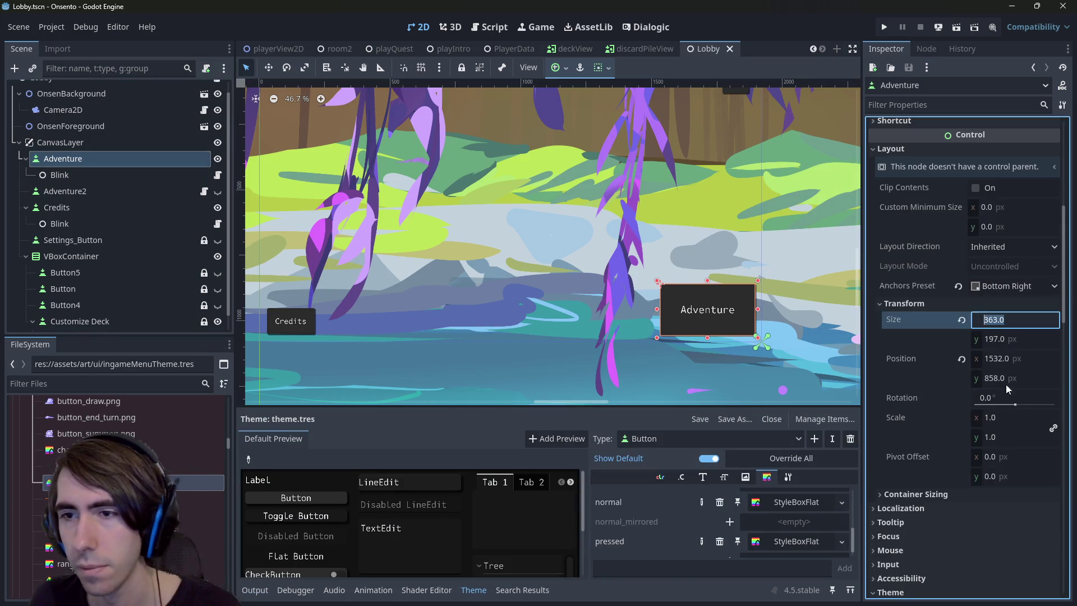
pyautogui.click(1004, 457)
pyautogui.write('181.5')
pyautogui.press('Return')
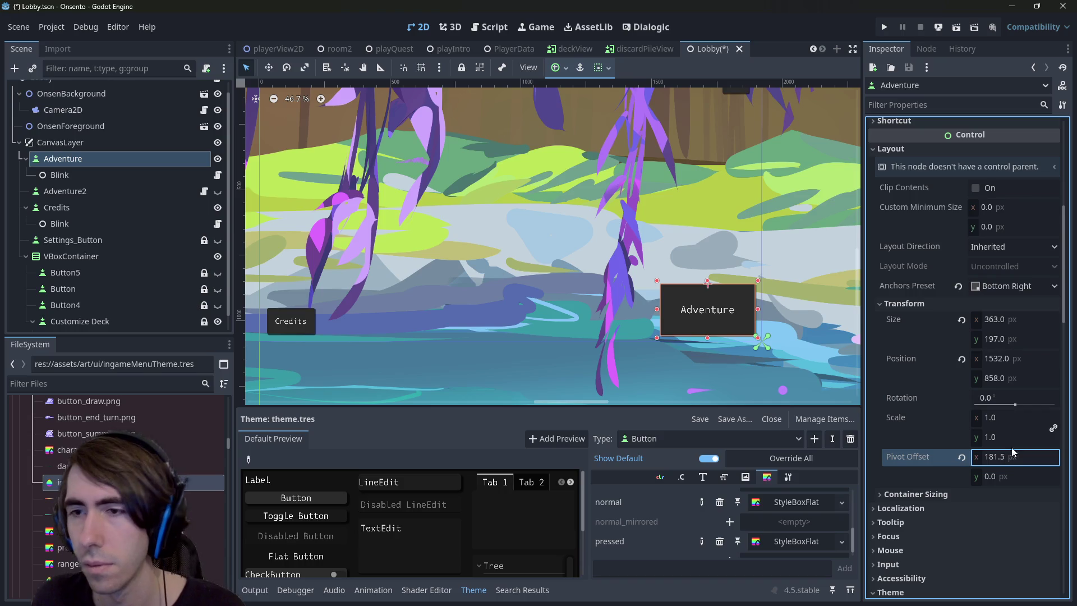
pyautogui.click(1006, 360)
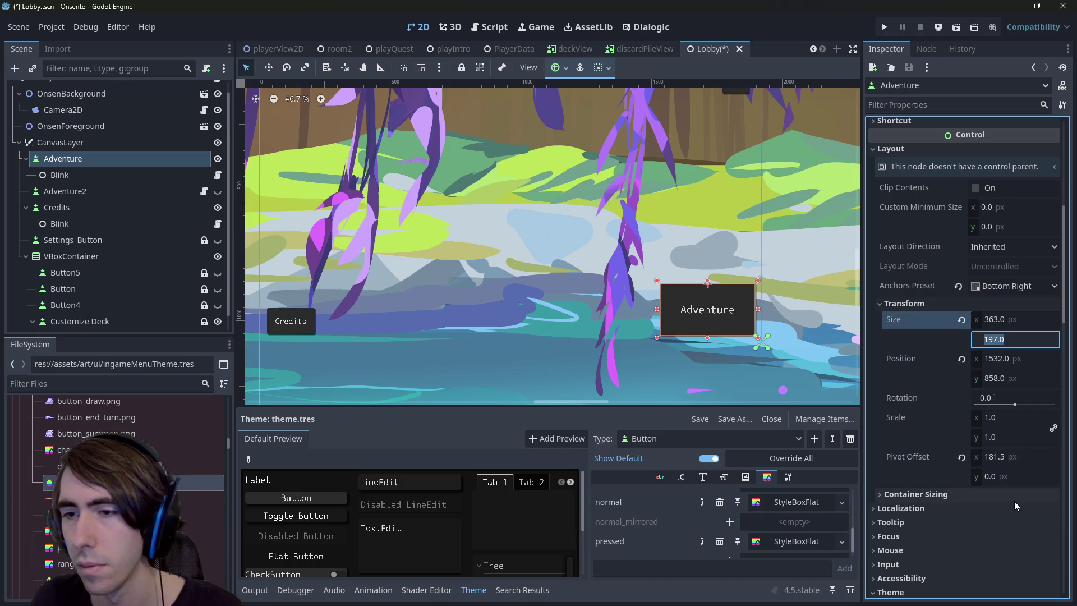
pyautogui.click(1020, 476)
pyautogui.write('197.0')
pyautogui.press('Return')
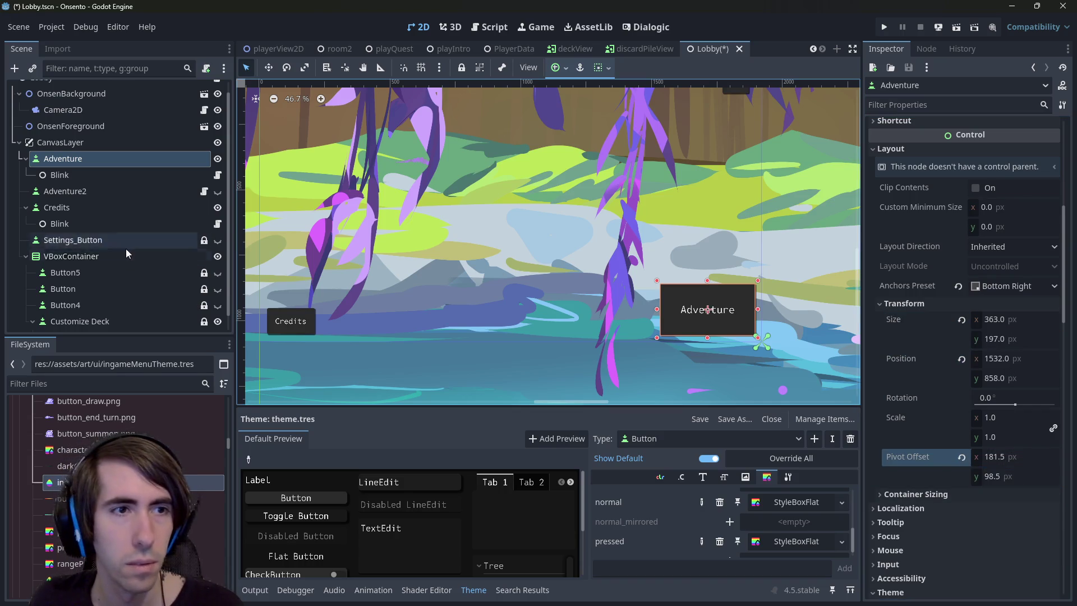
# Set the Credits button's Pivot Offset to half its size, 90.75, 49.25, and save Lobby
pyautogui.click(119, 207)
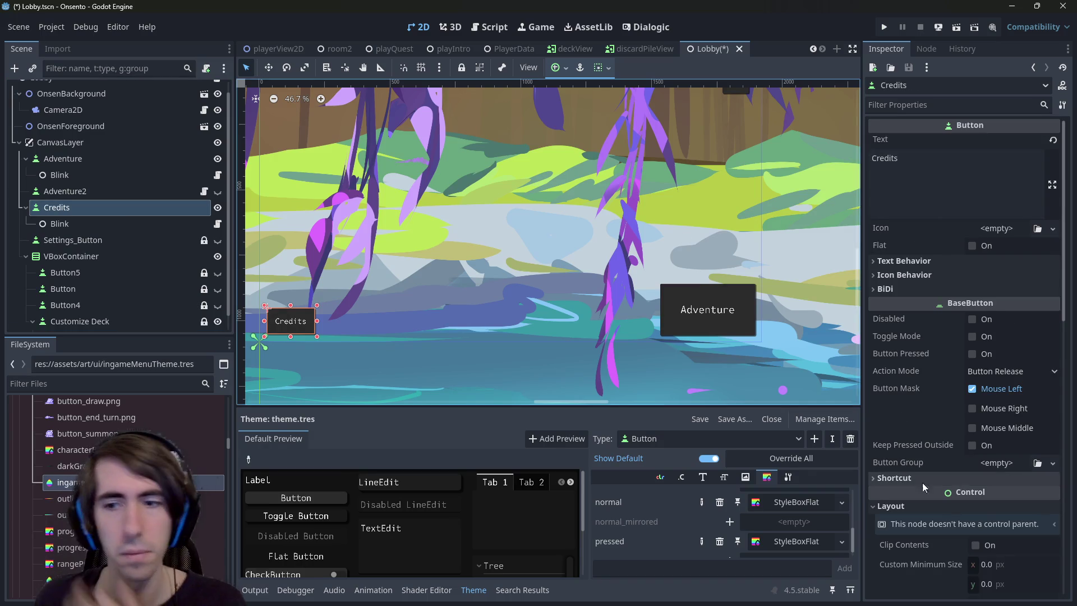
pyautogui.scroll(-5, 1011, 422)
pyautogui.click(1016, 379)
pyautogui.hotkey('ctrl', 'c')
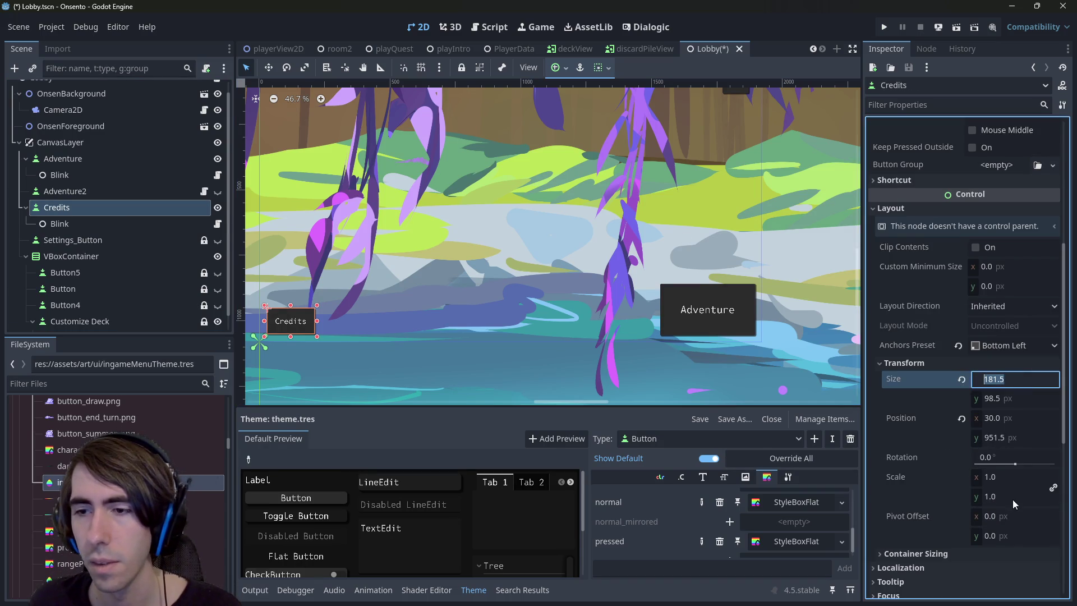
pyautogui.click(1012, 516)
pyautogui.hotkey('ctrl', 'v')
pyautogui.write('/2')
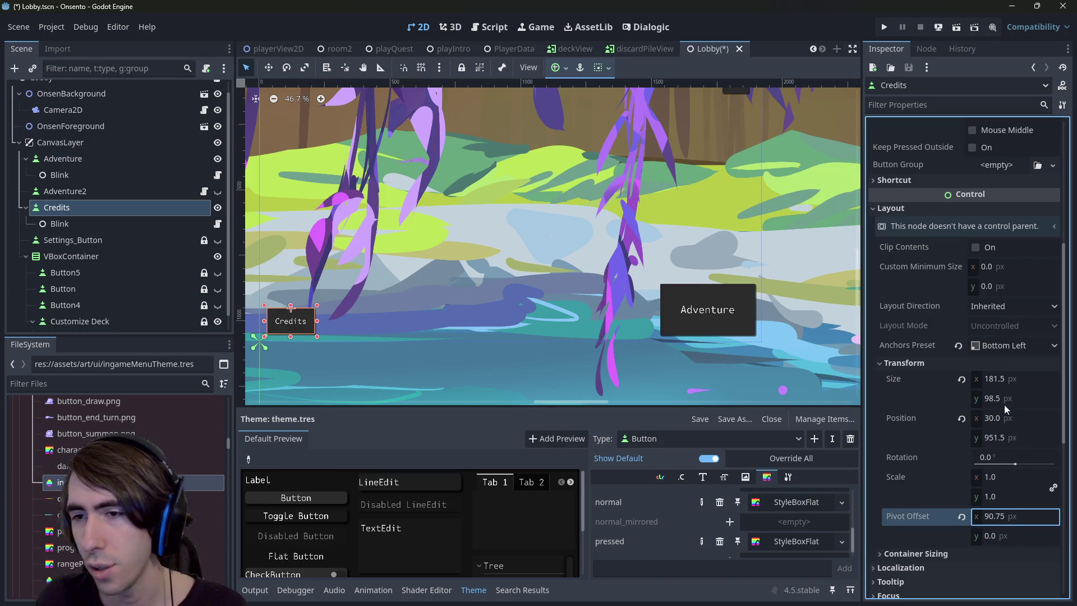
pyautogui.click(1004, 404)
pyautogui.hotkey('ctrl', 'c')
pyautogui.click(1023, 527)
pyautogui.hotkey('ctrl', 'v')
pyautogui.write('/2')
pyautogui.press('Return')
pyautogui.hotkey('ctrl', 's')
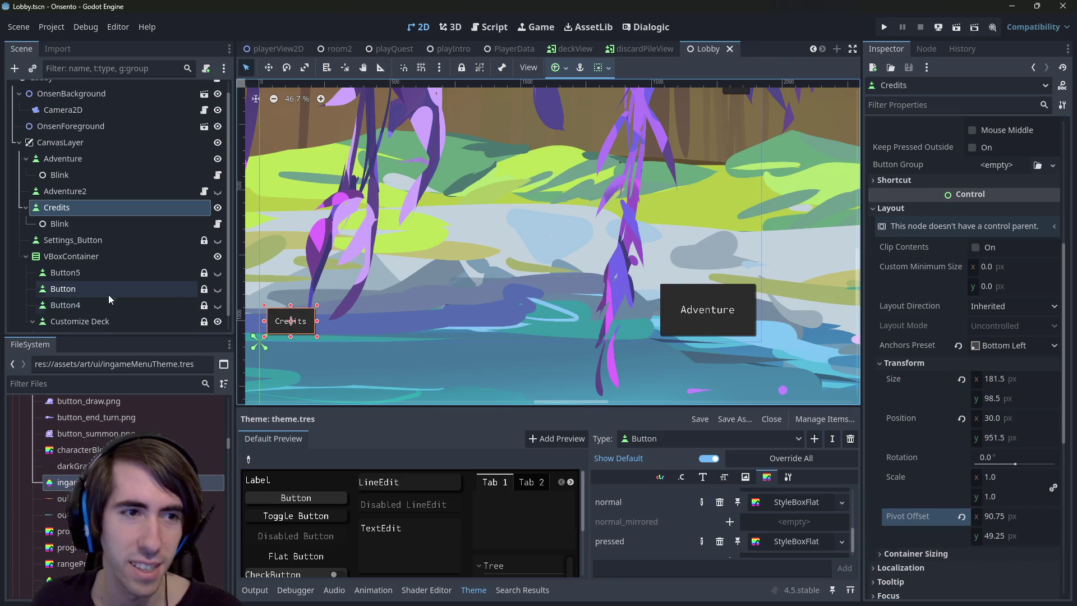
pyautogui.scroll(-1, 107, 298)
pyautogui.click(98, 306)
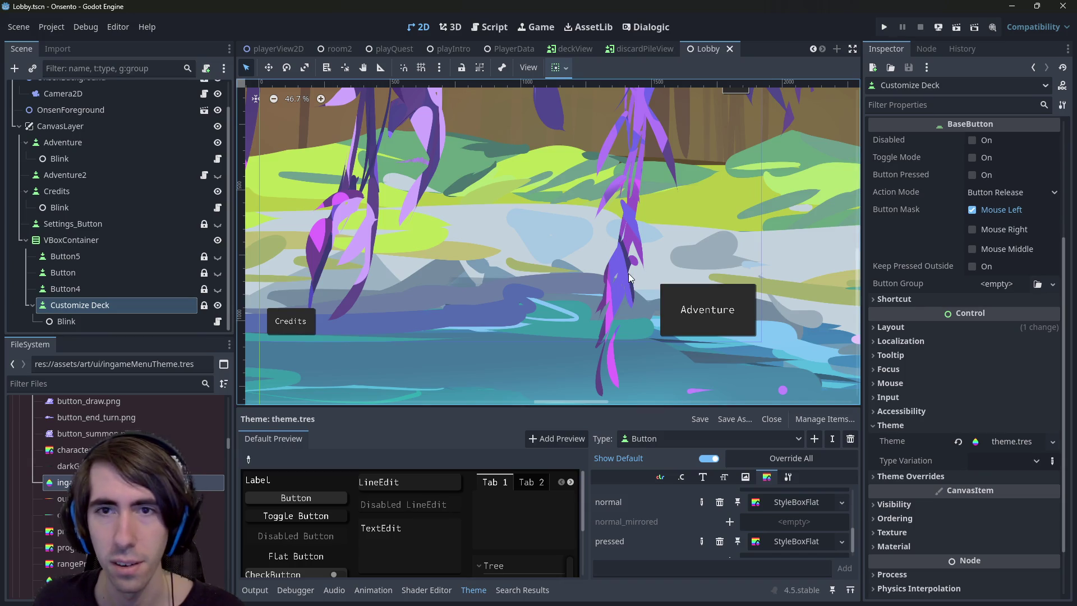
# Move the Customize Deck button out of the VBoxContainer in the scene tree
pyautogui.scroll(-1, 628, 277)
pyautogui.click(918, 326)
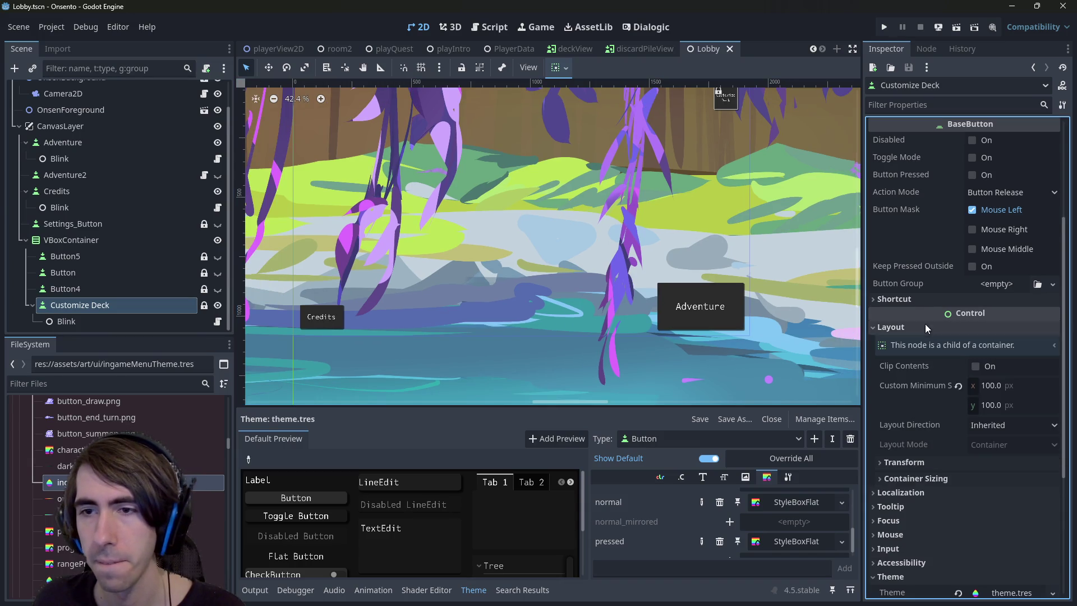
pyautogui.click(935, 463)
pyautogui.scroll(-5, 1013, 240)
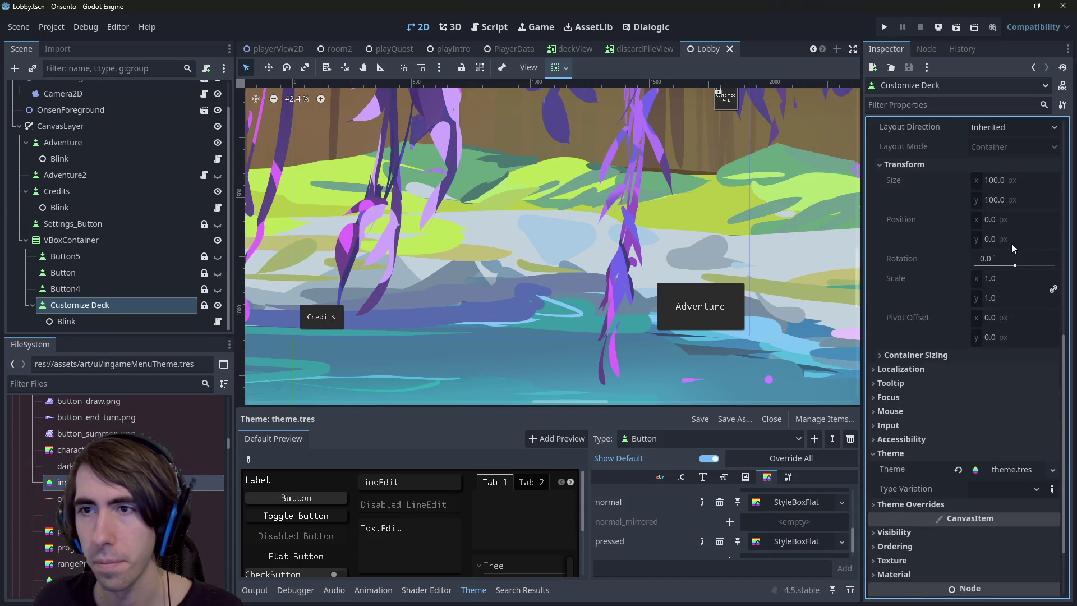
pyautogui.moveTo(611, 185); pyautogui.dragTo(575, 287)
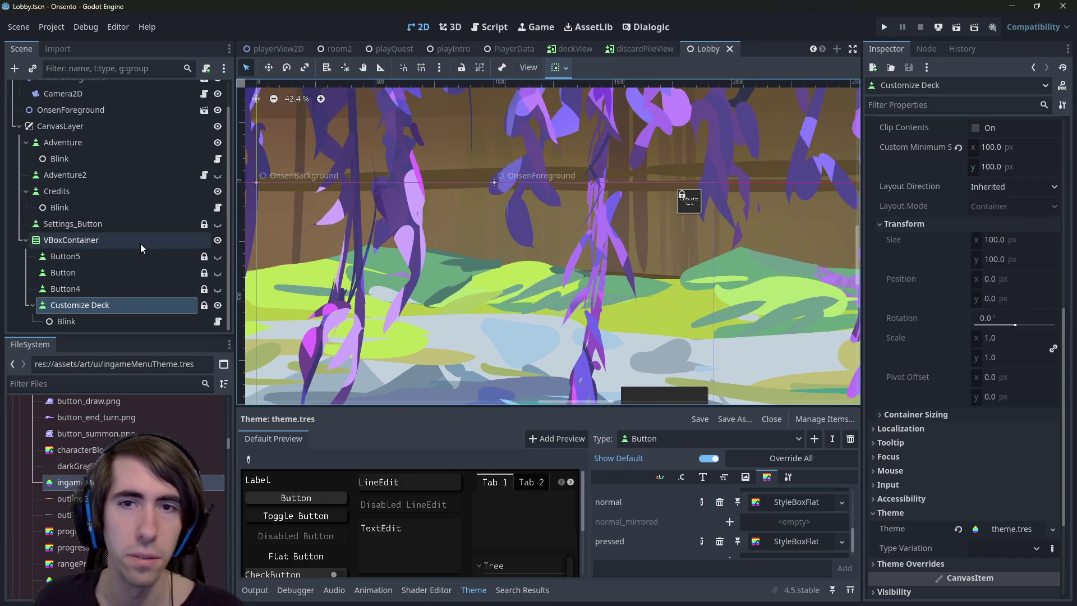
pyautogui.moveTo(79, 305); pyautogui.dragTo(71, 230)
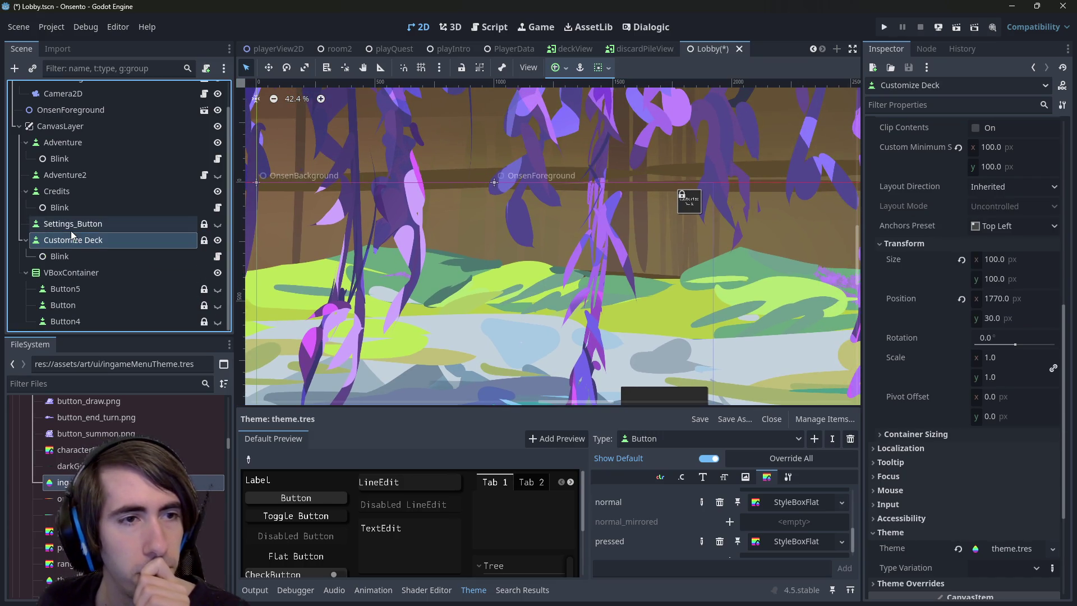
# Anchor Customize Deck with the Top Right anchor preset
pyautogui.click(566, 73)
pyautogui.click(566, 72)
pyautogui.click(566, 72)
pyautogui.click(602, 115)
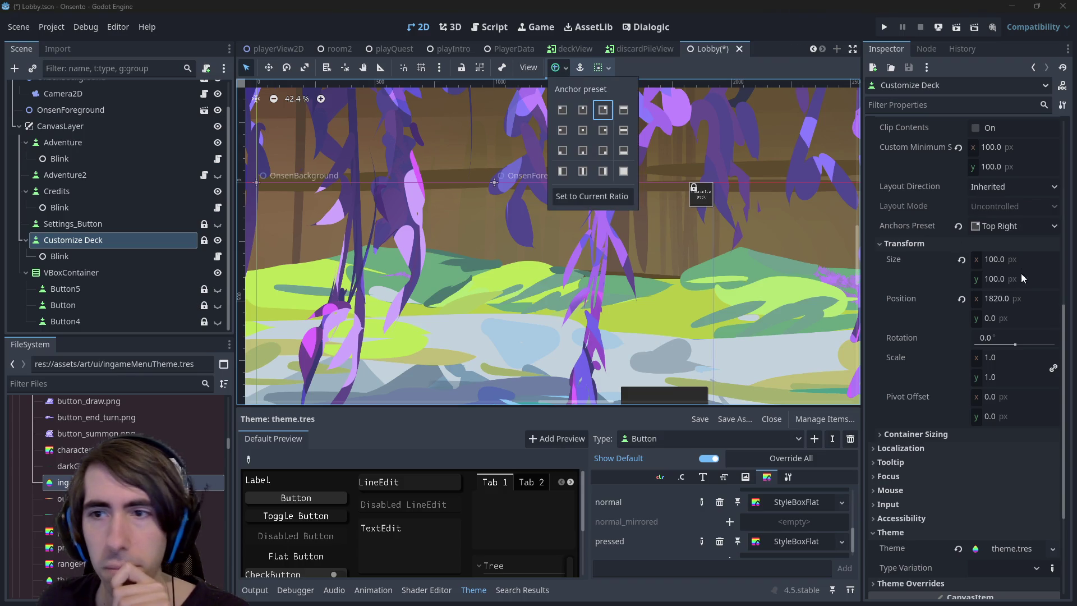
# Set Customize Deck's Position to 1770, 30 and save the Lobby scene
pyautogui.click(1024, 301)
pyautogui.click(1024, 301)
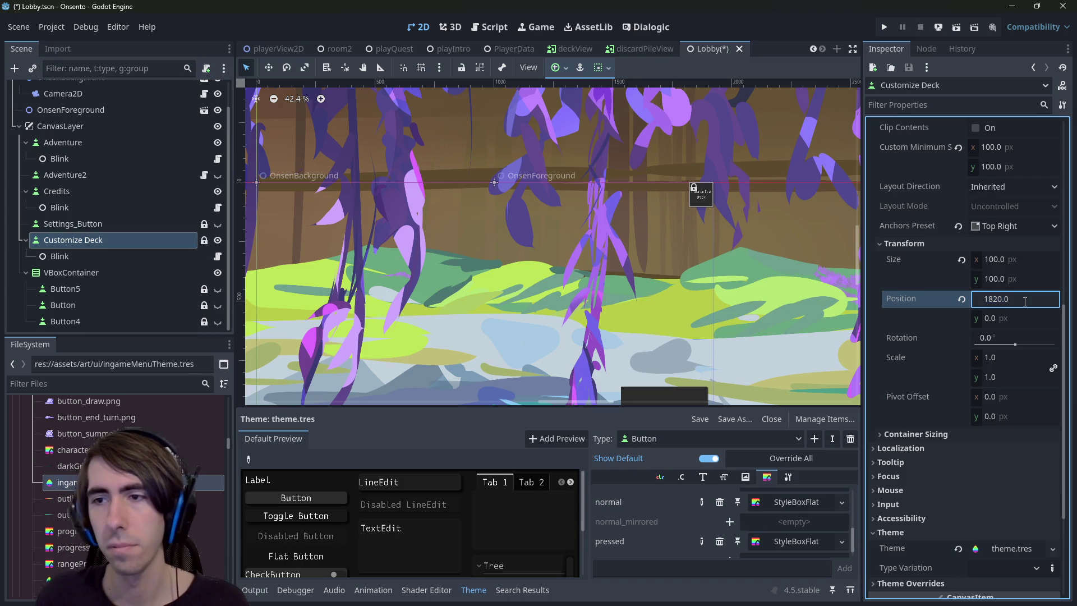
pyautogui.write('-50')
pyautogui.press('Tab')
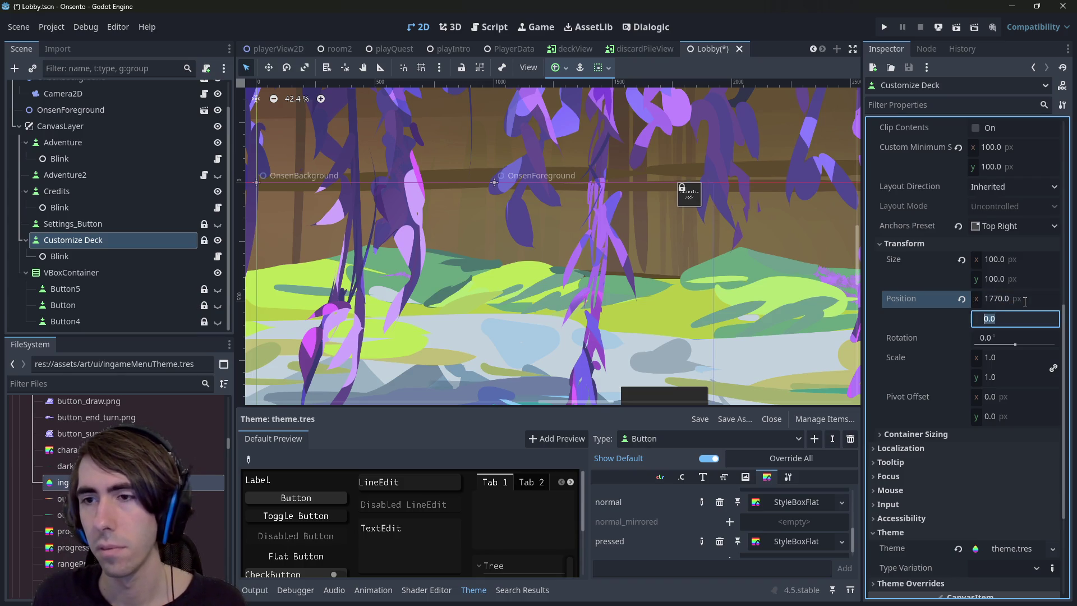
pyautogui.press('End')
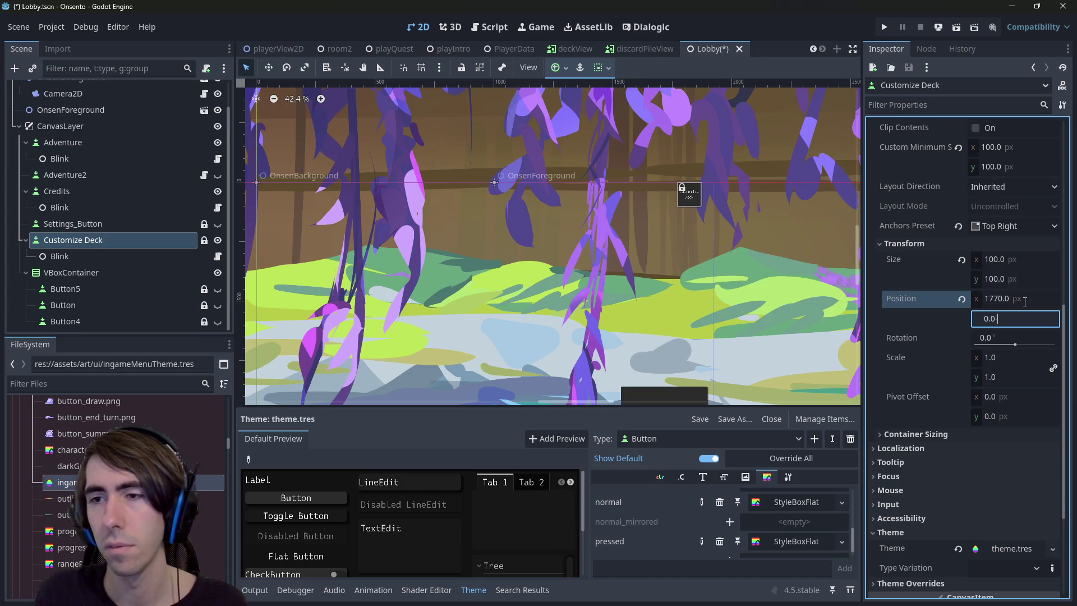
pyautogui.write('30')
pyautogui.press('Return')
pyautogui.click(1021, 316)
pyautogui.write('30')
pyautogui.press('Return')
pyautogui.hotkey('ctrl', 's')
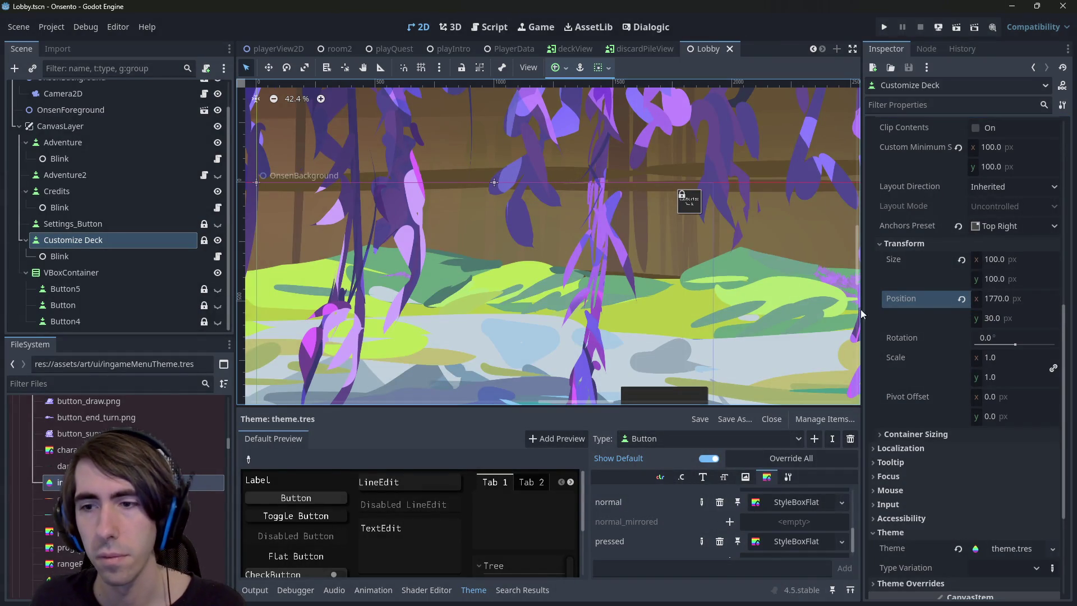
# Set Customize Deck's Pivot Offset to 50, 50 and run the scene with F6
pyautogui.scroll(-2, 965, 392)
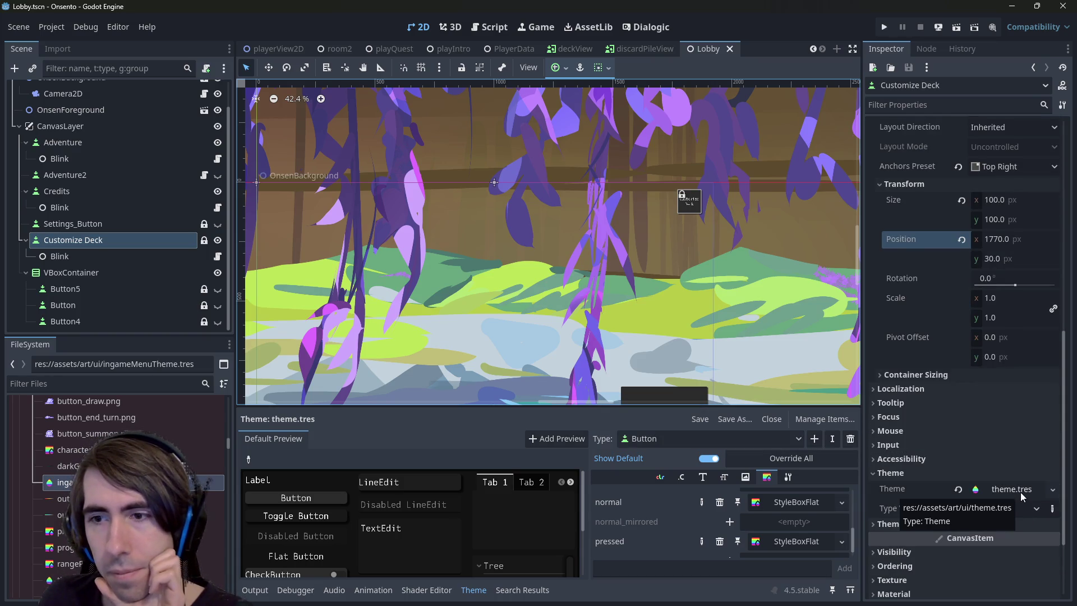
pyautogui.click(992, 197)
pyautogui.click(1018, 337)
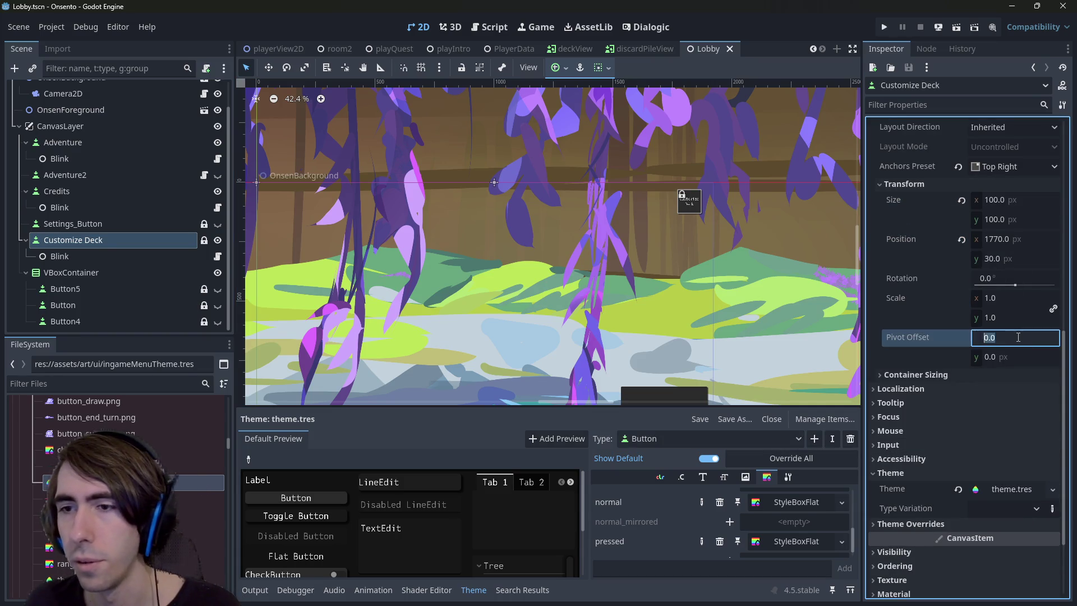
pyautogui.hotkey('ctrl', 'v')
pyautogui.write('/2')
pyautogui.press('Return')
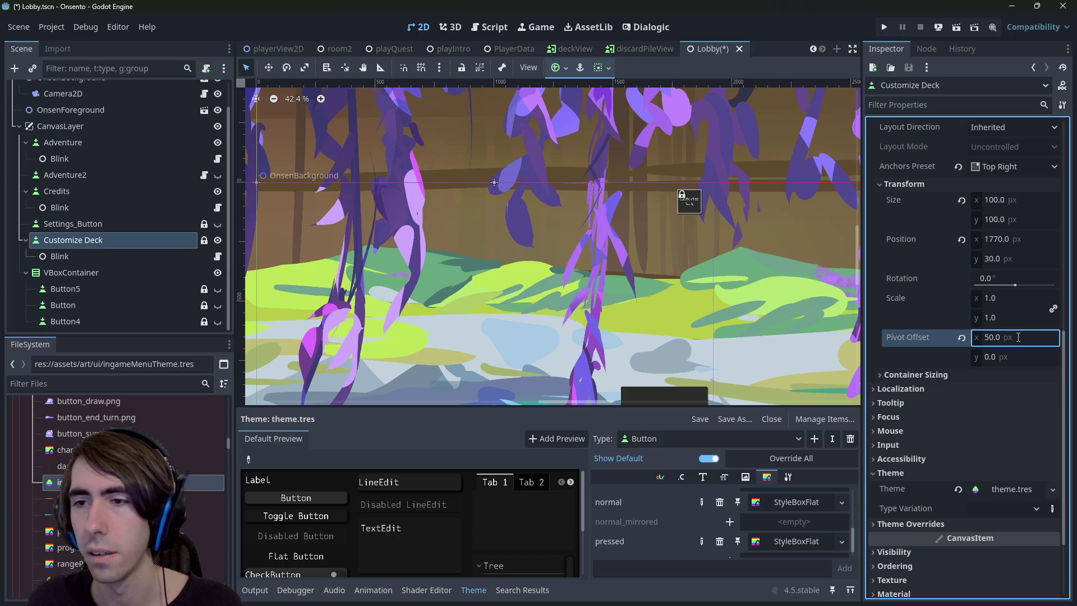
pyautogui.click(1007, 353)
pyautogui.write('100.0/2')
pyautogui.press('Return')
pyautogui.press('F6')
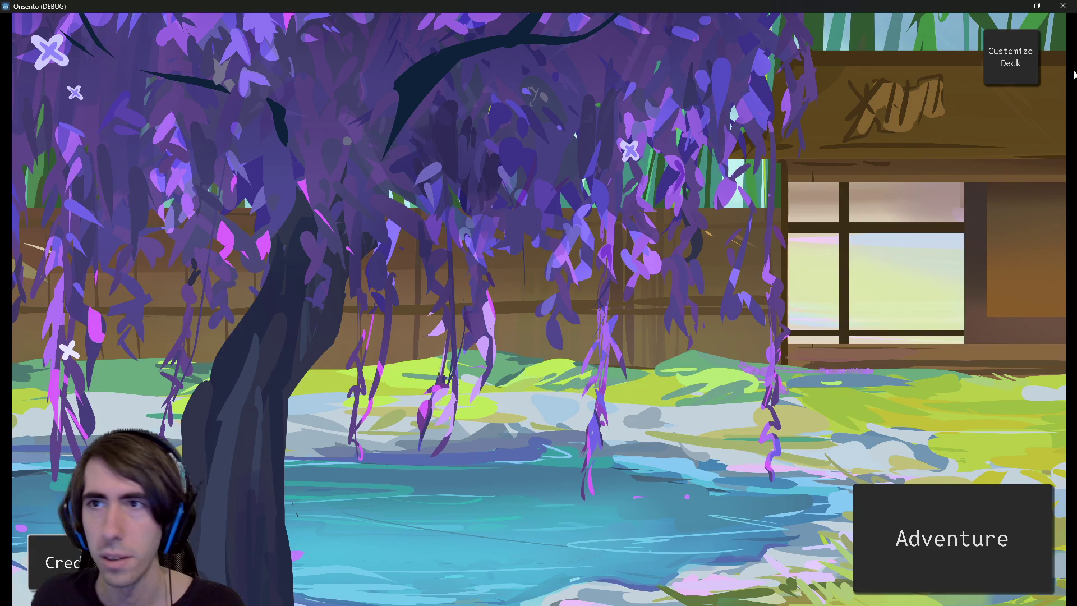
# Close the Onsento debug window to stop the lobby test
pyautogui.click(1063, 6)
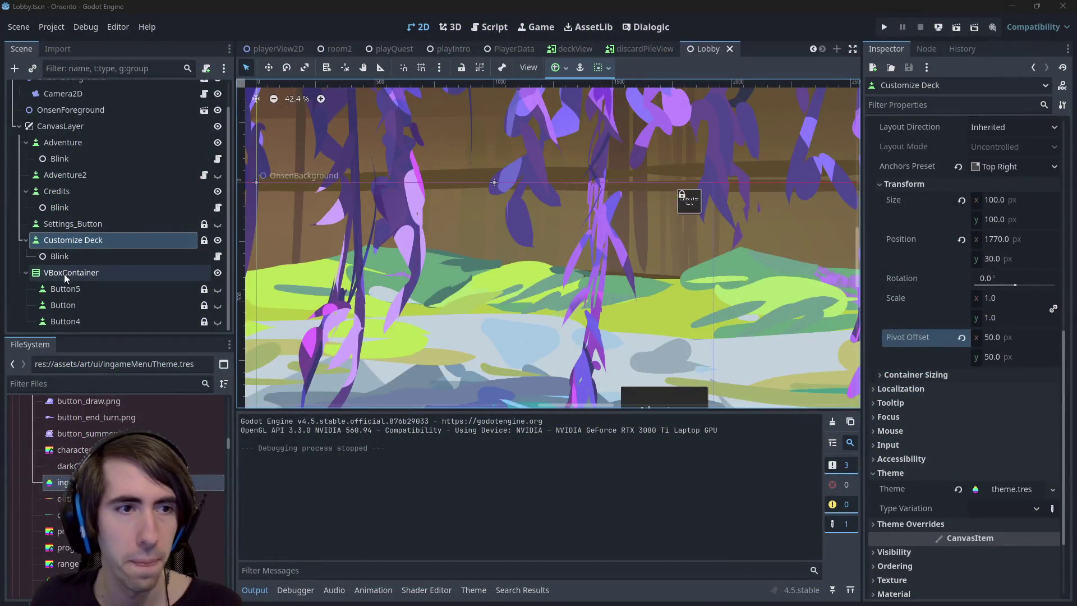
# Hide the VBoxContainer, move it above Customize Deck in the Scene dock, and save
pyautogui.click(212, 273)
pyautogui.moveTo(61, 273); pyautogui.dragTo(67, 235)
pyautogui.hotkey('ctrl', 's')
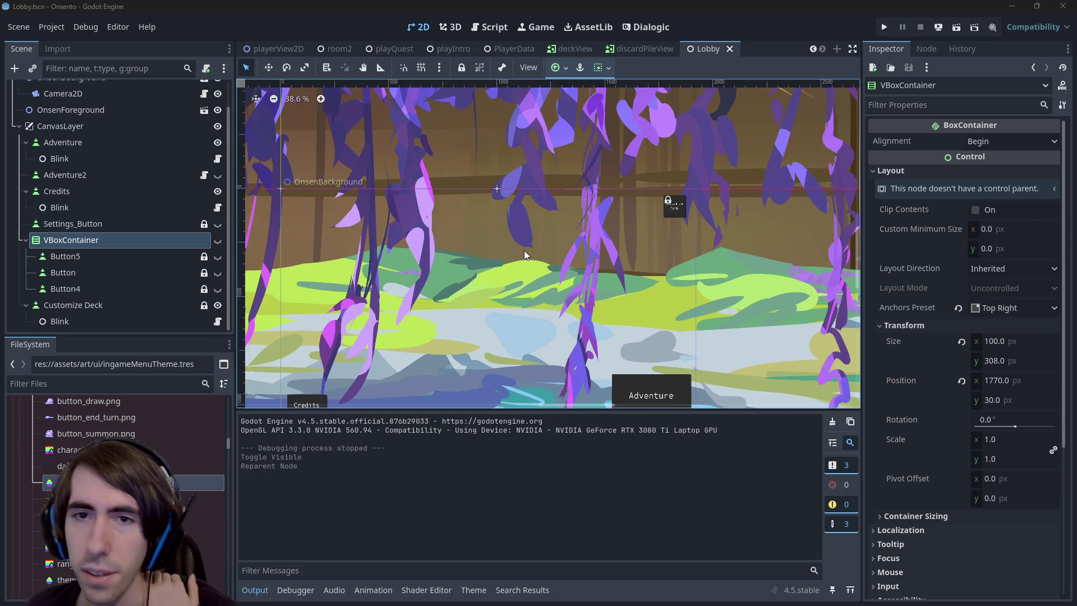
# Pan the canvas to show Credits and Adventure and select the Adventure button
pyautogui.scroll(-1, 523, 250)
pyautogui.moveTo(553, 250)
pyautogui.mouseDown()
pyautogui.moveTo(576, 253)
pyautogui.moveTo(562, 252)
pyautogui.mouseUp()
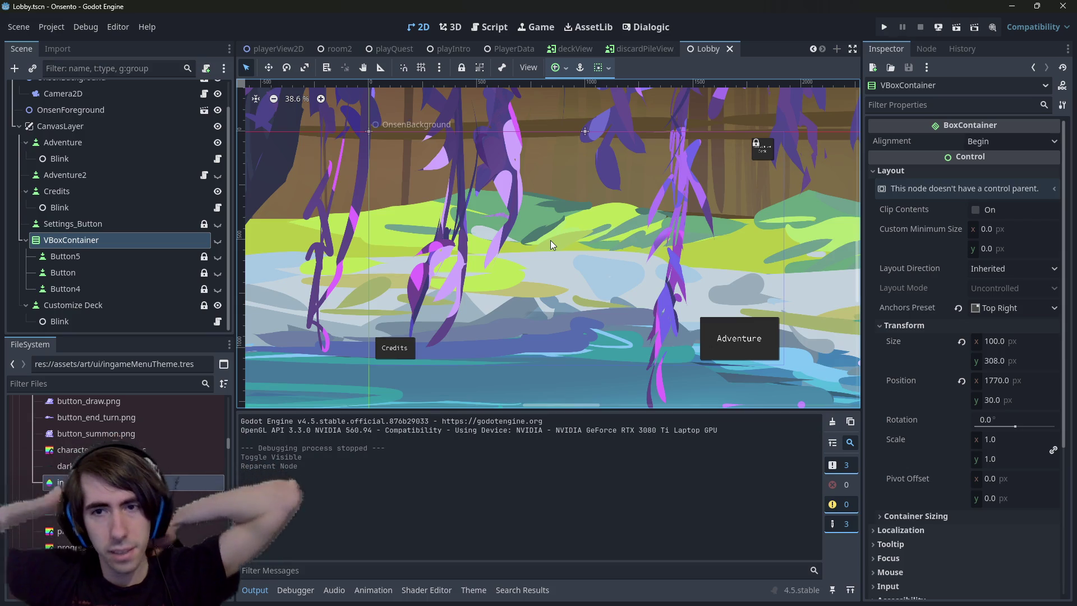
pyautogui.click(695, 335)
pyautogui.click(704, 321)
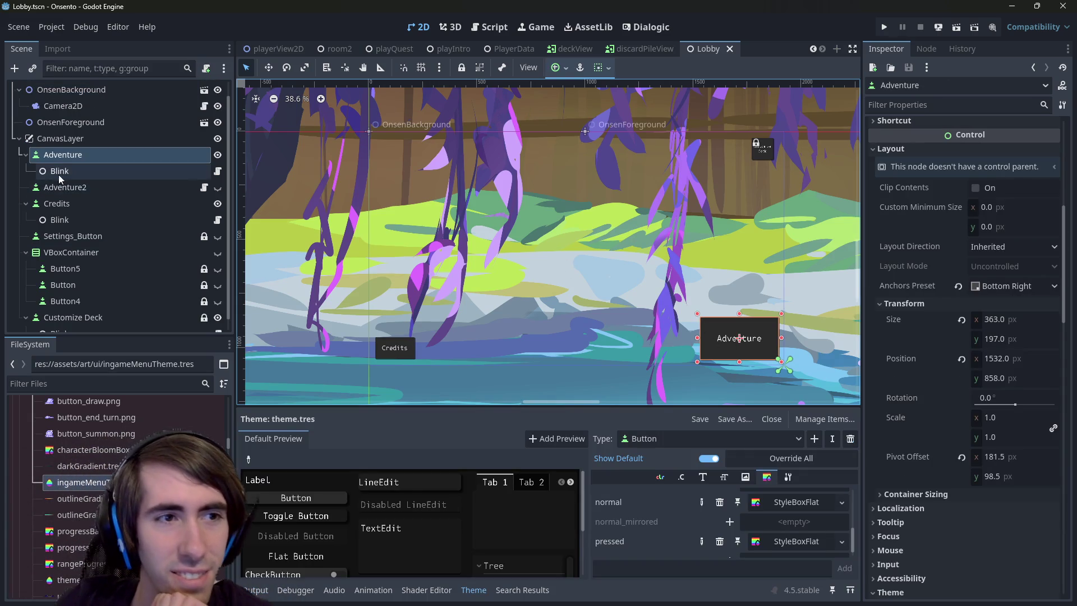
# Collapse the Credits, VBoxContainer and Customize Deck branches and bring up the CanvasLayer's context menu
pyautogui.click(26, 203)
pyautogui.click(25, 235)
pyautogui.click(30, 274)
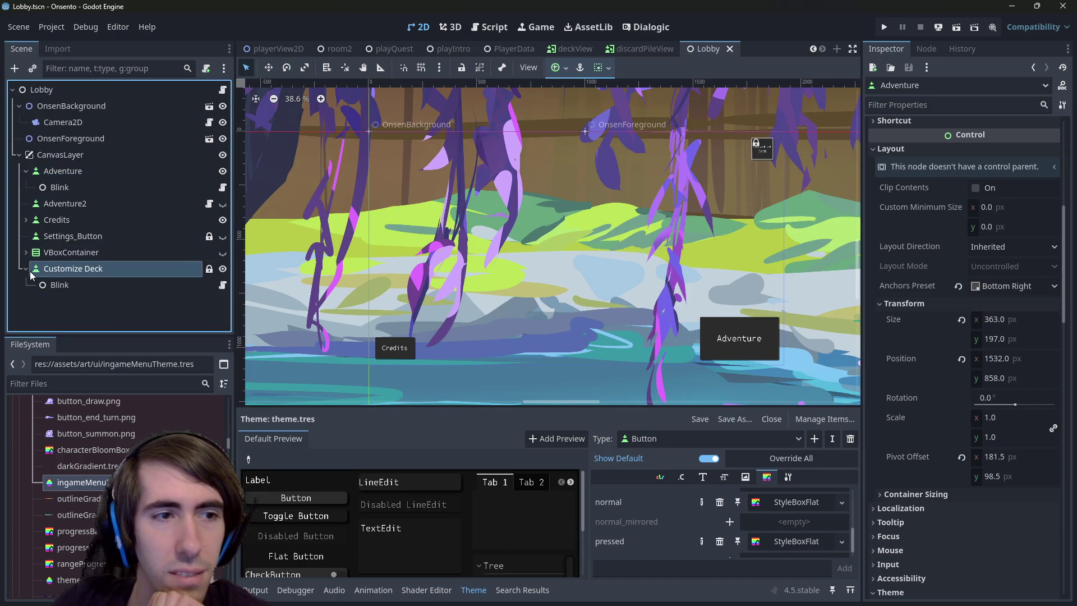
pyautogui.click(26, 269)
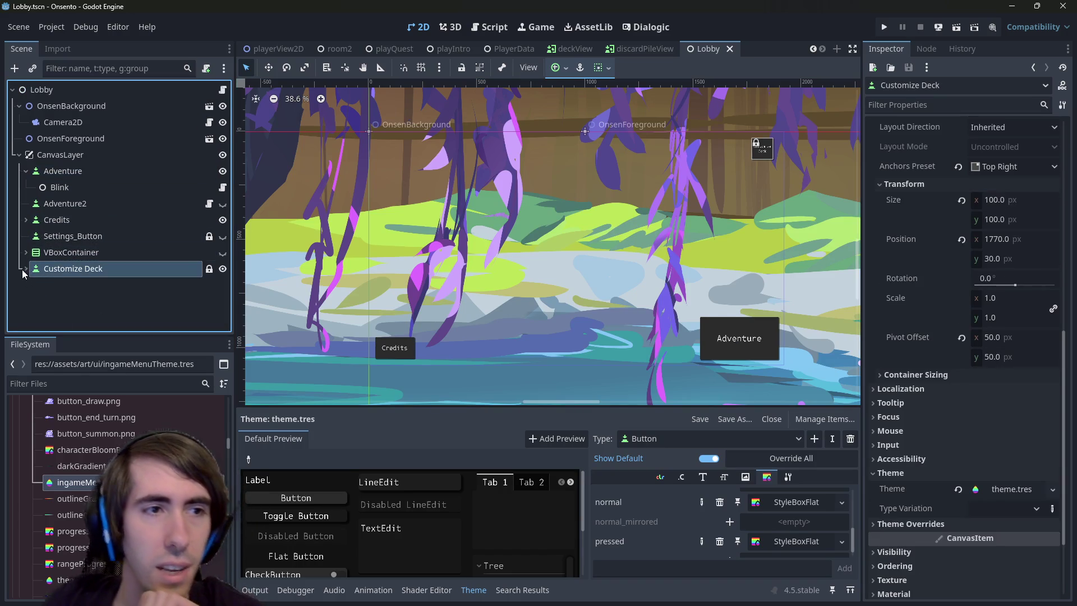
pyautogui.click(83, 160)
pyautogui.click(18, 157)
pyautogui.click(17, 157)
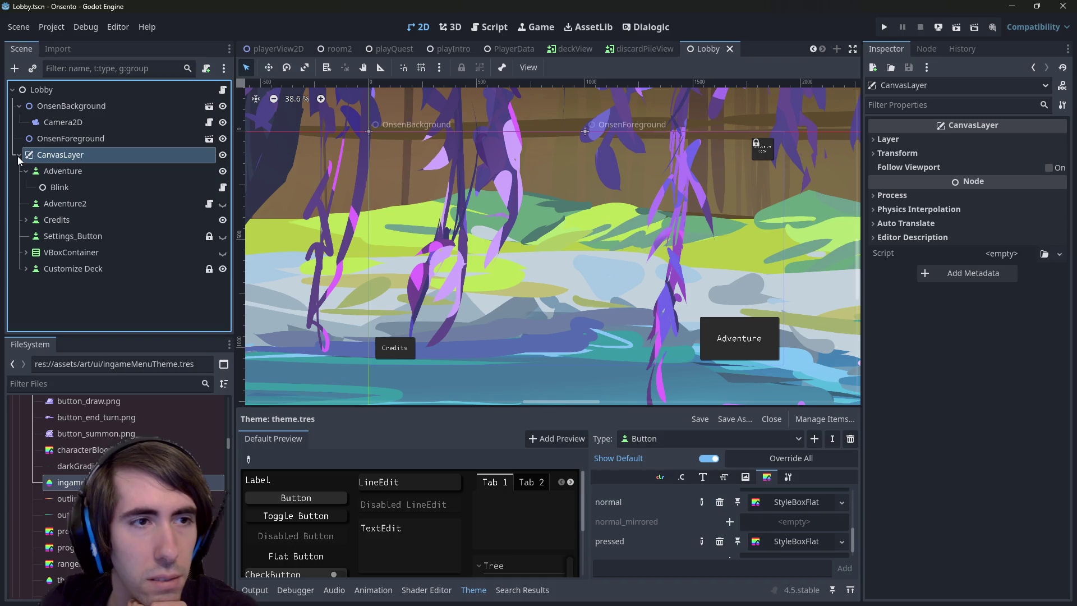
pyautogui.rightClick(56, 153)
pyautogui.rightClick(52, 92)
# Add a child node found by searching 'change', then delete the mistaken ChangeTeamEvent node
pyautogui.click(85, 100)
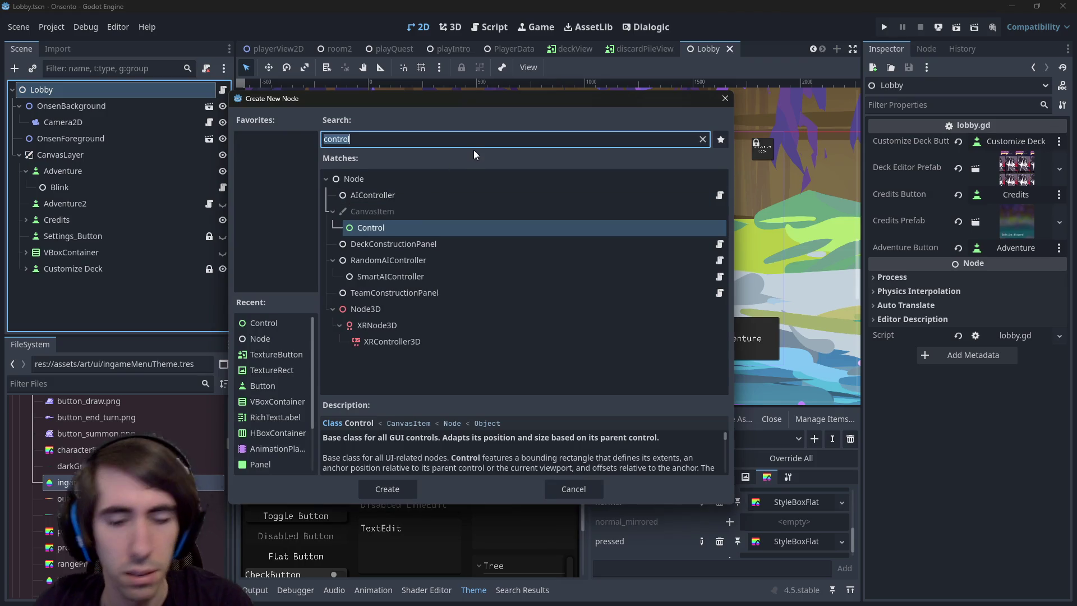
pyautogui.write('change')
pyautogui.press('Return')
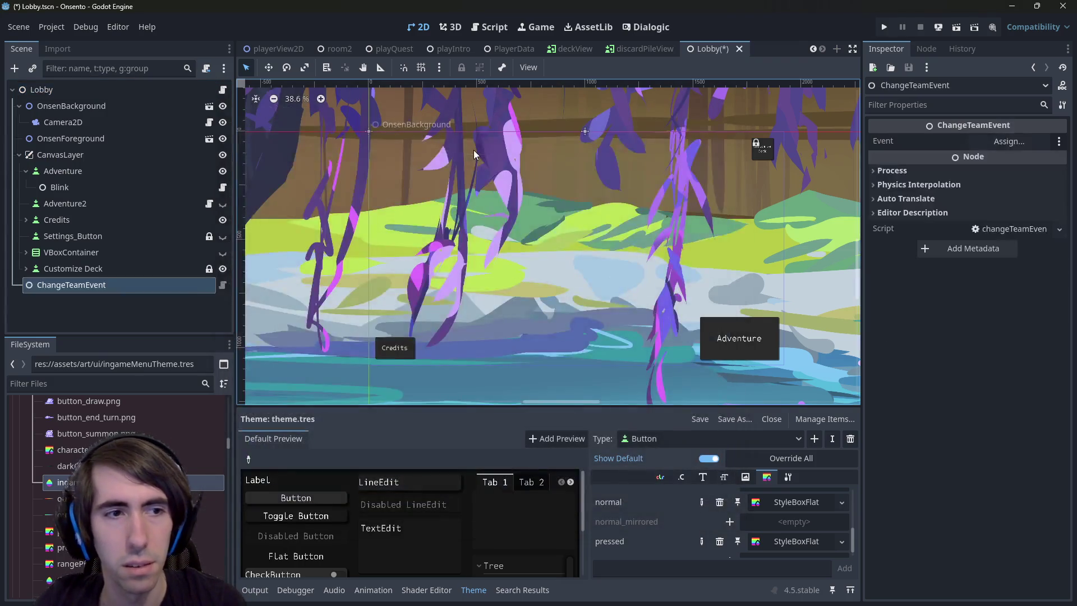
pyautogui.press('Delete')
pyautogui.press('Return')
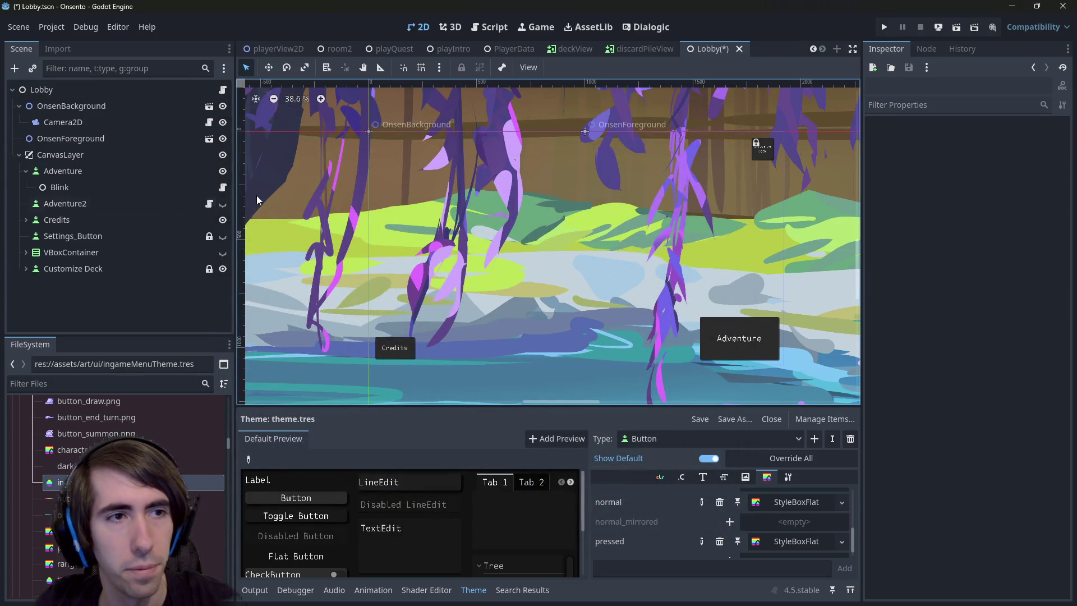
# Add a Panel node under CanvasLayer by searching for panel in Create New Node
pyautogui.rightClick(101, 160)
pyautogui.click(119, 170)
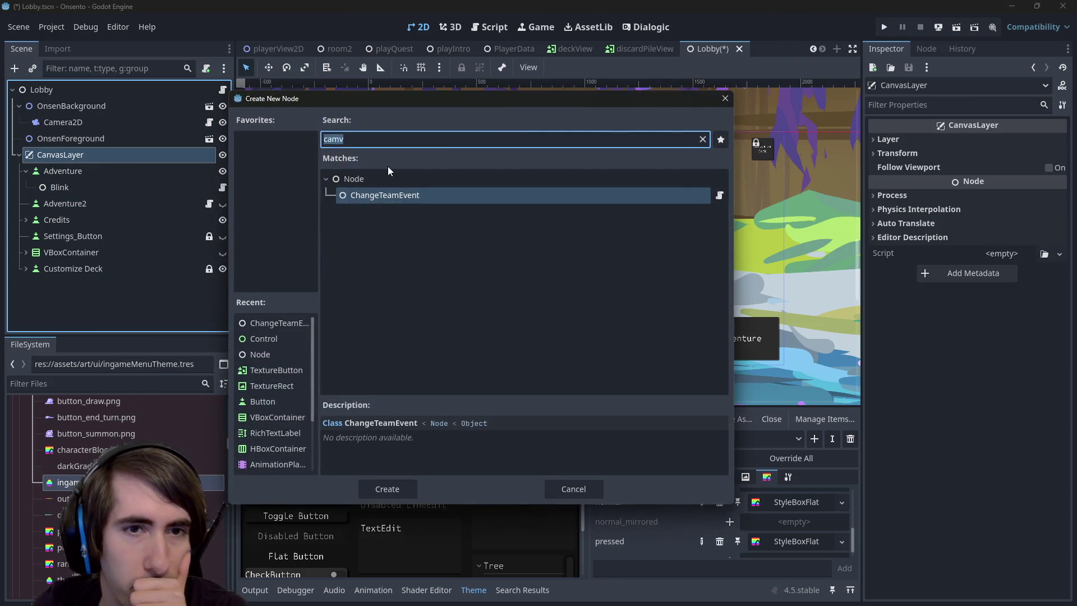
pyautogui.click(703, 139)
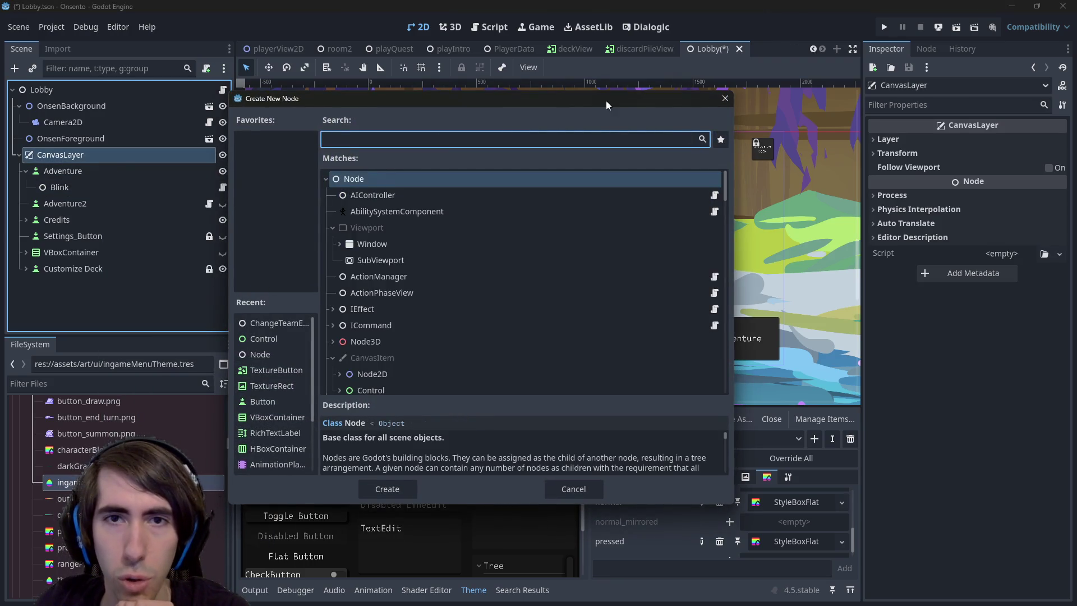
pyautogui.moveTo(607, 100); pyautogui.dragTo(587, 65)
pyautogui.scroll(-2, 381, 269)
pyautogui.click(321, 302)
pyautogui.scroll(-10, 337, 313)
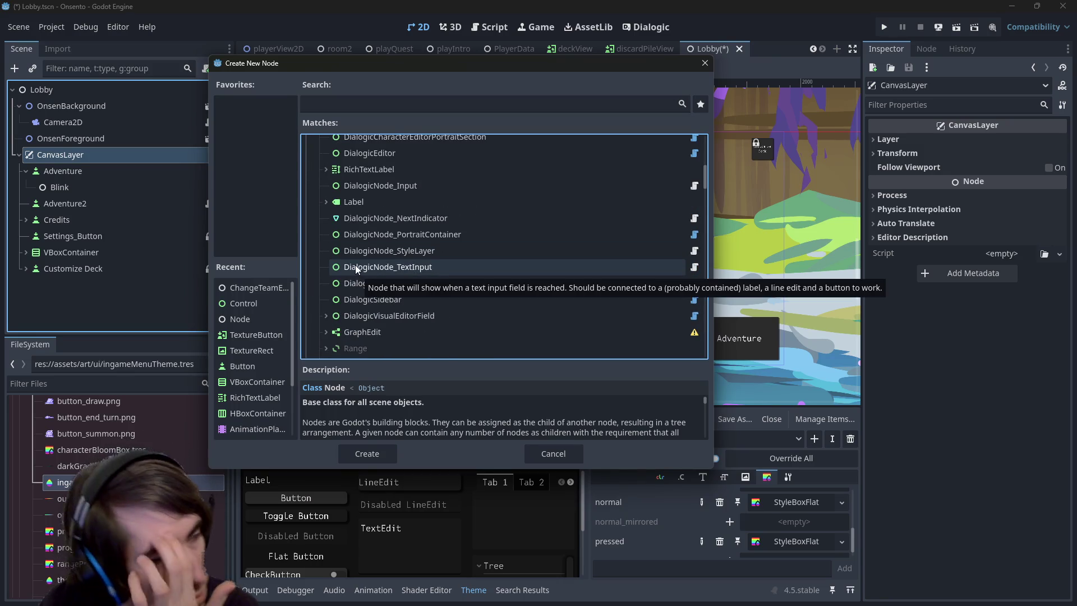
pyautogui.moveTo(408, 68)
pyautogui.mouseDown()
pyautogui.moveTo(271, 177)
pyautogui.moveTo(372, 323)
pyautogui.moveTo(519, 79)
pyautogui.moveTo(413, 86)
pyautogui.mouseUp()
pyautogui.click(414, 125)
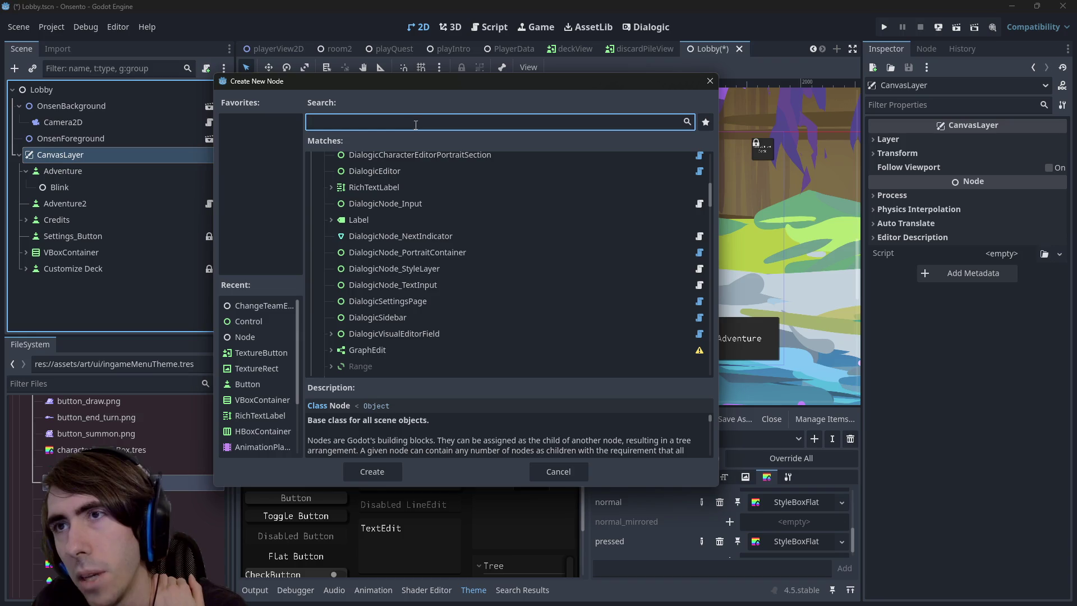
pyautogui.write('pn')
pyautogui.write('el')
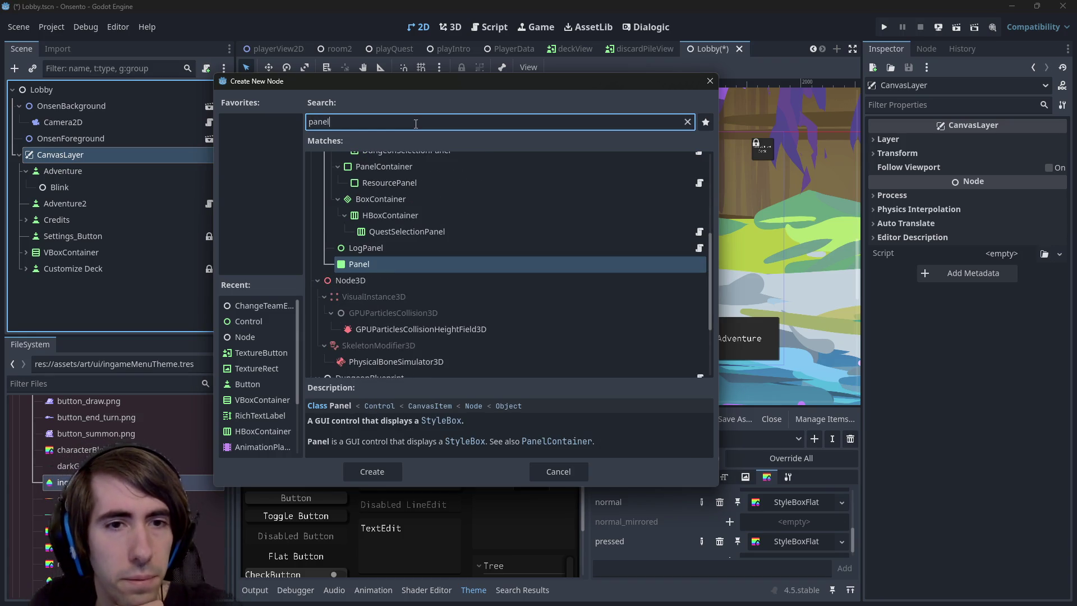
pyautogui.press('Return')
pyautogui.click(567, 68)
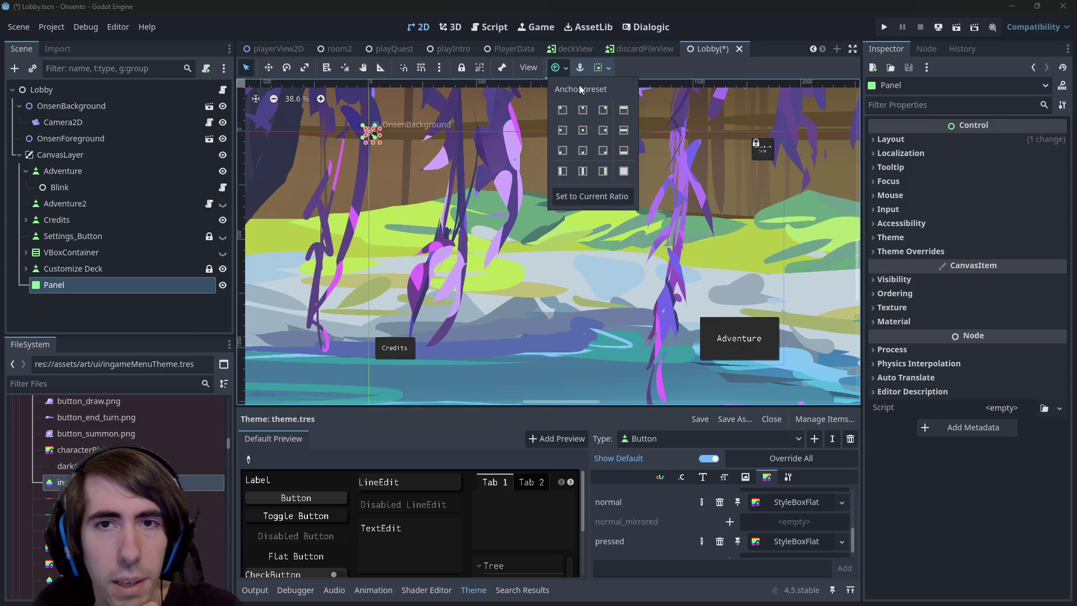
# Make the Panel fill the whole screen and give it a new StyleBoxFlat panel style override
pyautogui.click(624, 170)
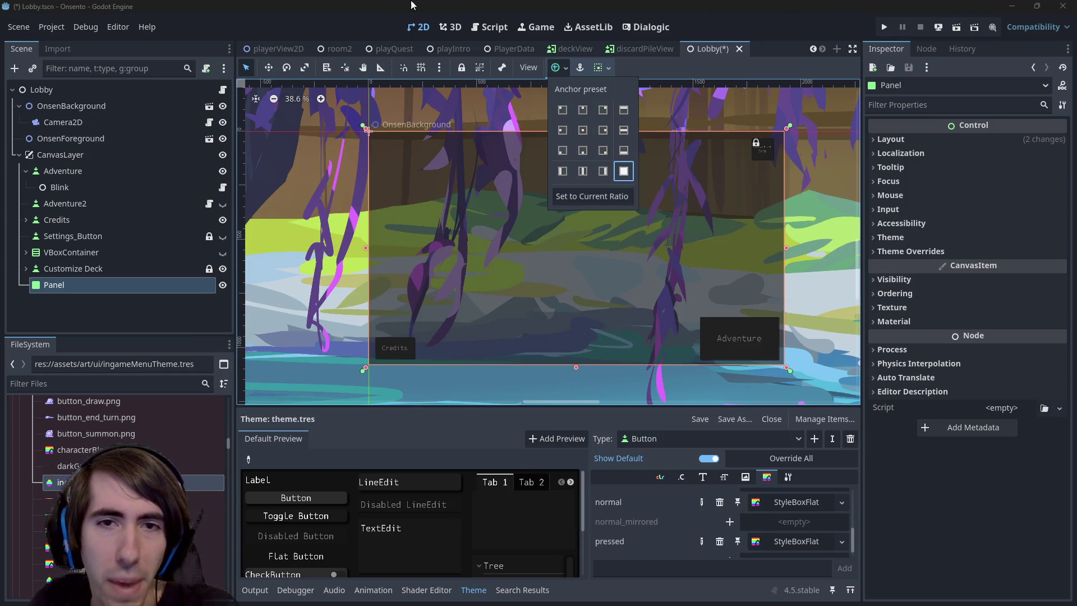
pyautogui.click(942, 251)
pyautogui.click(924, 268)
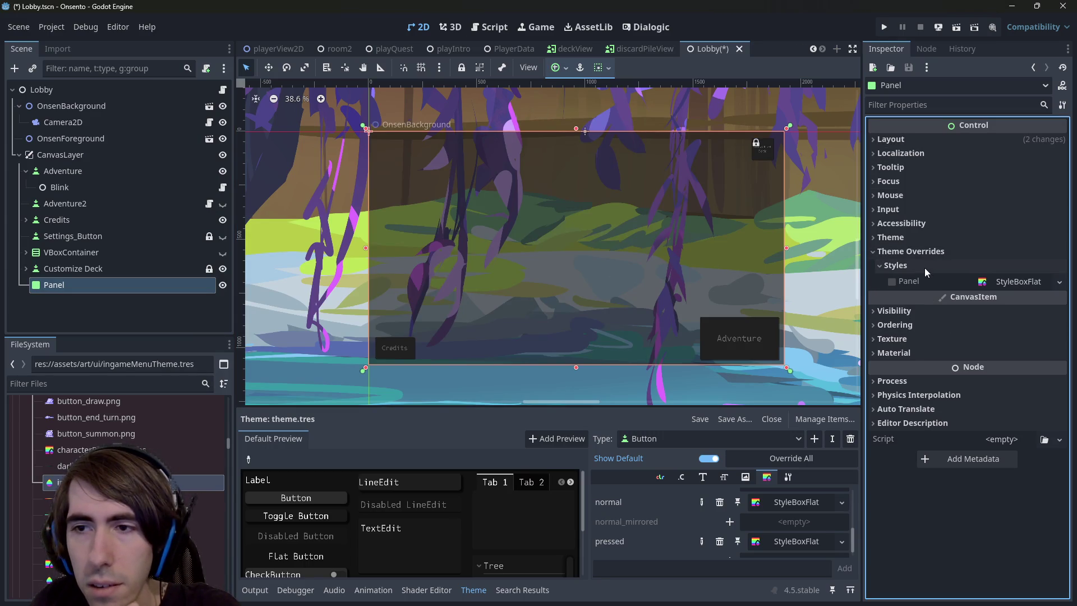
pyautogui.click(1009, 282)
pyautogui.click(1052, 282)
pyautogui.click(1009, 339)
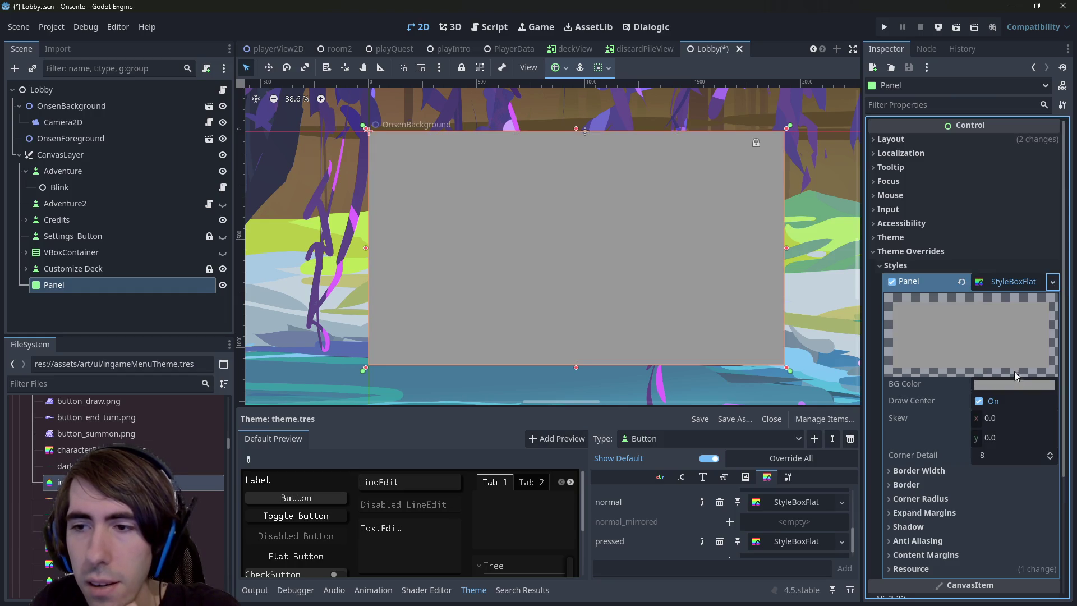
# Set the StyleBoxFlat's BG Color to a dark grey and save the Lobby scene
pyautogui.click(1014, 385)
pyautogui.moveTo(1053, 166); pyautogui.dragTo(1054, 177)
pyautogui.click(227, 291)
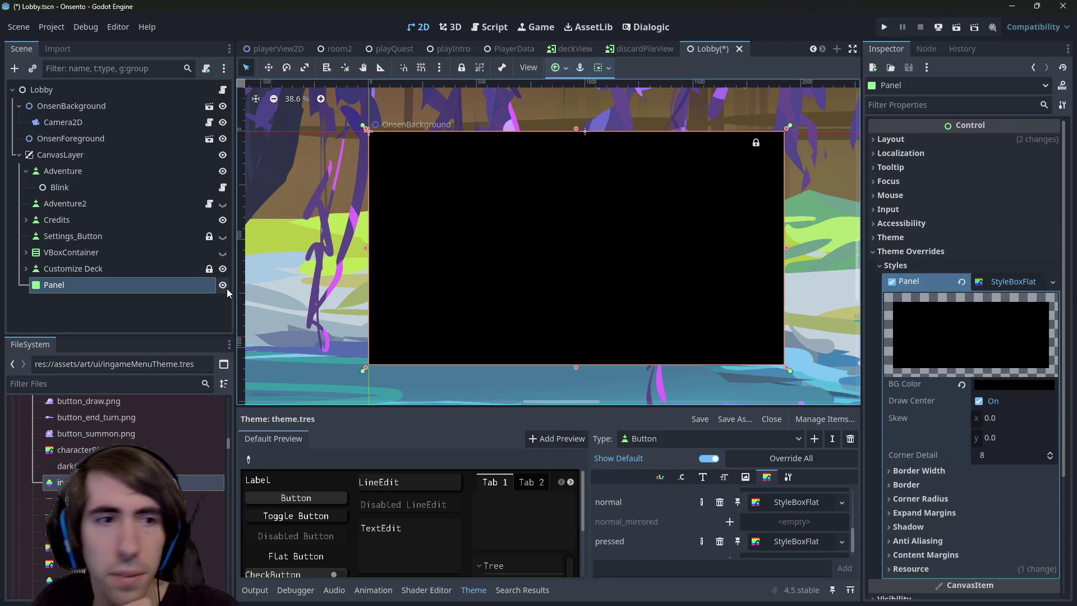
pyautogui.click(999, 384)
pyautogui.moveTo(1054, 173); pyautogui.dragTo(1054, 168)
pyautogui.click(515, 278)
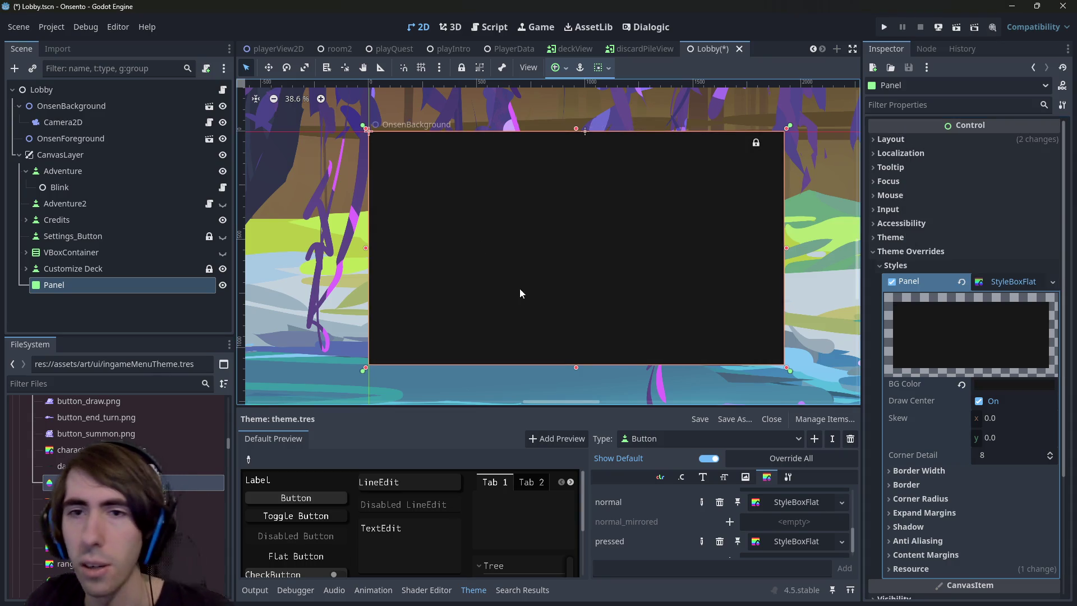
pyautogui.hotkey('ctrl', 's')
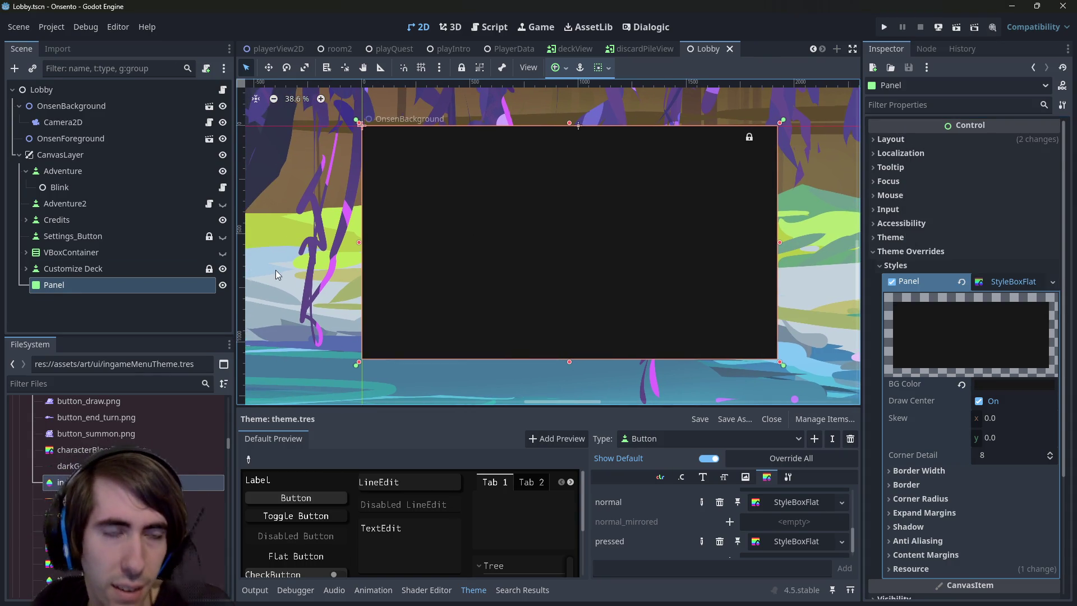
pyautogui.rightClick(95, 285)
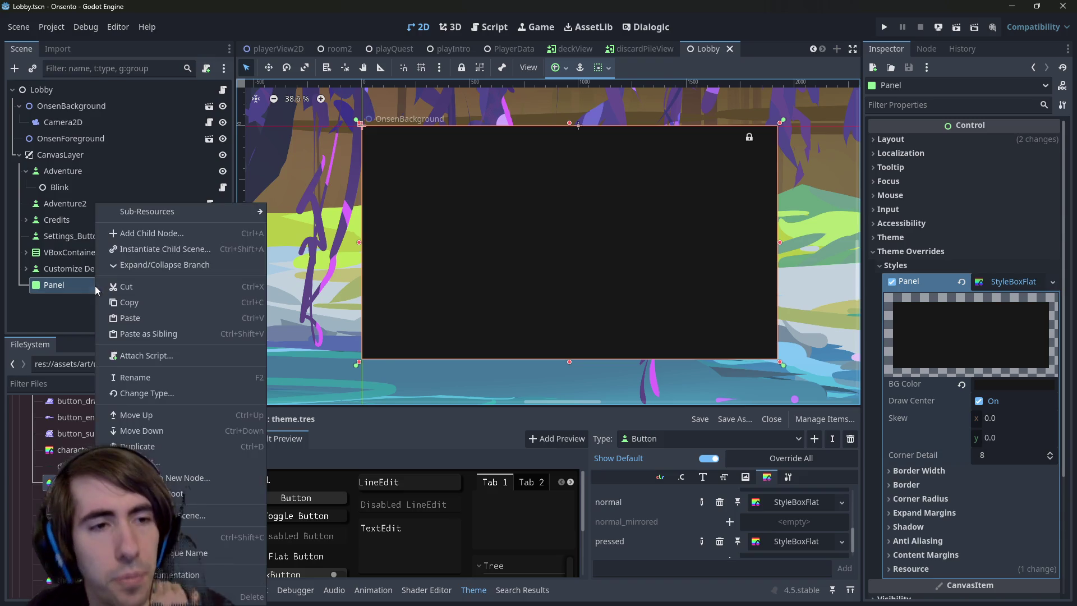
# Add a VBoxContainer child node to the Panel by searching 'vbox'
pyautogui.click(133, 241)
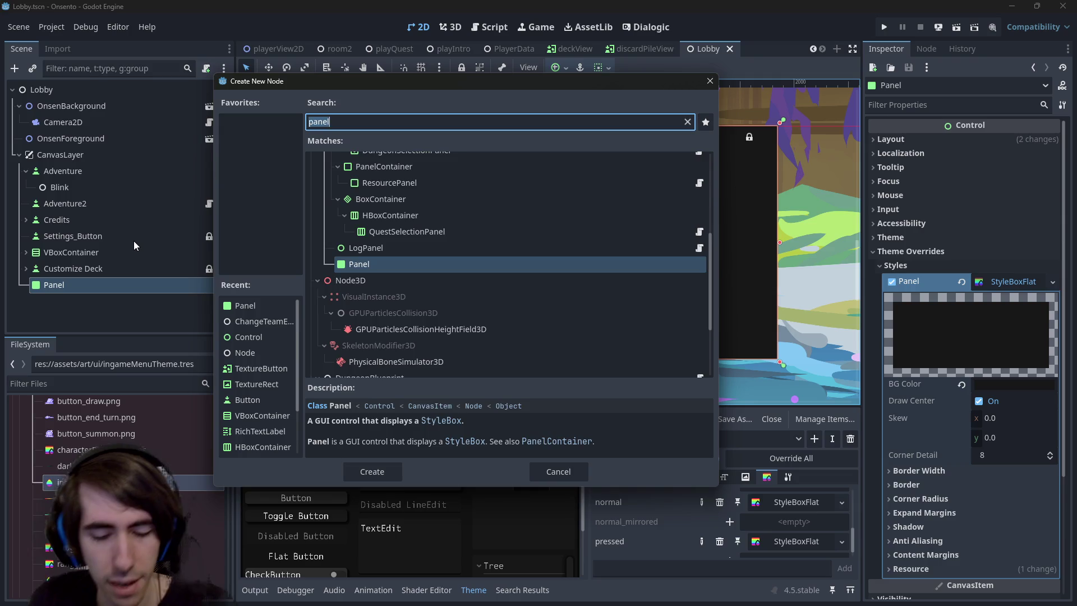
pyautogui.write('vbox')
pyautogui.press('Return')
# Filter files by 'qu', drop questSelectionPanel into the VBoxContainer, then undo it
pyautogui.click(106, 383)
pyautogui.write('quest')
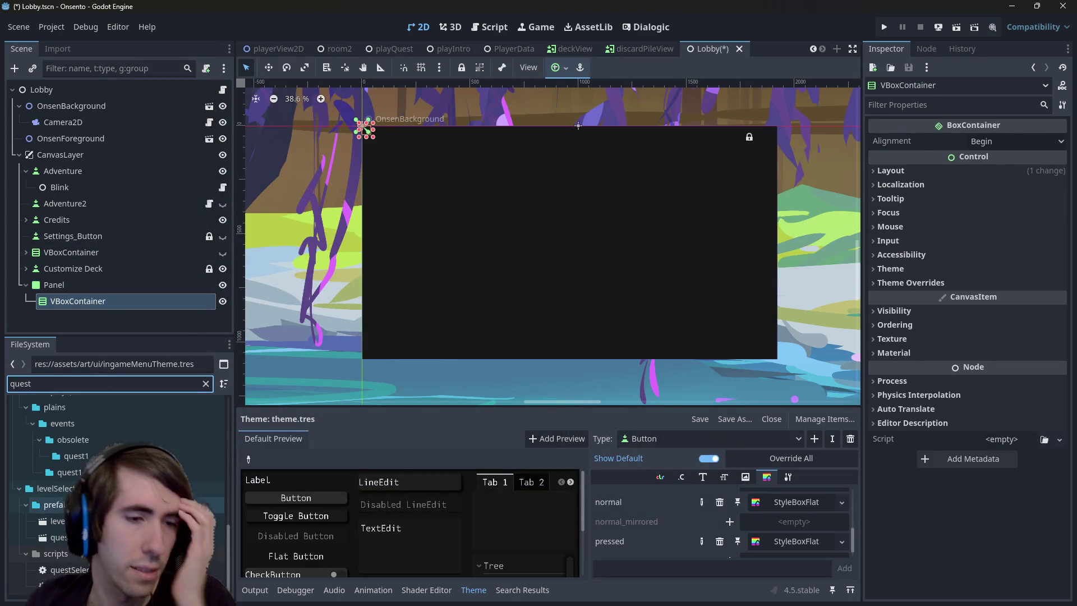
pyautogui.moveTo(55, 537)
pyautogui.mouseDown()
pyautogui.moveTo(113, 348)
pyautogui.moveTo(110, 298)
pyautogui.mouseUp()
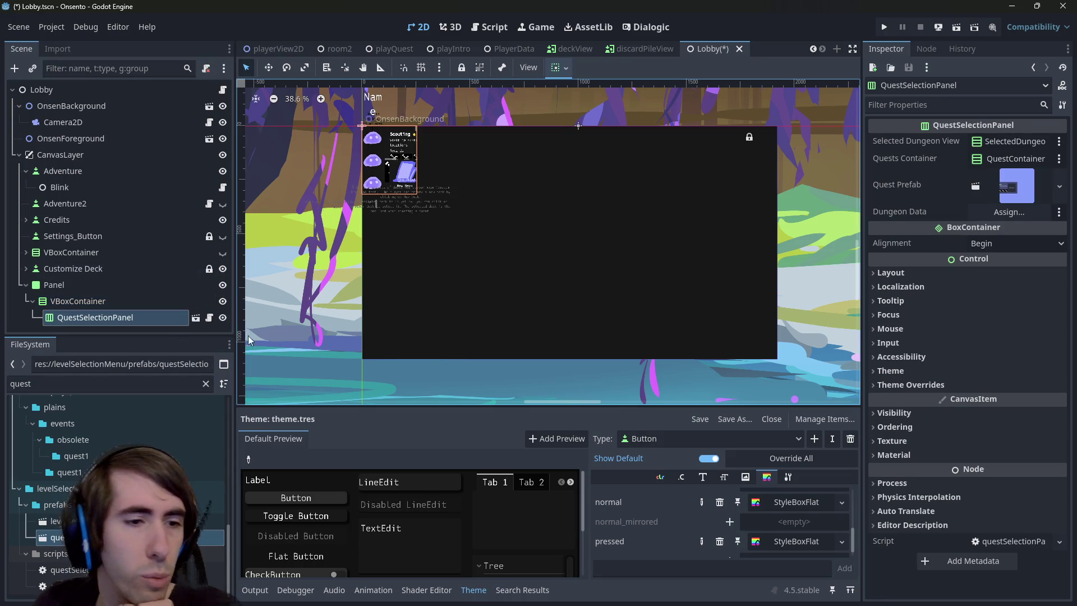
pyautogui.hotkey('ctrl', 'z')
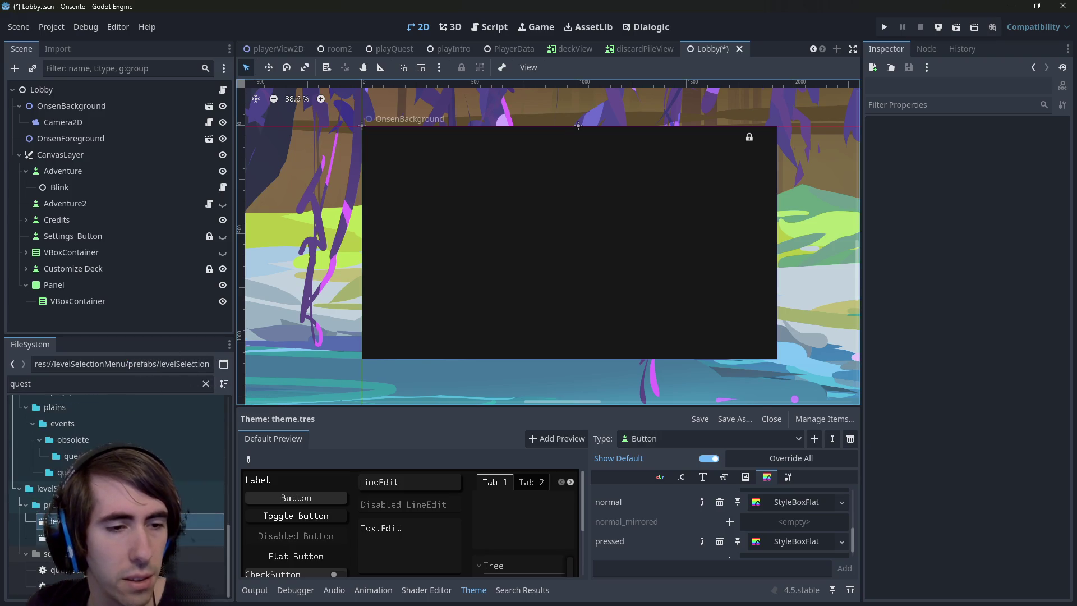
# Open questSelectionPanel.tscn and inspect its Quest entries and their own scene
pyautogui.doubleClick(112, 538)
pyautogui.scroll(3, 529, 193)
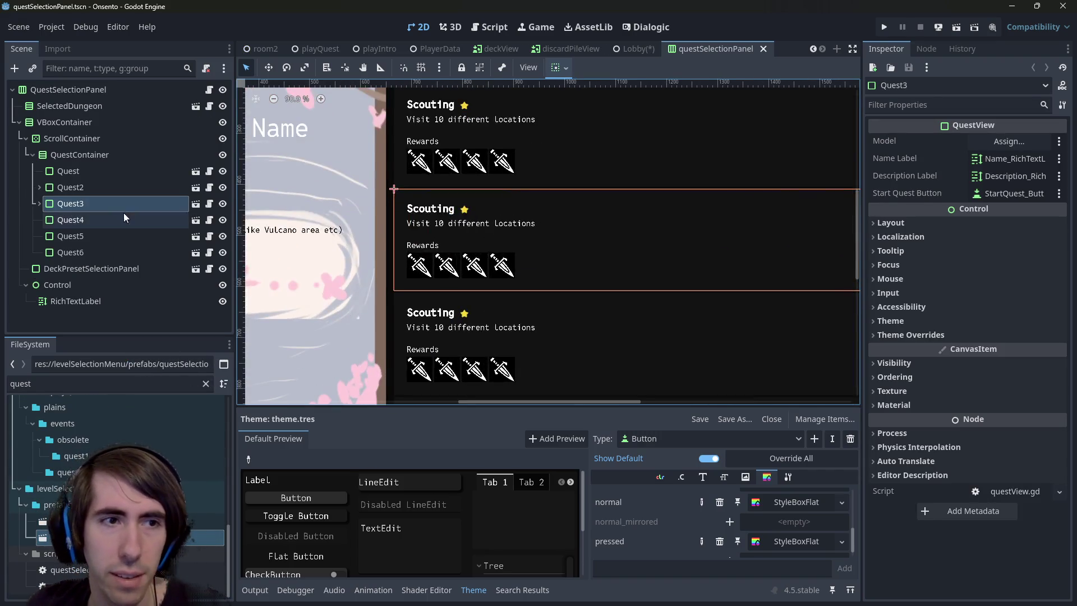
pyautogui.click(39, 204)
pyautogui.click(38, 203)
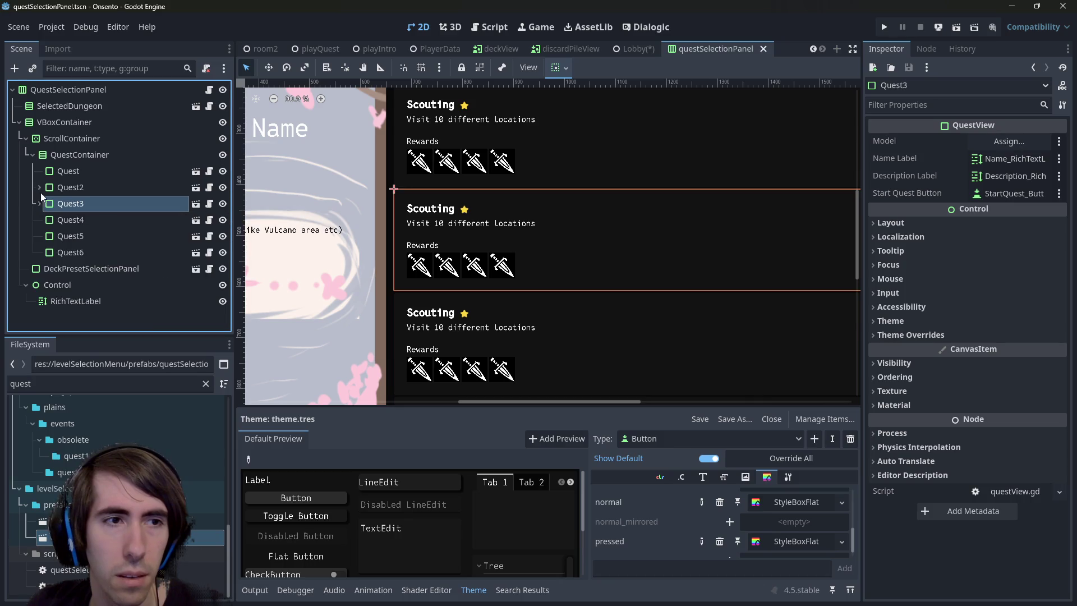
pyautogui.click(67, 171)
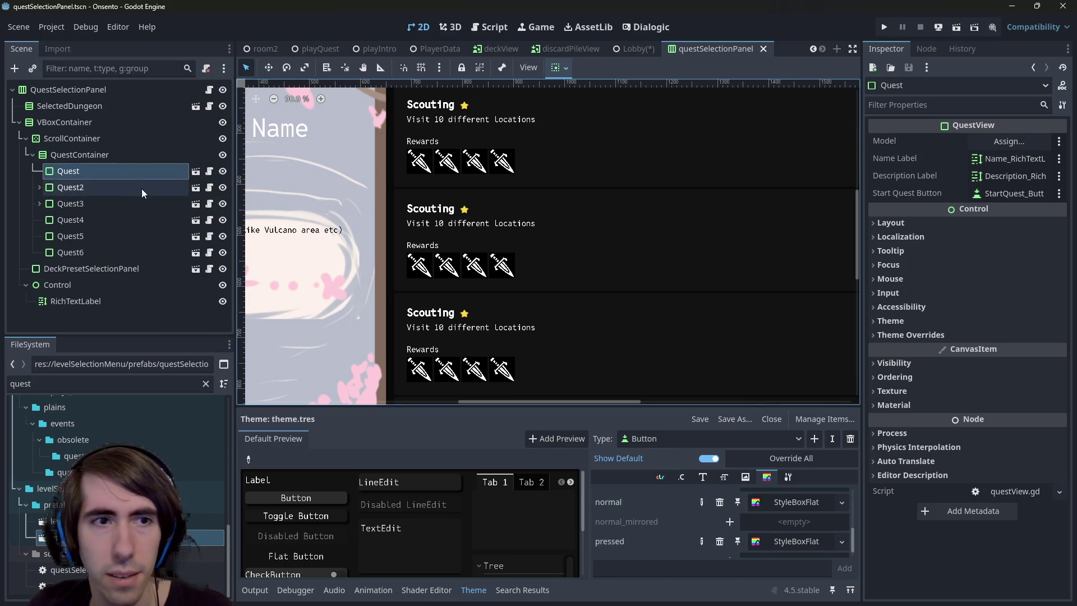
pyautogui.click(196, 173)
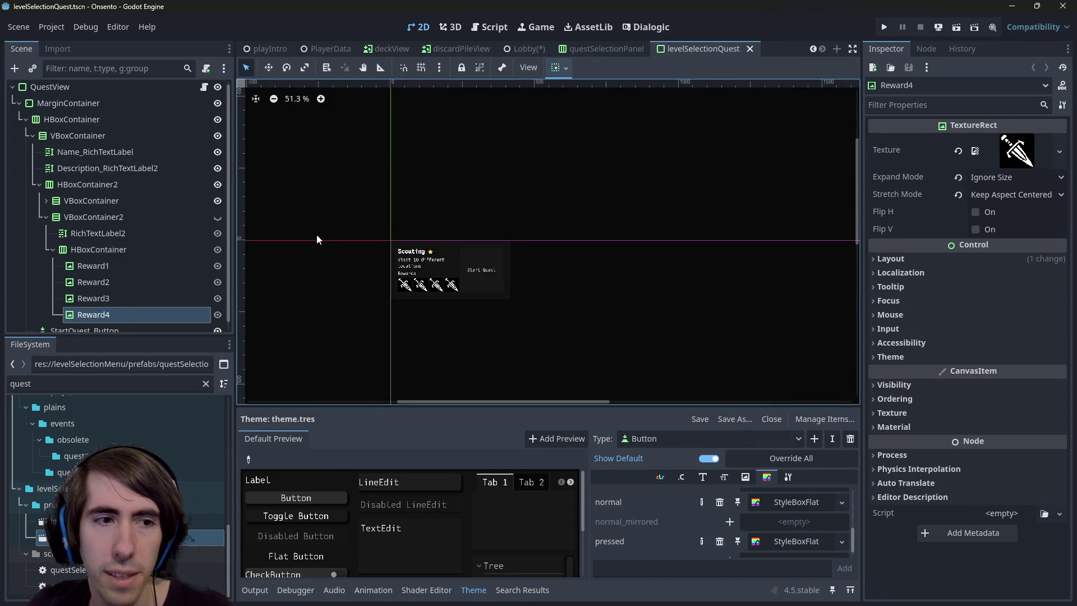
pyautogui.click(586, 48)
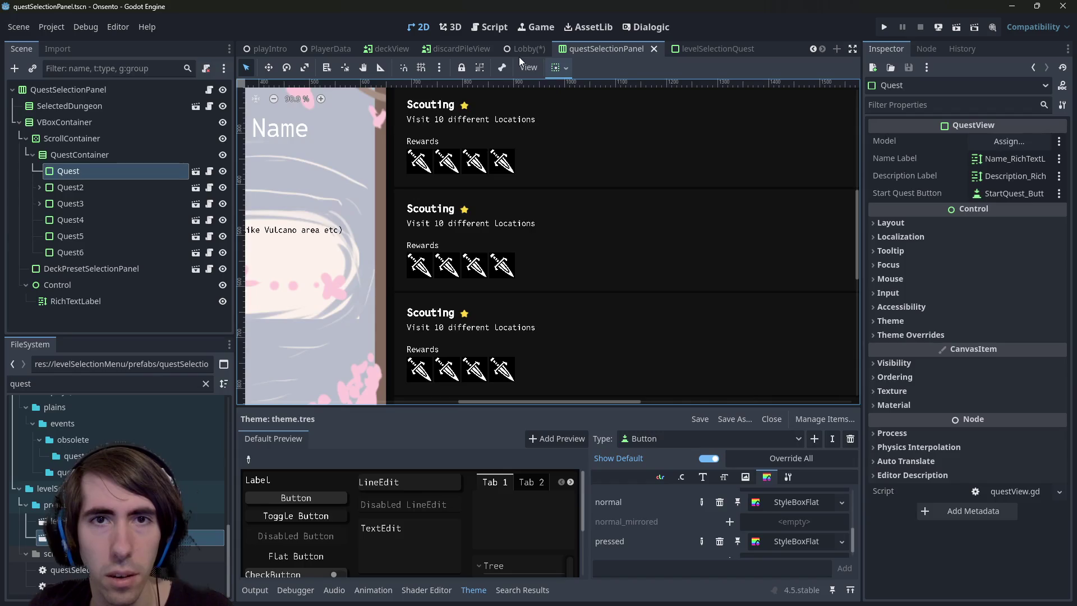
# Back in the Lobby scene, drop levelSelectionQuest.tscn into the VBoxContainer
pyautogui.click(523, 48)
pyautogui.moveTo(129, 538)
pyautogui.mouseDown()
pyautogui.moveTo(109, 392)
pyautogui.moveTo(121, 305)
pyautogui.moveTo(100, 308)
pyautogui.mouseUp()
pyautogui.scroll(3, 459, 145)
pyautogui.scroll(-5, 404, 165)
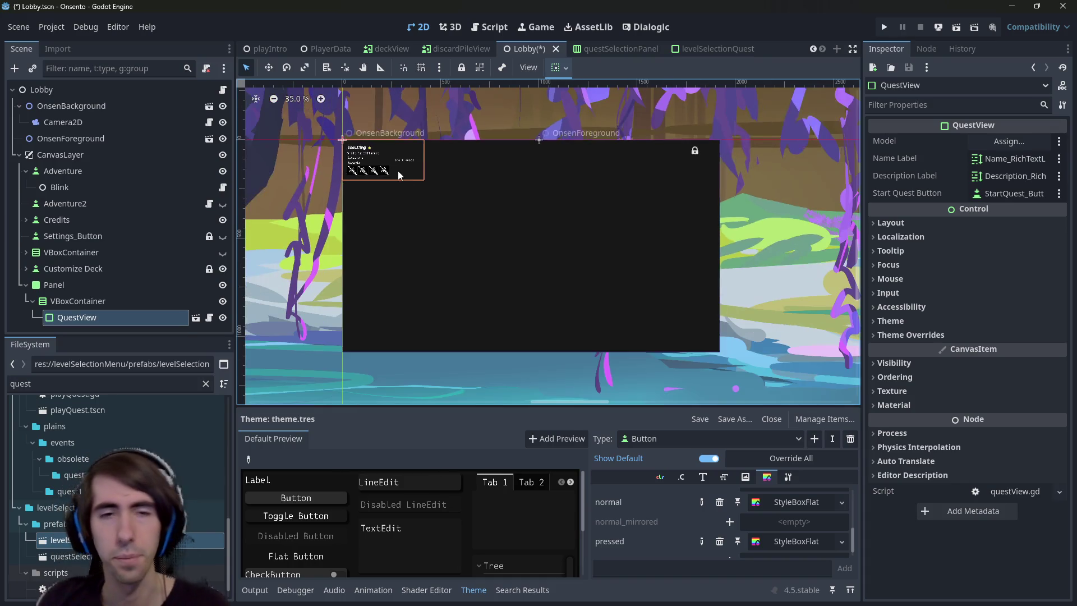
# Set QuestView to expand vertically; try Full Rect anchoring on VBoxContainer, then undo it
pyautogui.scroll(4, 398, 171)
pyautogui.scroll(-4, 474, 190)
pyautogui.click(554, 68)
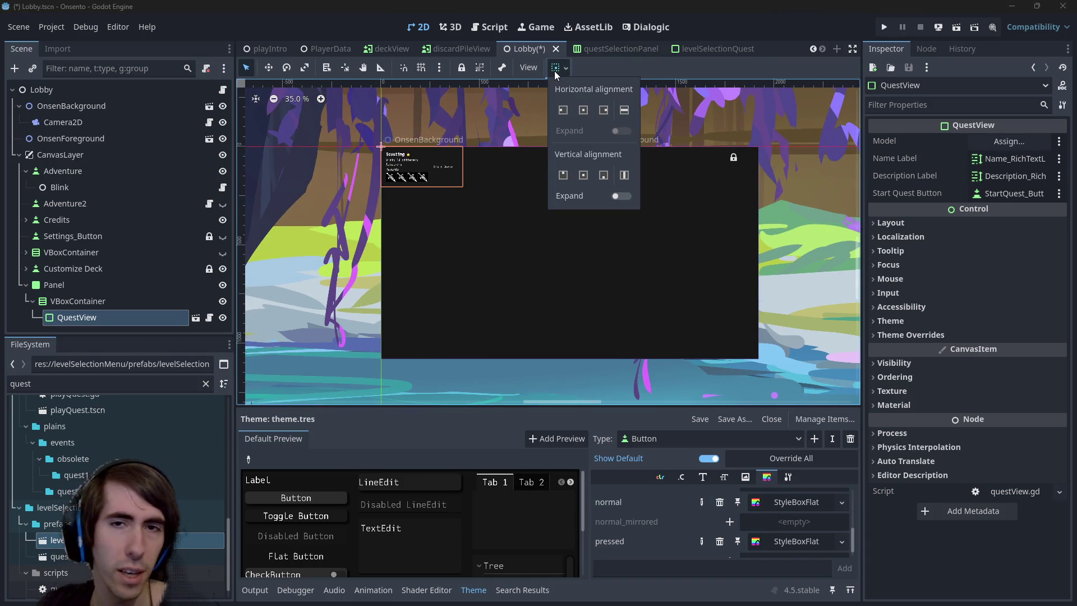
pyautogui.click(620, 196)
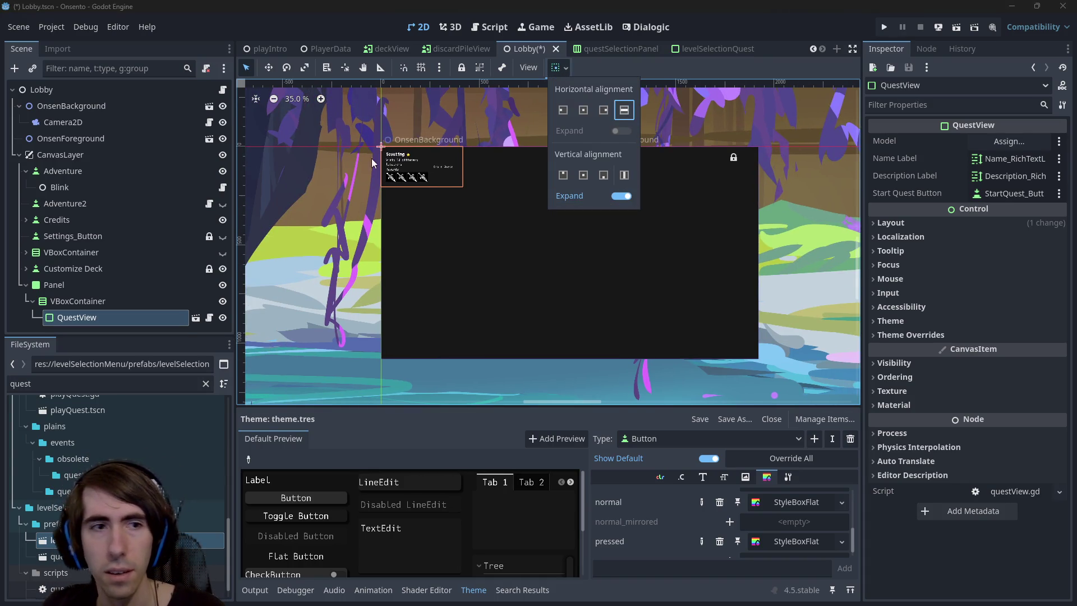
pyautogui.click(134, 300)
pyautogui.click(557, 67)
pyautogui.click(624, 171)
pyautogui.hotkey('ctrl', 'z')
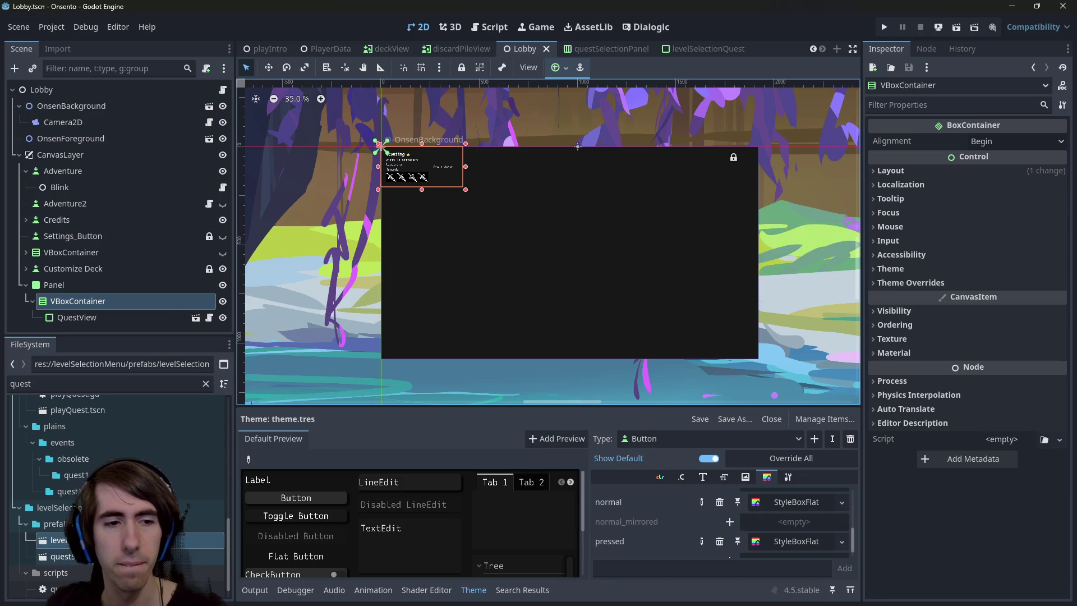
# Copy QuestContainer from questSelectionPanel into the Lobby scene directly under Panel
pyautogui.click(195, 317)
pyautogui.click(96, 151)
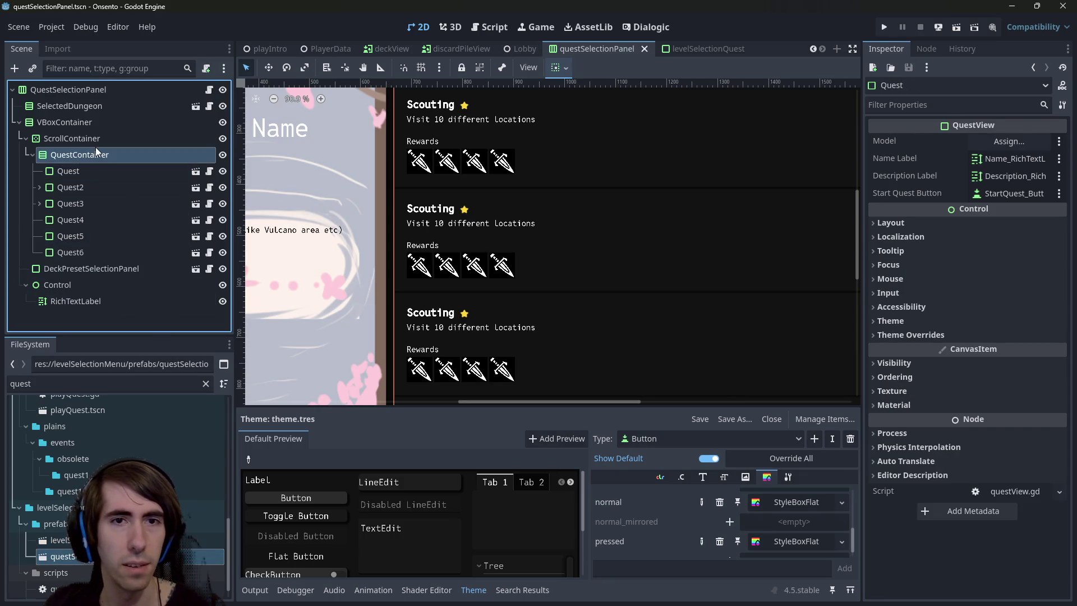
pyautogui.click(56, 539)
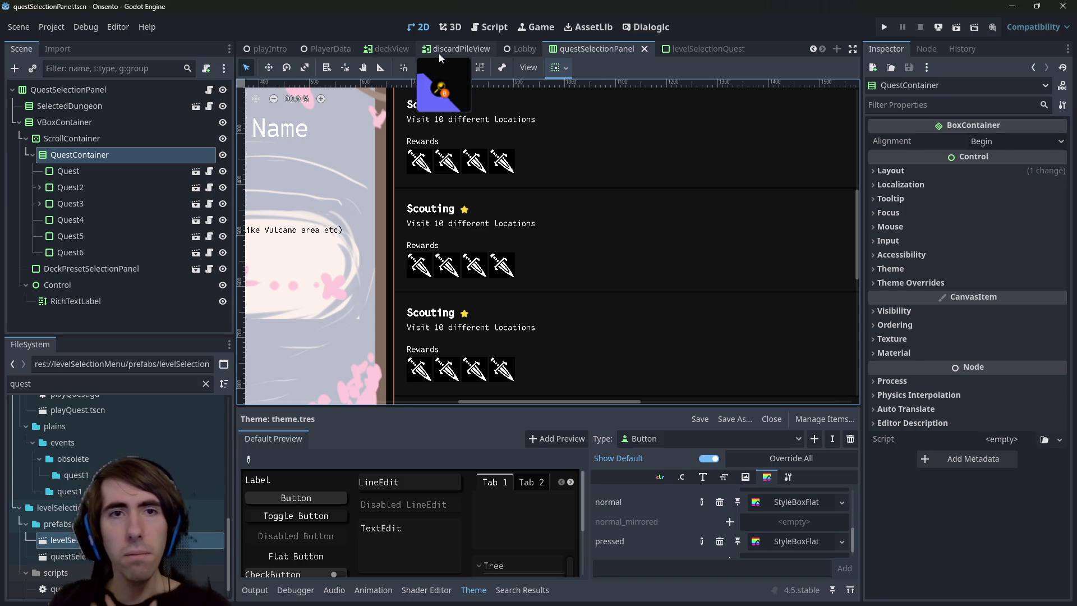
pyautogui.click(517, 51)
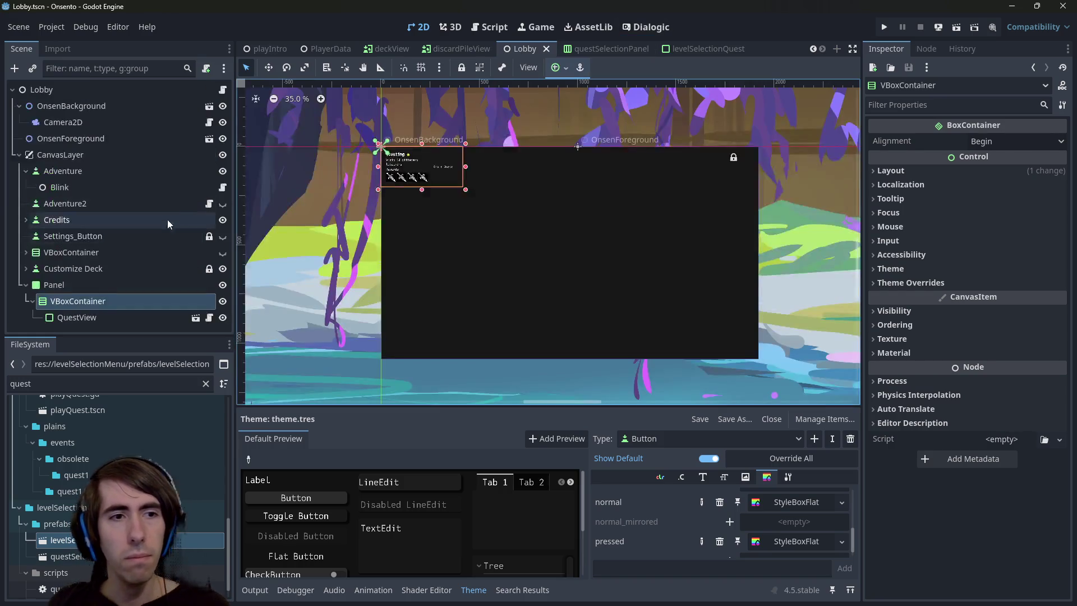
pyautogui.click(78, 287)
pyautogui.click(78, 290)
pyautogui.moveTo(79, 289); pyautogui.dragTo(84, 241)
# Delete the old VBoxContainer along with its QuestView
pyautogui.click(84, 257)
pyautogui.press('Delete')
pyautogui.press('Return')
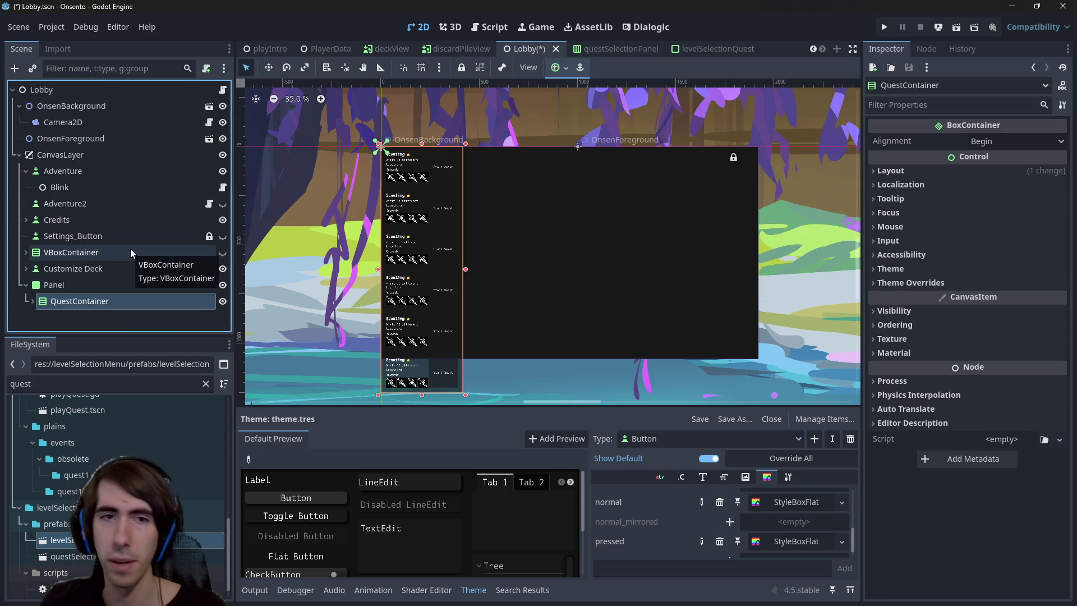
pyautogui.click(559, 68)
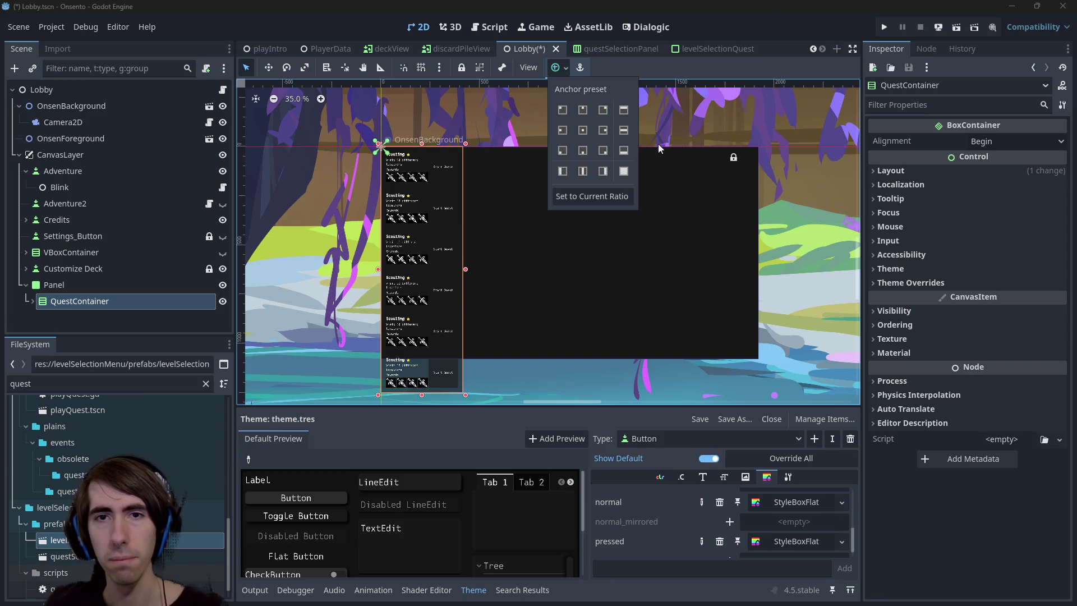
# Stretch QuestContainer across the panel's width, save Lobby, and reset the canvas to 100%
pyautogui.click(624, 131)
pyautogui.hotkey('ctrl', 's')
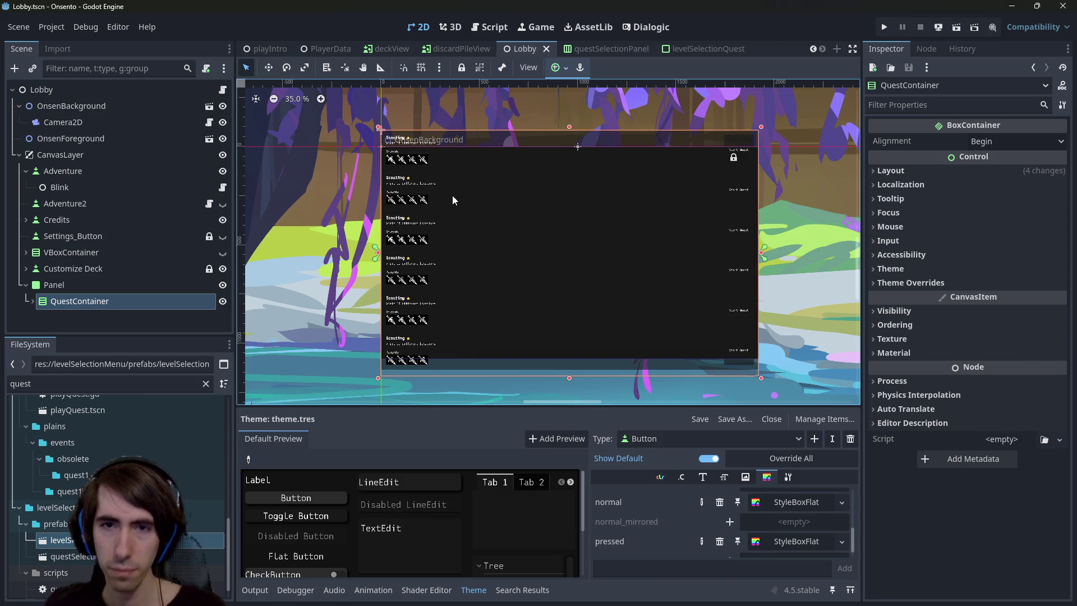
pyautogui.scroll(2, 454, 200)
pyautogui.scroll(-1, 483, 251)
pyautogui.moveTo(484, 262); pyautogui.dragTo(608, 275)
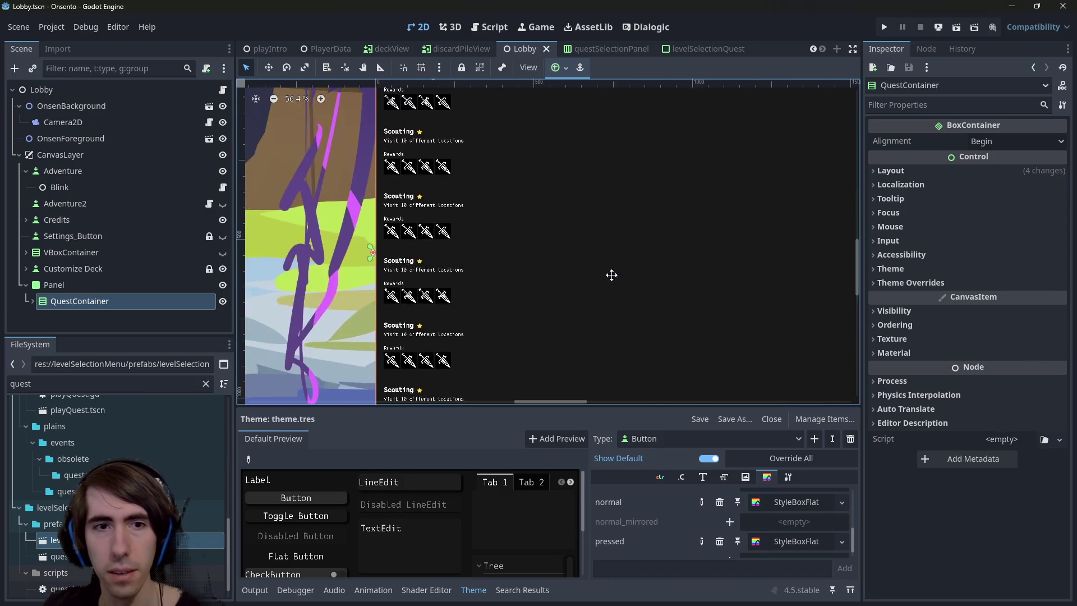
pyautogui.scroll(6, 645, 281)
pyautogui.scroll(-3, 476, 247)
pyautogui.moveTo(470, 243); pyautogui.dragTo(630, 290)
pyautogui.press('1')
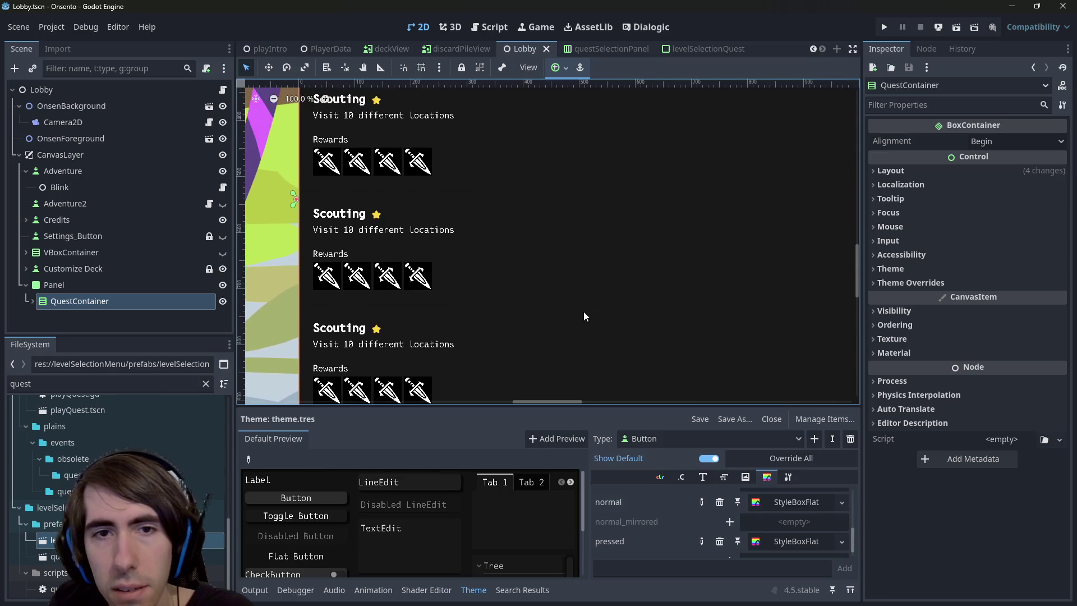
pyautogui.scroll(-3, 472, 247)
# Delete the Quest6 entry, leaving five quests in QuestContainer
pyautogui.click(472, 248)
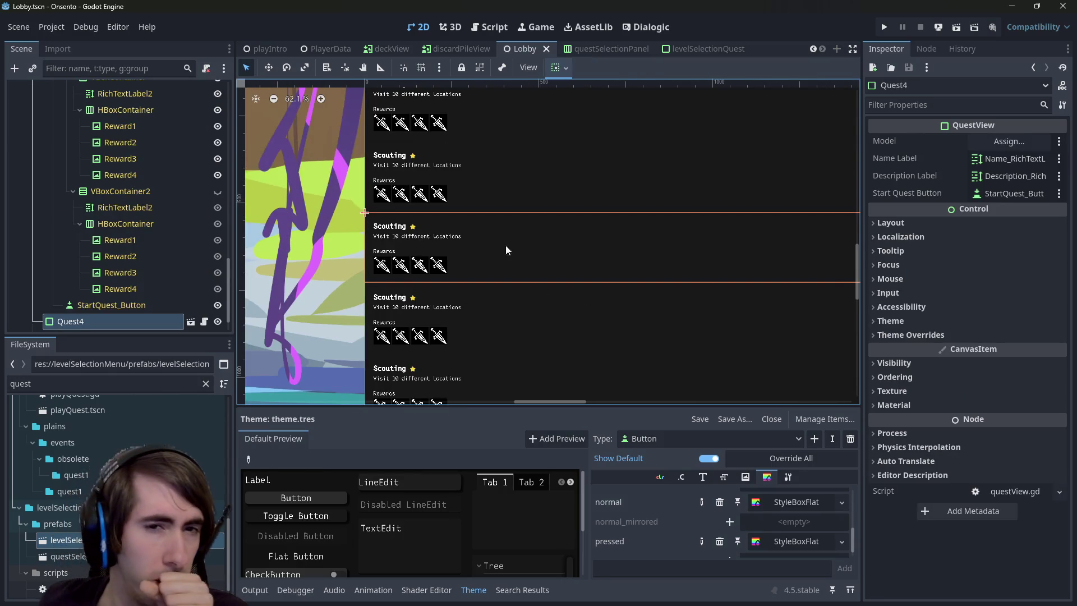
pyautogui.scroll(-2, 497, 242)
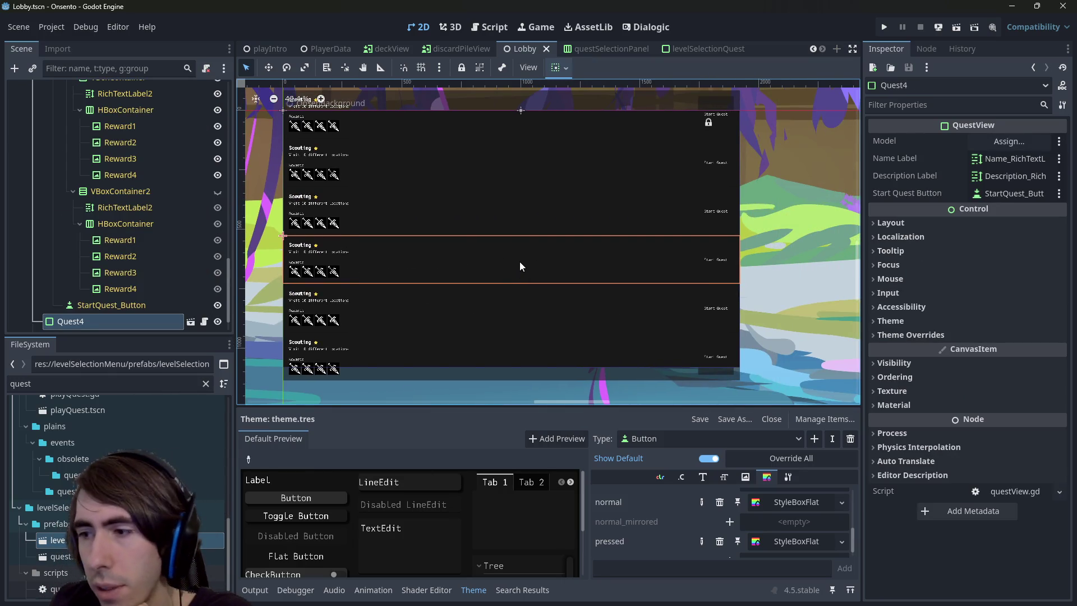
pyautogui.scroll(3, 198, 250)
pyautogui.scroll(-2, 149, 211)
pyautogui.scroll(10, 224, 185)
pyautogui.scroll(-3, 96, 221)
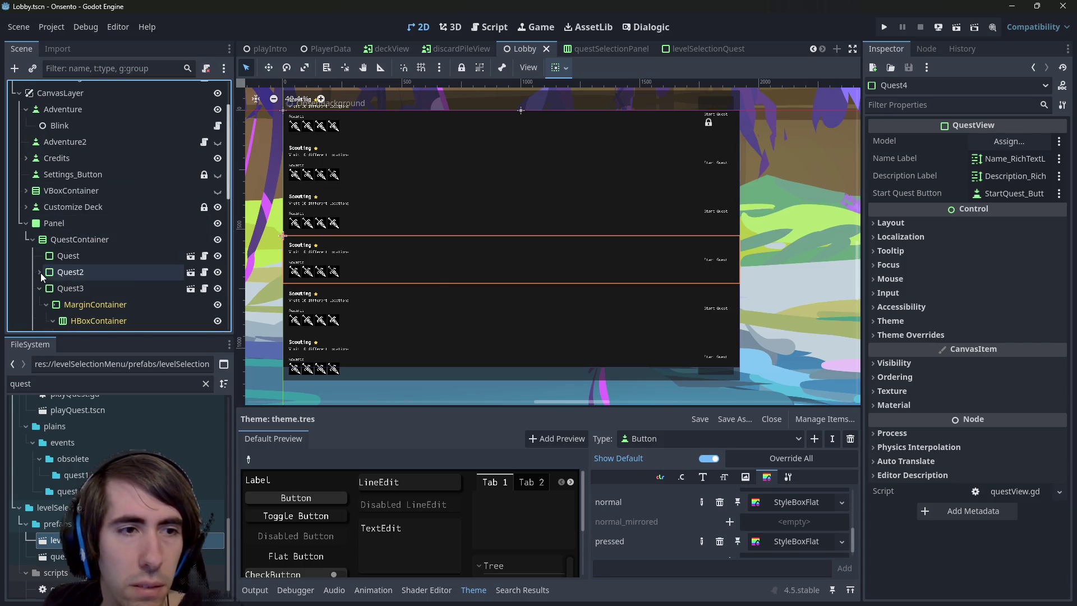
pyautogui.click(40, 288)
pyautogui.scroll(-1, 39, 305)
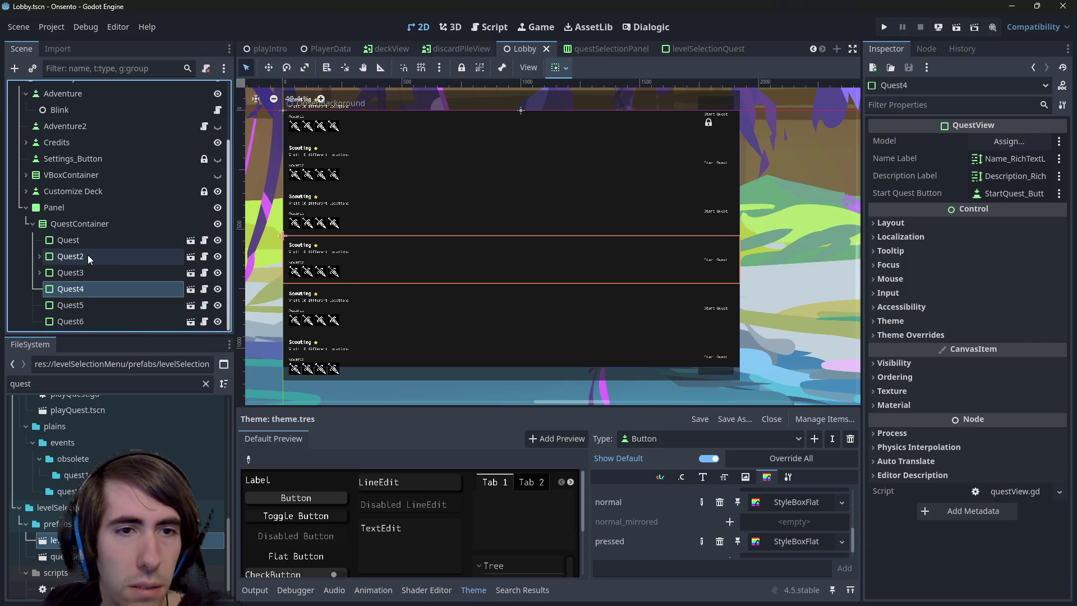
pyautogui.click(90, 303)
pyautogui.click(91, 320)
pyautogui.press('Delete')
pyautogui.press('Return')
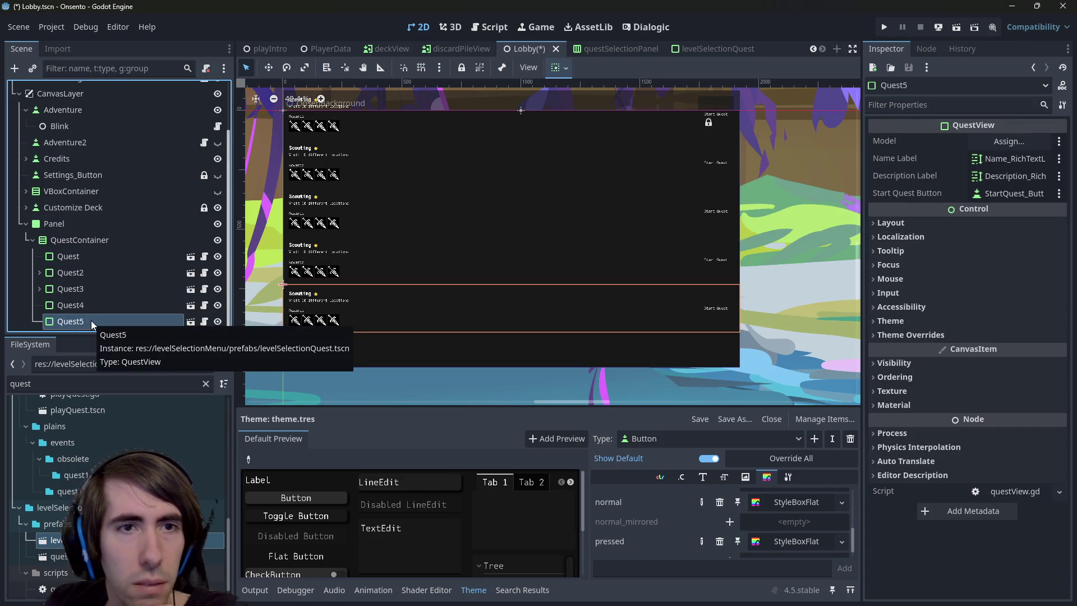
# Apply the Full Rect anchor preset so QuestContainer fills the dark panel
pyautogui.click(115, 241)
pyautogui.scroll(-3, 348, 230)
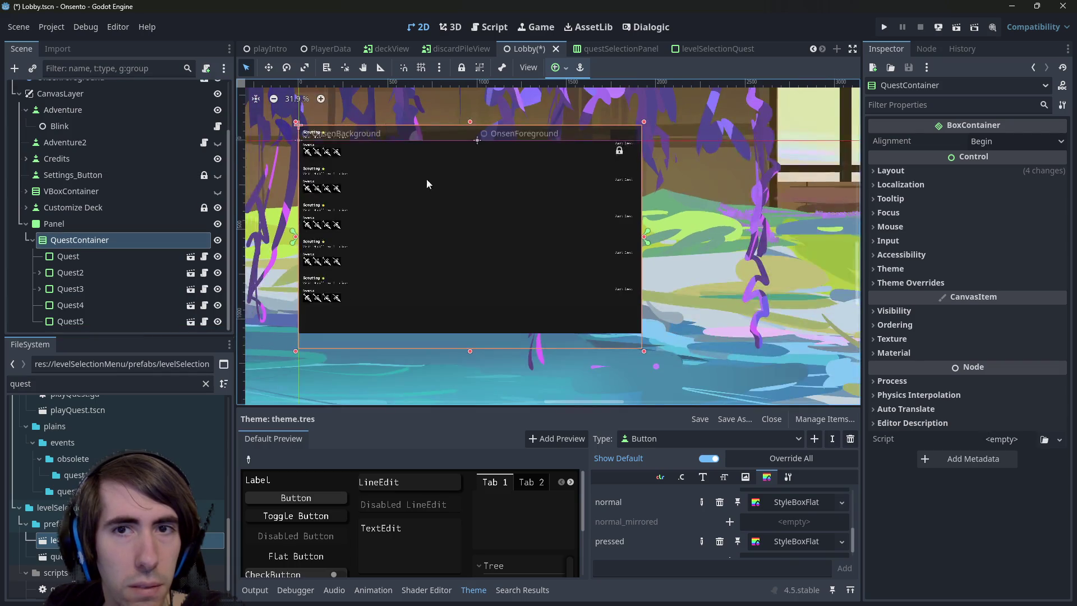
pyautogui.click(553, 68)
pyautogui.click(629, 174)
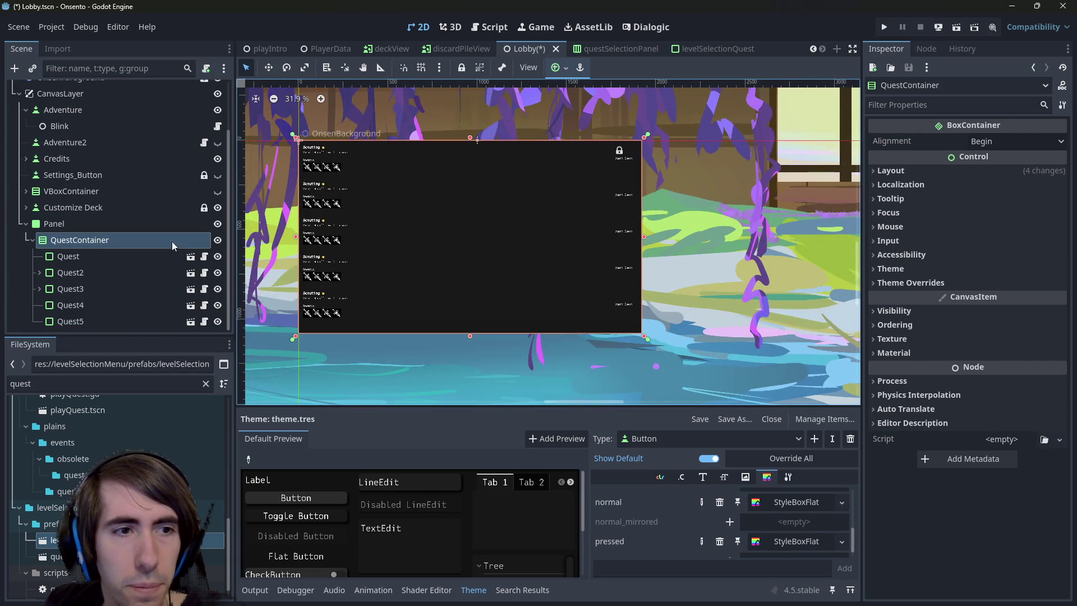
pyautogui.rightClick(66, 228)
# Add a ScrollContainer child under Panel from the Container node types
pyautogui.click(113, 237)
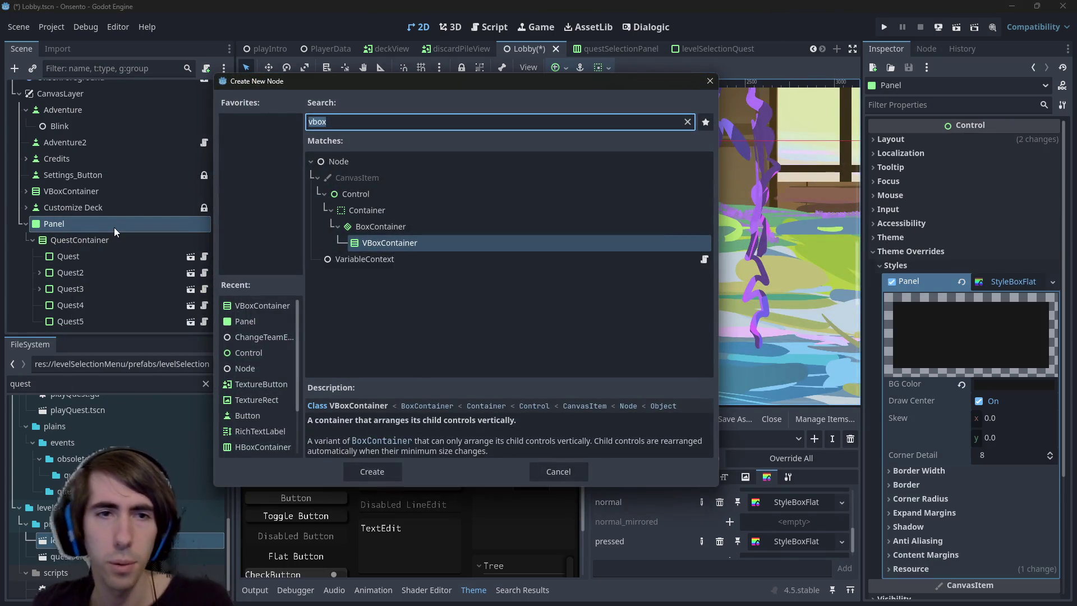
pyautogui.write('gr')
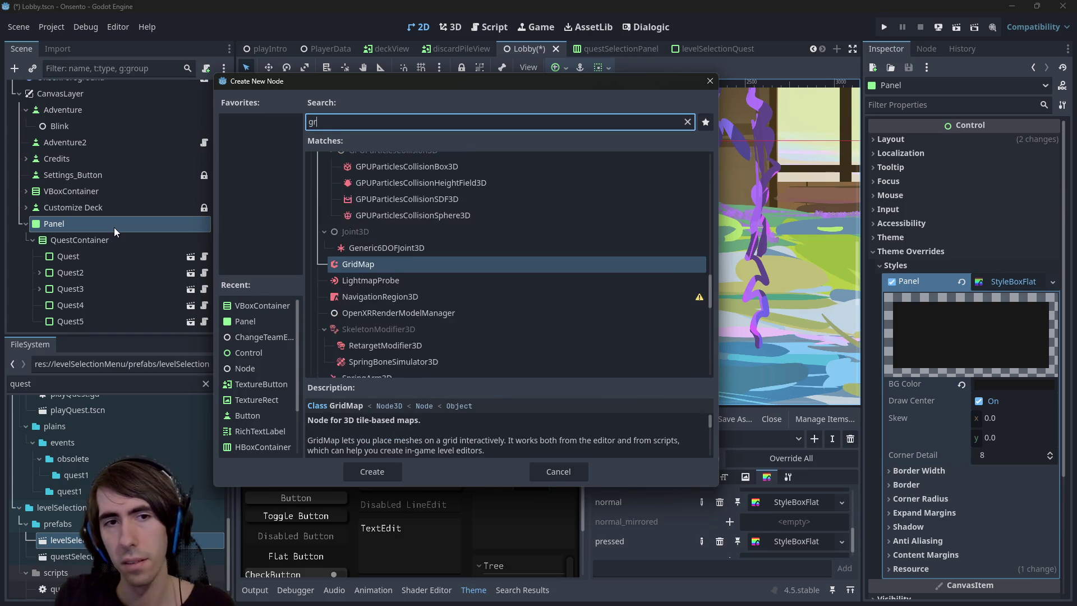
pyautogui.press('BackSpace')
pyautogui.press('BackSpace')
pyautogui.scroll(-10, 368, 299)
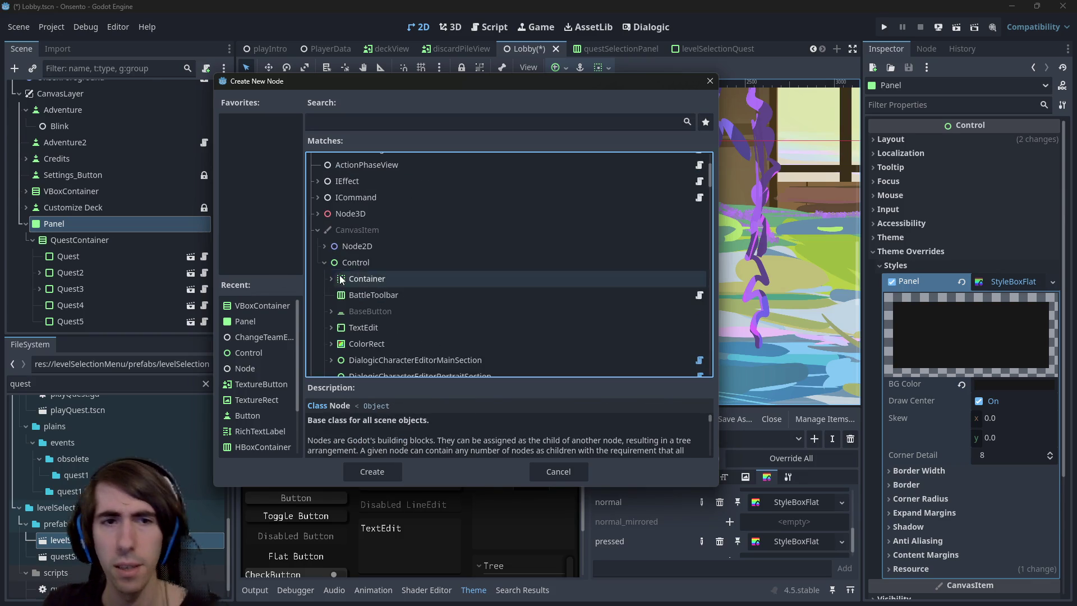
pyautogui.scroll(-8, 368, 300)
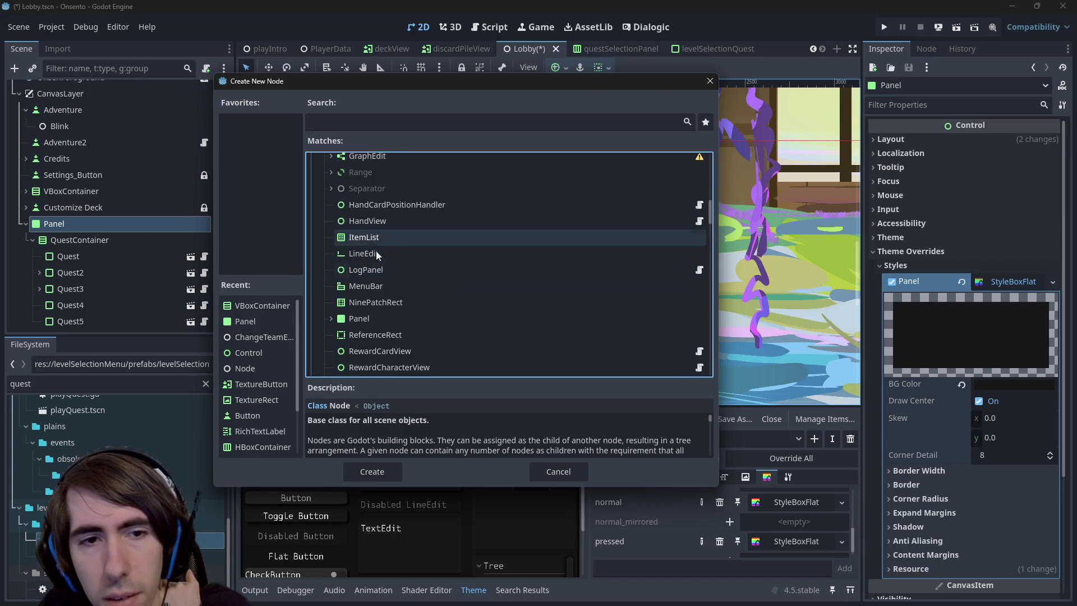
pyautogui.scroll(-3, 372, 281)
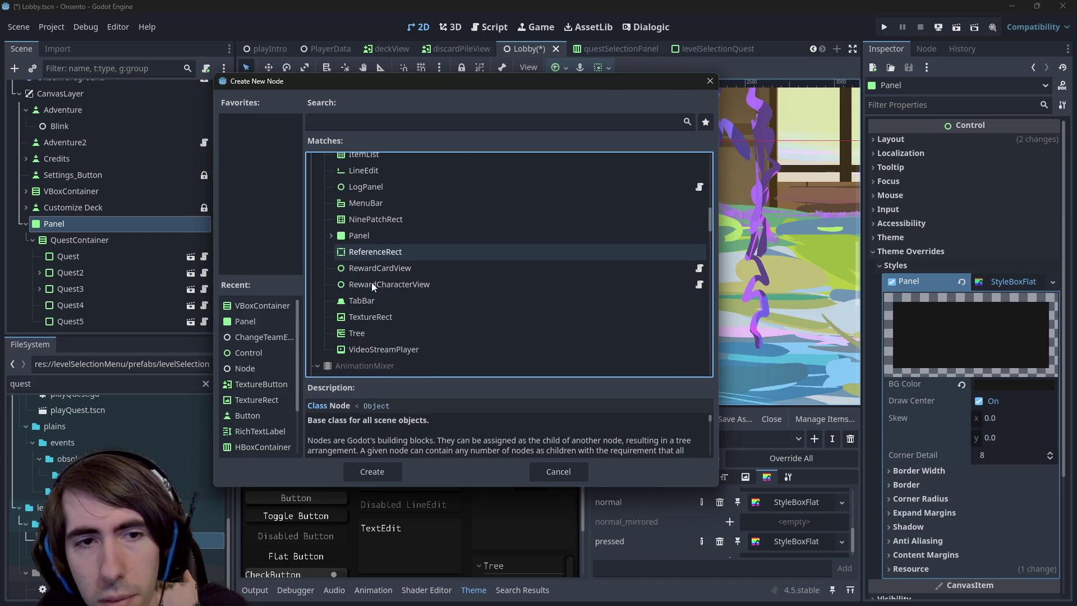
pyautogui.scroll(15, 371, 283)
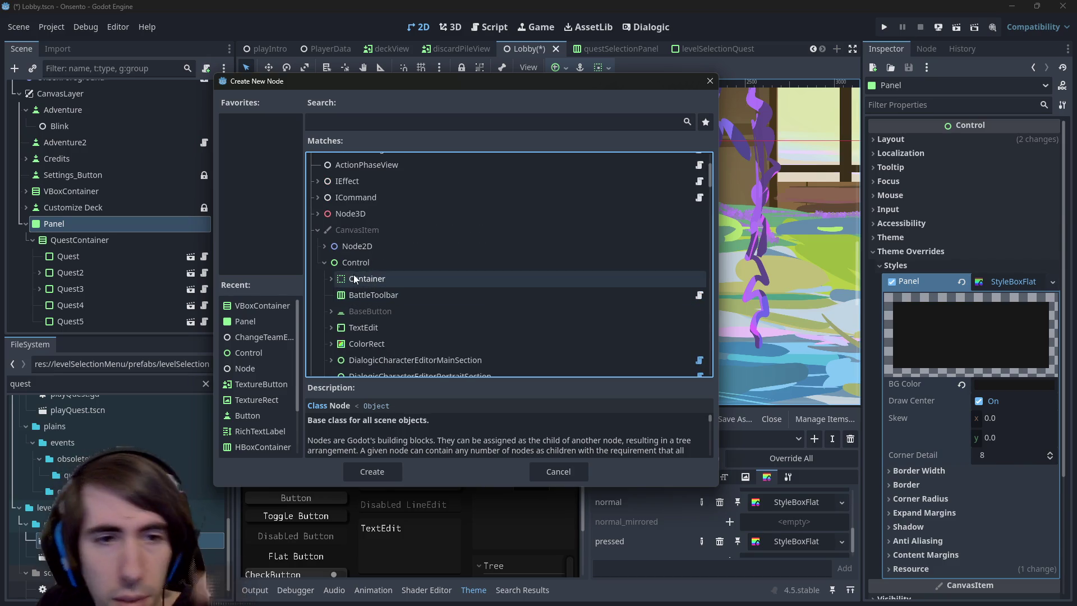
pyautogui.click(331, 278)
pyautogui.scroll(-3, 370, 269)
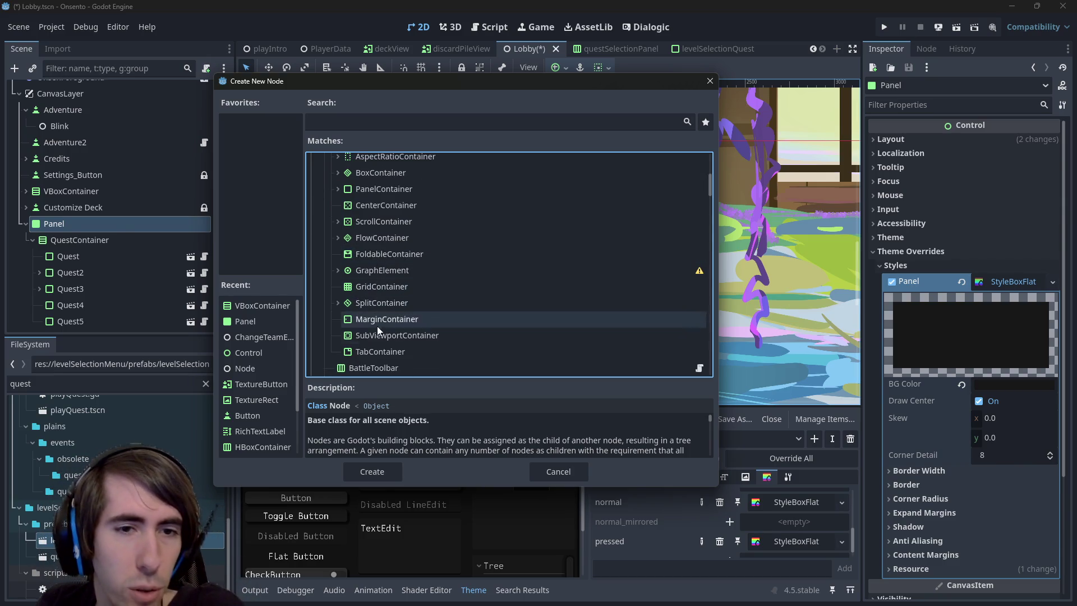
pyautogui.scroll(2, 388, 286)
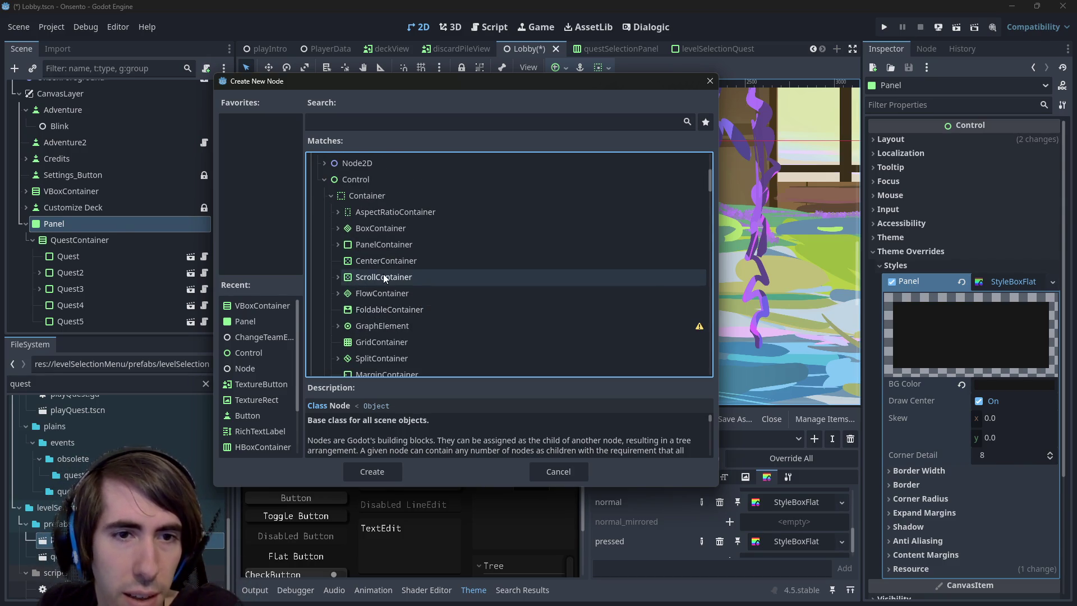
pyautogui.scroll(-1, 381, 314)
pyautogui.doubleClick(386, 247)
# Move QuestContainer inside the new ScrollContainer and save the Lobby scene
pyautogui.moveTo(109, 321); pyautogui.dragTo(84, 219)
pyautogui.moveTo(81, 240); pyautogui.dragTo(88, 225)
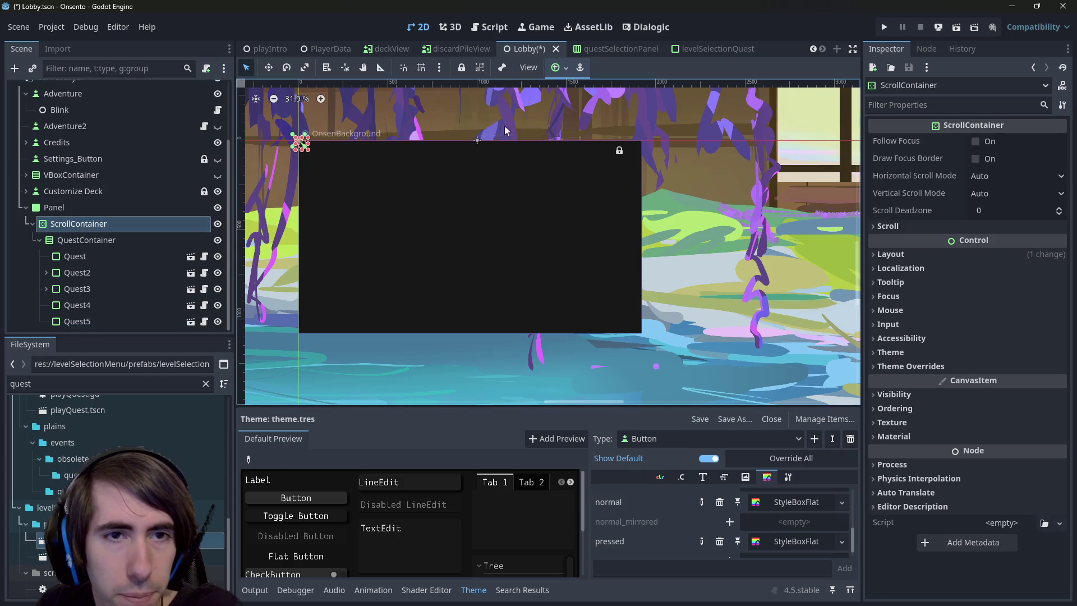
pyautogui.click(555, 68)
pyautogui.press('Escape')
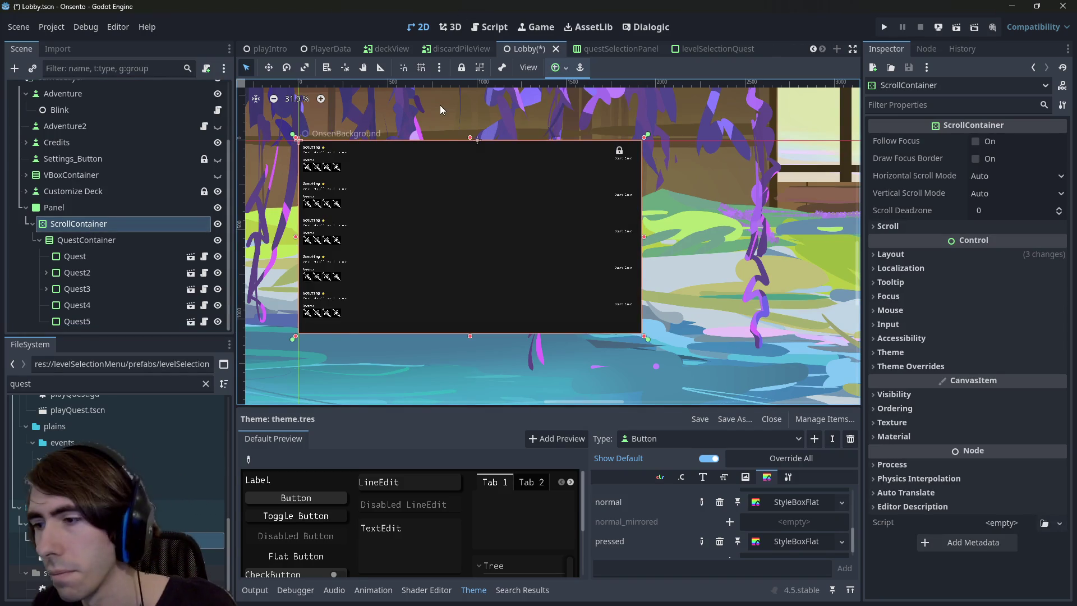
pyautogui.hotkey('ctrl', 's')
pyautogui.hscroll(-2, 422, 251)
pyautogui.scroll(3, 423, 251)
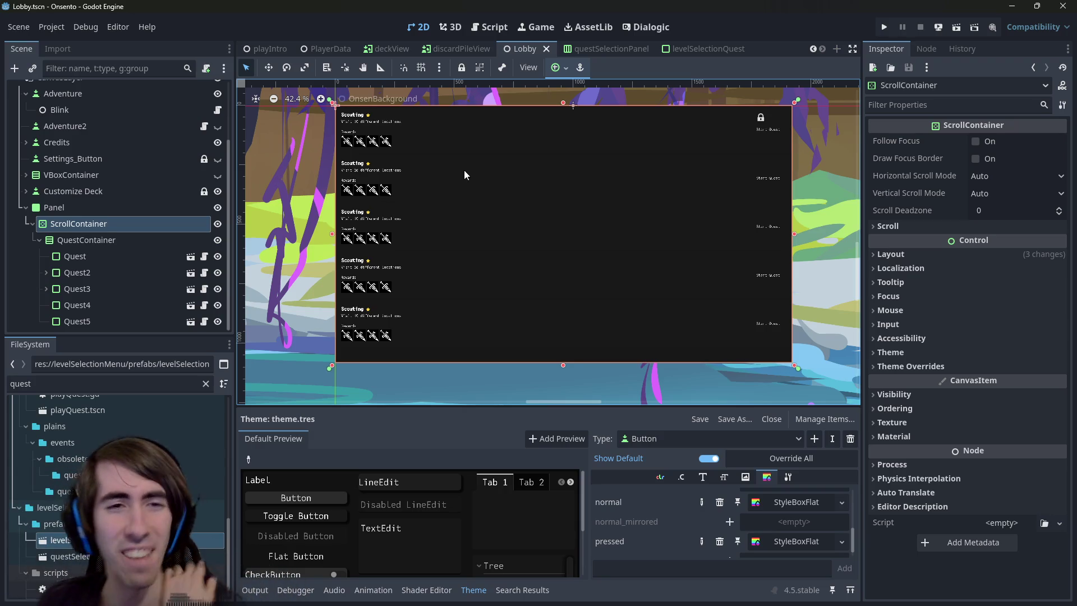
# Review the Panel's style overrides and anchor presets, leaving them unchanged
pyautogui.click(81, 224)
pyautogui.click(108, 206)
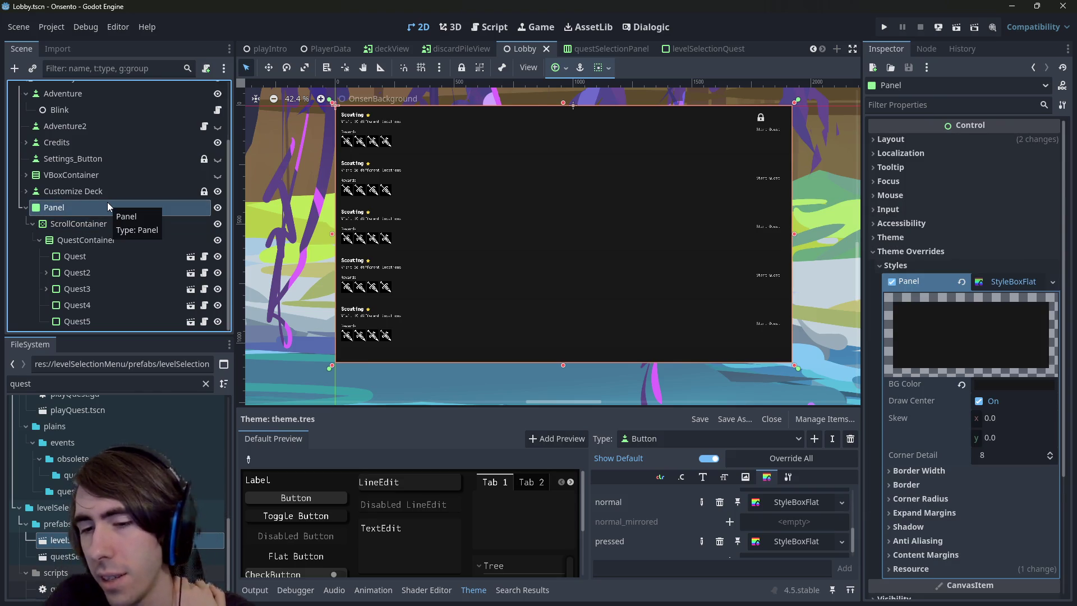
pyautogui.click(65, 217)
pyautogui.click(61, 211)
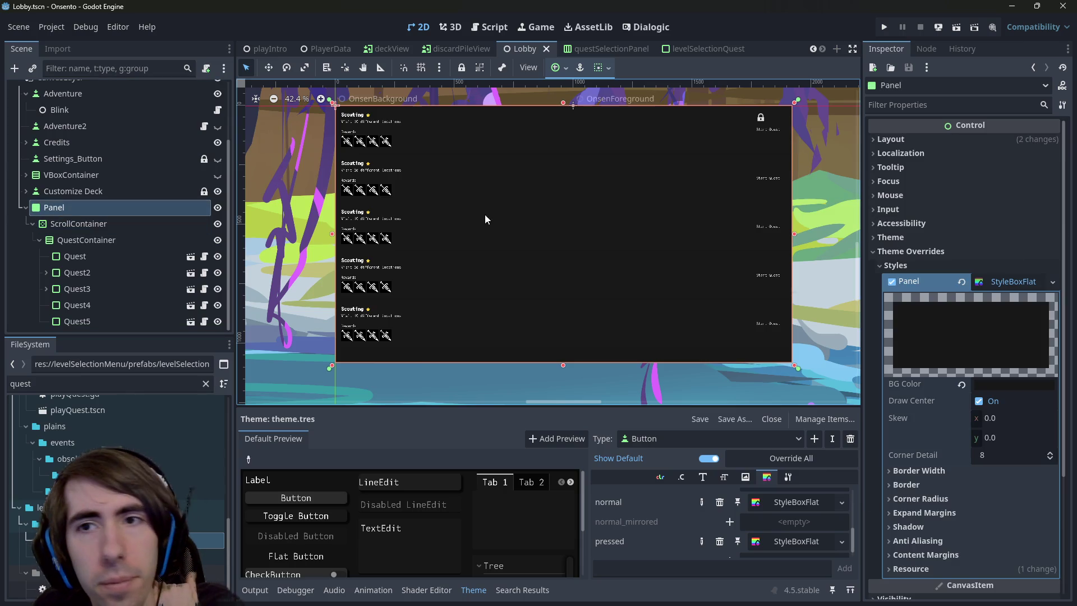
pyautogui.click(570, 66)
pyautogui.click(564, 67)
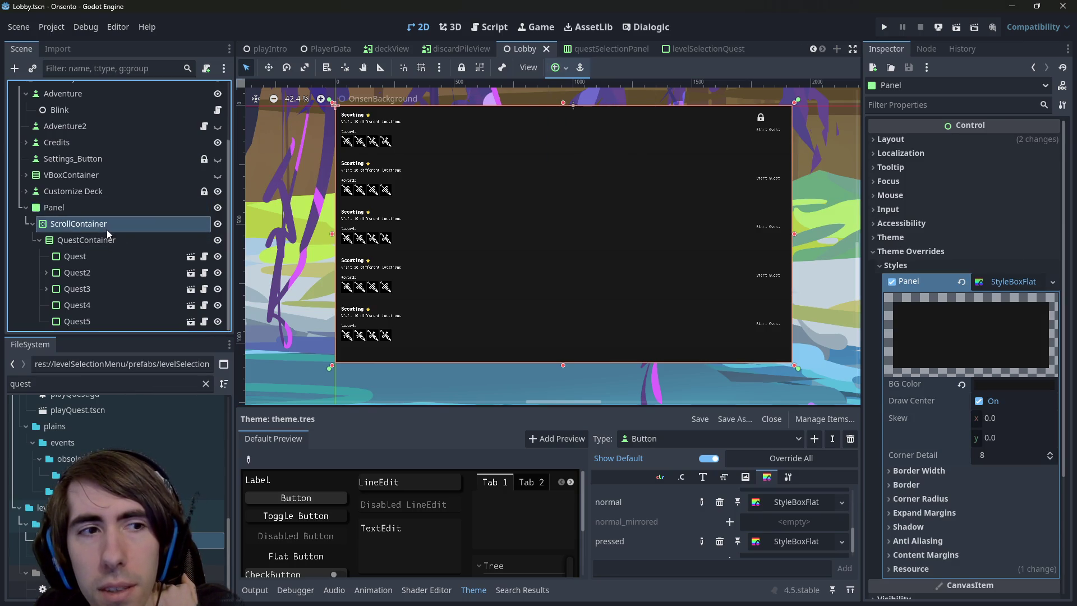
pyautogui.click(107, 229)
pyautogui.click(99, 240)
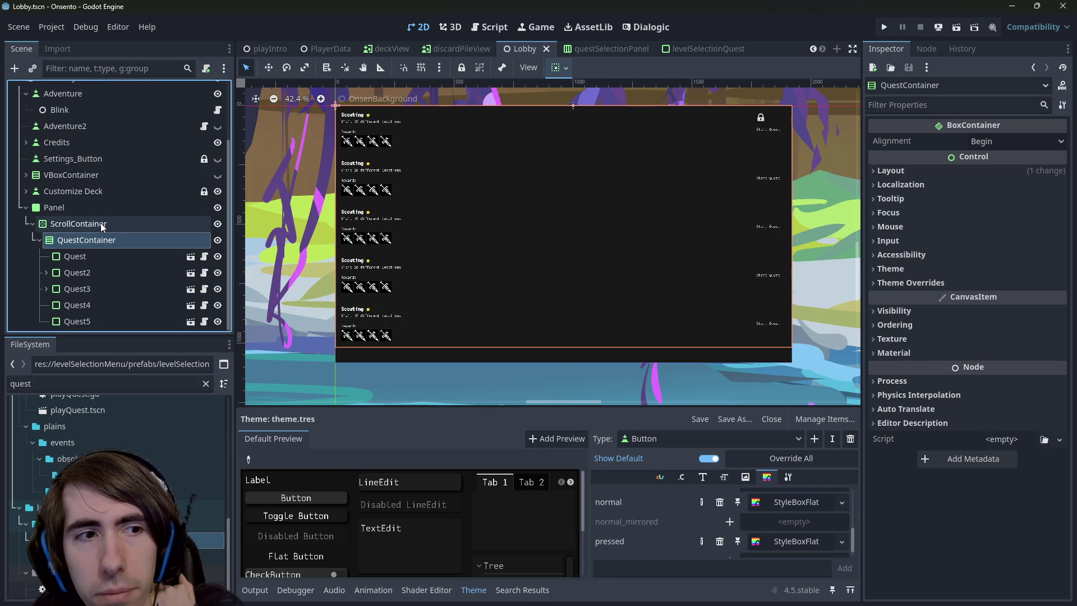
pyautogui.click(100, 224)
# Set the ScrollContainer's Horizontal Scroll Mode to Disabled and save Lobby
pyautogui.click(925, 257)
pyautogui.click(925, 257)
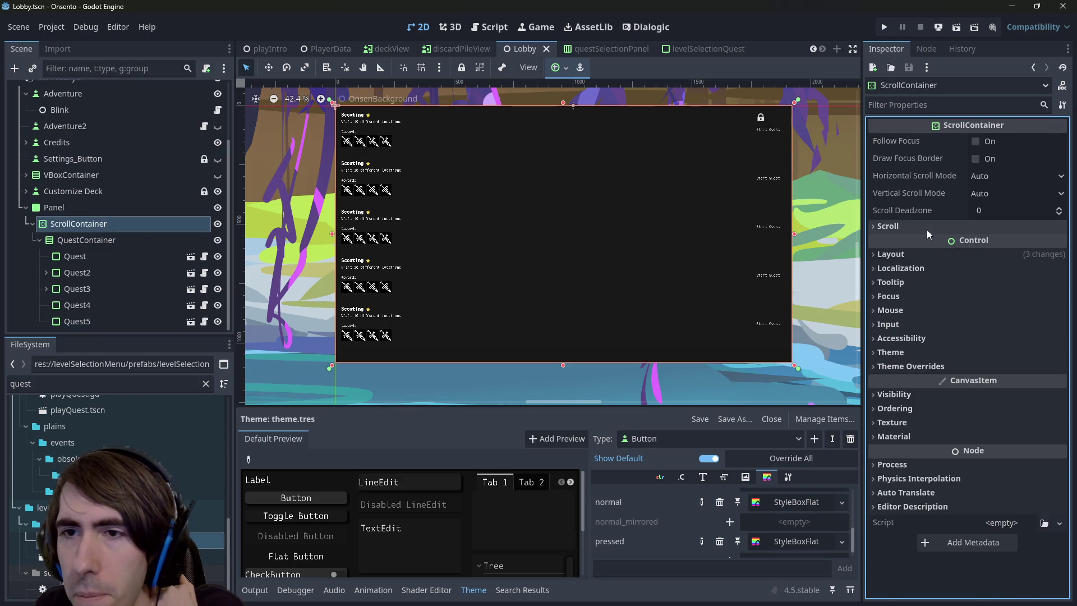
pyautogui.click(926, 227)
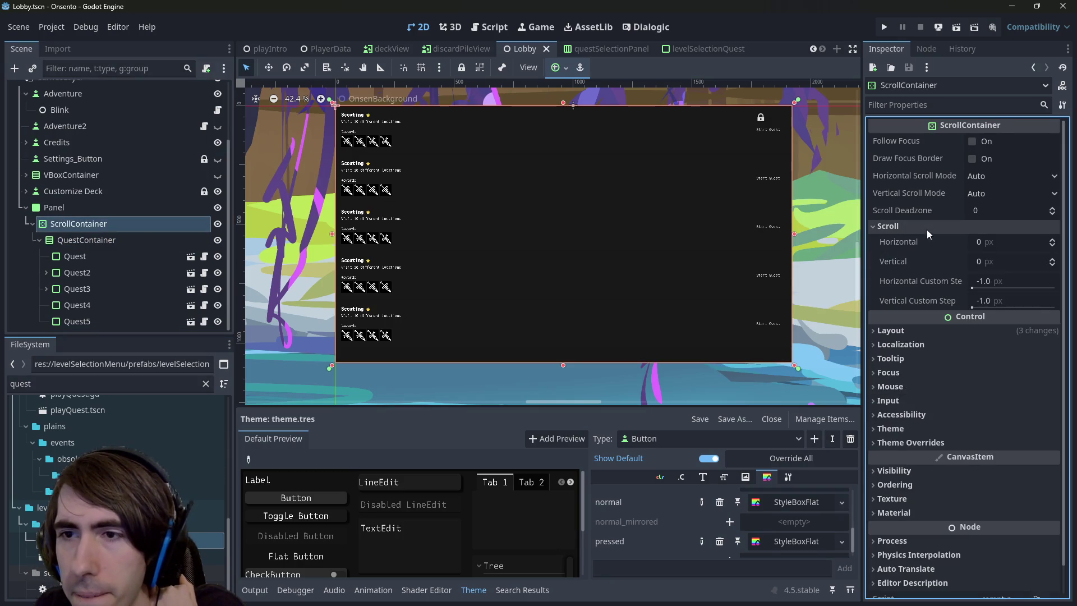
pyautogui.click(992, 176)
pyautogui.click(996, 194)
pyautogui.hotkey('ctrl', 's')
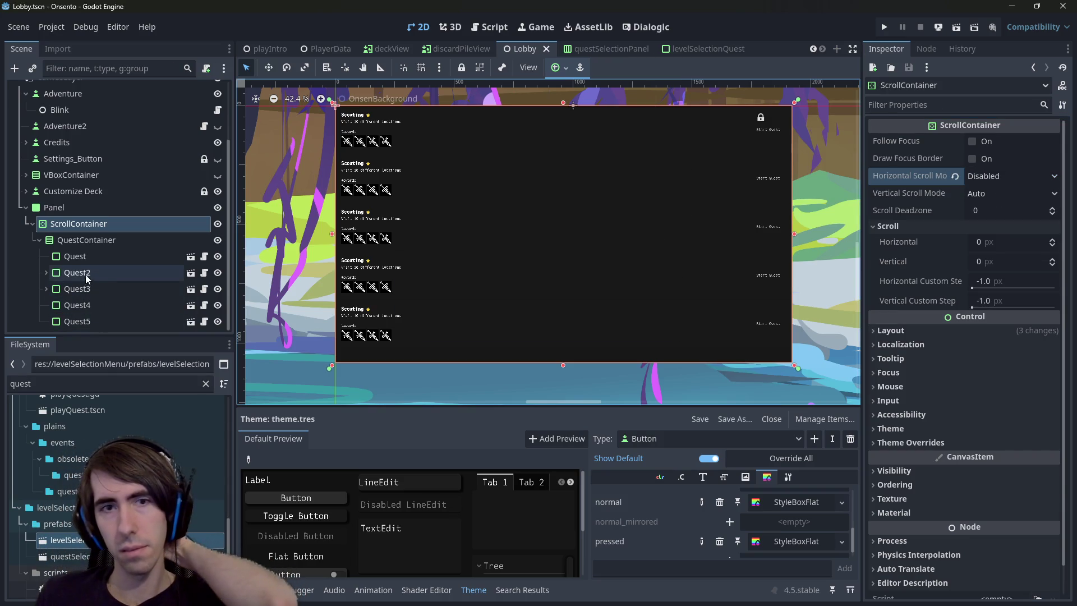
# Recheck the Panel's anchor presets without changes, then reselect the ScrollContainer
pyautogui.click(130, 208)
pyautogui.click(566, 68)
pyautogui.click(565, 69)
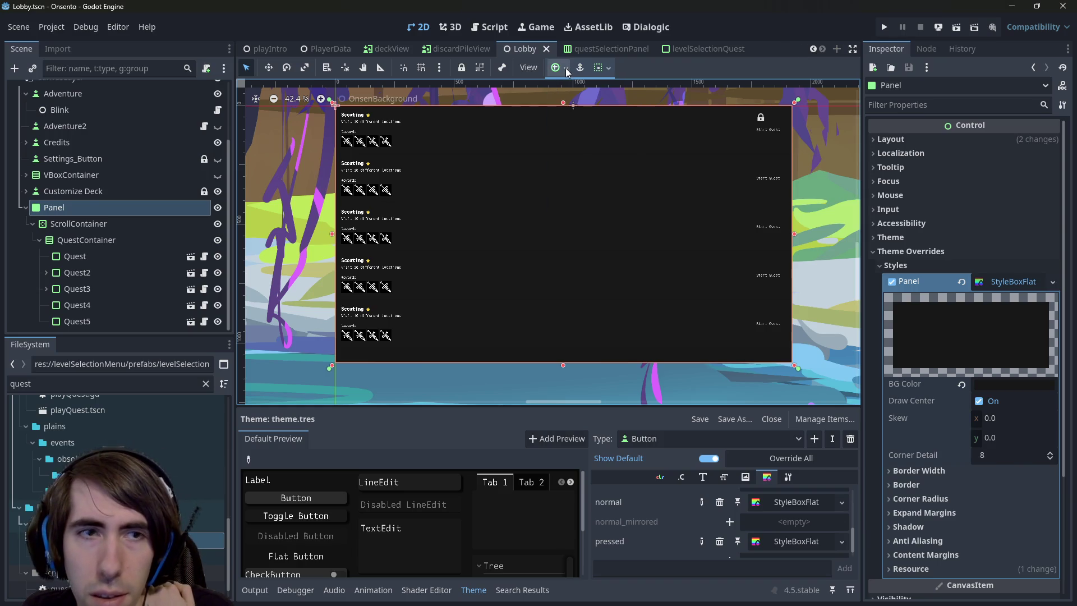
pyautogui.click(98, 223)
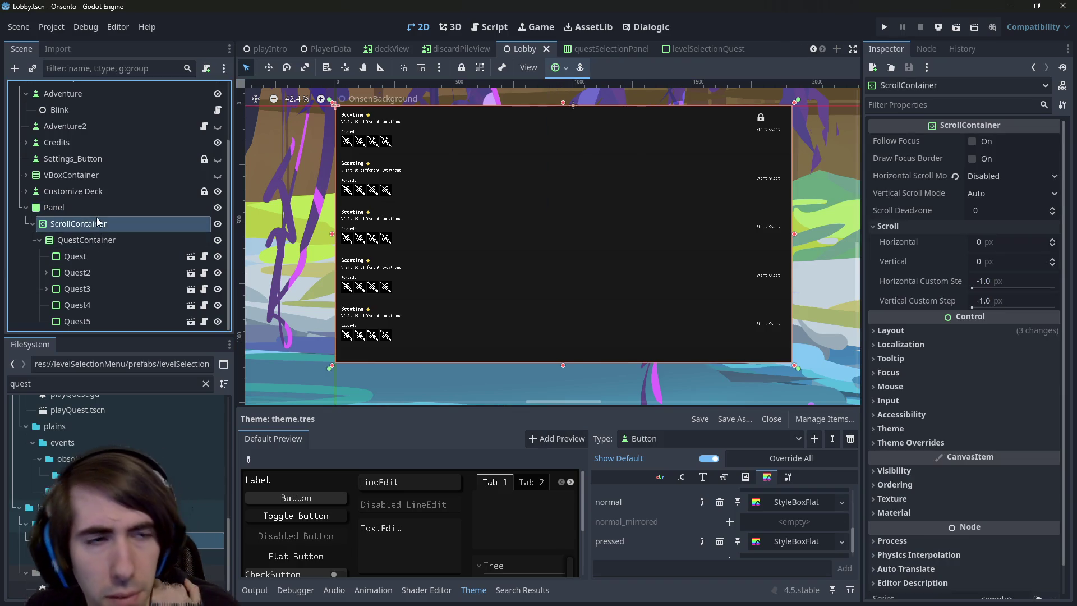
pyautogui.scroll(3, 98, 224)
pyautogui.rightClick(75, 154)
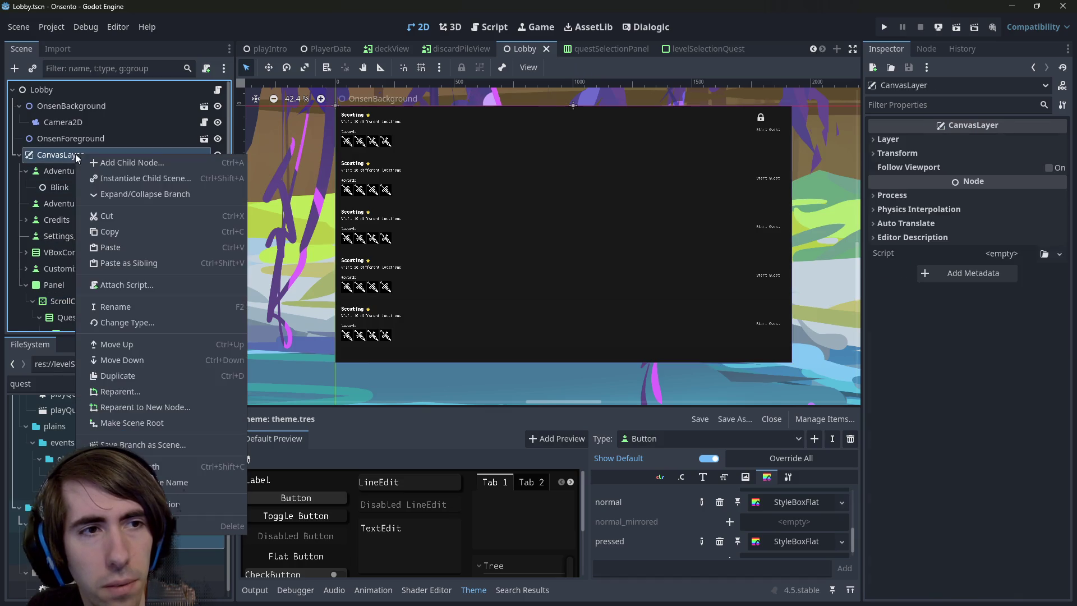
# Try adding a MarginContainer, undo it, and review the Panel's layout and container sizing properties
pyautogui.click(82, 166)
pyautogui.write('margin')
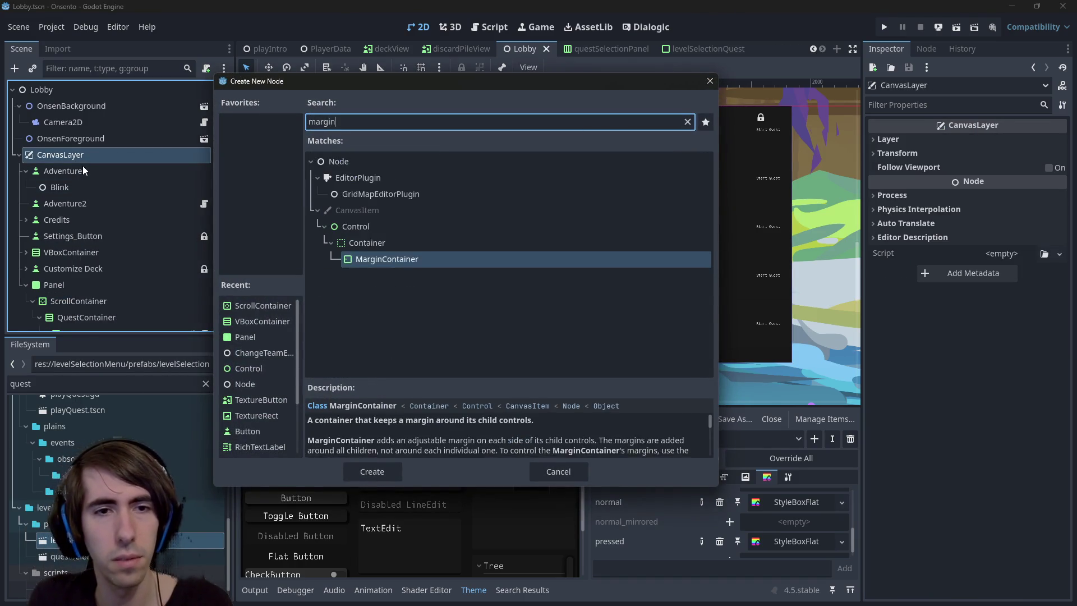
pyautogui.press('Return')
pyautogui.hotkey('ctrl', 'z')
pyautogui.click(77, 208)
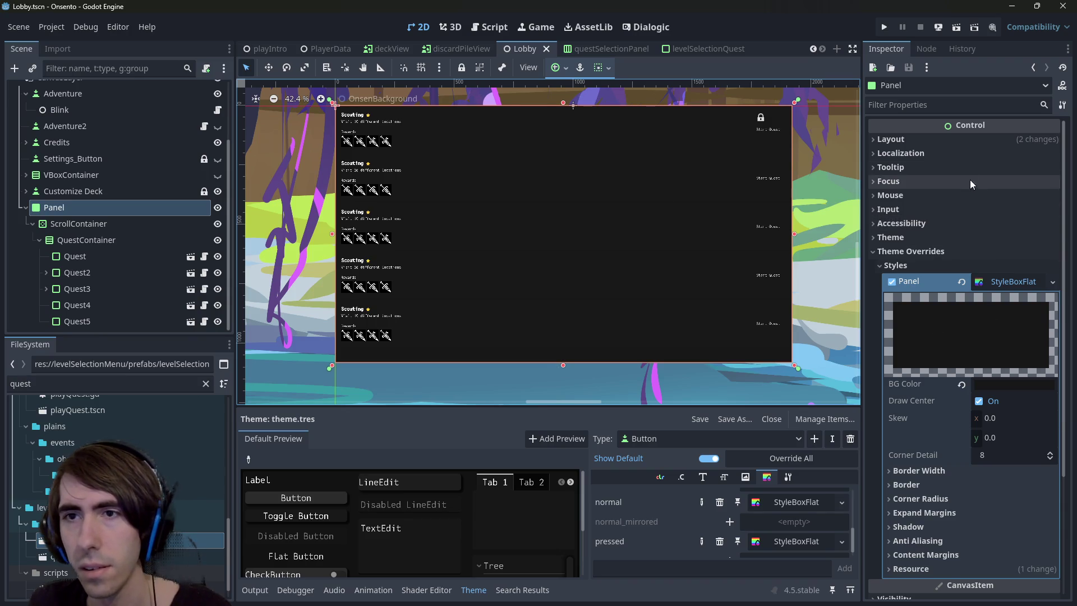
pyautogui.click(930, 135)
pyautogui.click(960, 296)
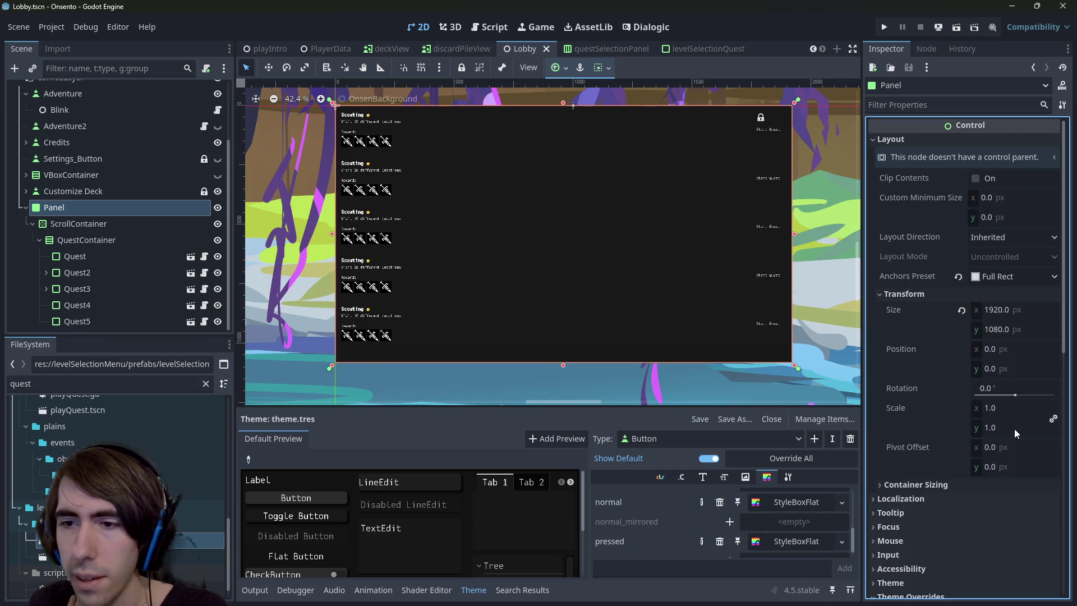
pyautogui.click(955, 481)
pyautogui.scroll(-4, 955, 481)
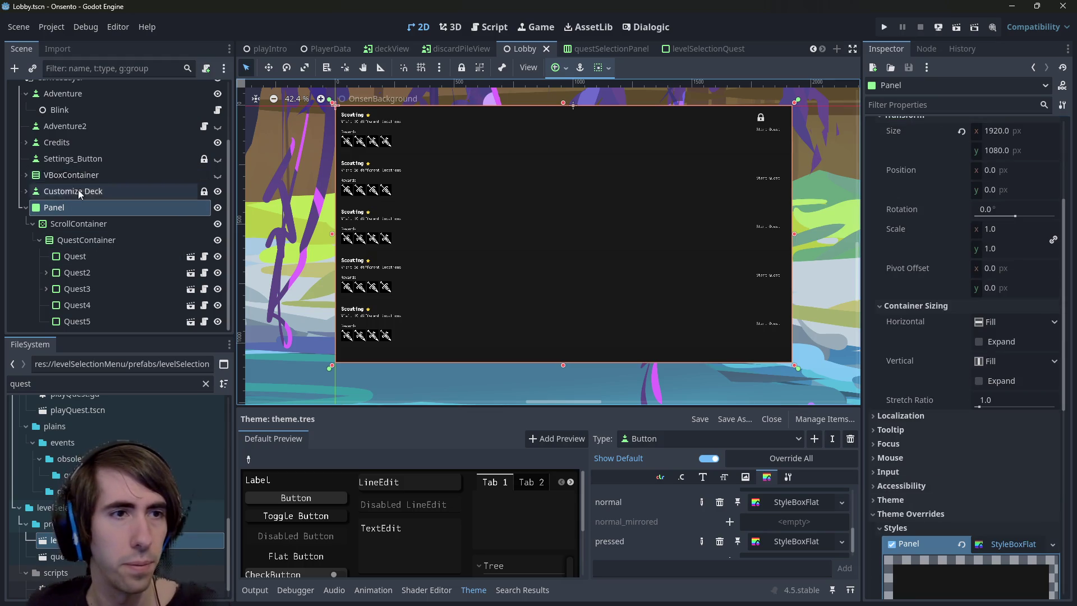
pyautogui.scroll(3, 80, 193)
# Add a MarginContainer under CanvasLayer, move the Panel into it, and apply Full Rect anchors
pyautogui.rightClick(89, 157)
pyautogui.click(101, 164)
pyautogui.write('margin')
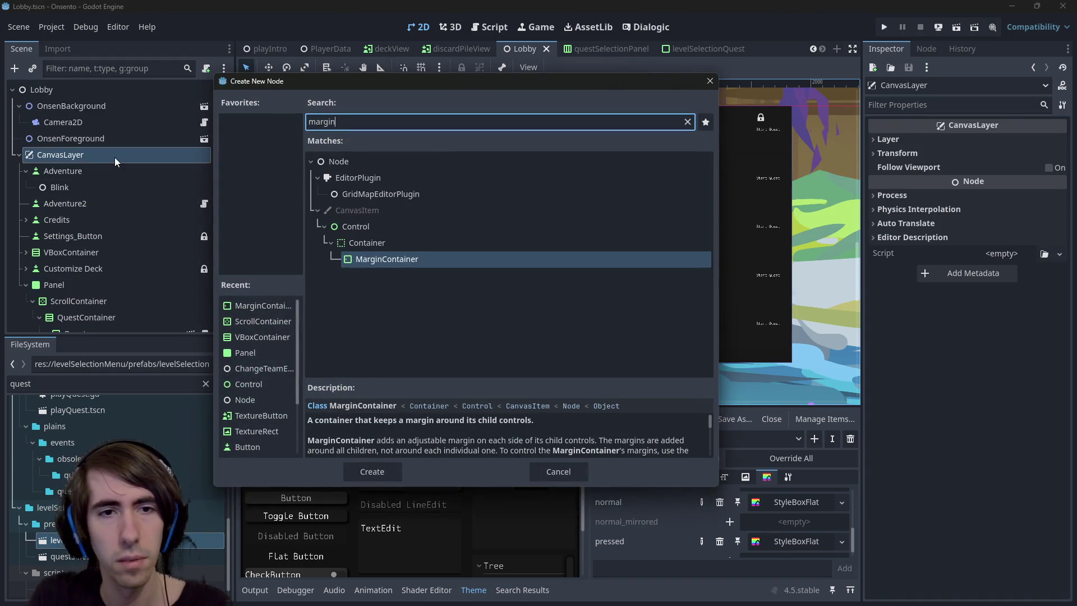
pyautogui.press('Return')
pyautogui.moveTo(81, 197); pyautogui.dragTo(79, 322)
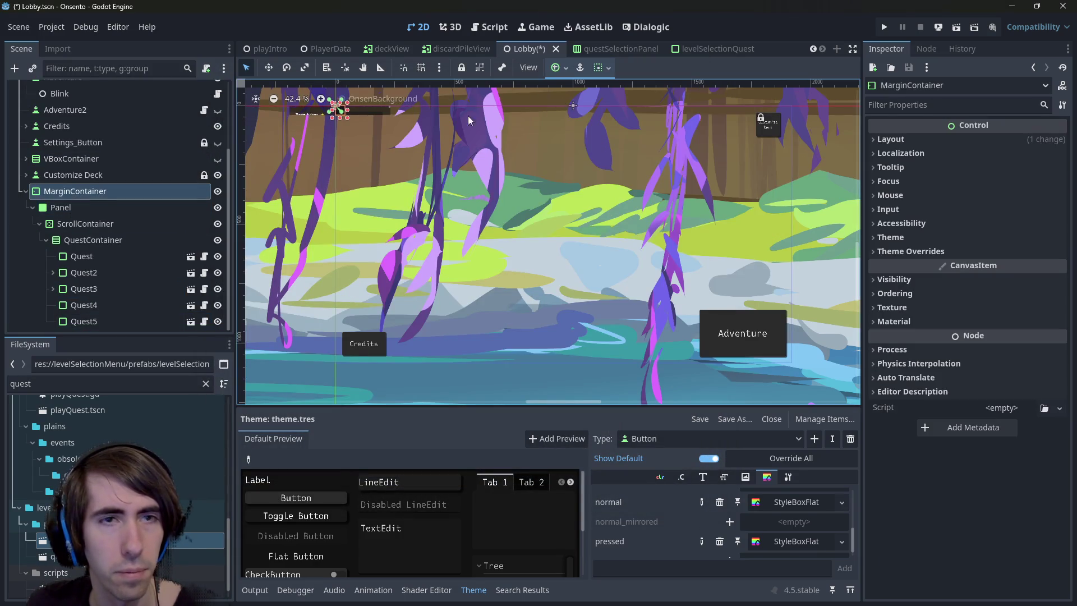
pyautogui.click(555, 68)
pyautogui.click(624, 172)
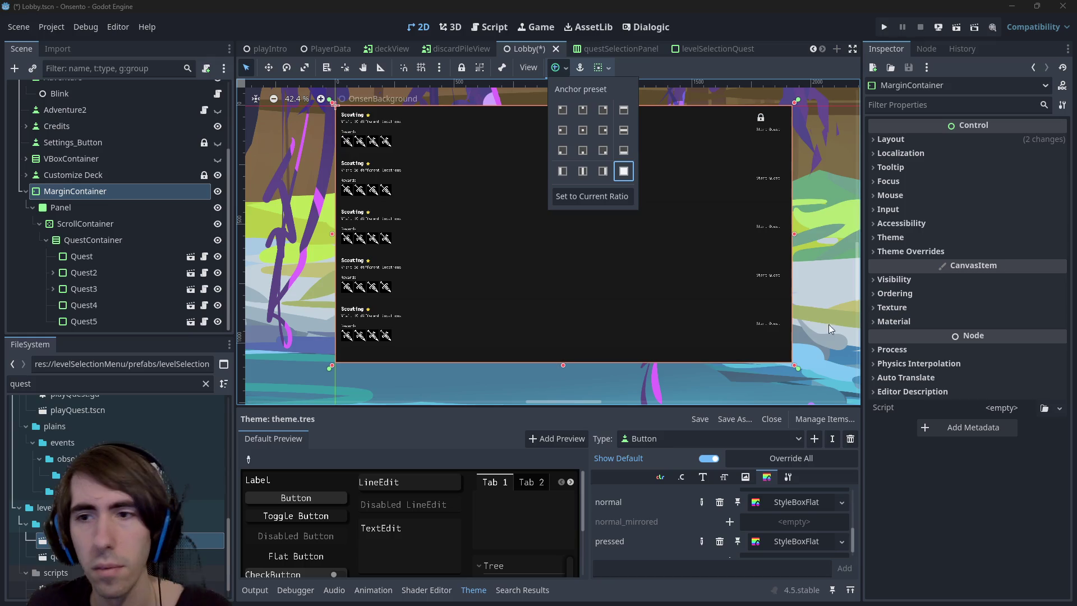
# Set the MarginContainer's left, top, right and bottom theme override margins to 100
pyautogui.click(910, 251)
pyautogui.click(903, 265)
pyautogui.click(998, 281)
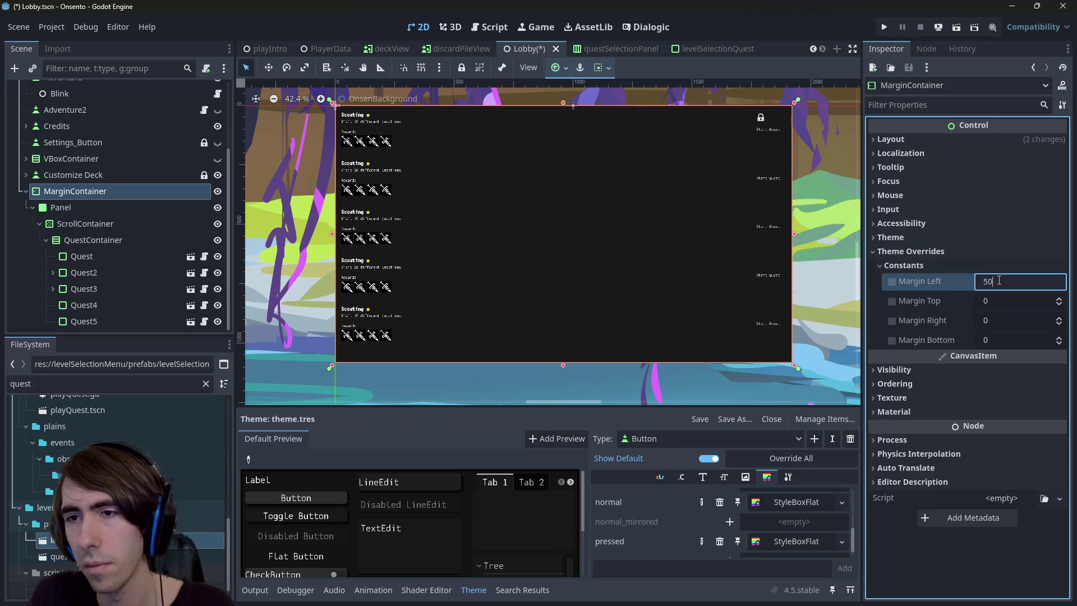
pyautogui.press('Tab')
pyautogui.write('50')
pyautogui.press('Tab')
pyautogui.write('50')
pyautogui.press('Return')
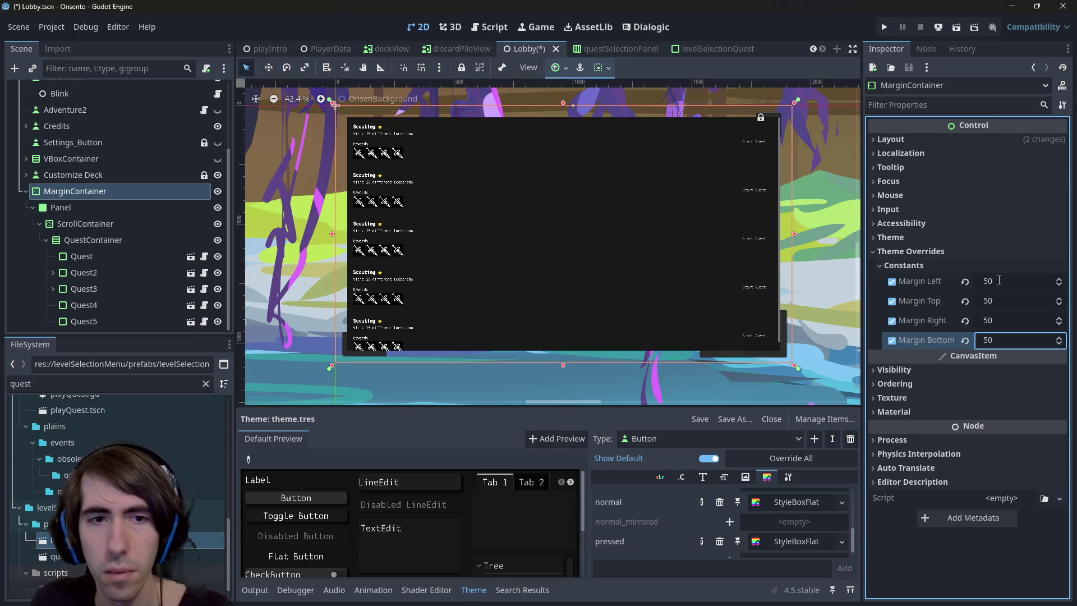
pyautogui.click(1014, 281)
pyautogui.write('1')
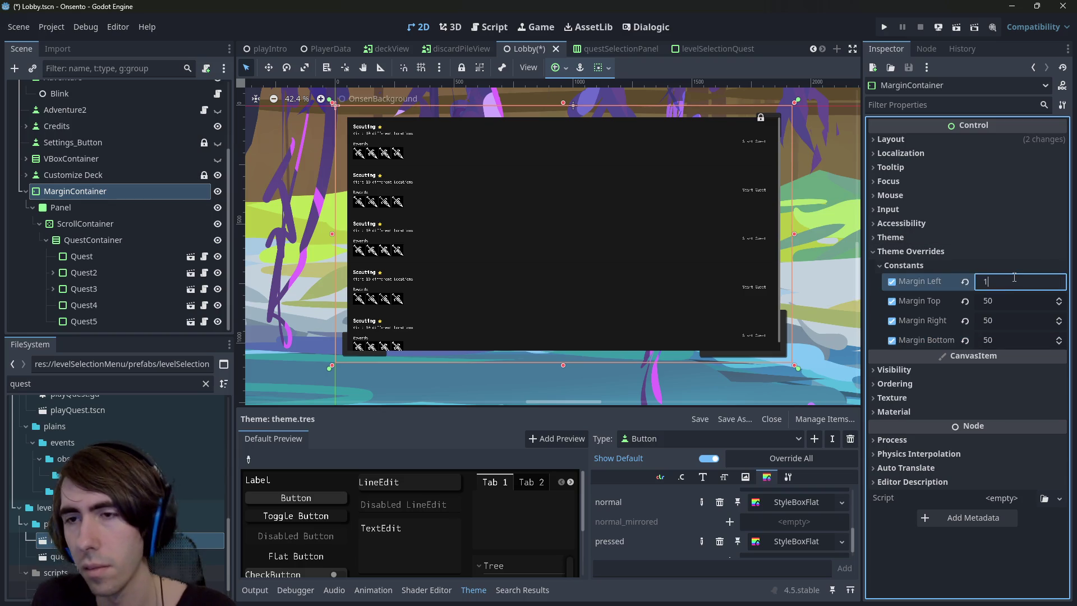
pyautogui.press('Tab')
pyautogui.write('100')
pyautogui.press('Tab')
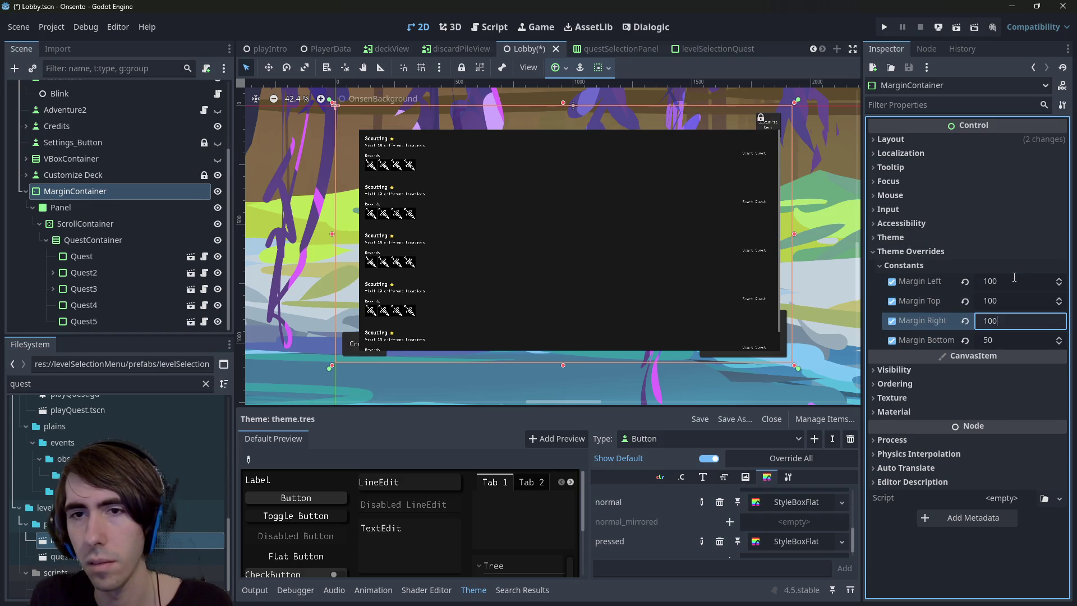
pyautogui.press('Tab')
pyautogui.write('100')
pyautogui.press('Return')
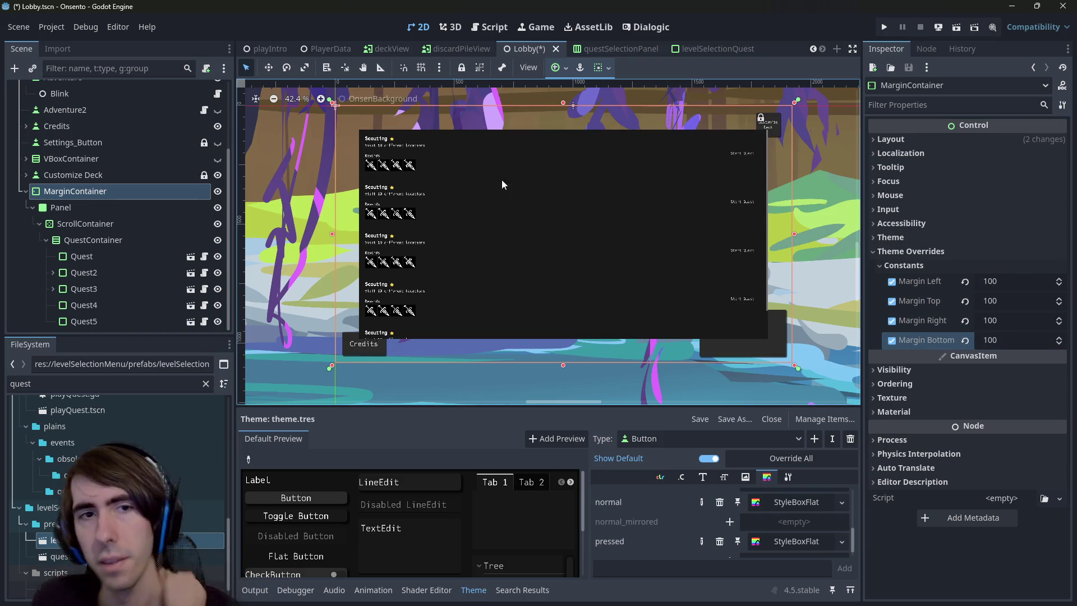
# Collapse Quest2 in the scene tree and open the levelSelectionQuest scene
pyautogui.scroll(2, 515, 180)
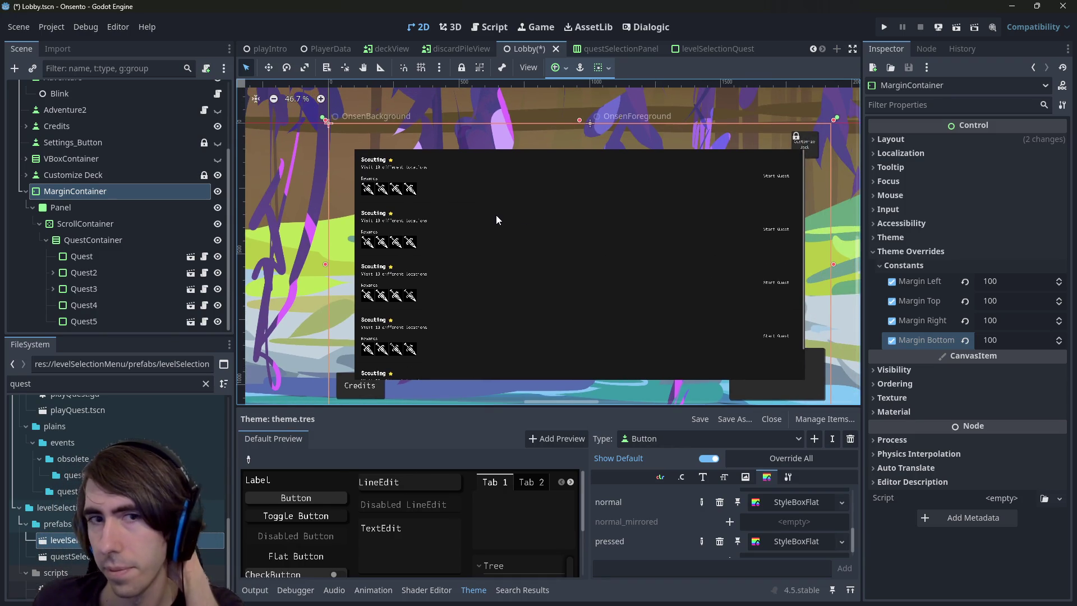
pyautogui.scroll(5, 435, 239)
pyautogui.click(387, 245)
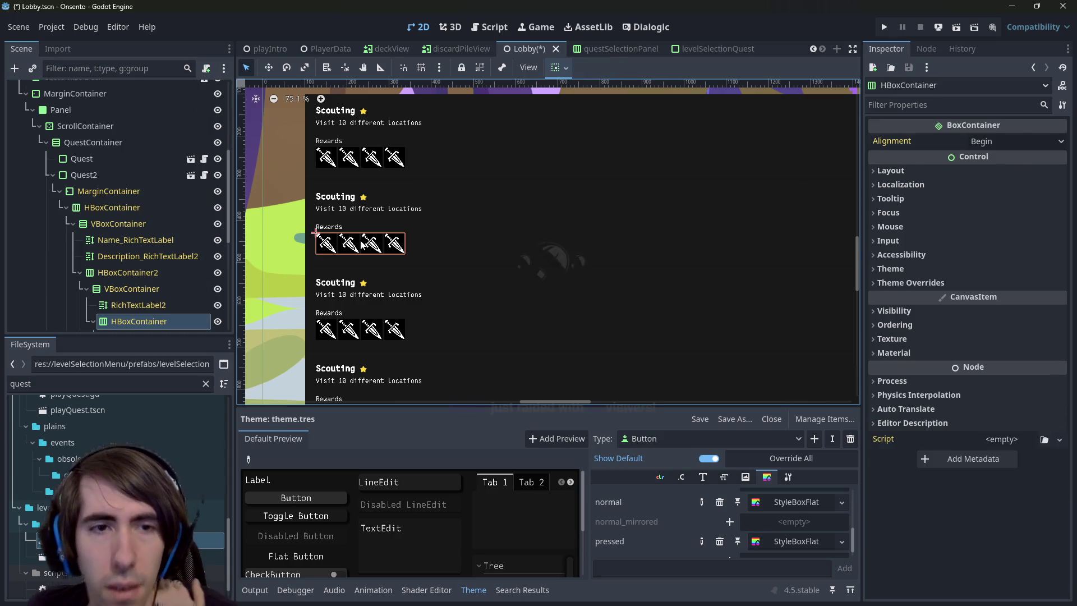
pyautogui.scroll(-2, 428, 263)
pyautogui.click(54, 178)
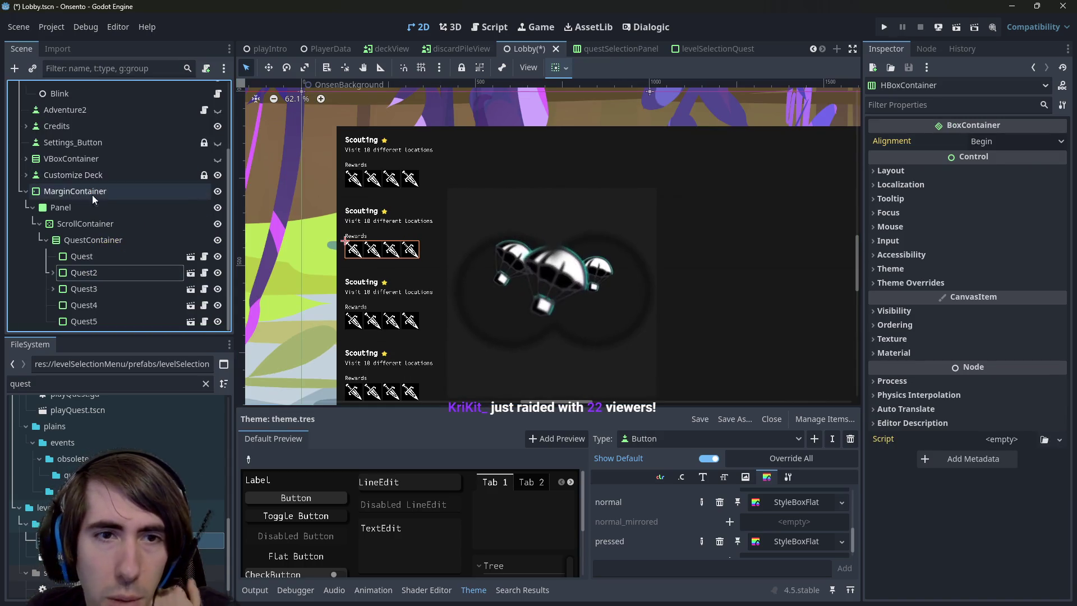
pyautogui.scroll(-2, 491, 284)
pyautogui.scroll(6, 482, 303)
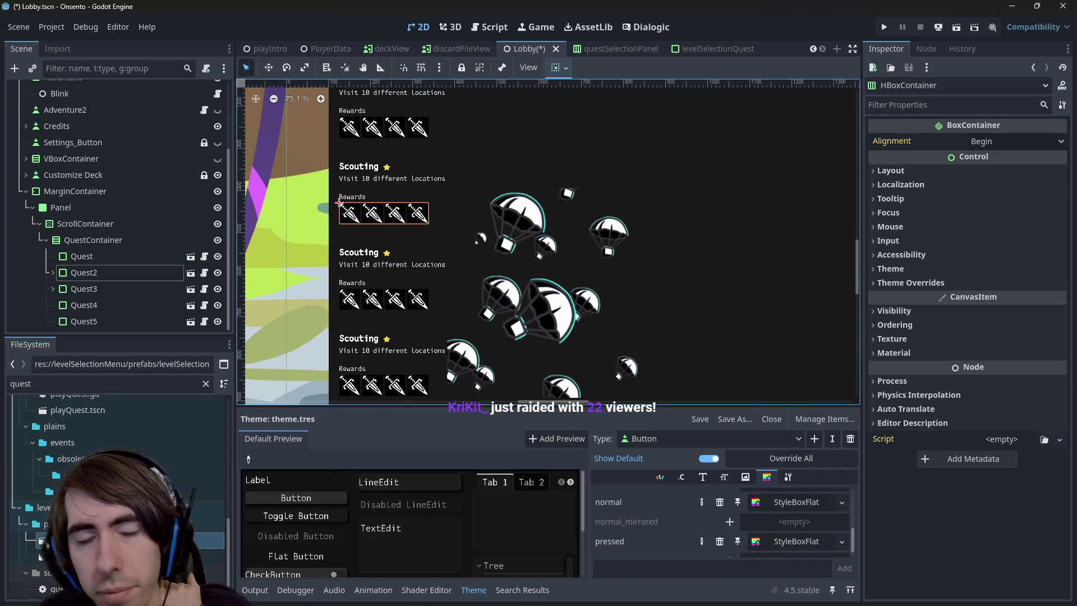
pyautogui.scroll(-3, 476, 287)
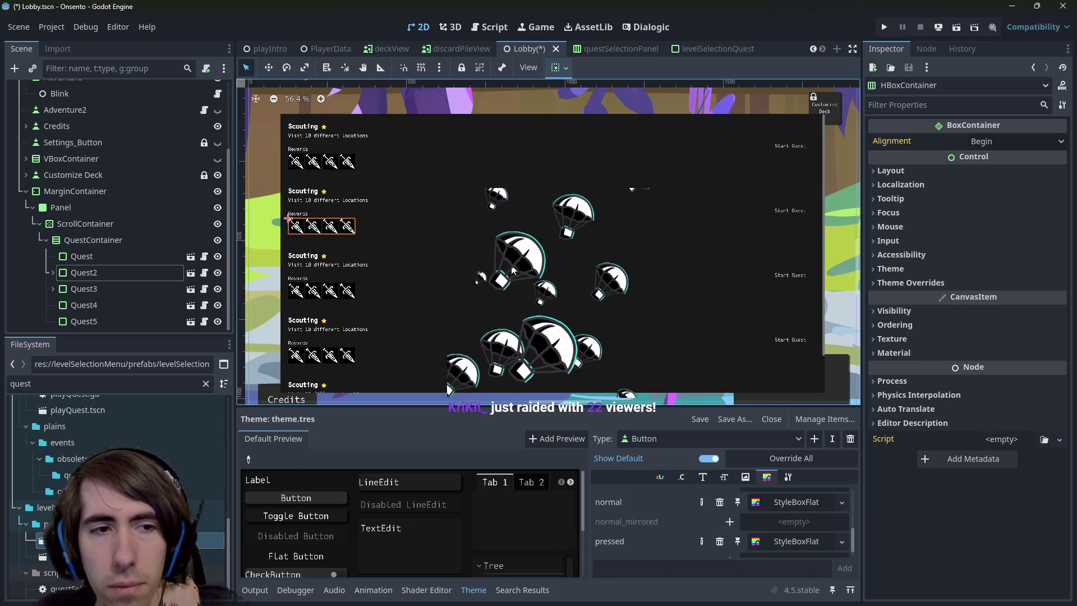
pyautogui.click(190, 258)
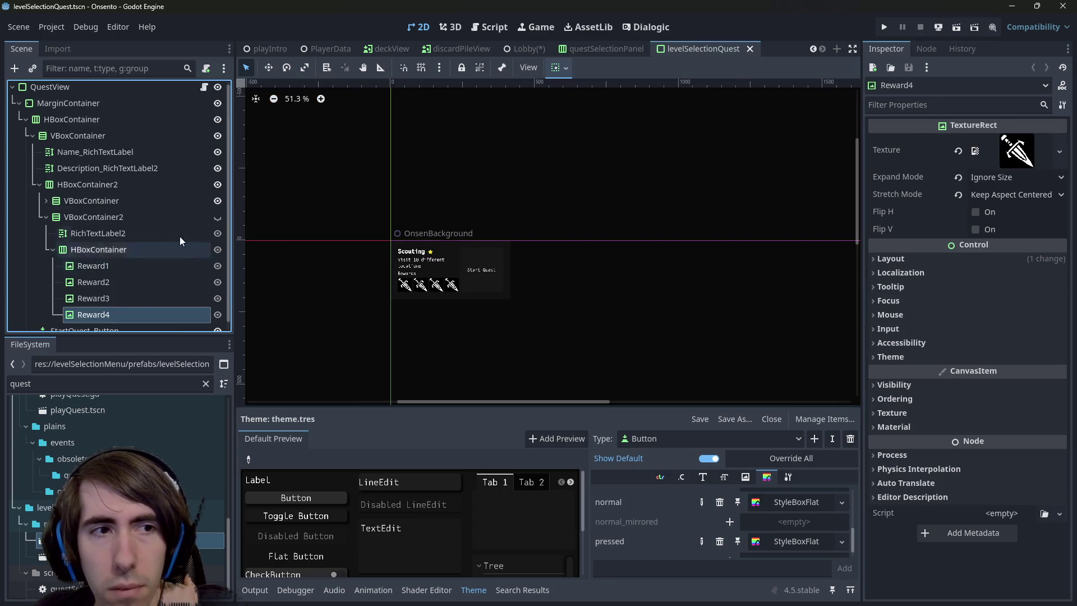
# Collapse the rewards HBoxContainer and toggle the quest VBoxContainer hidden and visible twice
pyautogui.click(411, 275)
pyautogui.scroll(2, 411, 275)
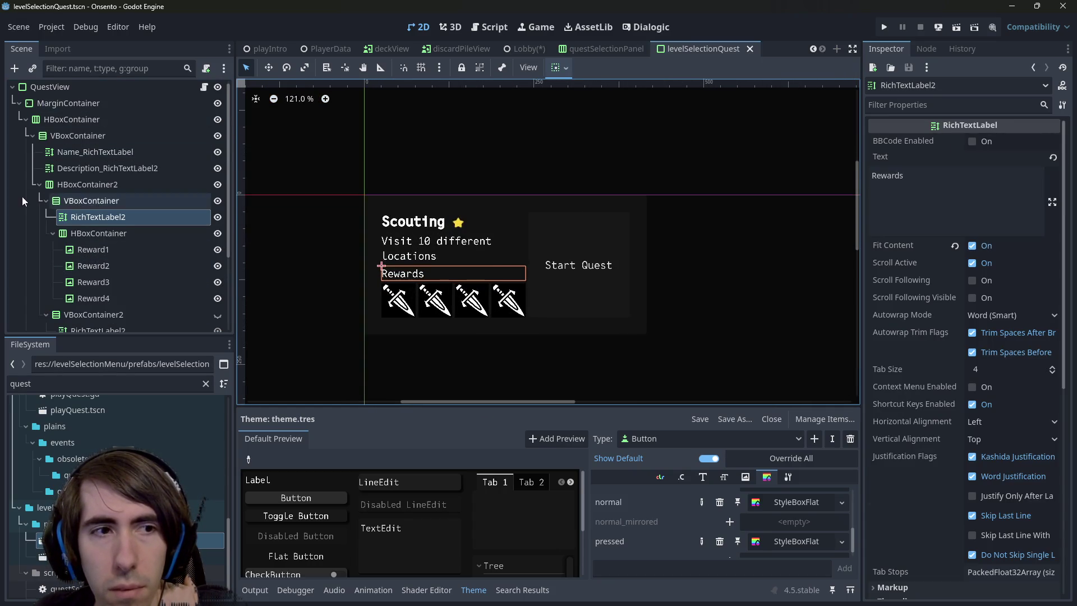
pyautogui.click(53, 234)
pyautogui.click(80, 203)
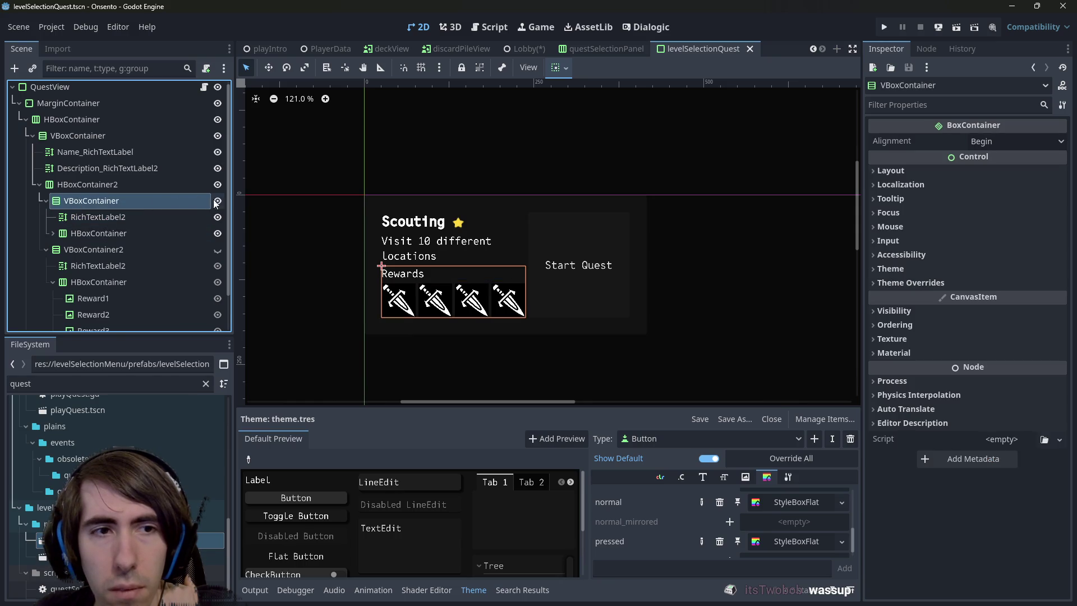
pyautogui.click(67, 87)
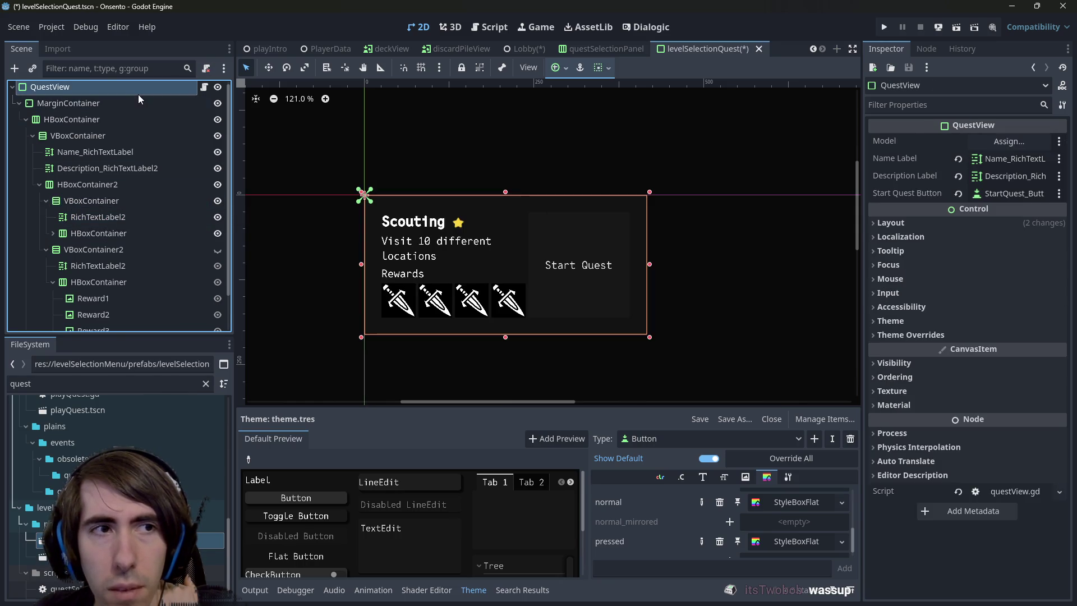
pyautogui.click(217, 201)
pyautogui.click(217, 201)
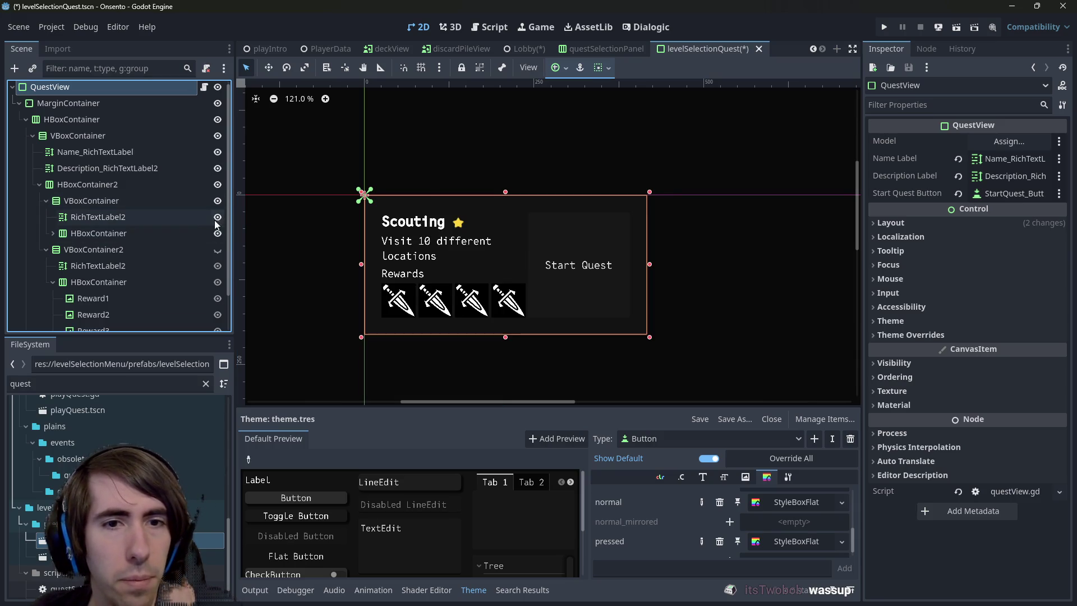
pyautogui.click(218, 201)
pyautogui.click(218, 202)
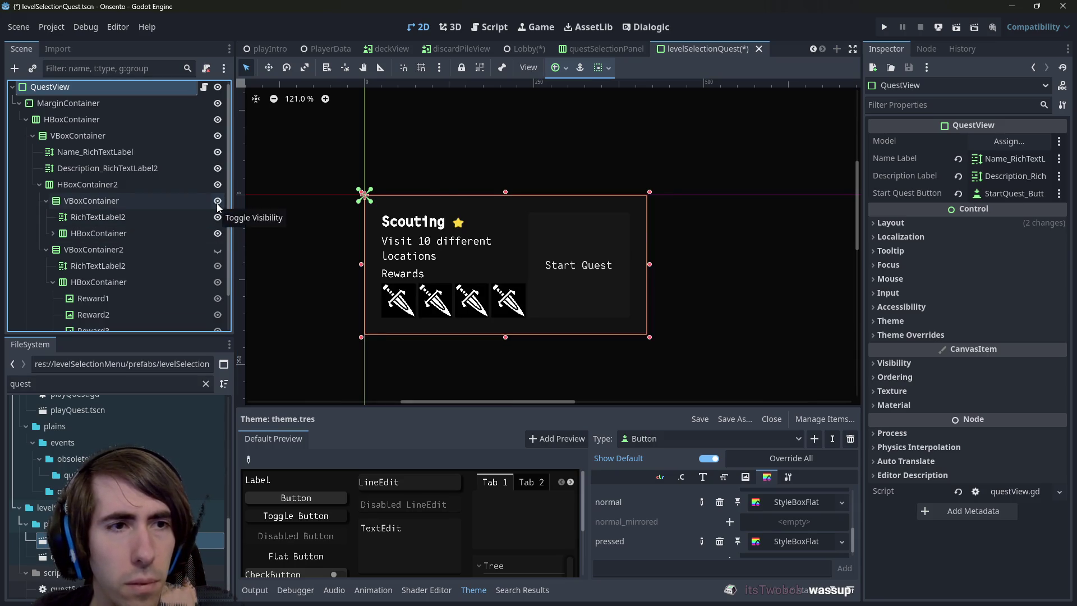
# Hide the VBoxContainer's quest content, collapse VBoxContainer2, and toggle the containers' visibility back
pyautogui.click(146, 205)
pyautogui.click(216, 202)
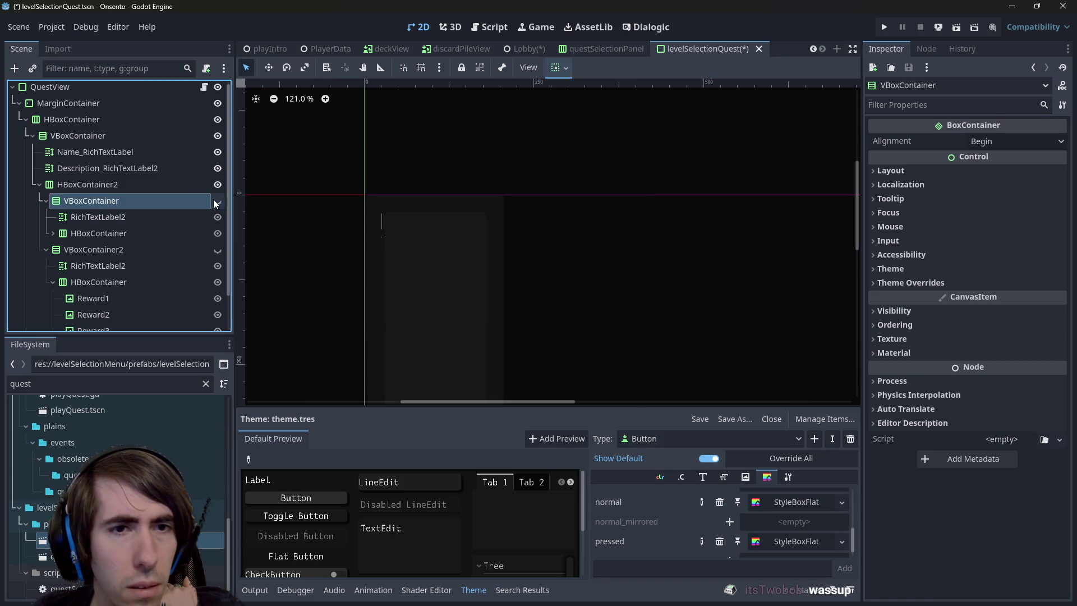
pyautogui.click(46, 249)
pyautogui.click(82, 252)
pyautogui.click(113, 199)
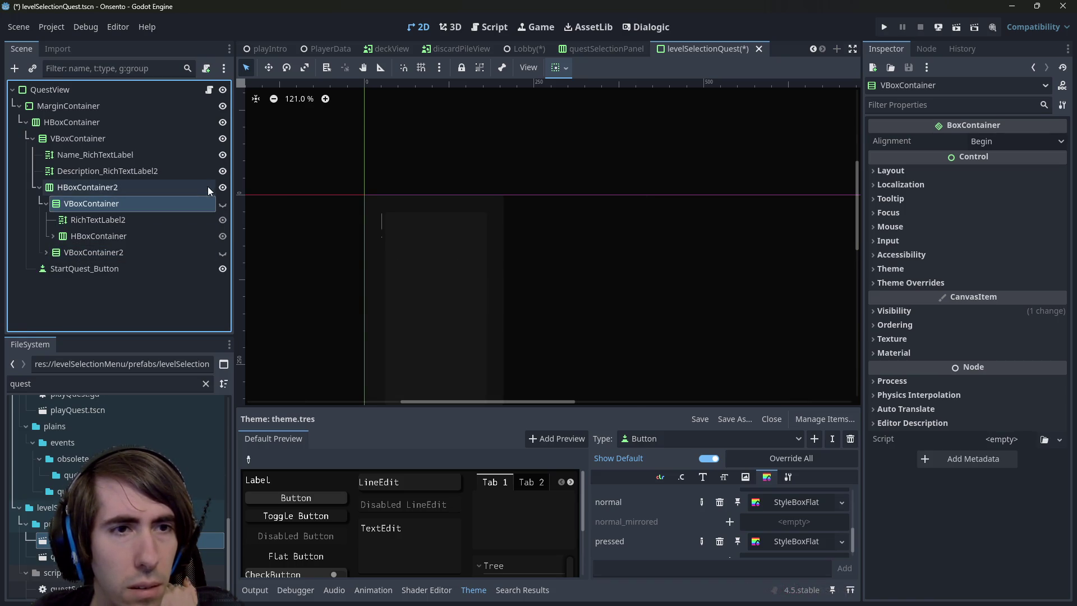
pyautogui.click(222, 188)
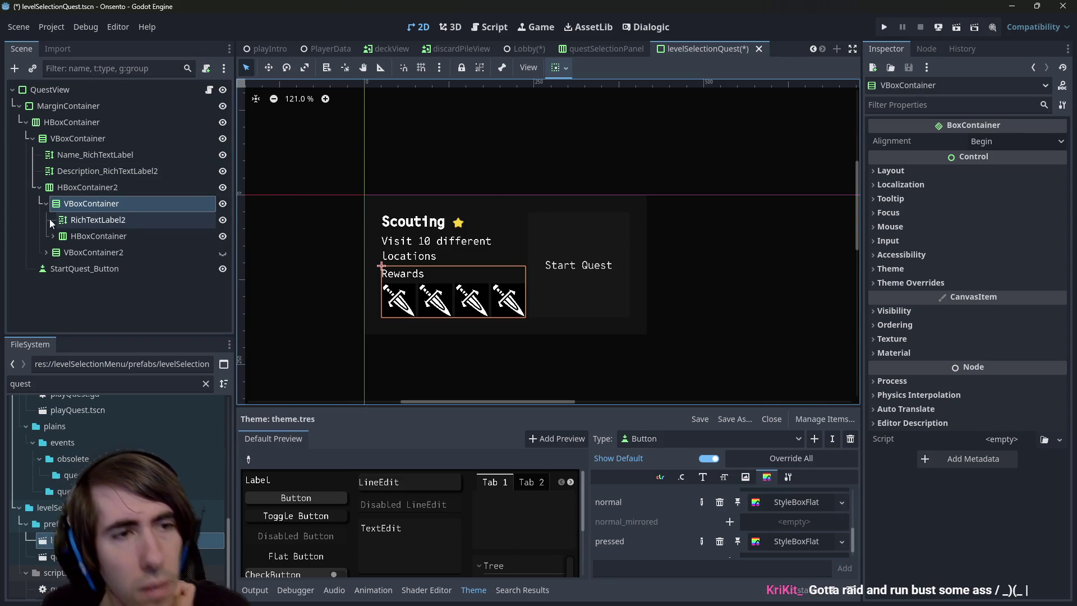
# Test-hide the rewards HBoxContainer, undo it, and return to the Lobby scene
pyautogui.click(54, 236)
pyautogui.click(92, 236)
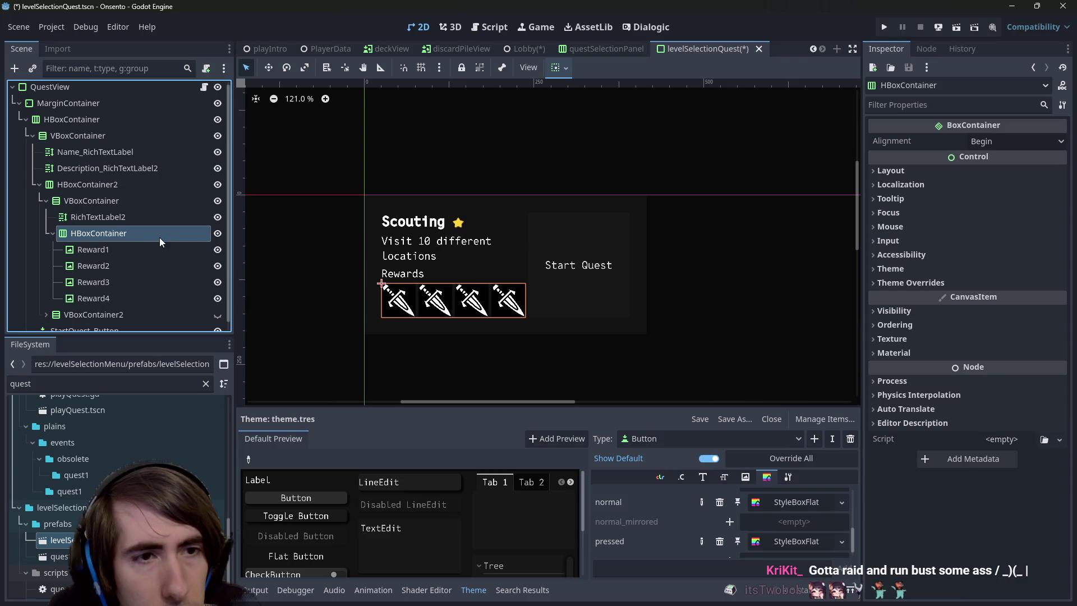
pyautogui.click(217, 233)
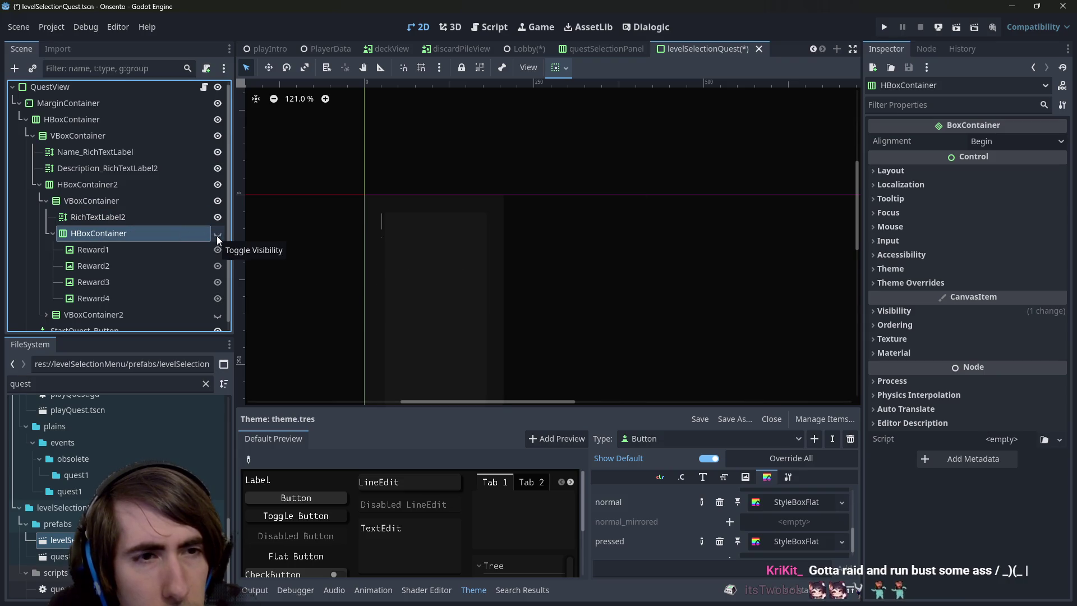
pyautogui.hotkey('ctrl', 'z')
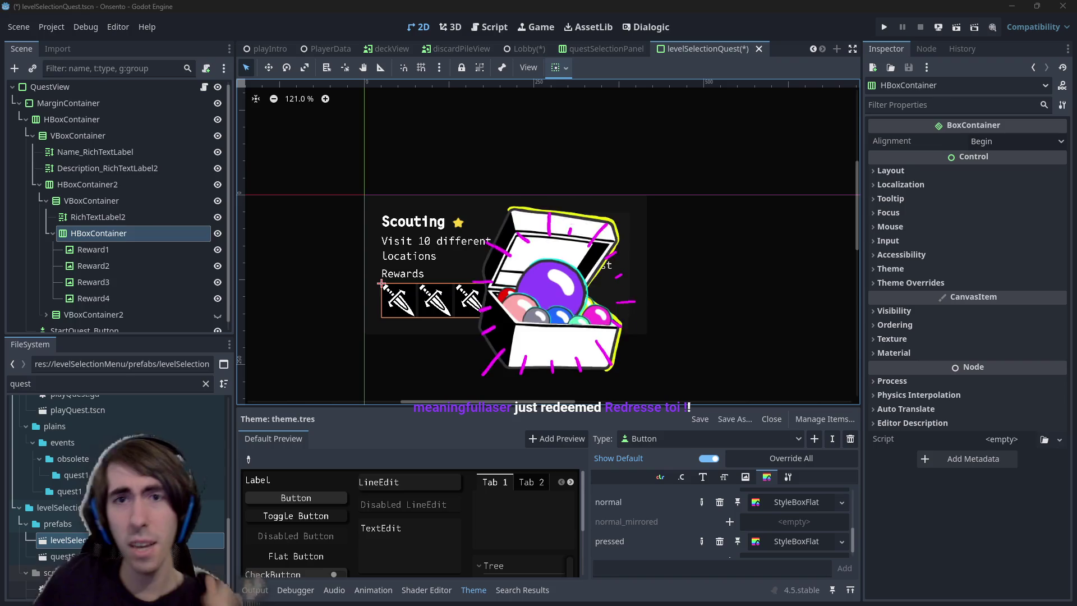
pyautogui.click(530, 49)
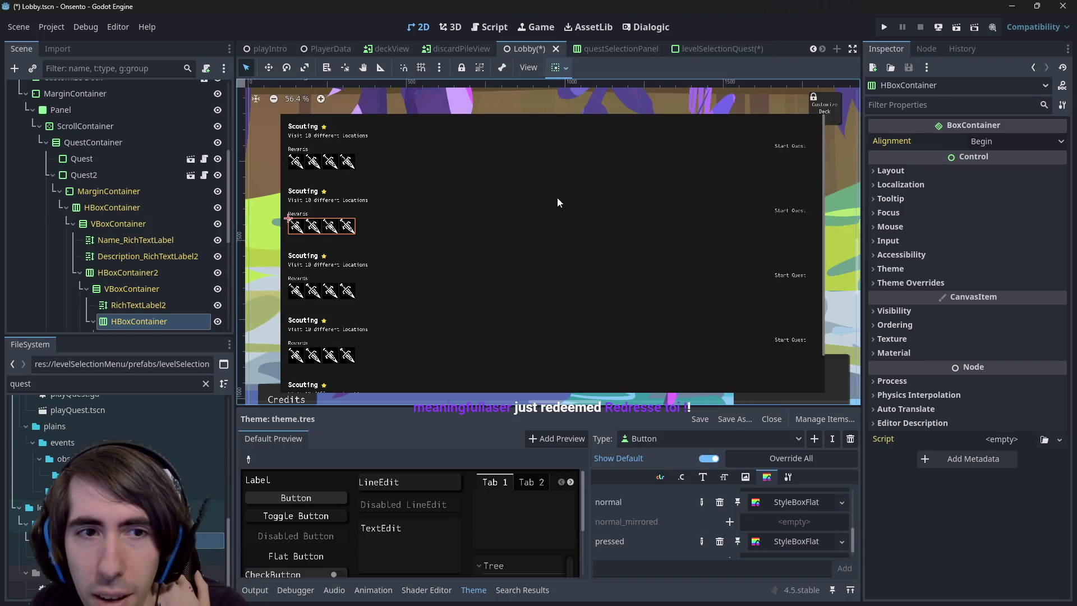
# Save the Lobby scene, then switch through playIntro to the levelSelectionQuest tab
pyautogui.hotkey('ctrl', 's')
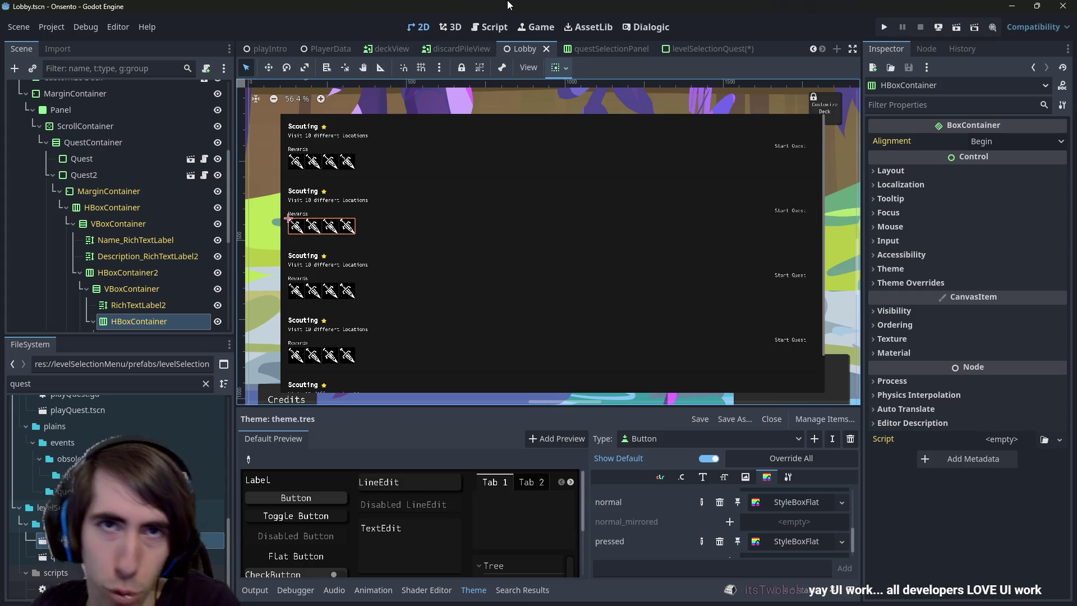
pyautogui.click(261, 54)
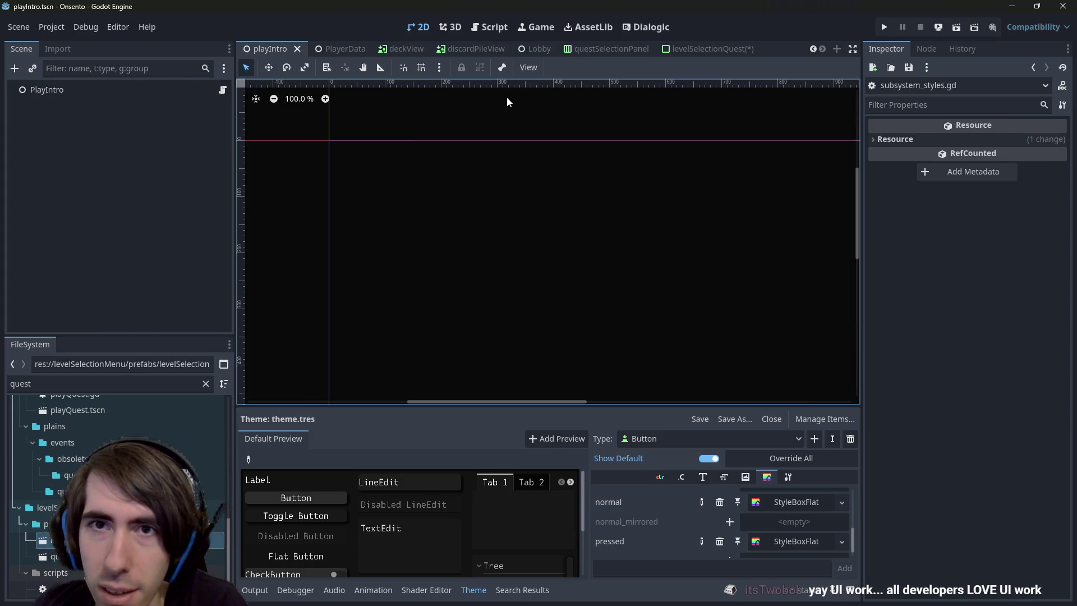
pyautogui.click(690, 48)
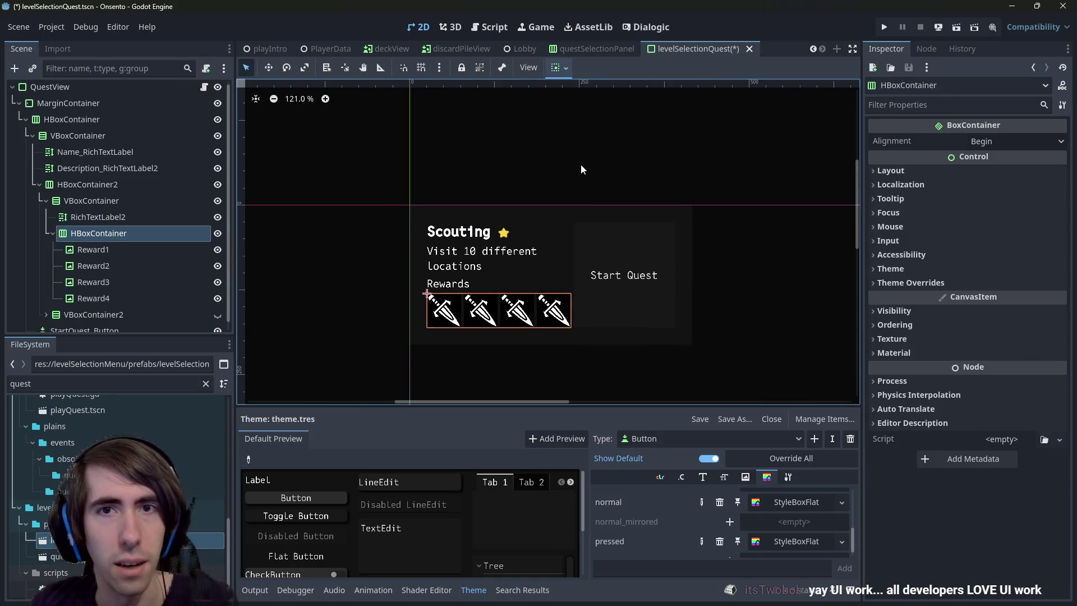
pyautogui.hotkey('shift', 'alt', 'o')
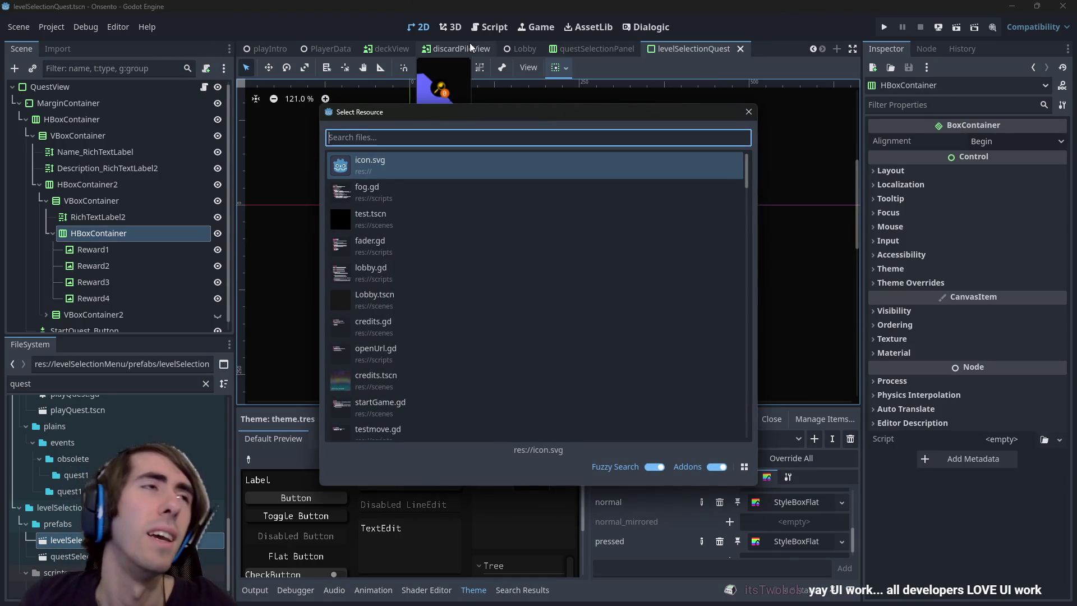
# Find and open playQuest.tscn by searching 'playquest', then run it with F6
pyautogui.write('playquest')
pyautogui.press('Down')
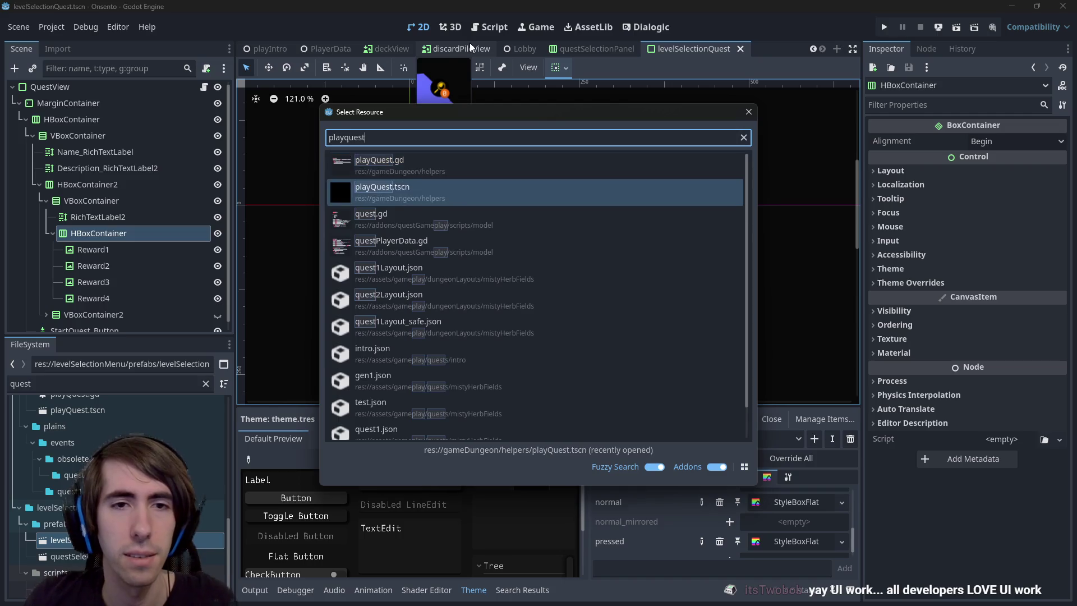
pyautogui.press('Return')
pyautogui.press('F6')
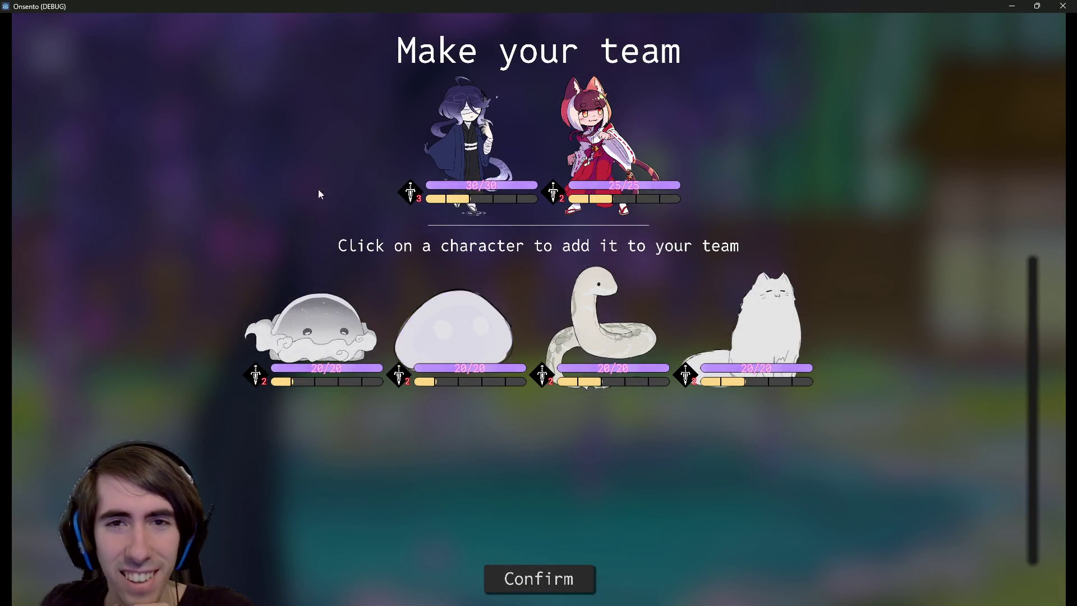
# Form a four-member team with the cloaked character, snake, fox girl and purple cloud slime, and confirm it
pyautogui.click(566, 174)
pyautogui.click(490, 312)
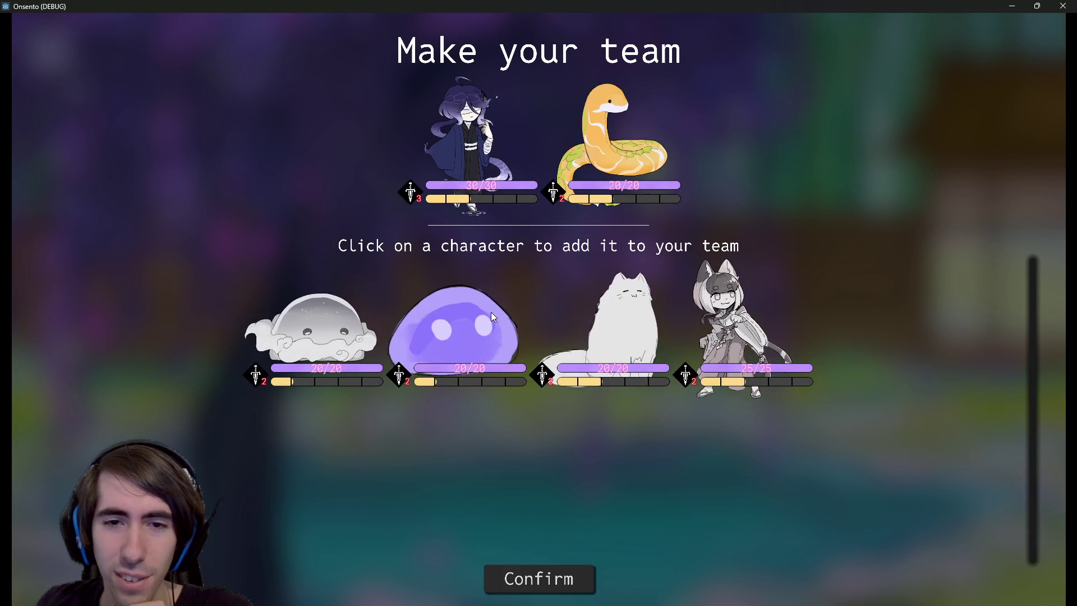
pyautogui.click(696, 319)
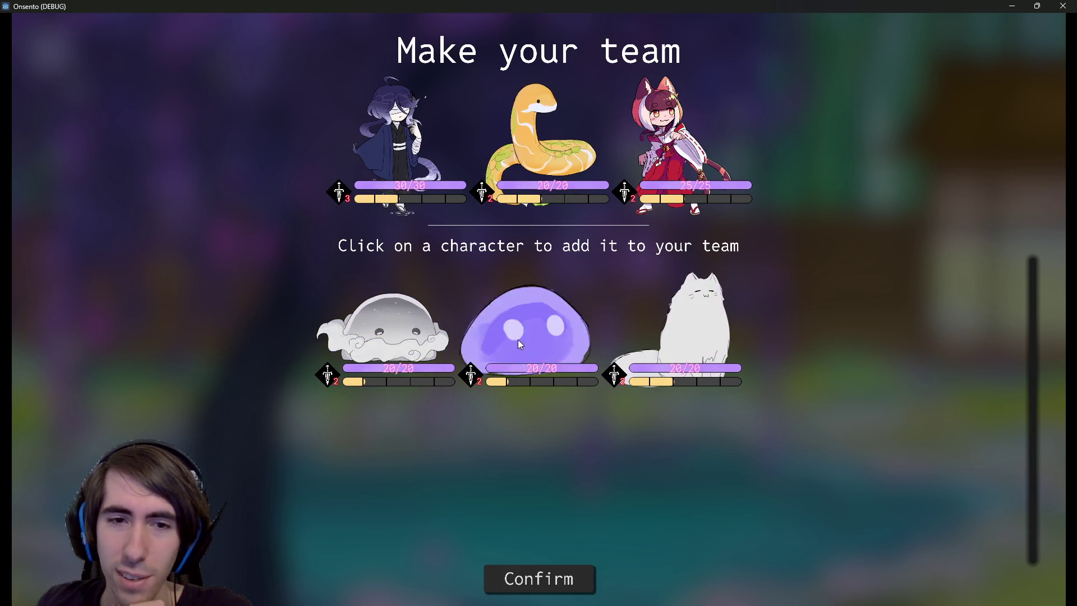
pyautogui.click(387, 342)
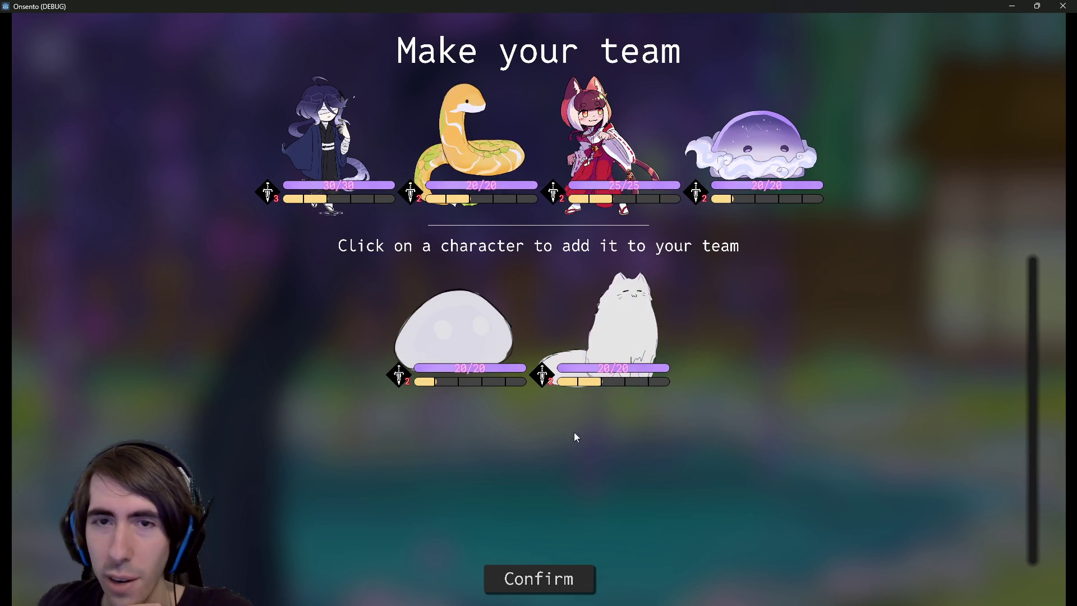
pyautogui.click(538, 578)
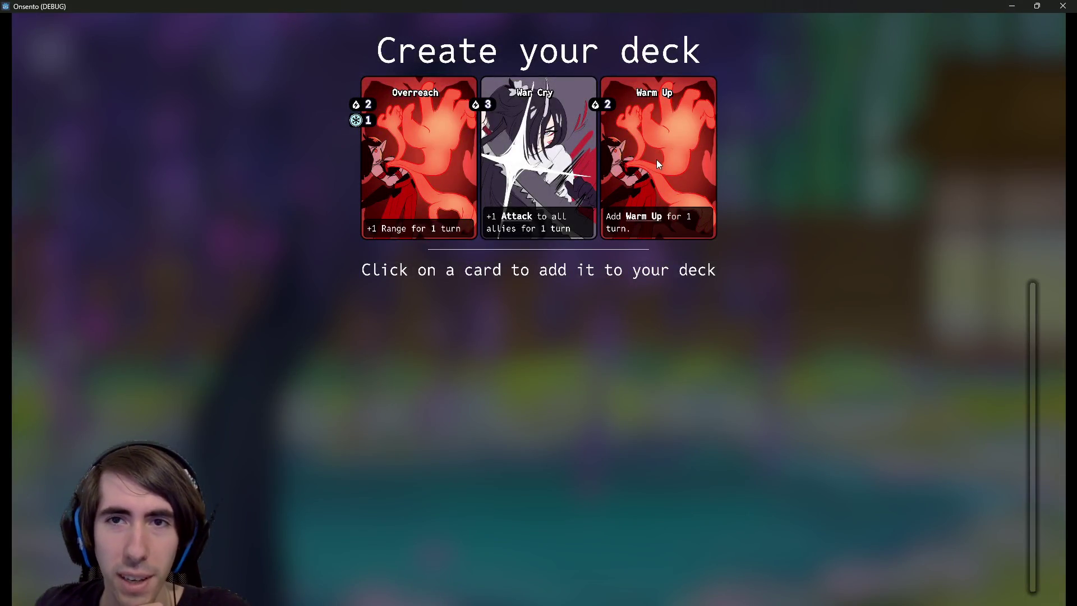
# Build a thirteen-card deck, including two Fire Control and two Last Punch, and start the battle
pyautogui.click(658, 163)
pyautogui.click(550, 163)
pyautogui.click(539, 163)
pyautogui.click(538, 162)
pyautogui.click(497, 169)
pyautogui.click(411, 148)
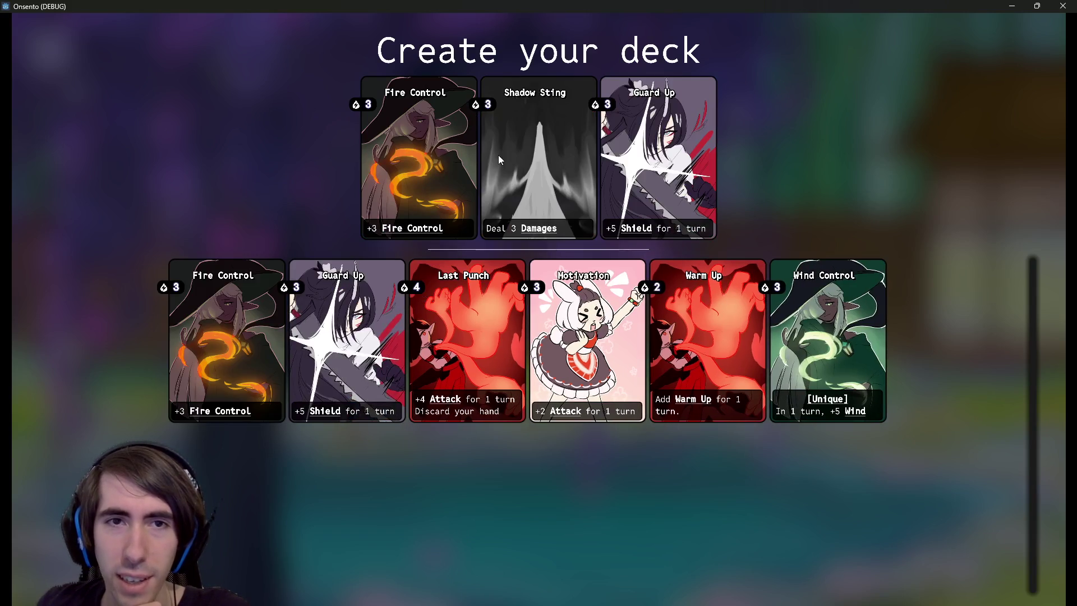
pyautogui.click(399, 159)
pyautogui.click(657, 162)
pyautogui.click(444, 160)
pyautogui.click(658, 163)
pyautogui.click(538, 163)
pyautogui.click(538, 162)
pyautogui.click(618, 166)
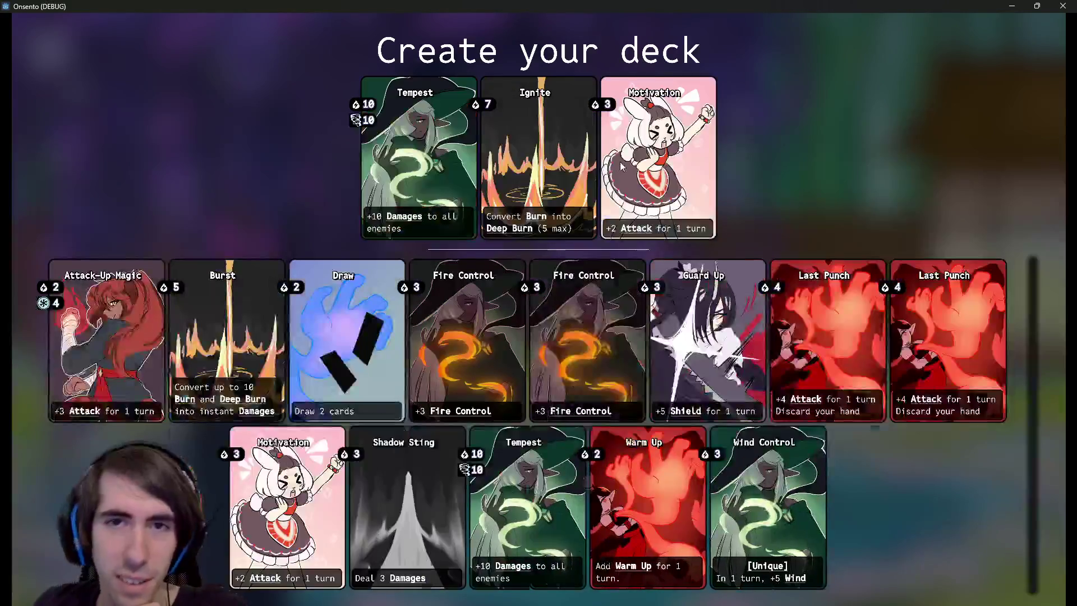
pyautogui.click(617, 162)
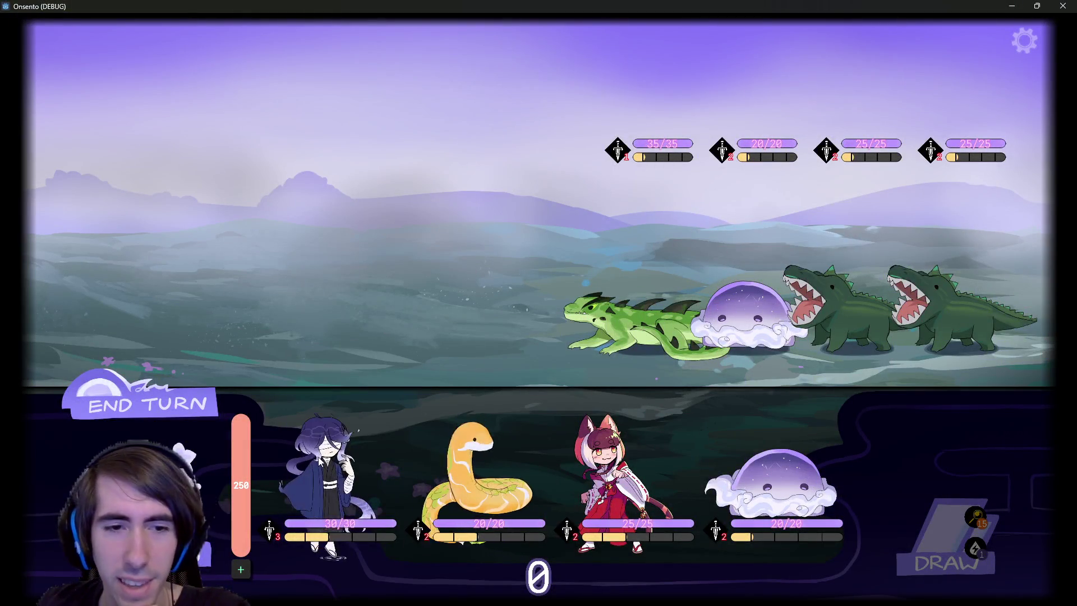
# Place the cloaked character, fox girl, snake and slime on the battlefield
pyautogui.moveTo(325, 482); pyautogui.dragTo(421, 270)
pyautogui.moveTo(541, 471); pyautogui.dragTo(348, 280)
pyautogui.moveTo(457, 471); pyautogui.dragTo(280, 273)
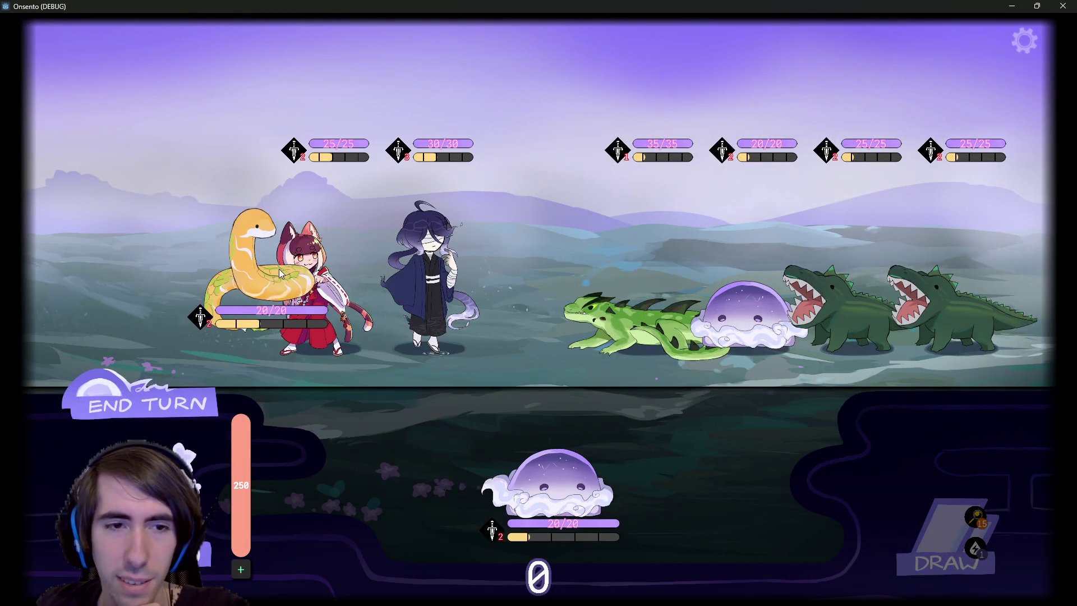
pyautogui.moveTo(547, 482); pyautogui.dragTo(112, 297)
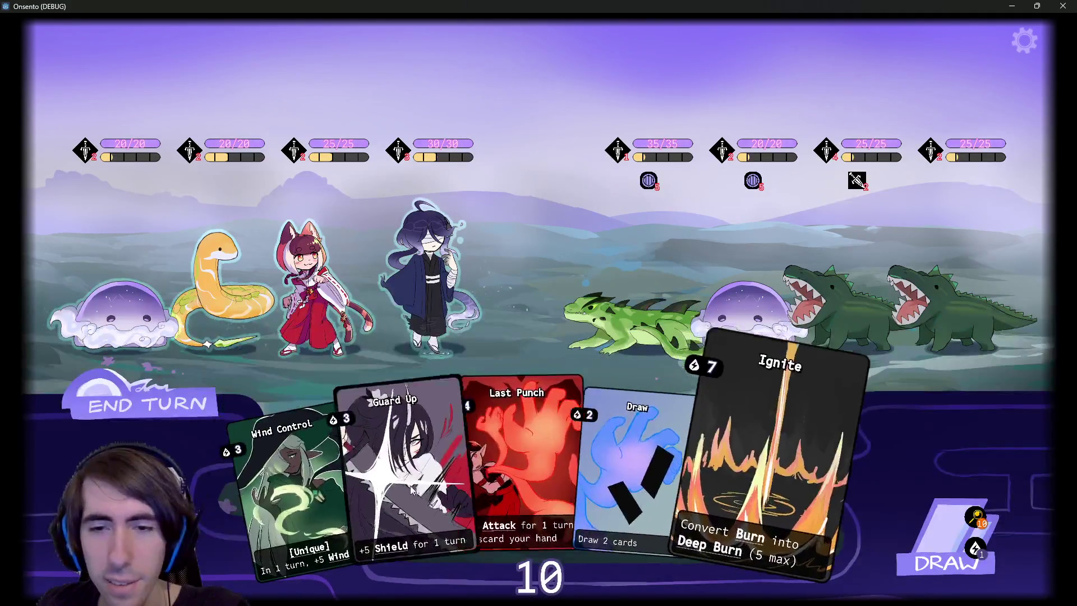
# Play Guard Up and Wind Control on the dark-haired ally, then Draw, then Shadow Sting on the purple enemy
pyautogui.moveTo(393, 460); pyautogui.dragTo(429, 273)
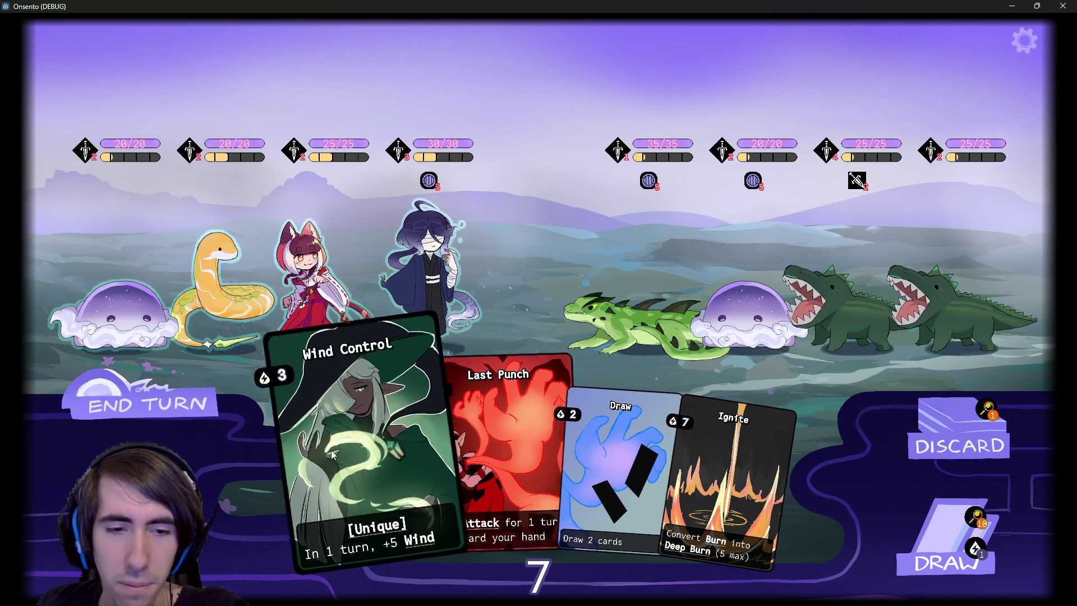
pyautogui.moveTo(335, 453); pyautogui.dragTo(415, 295)
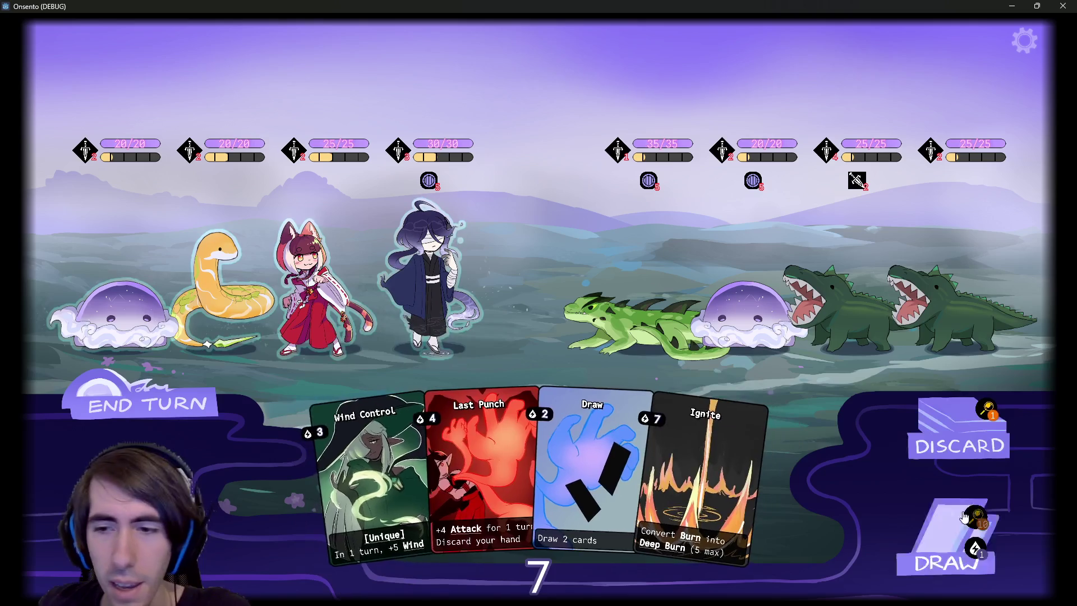
pyautogui.moveTo(536, 452); pyautogui.dragTo(513, 255)
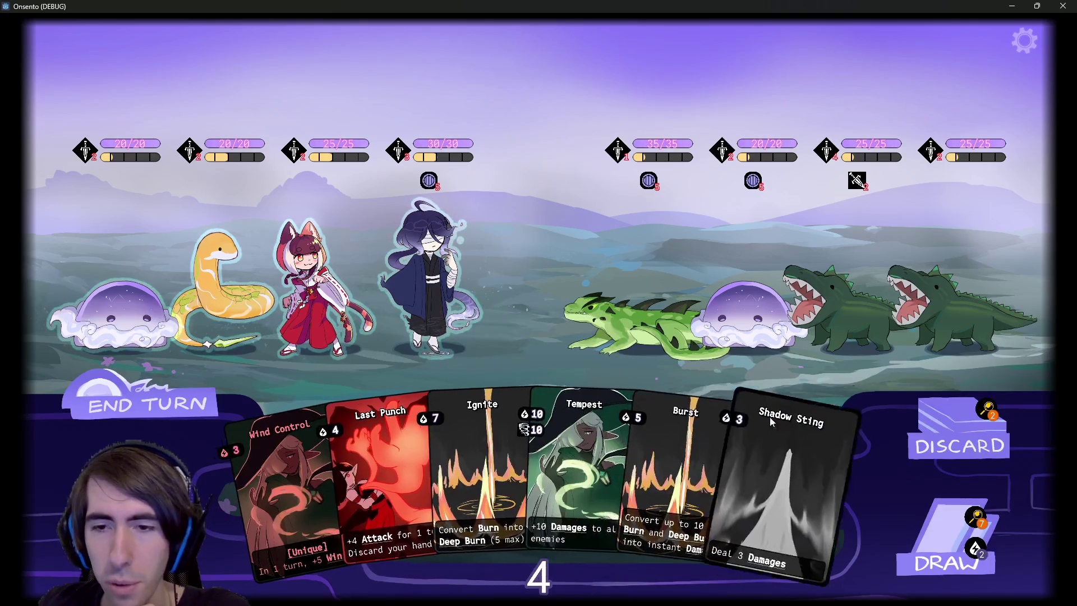
pyautogui.moveTo(802, 437); pyautogui.dragTo(745, 297)
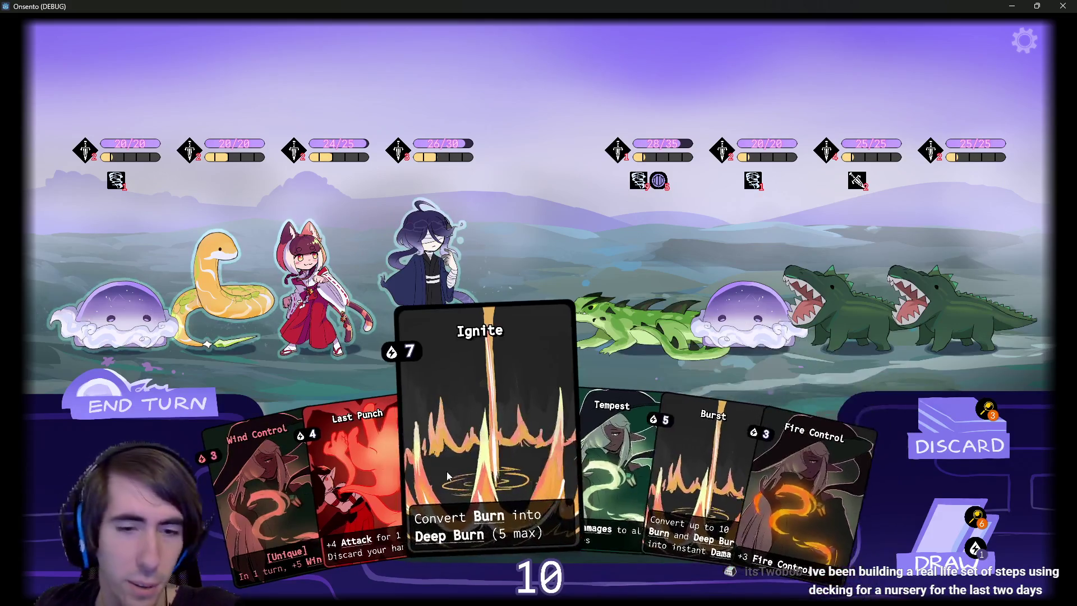
pyautogui.moveTo(491, 521)
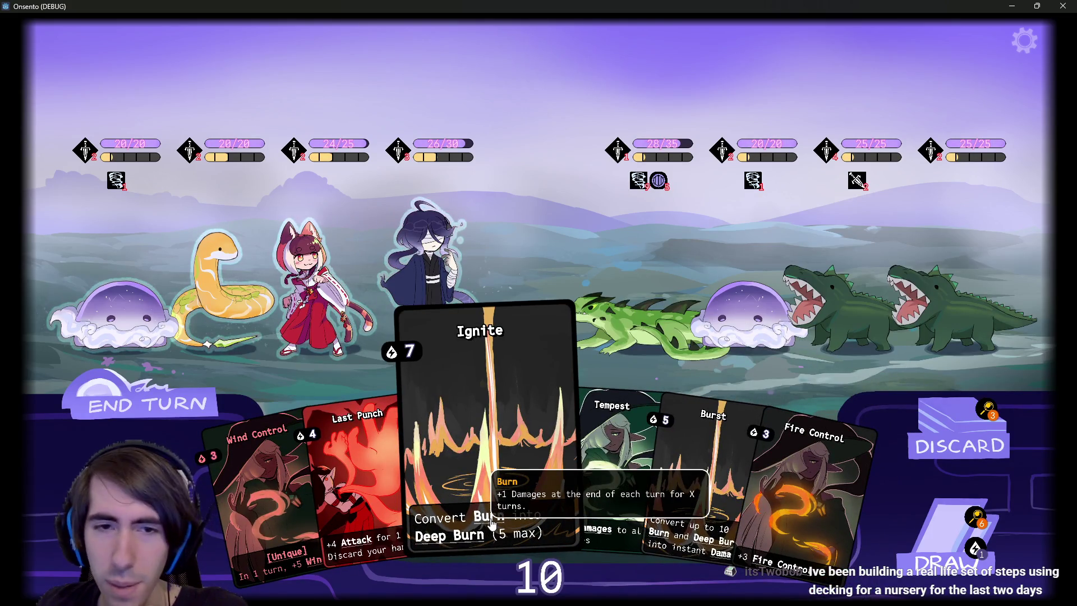
# Play Fire Control on the dark-haired ally and Ignite on the enemy jelly, then read the status tooltips
pyautogui.moveTo(772, 429); pyautogui.dragTo(426, 289)
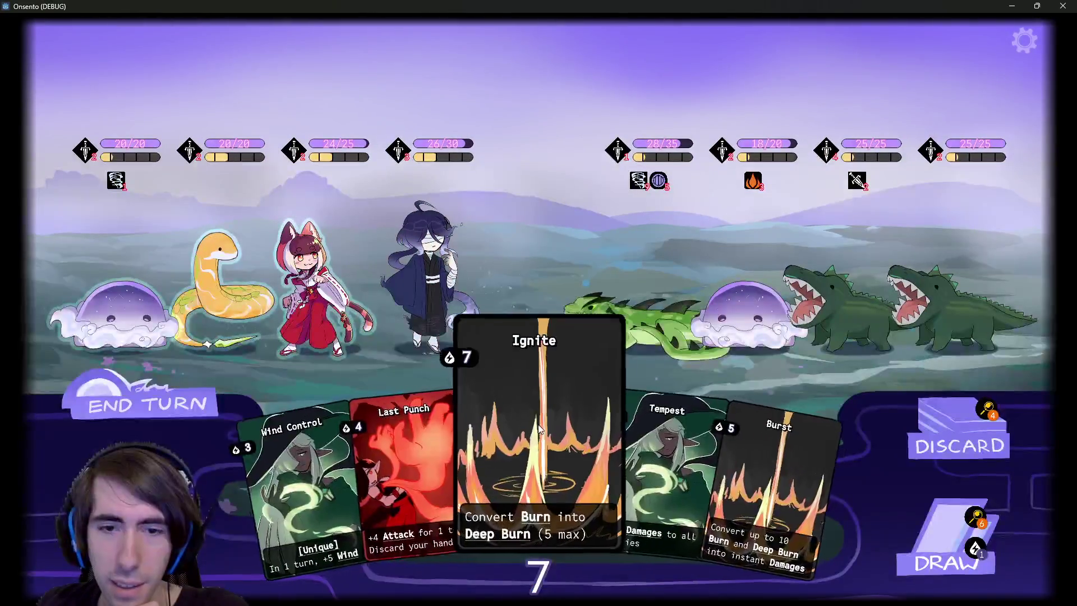
pyautogui.moveTo(578, 426)
pyautogui.mouseDown()
pyautogui.moveTo(651, 389)
pyautogui.moveTo(724, 310)
pyautogui.moveTo(753, 299)
pyautogui.mouseUp()
pyautogui.moveTo(760, 188)
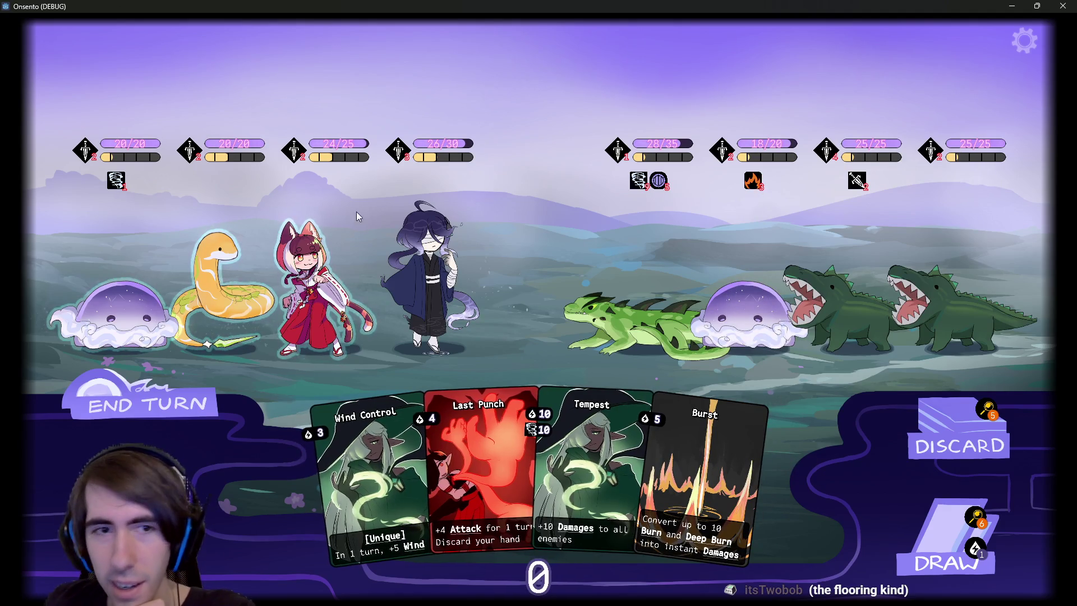
pyautogui.moveTo(452, 520)
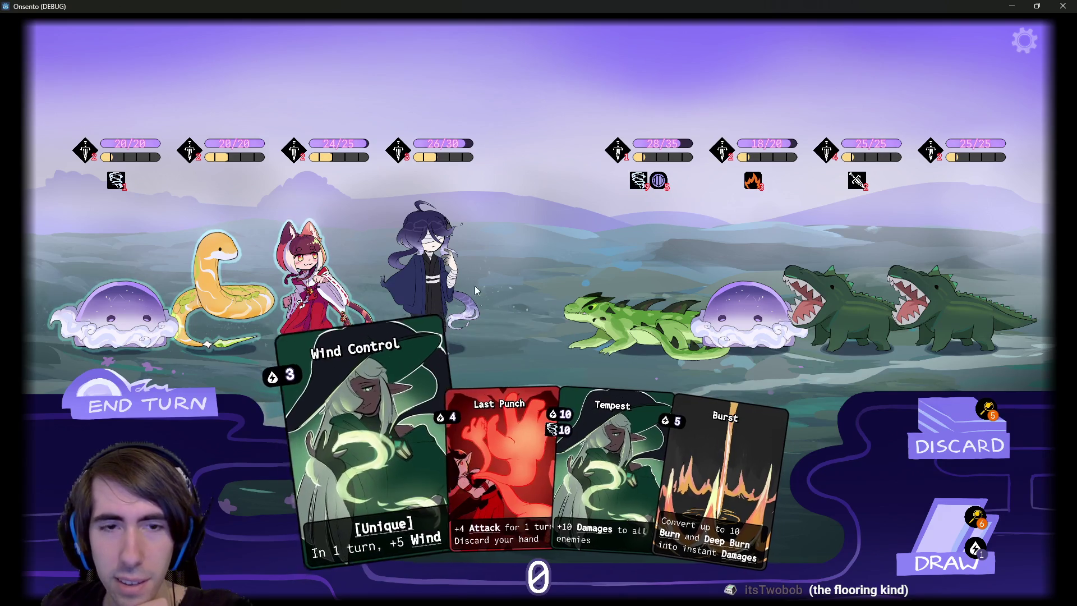
pyautogui.moveTo(726, 539)
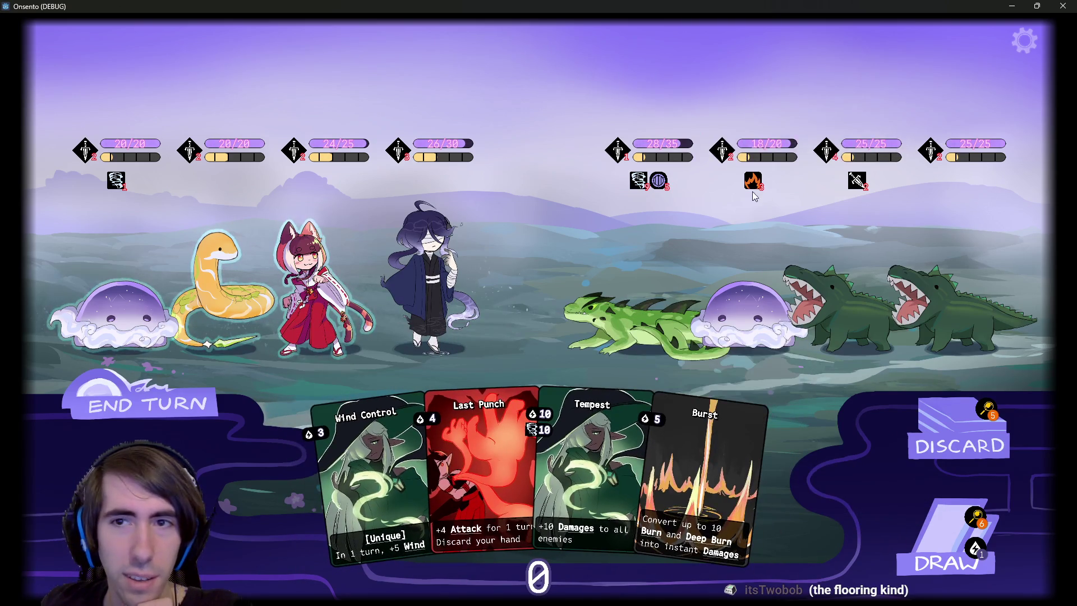
pyautogui.moveTo(646, 186)
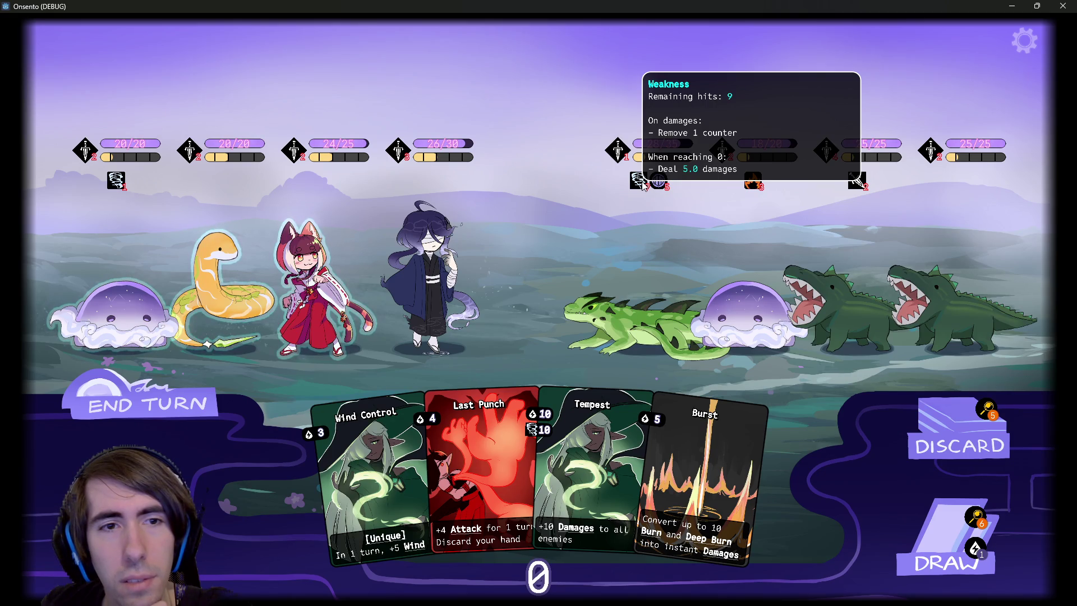
pyautogui.moveTo(190, 158)
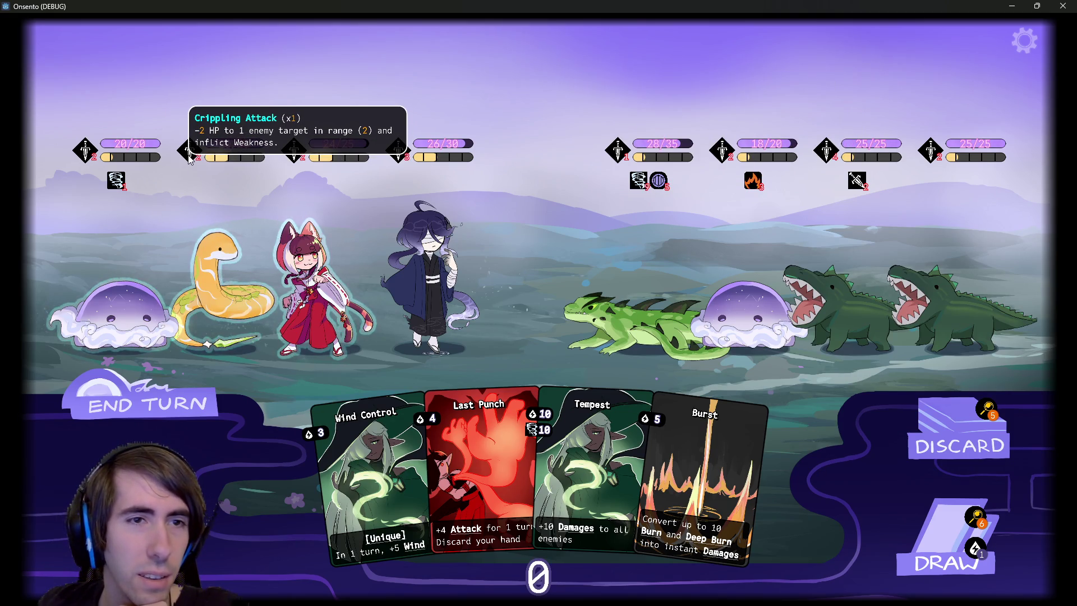
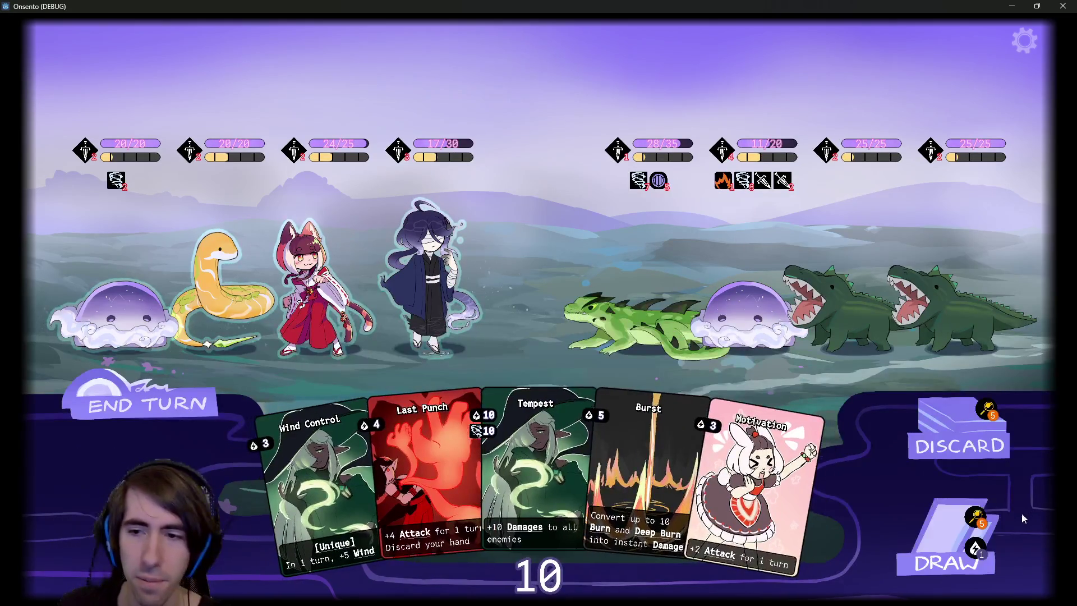
# Inspect the draw and discard piles, then play Motivation on the blindfolded ally for +2 Attack
pyautogui.click(977, 517)
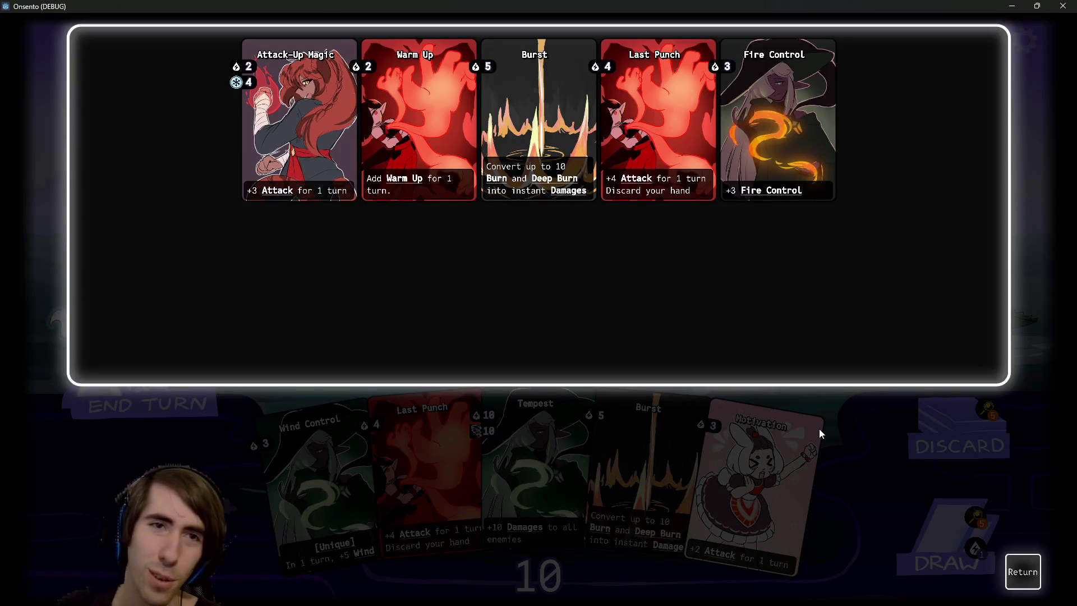
pyautogui.click(1021, 573)
pyautogui.click(958, 443)
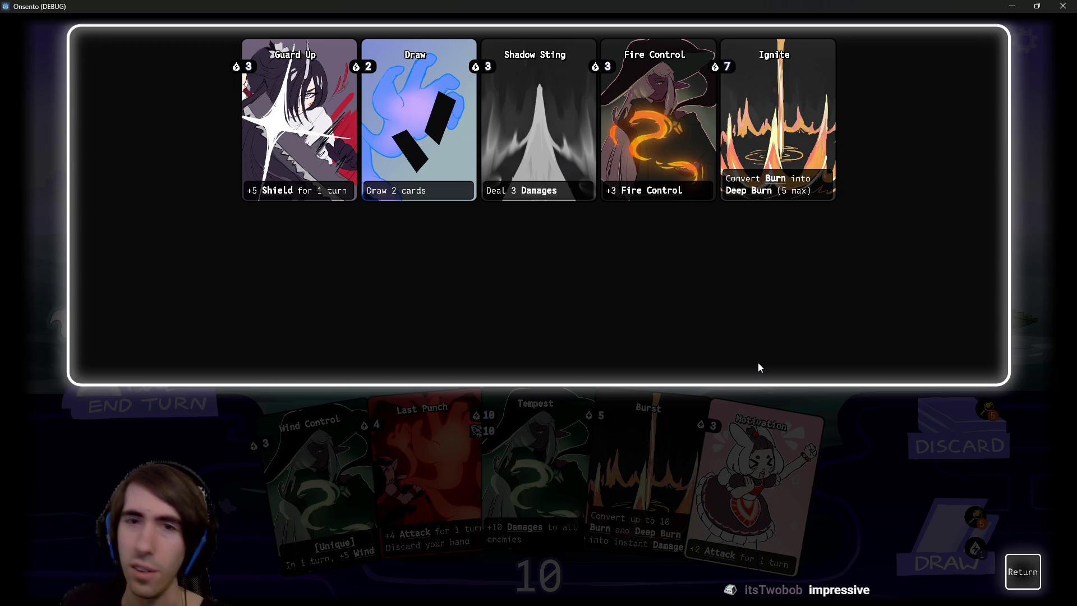
pyautogui.click(1021, 572)
pyautogui.moveTo(732, 455)
pyautogui.mouseDown()
pyautogui.moveTo(605, 443)
pyautogui.moveTo(411, 272)
pyautogui.mouseUp()
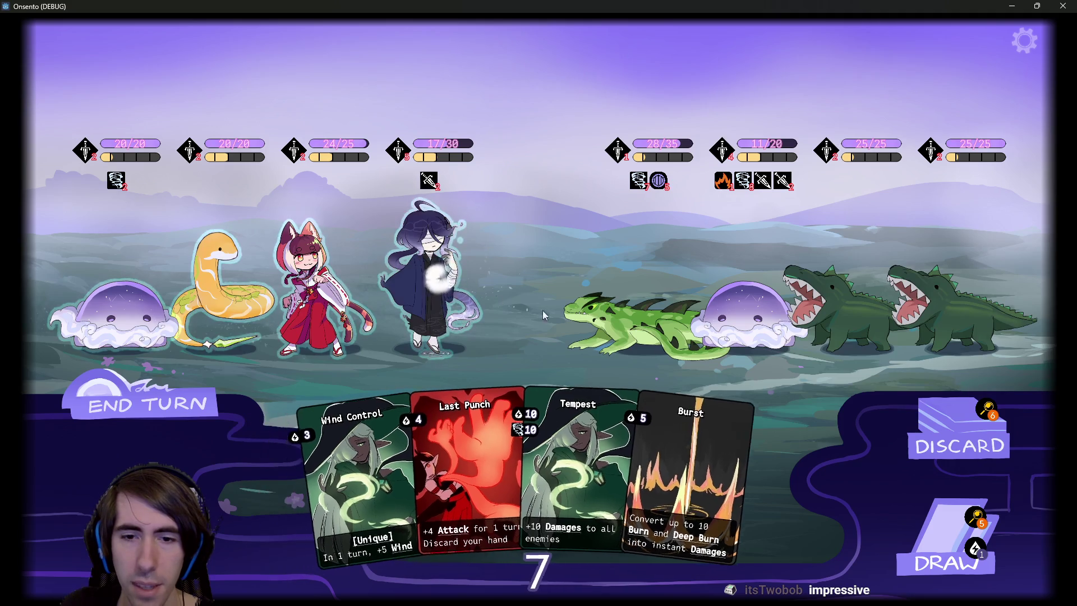
# Play Wind Control on the slime ally, draw two cards, and end the turn through the attacks
pyautogui.moveTo(572, 516)
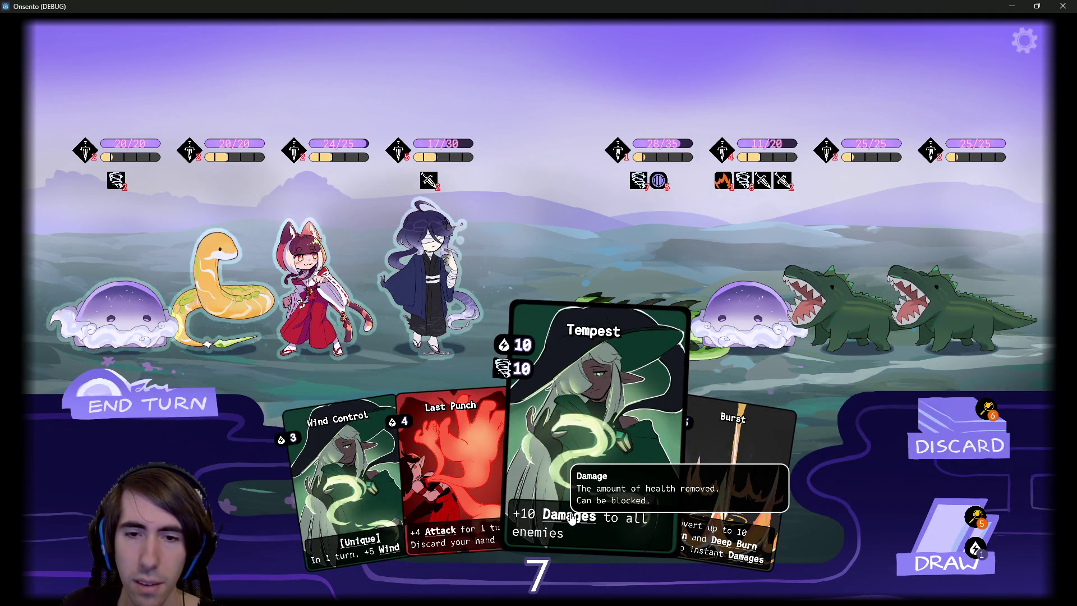
pyautogui.moveTo(359, 465); pyautogui.dragTo(121, 289)
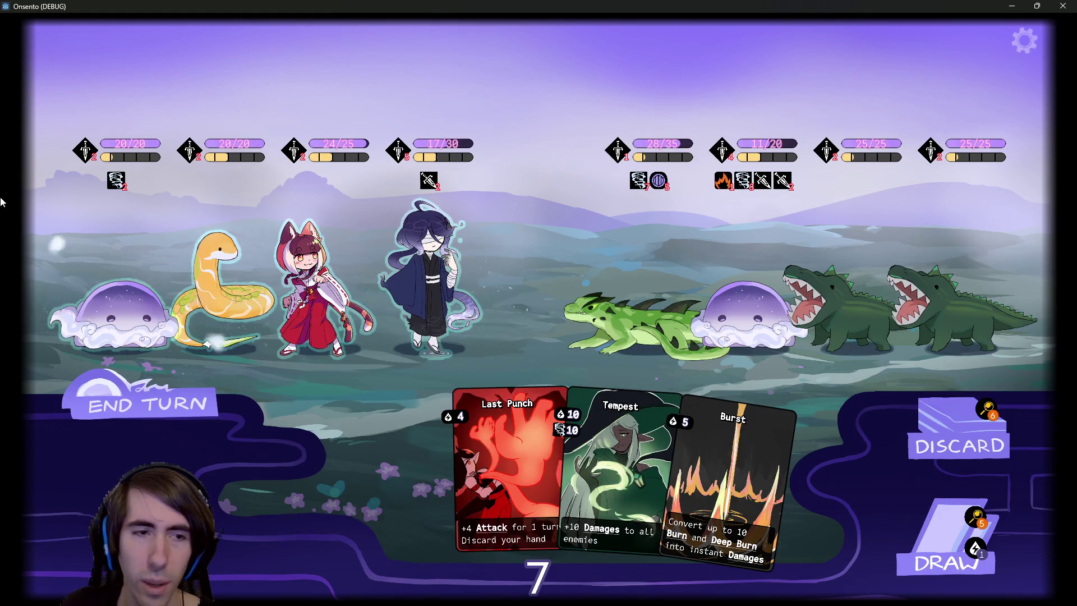
pyautogui.moveTo(110, 183)
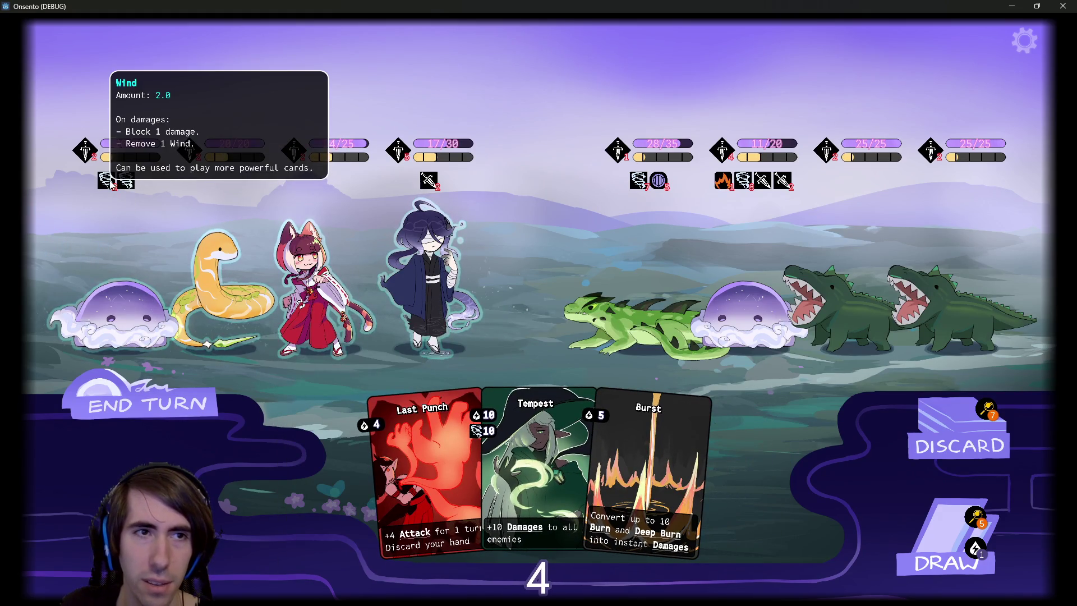
pyautogui.click(911, 515)
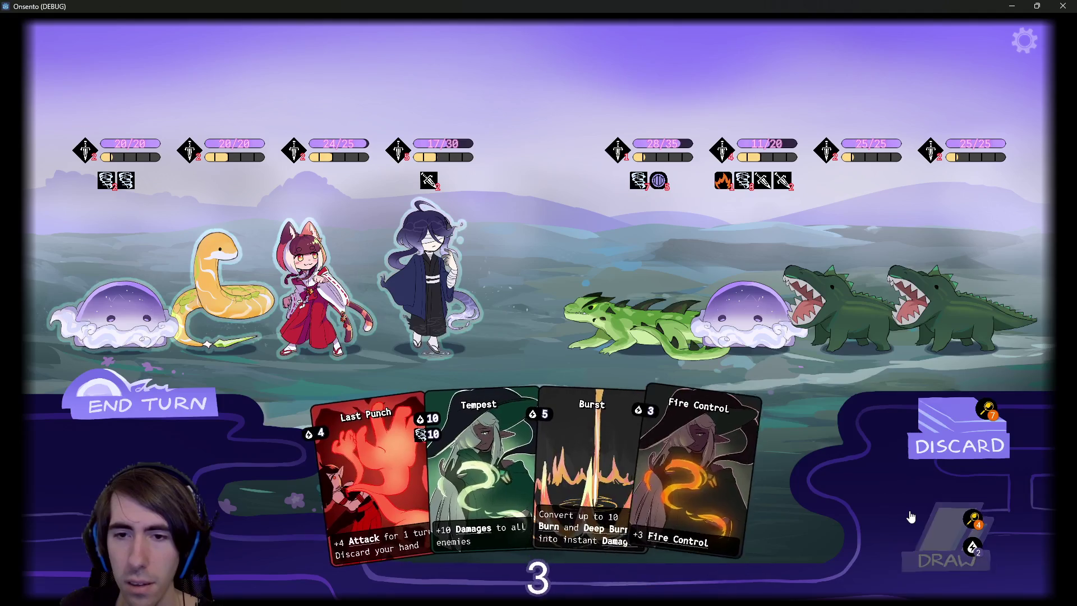
pyautogui.click(911, 516)
pyautogui.click(429, 280)
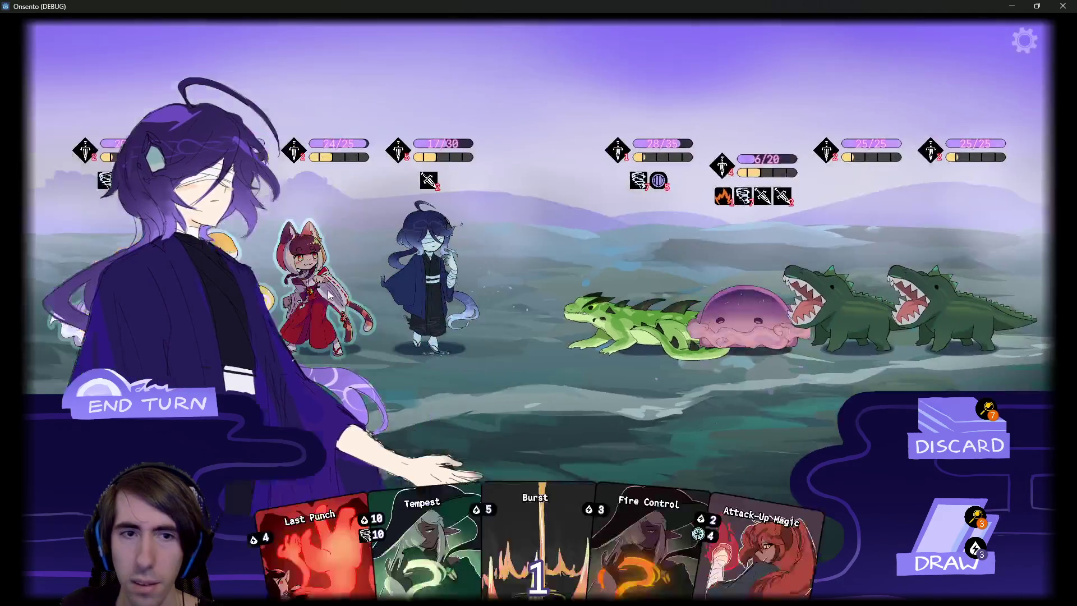
pyautogui.click(329, 296)
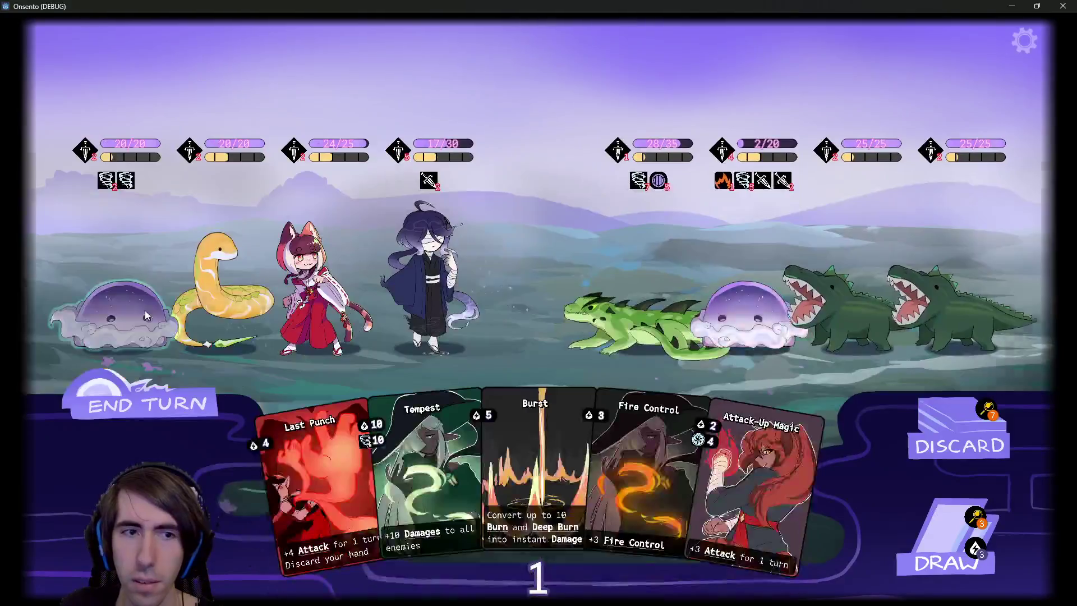
pyautogui.click(118, 312)
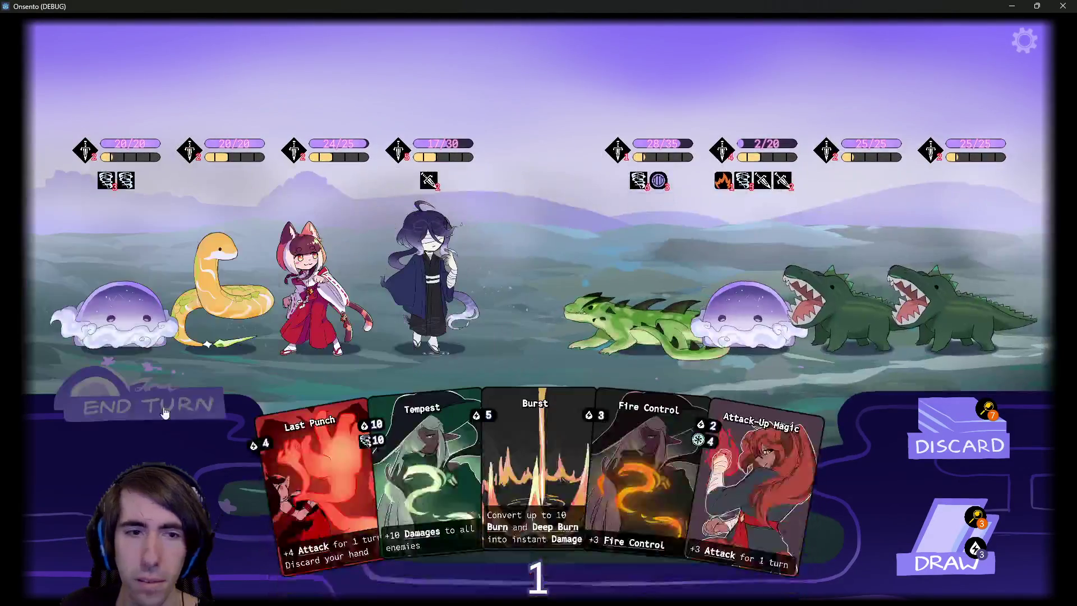
pyautogui.click(165, 412)
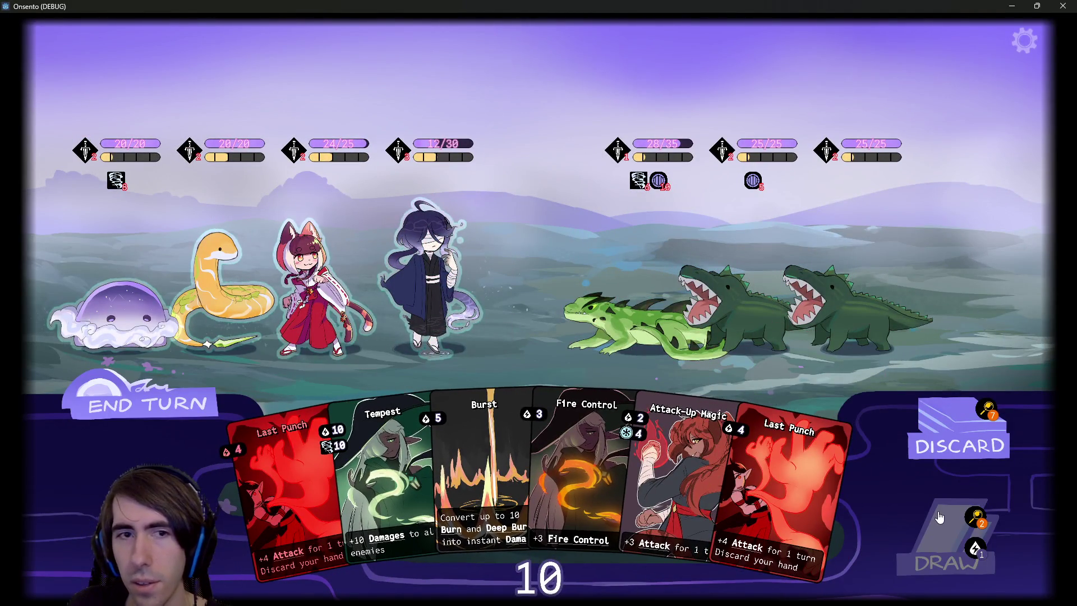
# Draw Burst, play Fire Control on the blindfolded ally and Burst on the second enemy, then view the draw pile
pyautogui.click(940, 517)
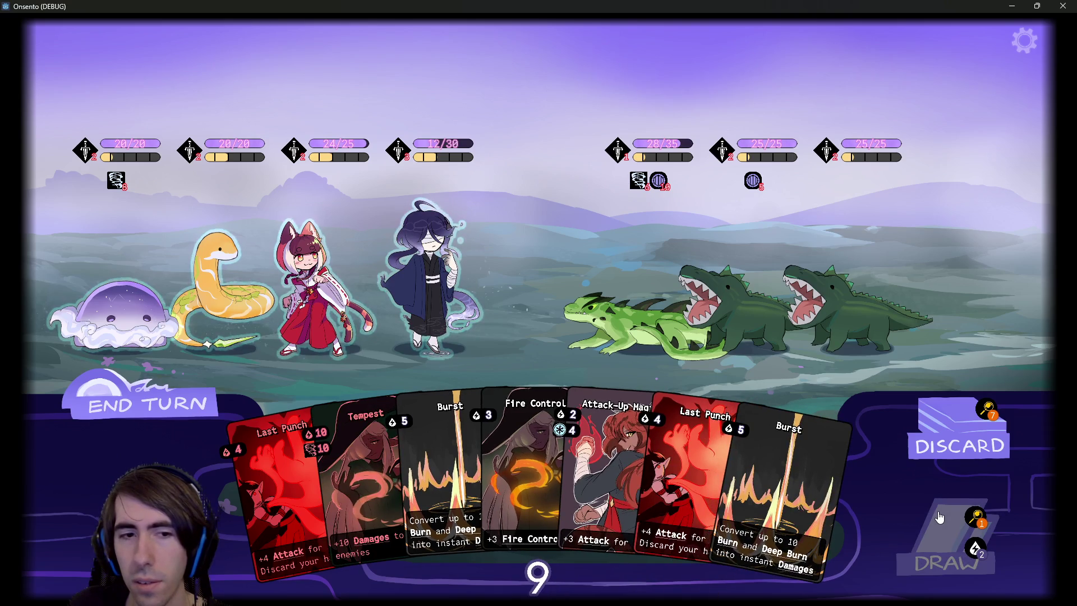
pyautogui.moveTo(526, 443); pyautogui.dragTo(444, 275)
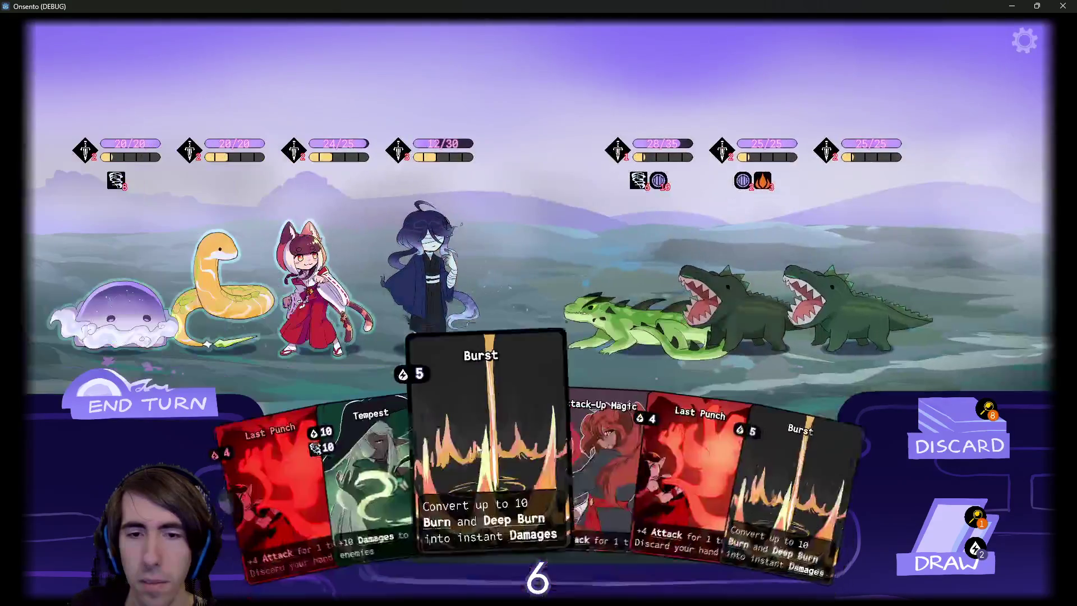
pyautogui.moveTo(477, 449); pyautogui.dragTo(761, 301)
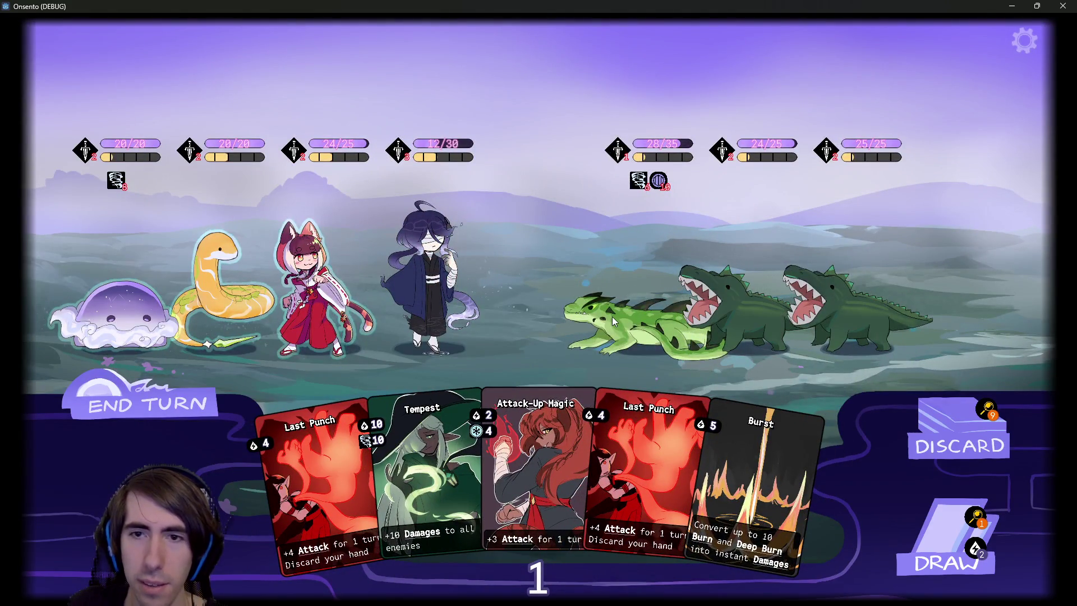
pyautogui.click(980, 511)
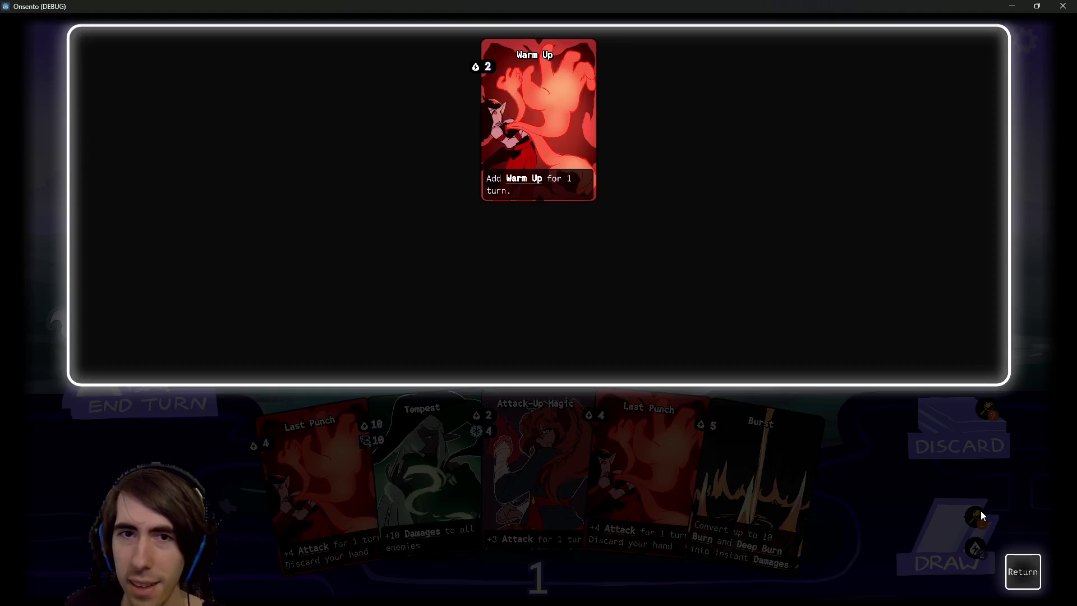
# Check the discard pile, try Last Punch, then end the turn so the middle crocodile drops to 20/25
pyautogui.click(1022, 572)
pyautogui.click(987, 409)
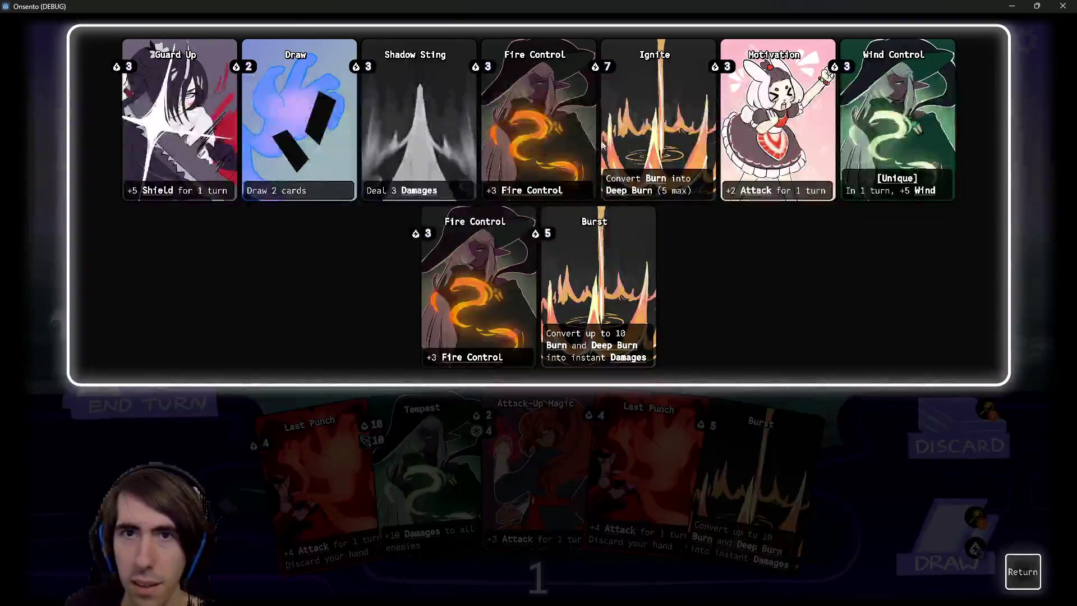
pyautogui.click(1023, 572)
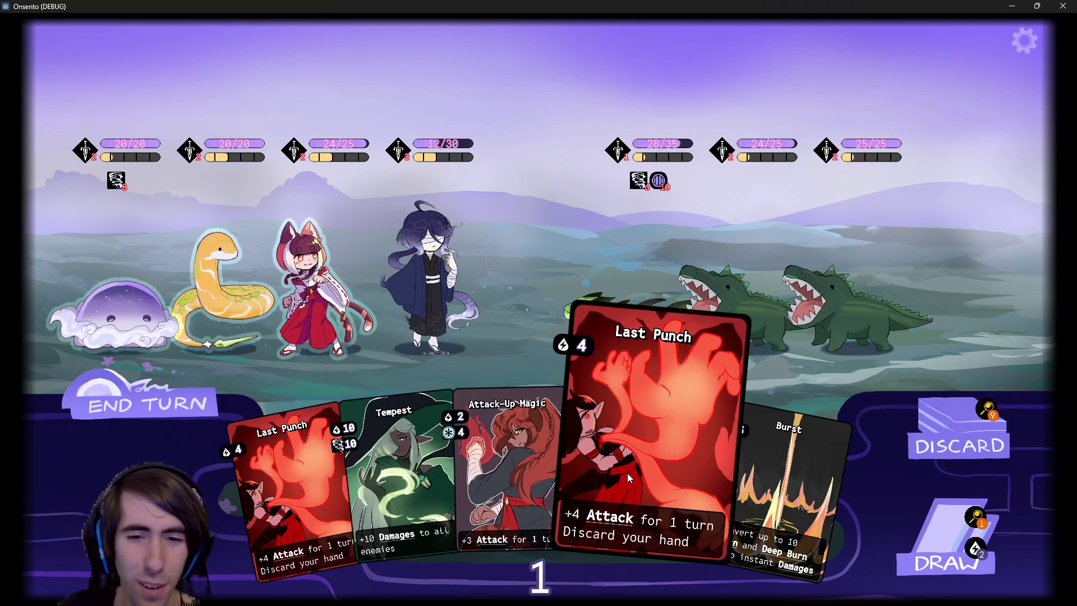
pyautogui.moveTo(648, 465); pyautogui.dragTo(362, 236)
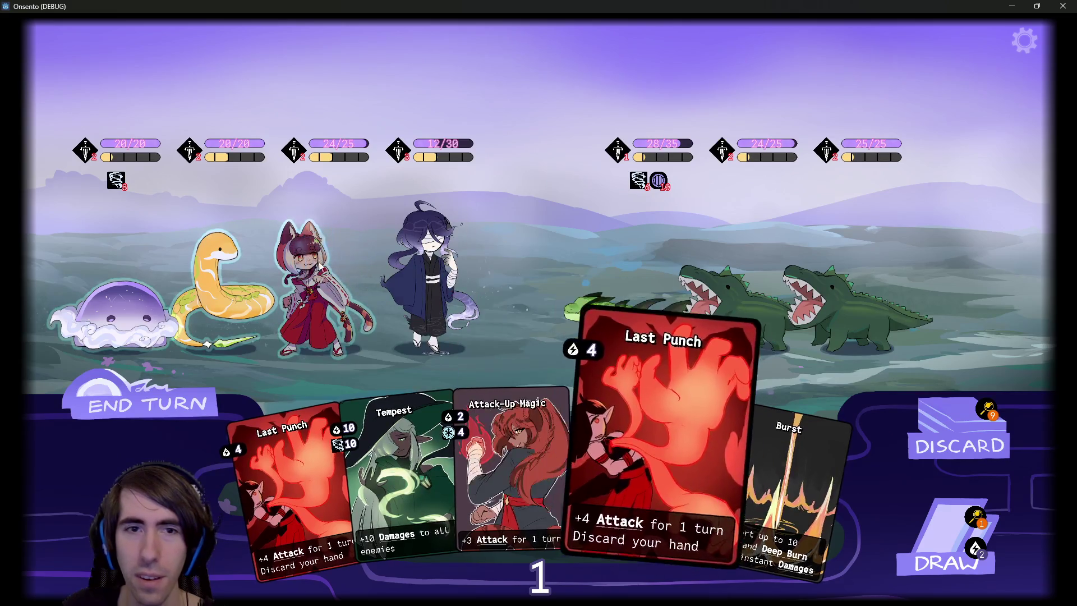
pyautogui.moveTo(316, 289); pyautogui.dragTo(729, 300)
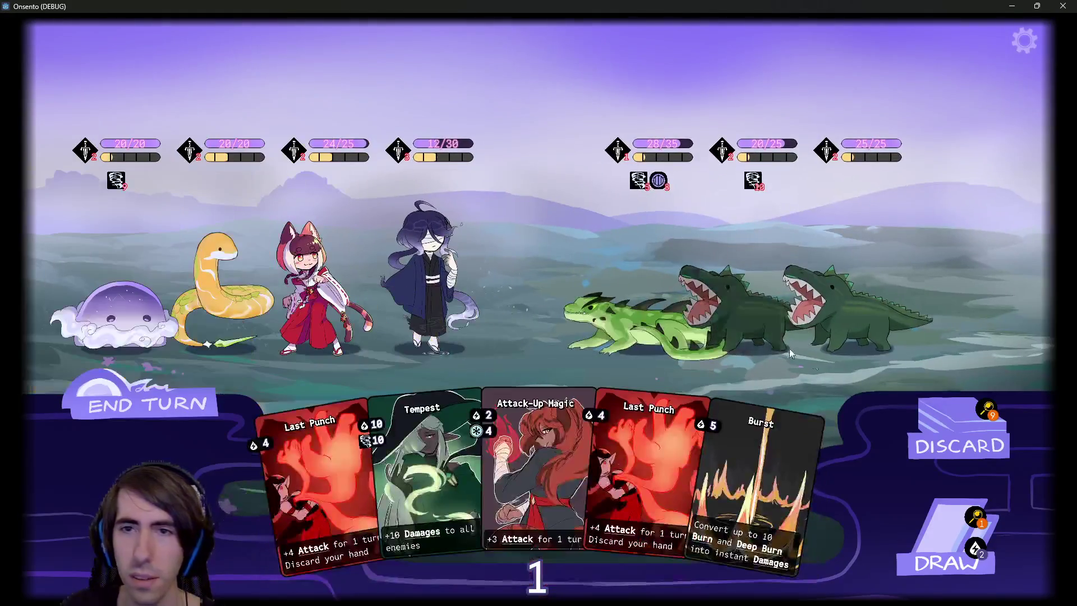
pyautogui.click(184, 401)
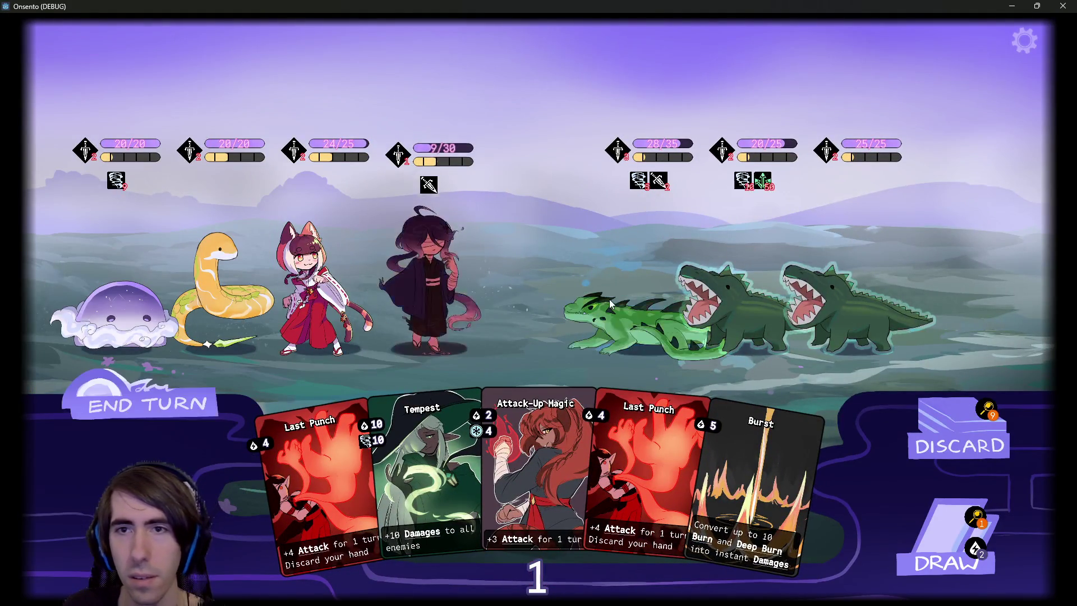
# Read the enemies' Weakness icons and the Burst card, then view the nine-card draw pile
pyautogui.moveTo(749, 182)
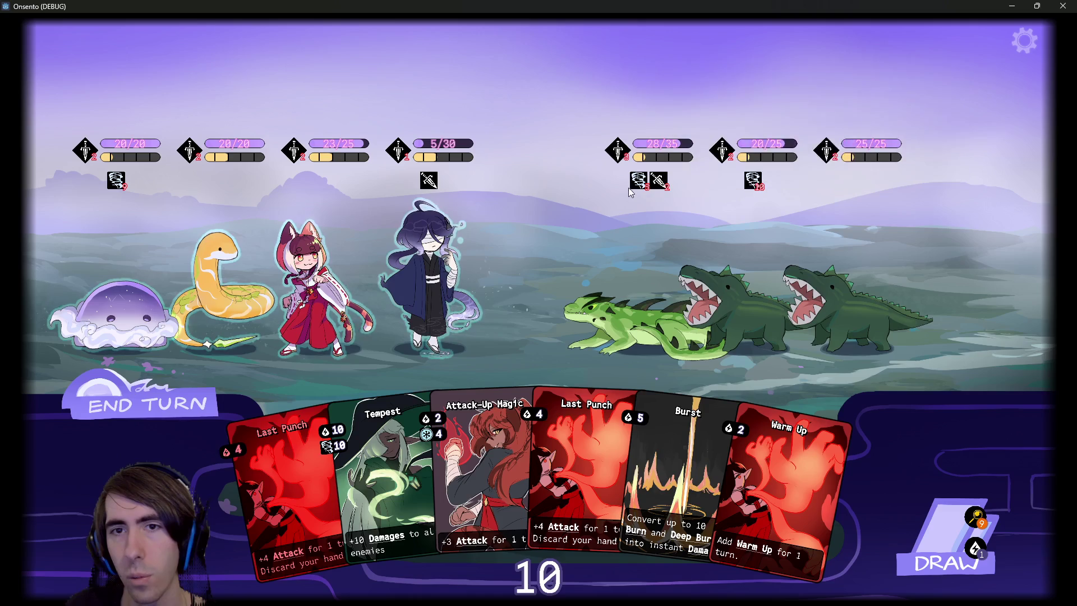
pyautogui.moveTo(641, 185)
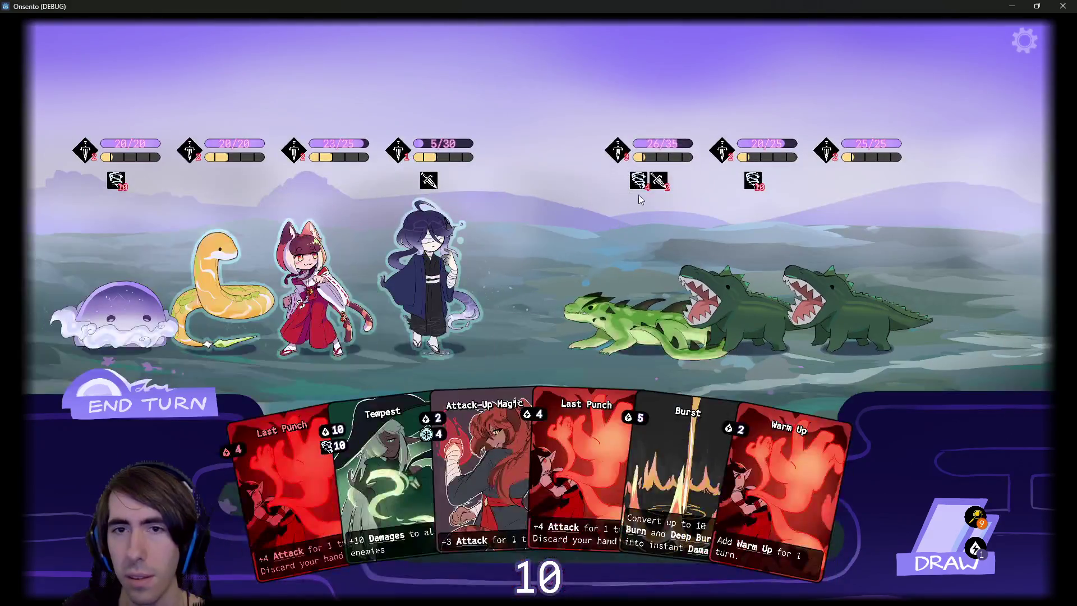
pyautogui.moveTo(694, 459)
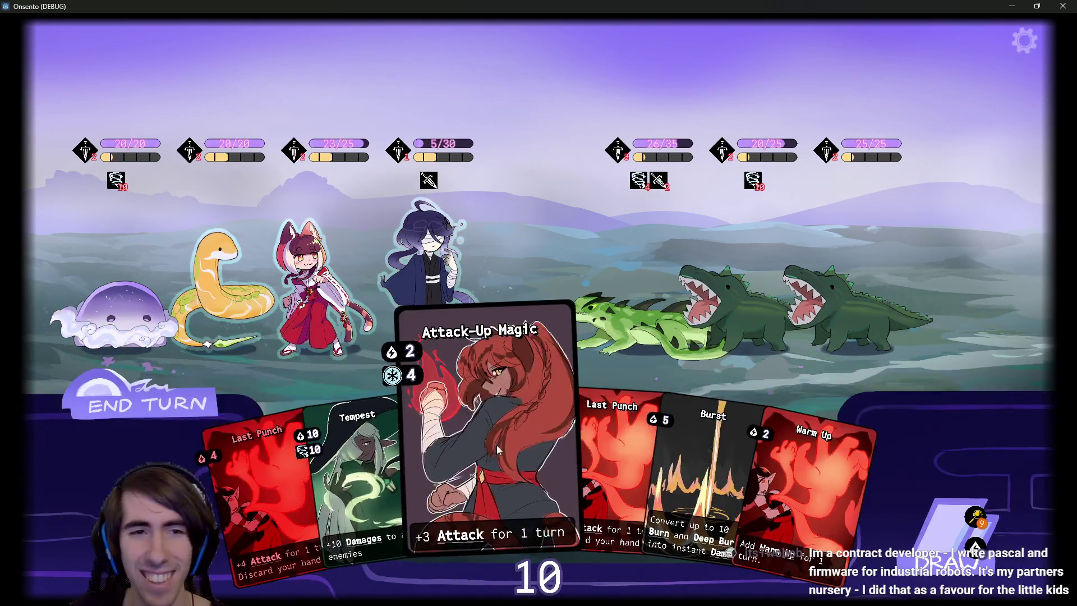
pyautogui.click(974, 516)
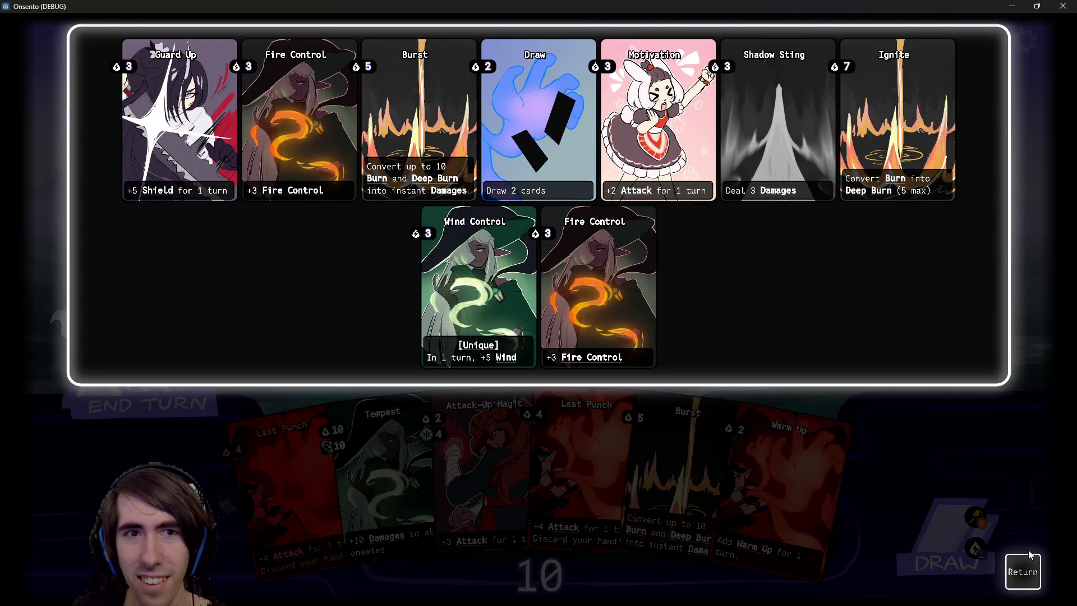
# Play Warm Up, draw Burst and Ignite, play Last Punch to empty the hand, then end the turn
pyautogui.click(1023, 571)
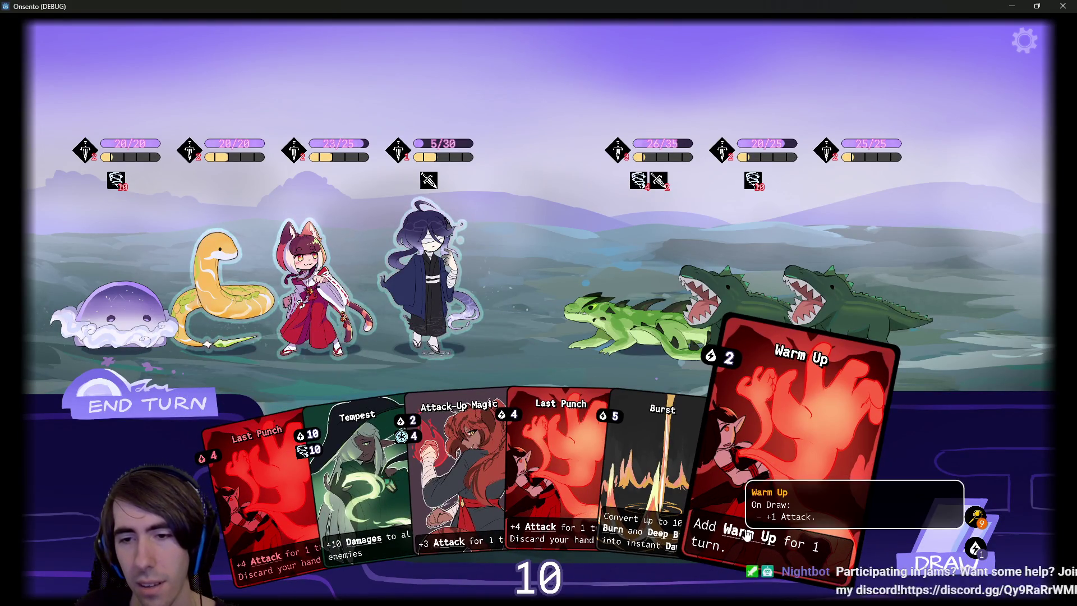
pyautogui.moveTo(768, 493)
pyautogui.mouseDown()
pyautogui.moveTo(499, 342)
pyautogui.moveTo(438, 264)
pyautogui.mouseUp()
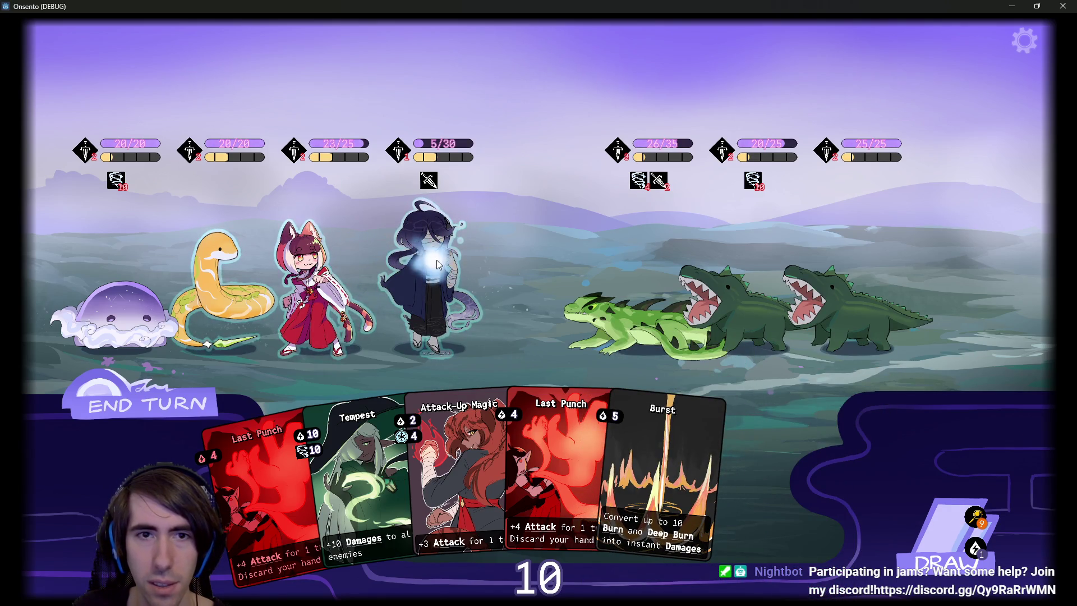
pyautogui.click(910, 523)
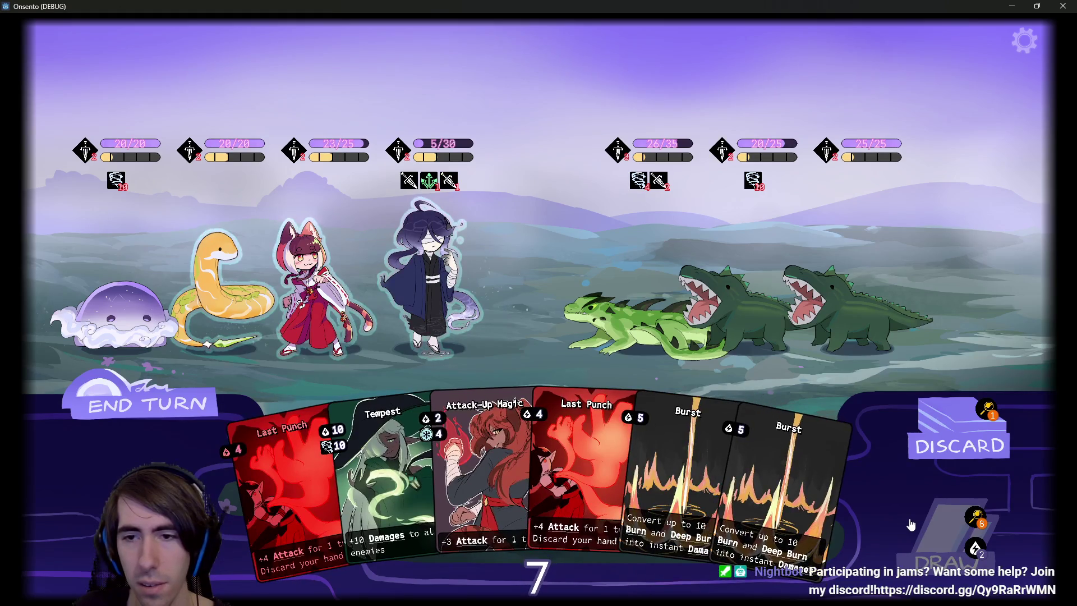
pyautogui.click(910, 523)
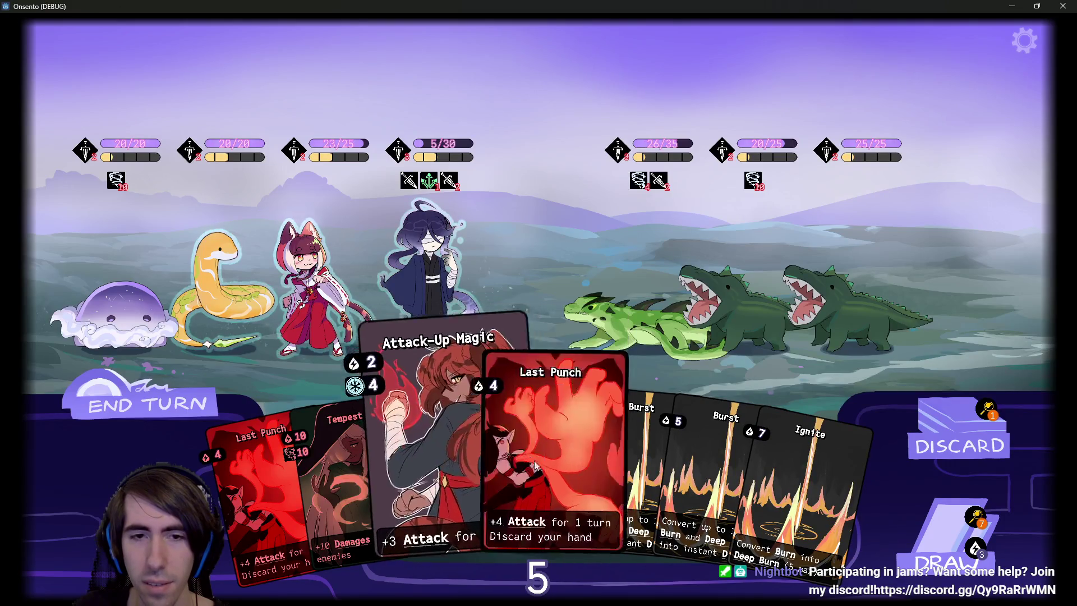
pyautogui.moveTo(543, 459)
pyautogui.mouseDown()
pyautogui.moveTo(328, 294)
pyautogui.moveTo(379, 274)
pyautogui.moveTo(427, 278)
pyautogui.mouseUp()
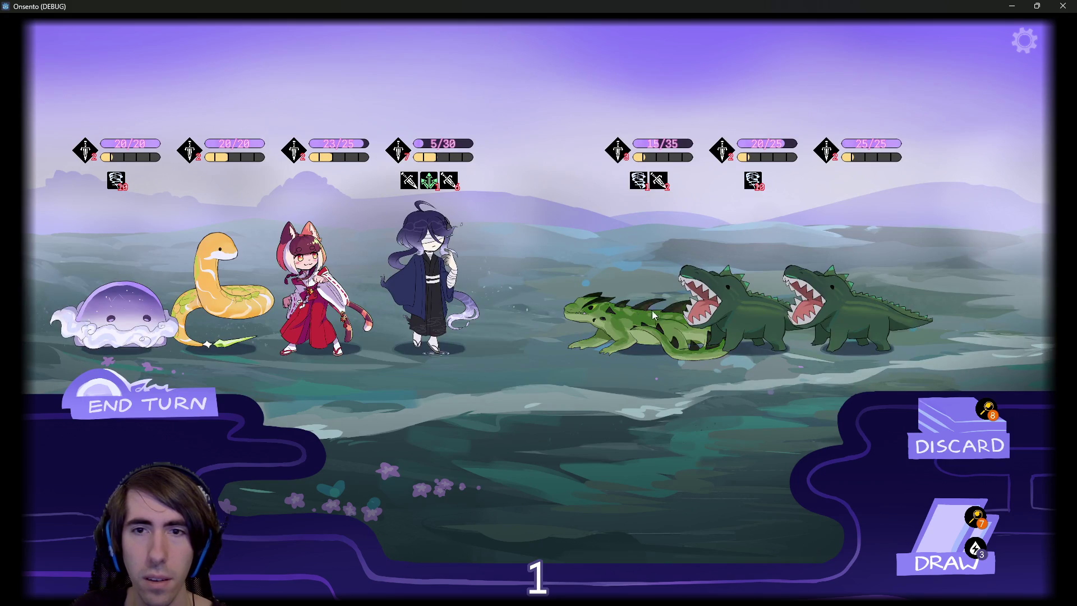
pyautogui.click(169, 405)
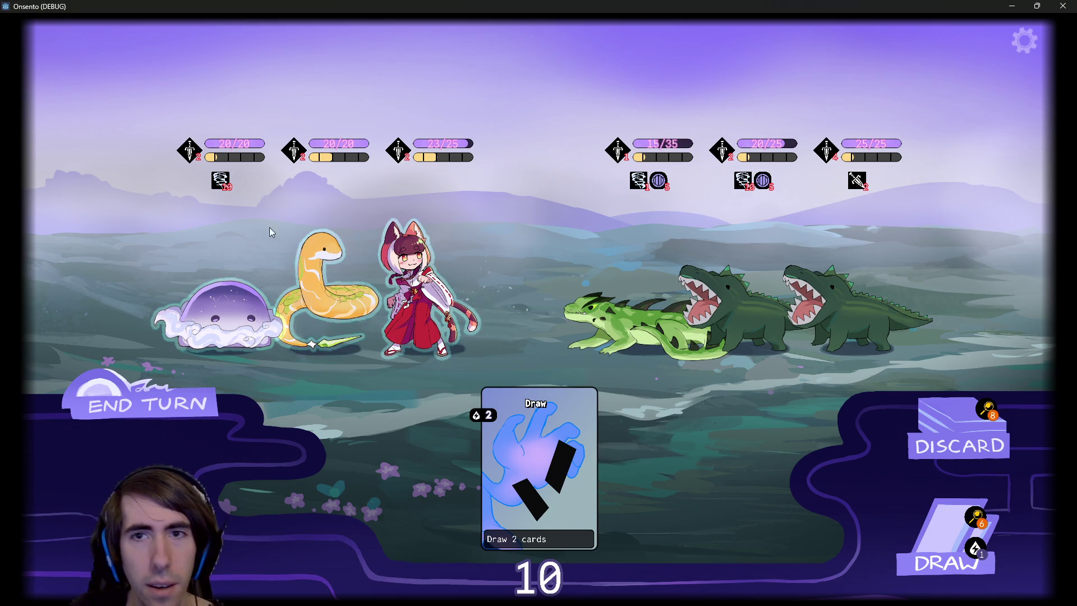
# Draw extra cards, adding Shadow Sting and Fire Control to the hand and dropping energy to 7
pyautogui.click(913, 511)
# Draw Motivation and Wind Control into the hand, spending energy down to 0
pyautogui.click(920, 516)
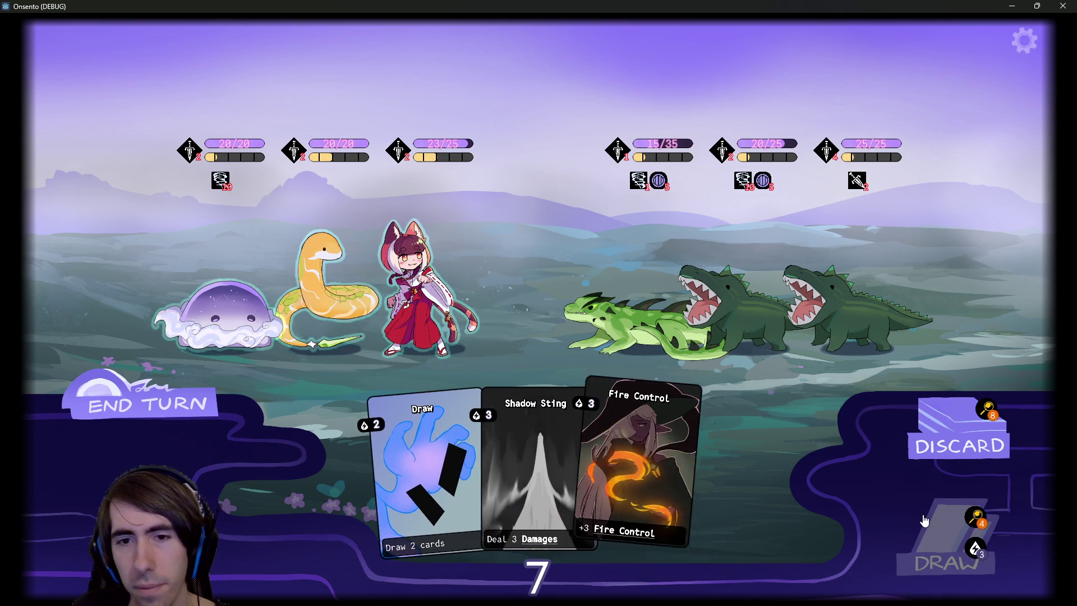
pyautogui.click(924, 520)
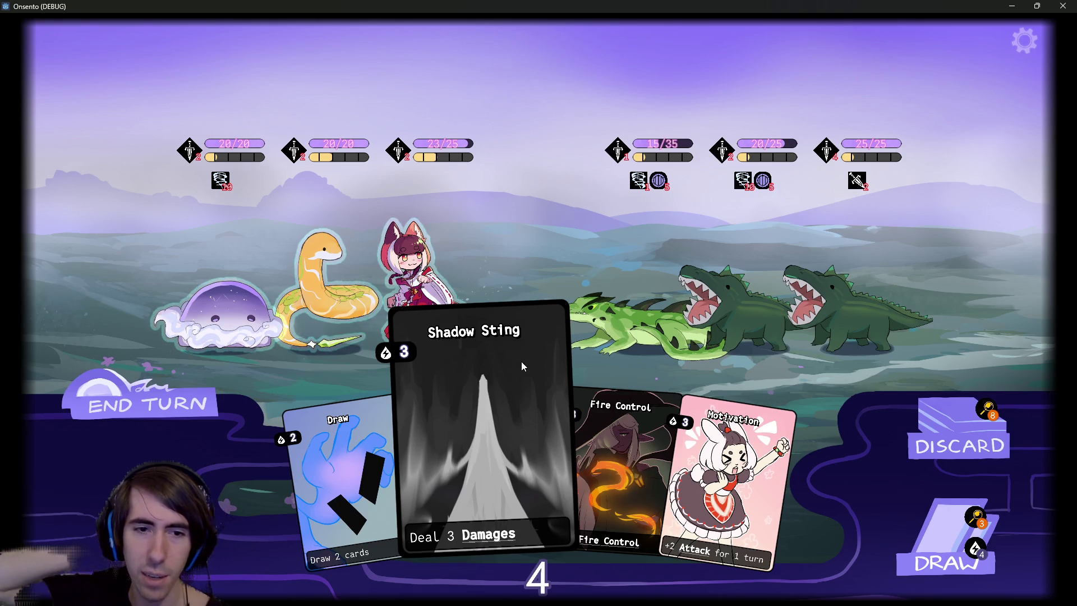
pyautogui.click(928, 515)
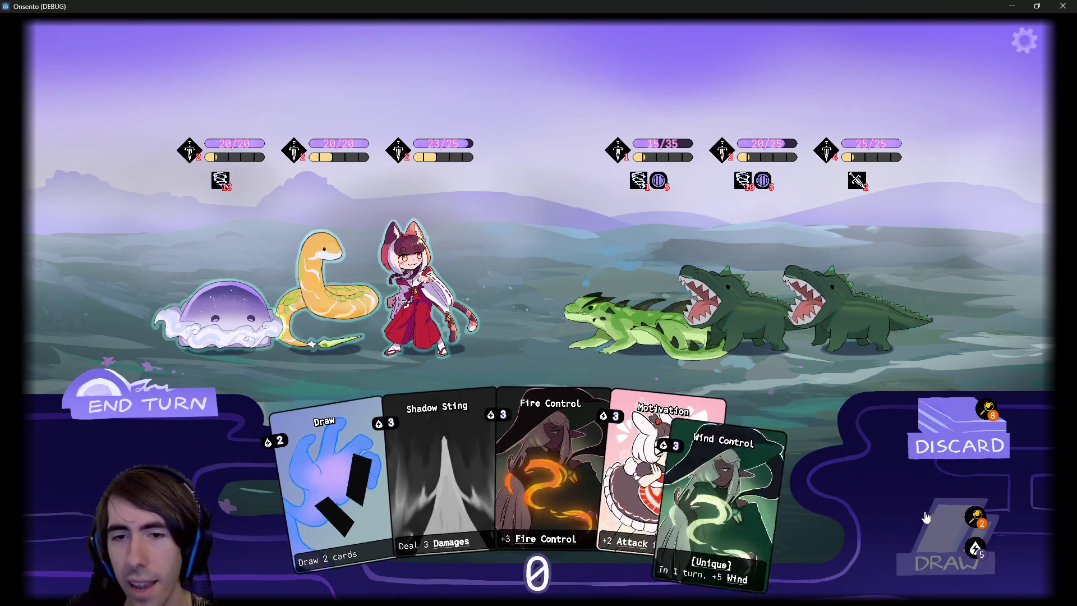
# Have the fox girl and the snake attack the lizard, dropping it to 10/35
pyautogui.click(413, 301)
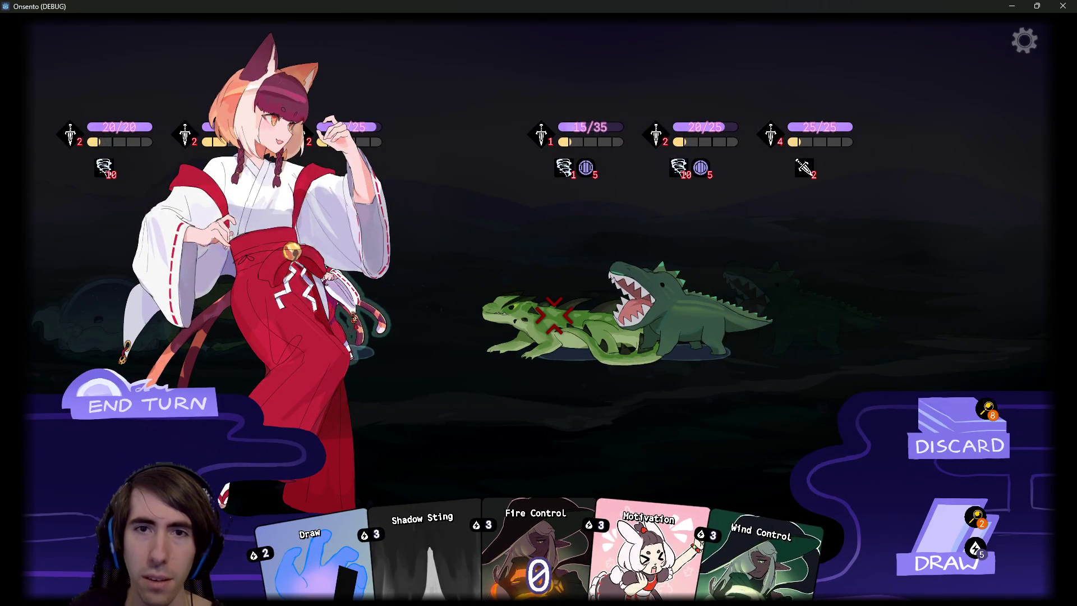
pyautogui.click(547, 321)
pyautogui.click(318, 310)
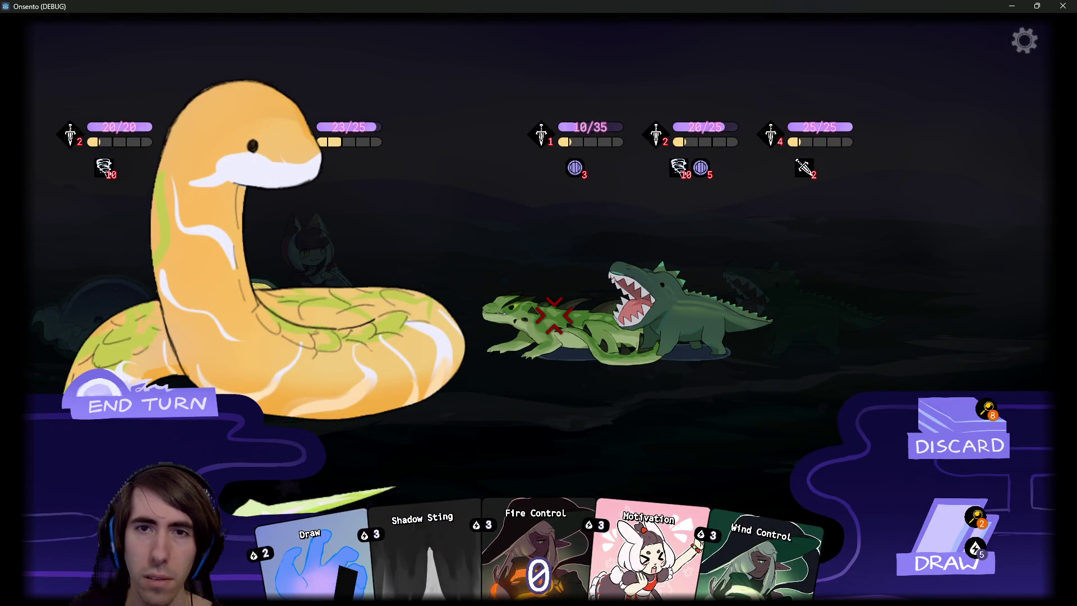
pyautogui.click(640, 281)
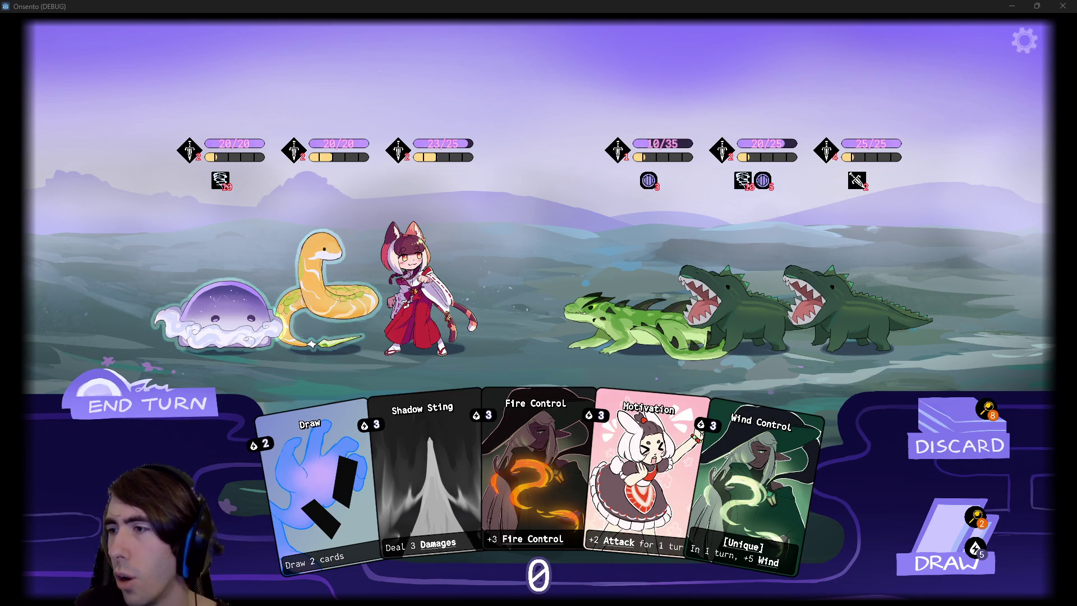
# Leave the game for the Script editor and quick-search project resources for 'rawstats'
pyautogui.moveTo(653, 178)
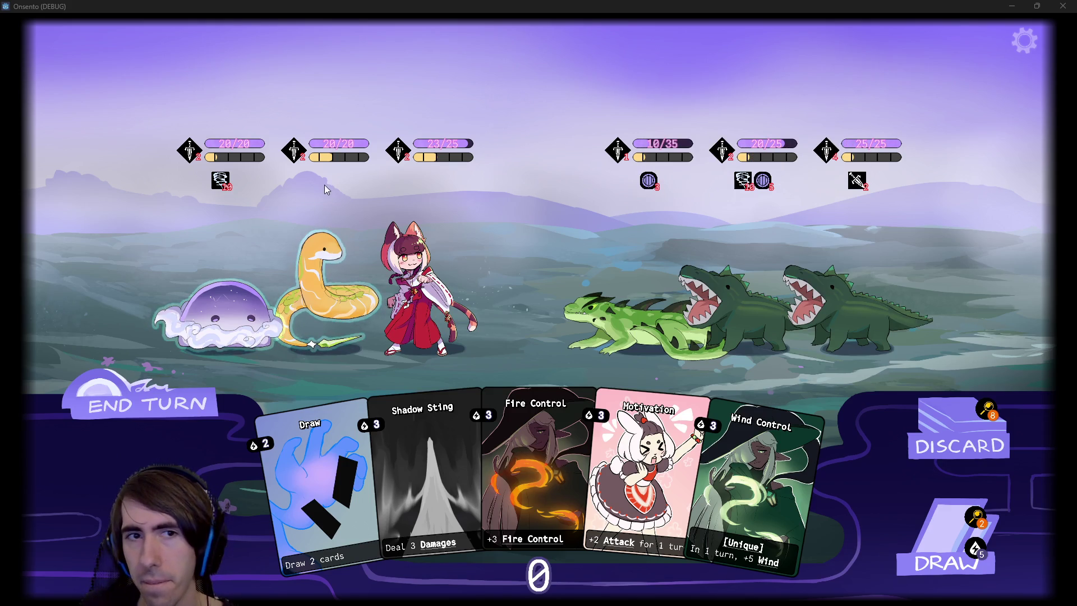
pyautogui.moveTo(301, 152)
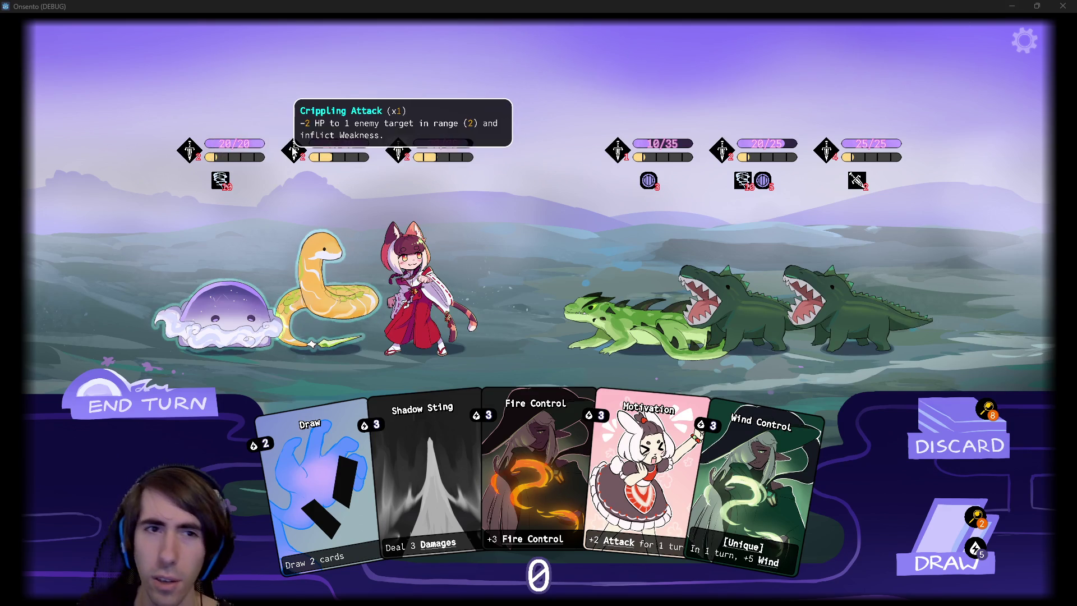
pyautogui.click(1007, 5)
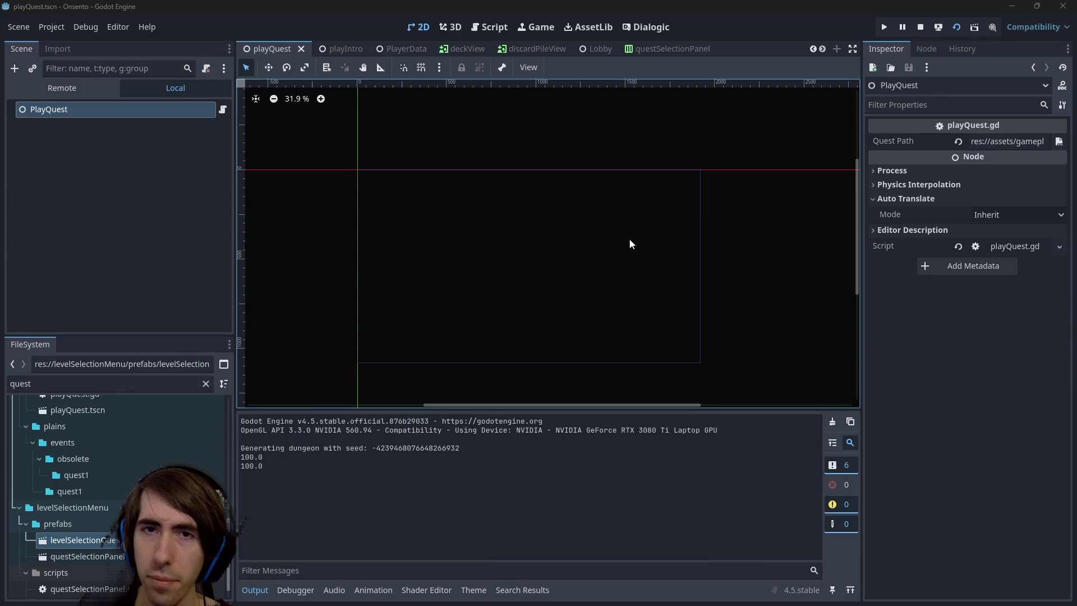
pyautogui.click(493, 25)
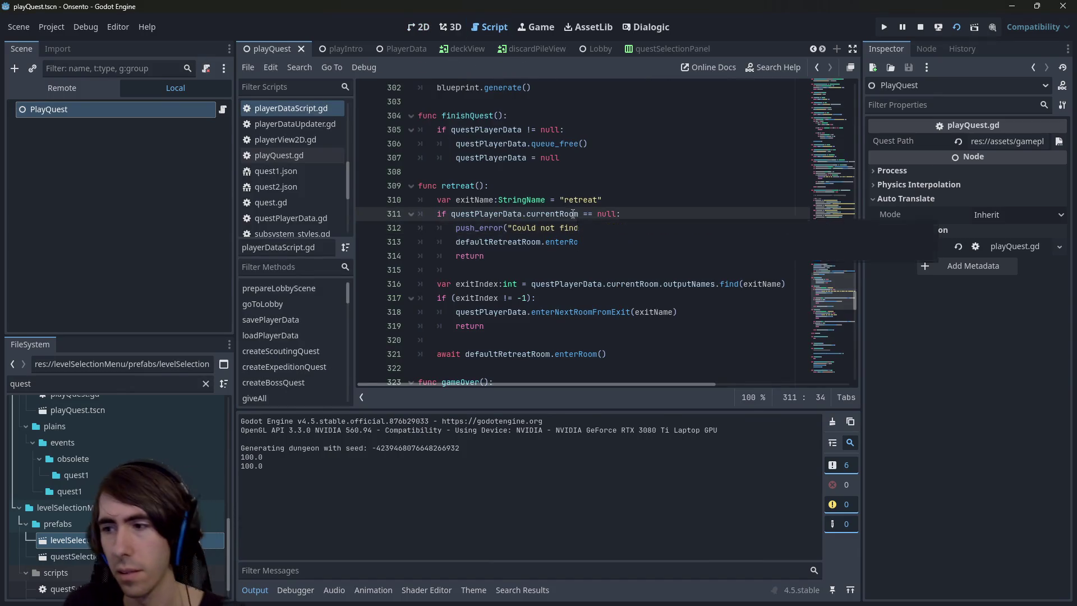
pyautogui.hotkey('shift', 'alt', 'o')
pyautogui.write('rawstats')
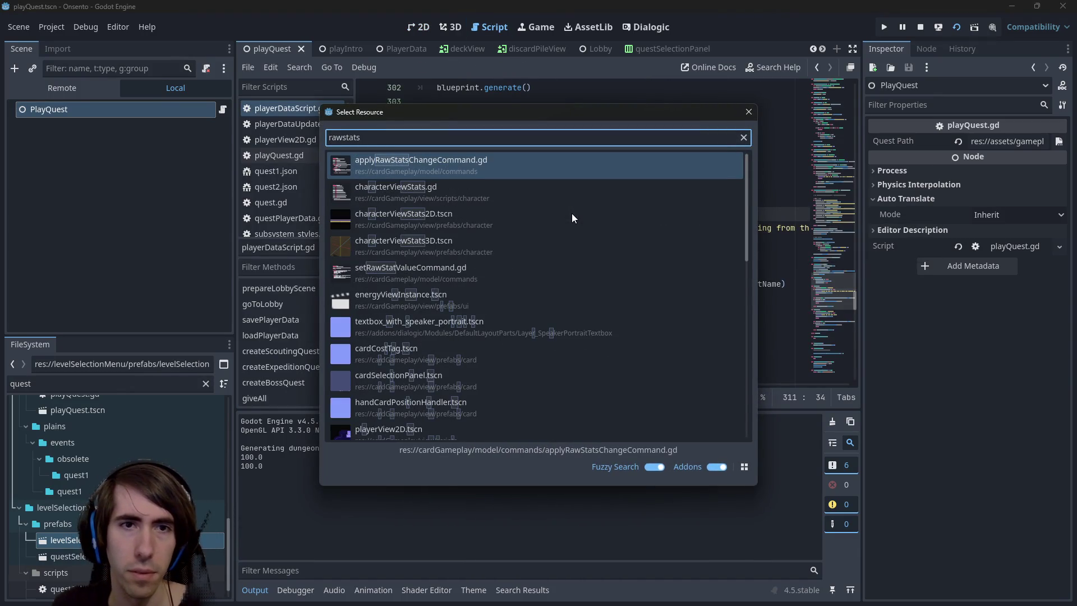
# Open applyRawStatsChangeCommand.gd and search the script for 'weakness' after a failed 'crippl' search
pyautogui.press('Return')
pyautogui.click(573, 213)
pyautogui.hotkey('ctrl', 'f')
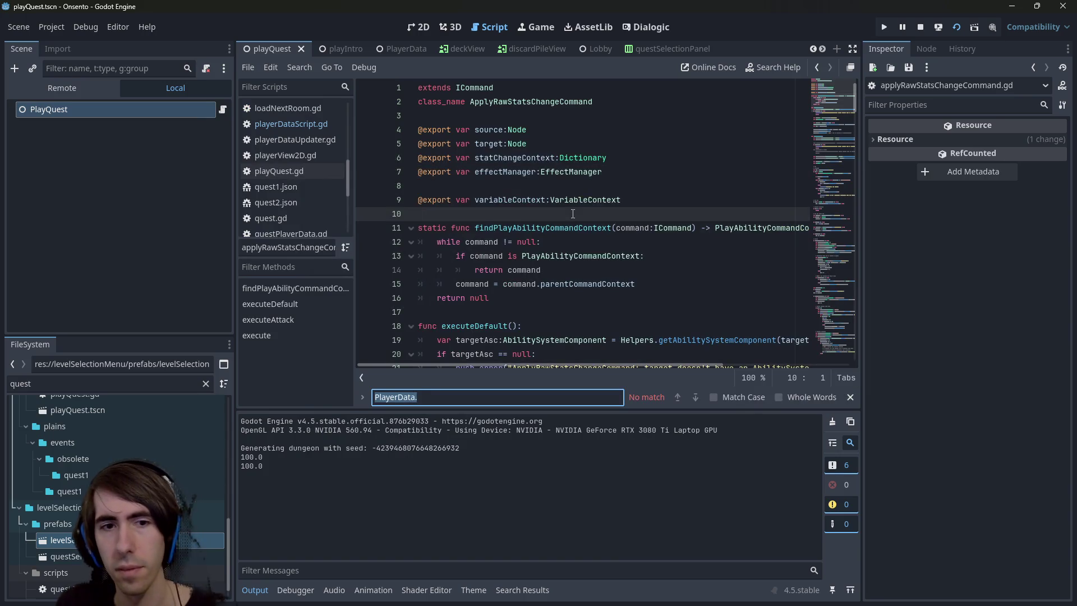
pyautogui.write('crippl')
pyautogui.hotkey('ctrl', 'a')
pyautogui.press('BackSpace')
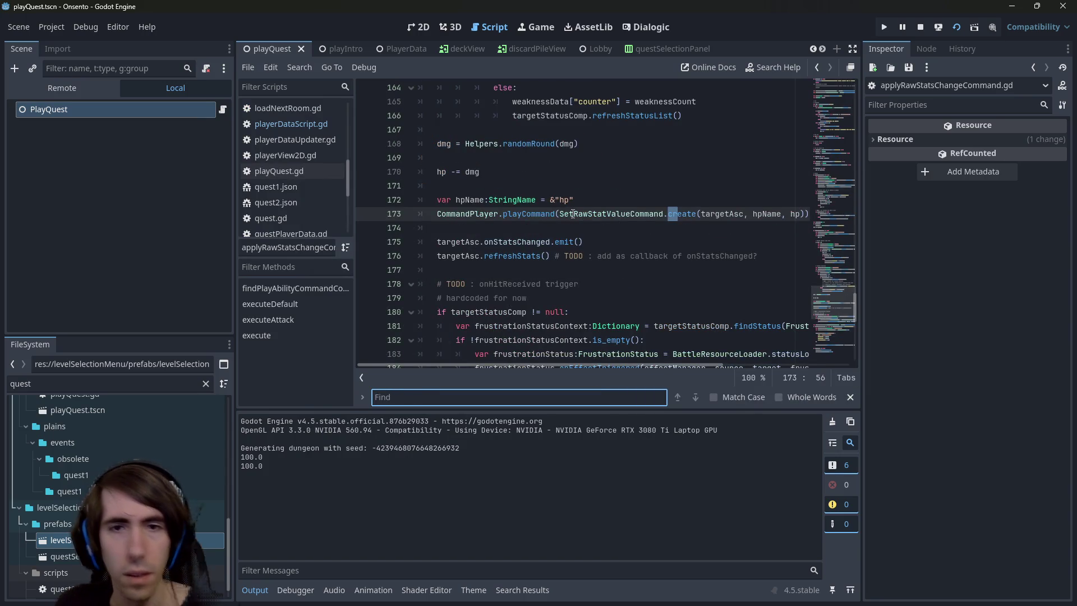
pyautogui.doubleClick(11, 383)
pyautogui.write('crip')
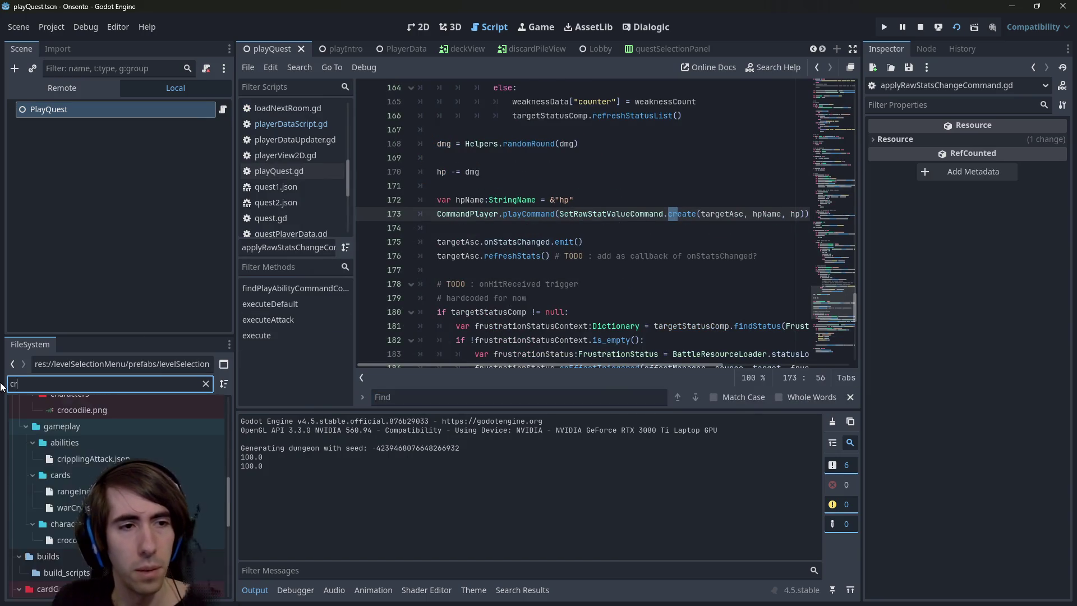
pyautogui.click(590, 255)
pyautogui.hotkey('ctrl', 'f')
pyautogui.write('we')
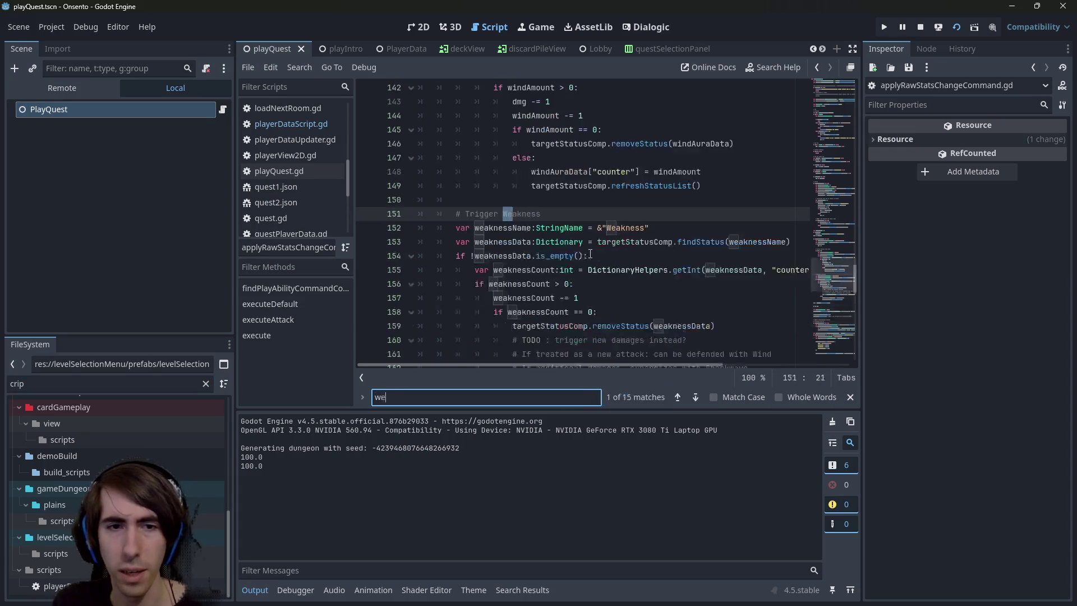
pyautogui.write('akness')
# Narrow the Inspector to widen the code area and select the Trigger Weakness block, lines 151–166
pyautogui.scroll(3, 577, 213)
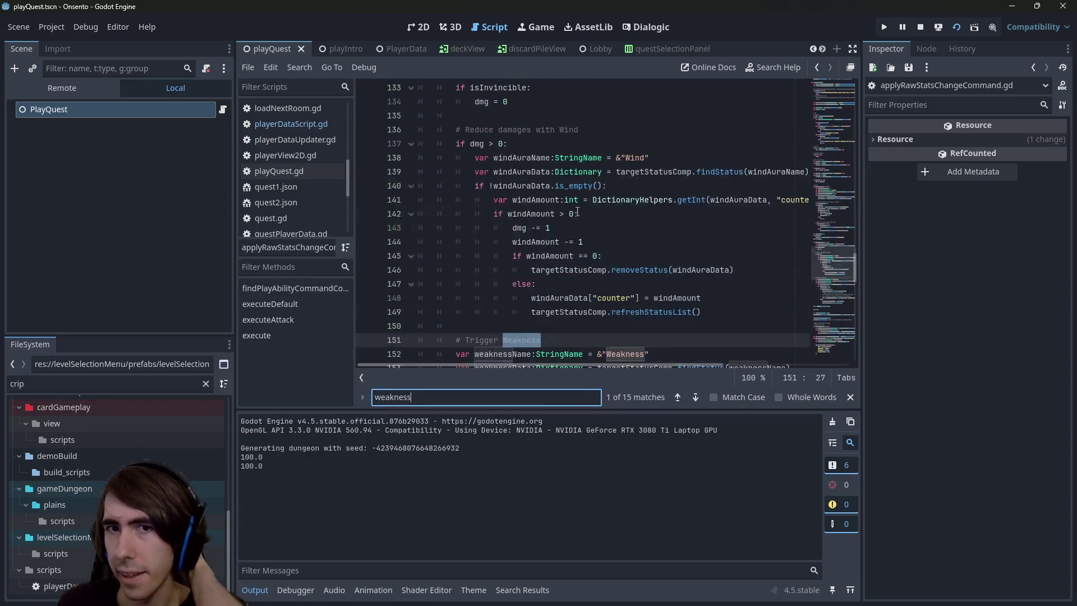
pyautogui.scroll(4, 577, 211)
pyautogui.scroll(10, 577, 212)
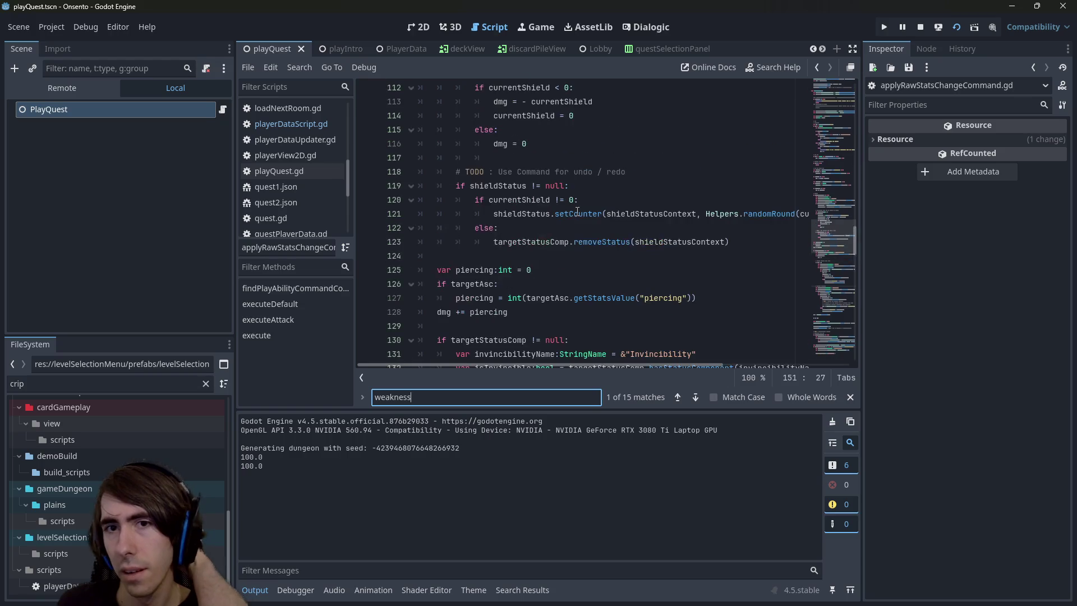
pyautogui.scroll(-19, 577, 211)
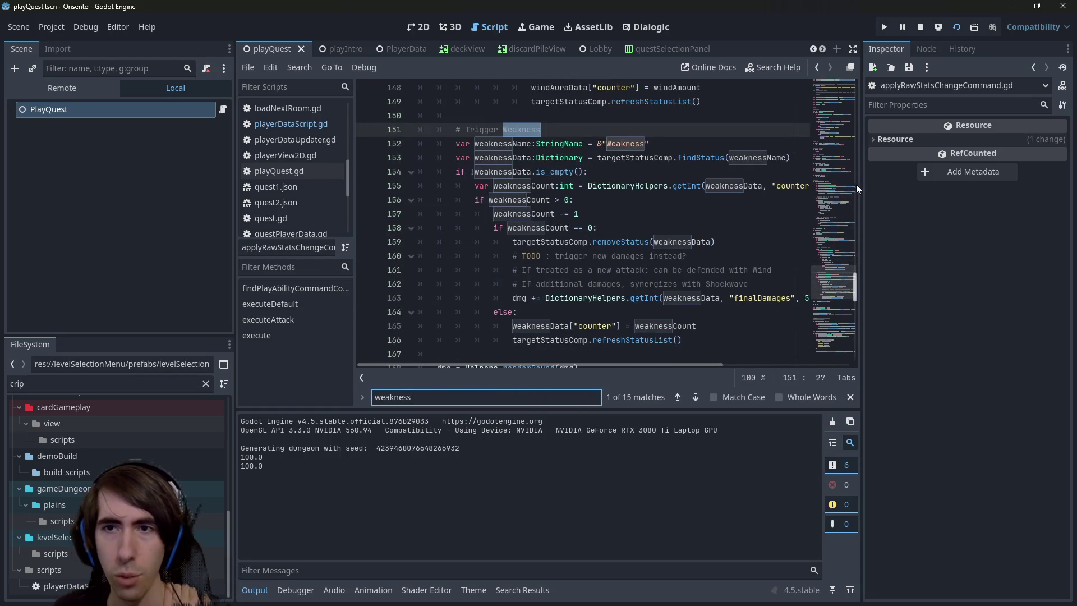
pyautogui.moveTo(864, 185); pyautogui.dragTo(949, 185)
pyautogui.scroll(-2, 671, 205)
pyautogui.scroll(2, 683, 314)
pyautogui.click(704, 341)
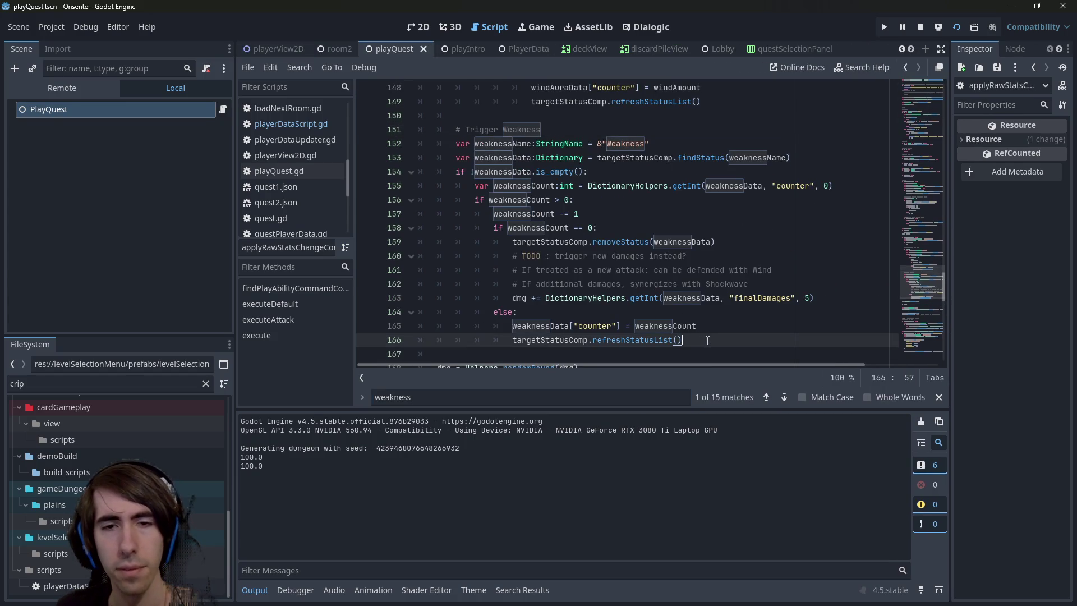
pyautogui.scroll(-3, 701, 343)
pyautogui.scroll(3, 689, 348)
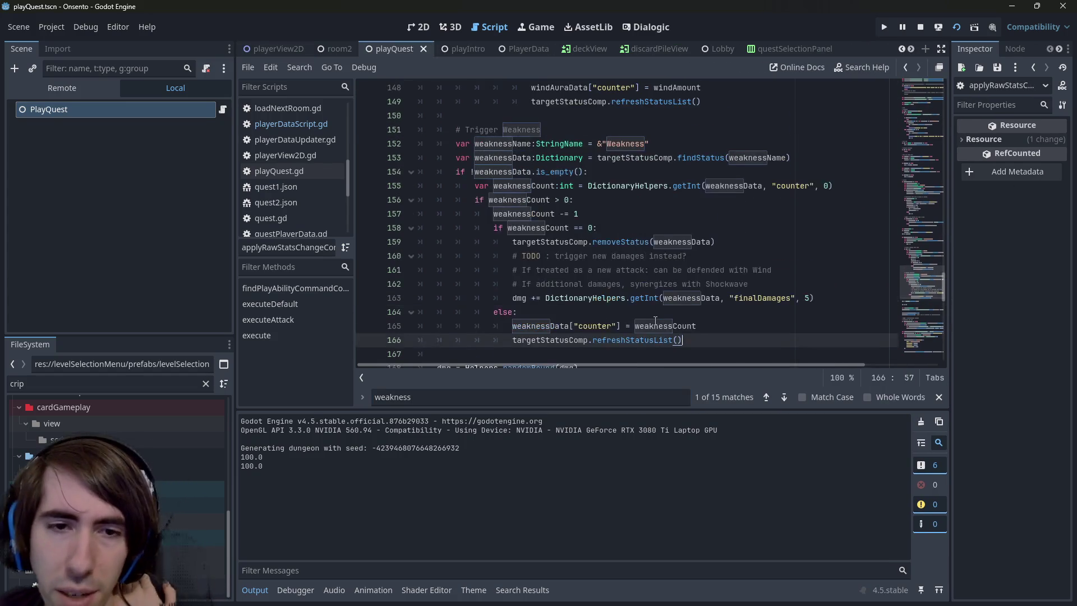
pyautogui.scroll(-3, 686, 351)
pyautogui.scroll(3, 701, 345)
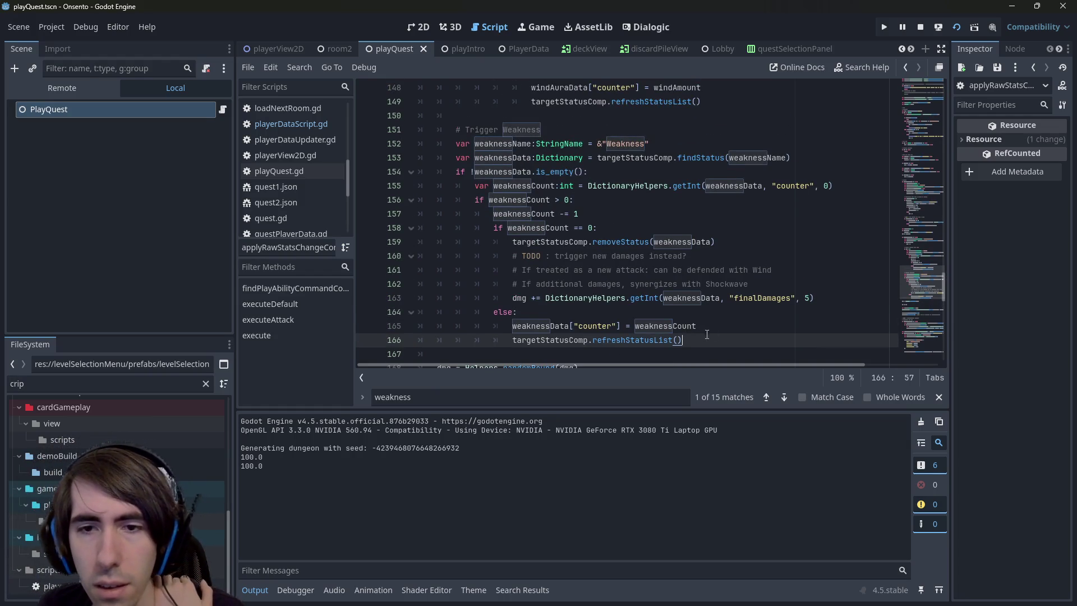
pyautogui.moveTo(718, 341)
pyautogui.mouseDown()
pyautogui.moveTo(837, 186)
pyautogui.moveTo(650, 135)
pyautogui.moveTo(414, 130)
pyautogui.mouseUp()
pyautogui.hotkey('ctrl', 'c')
pyautogui.press('BackSpace')
pyautogui.press('BackSpace')
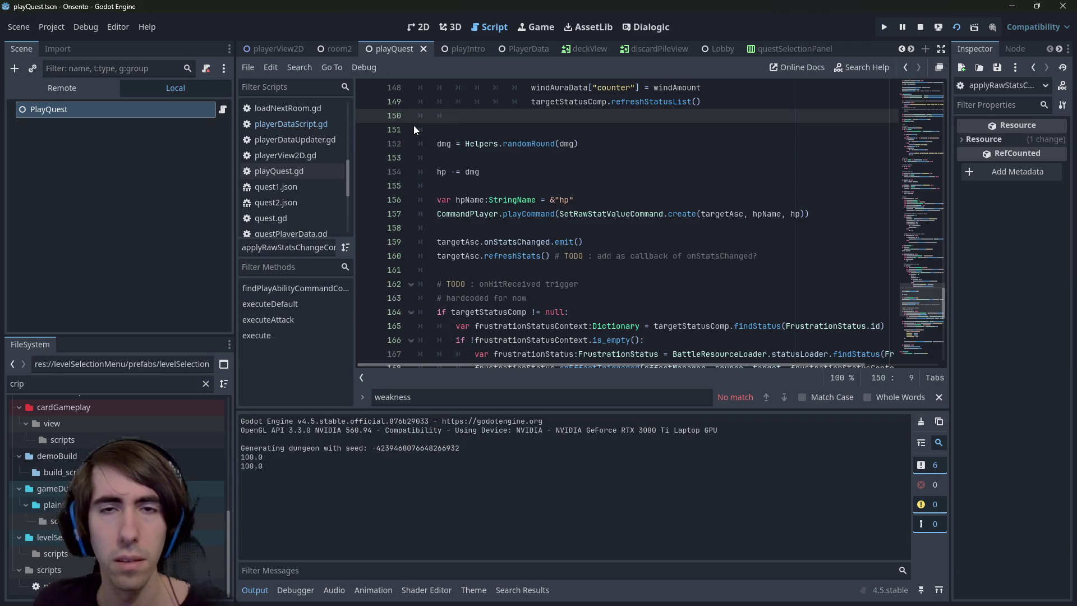
pyautogui.scroll(2, 574, 149)
pyautogui.scroll(10, 561, 154)
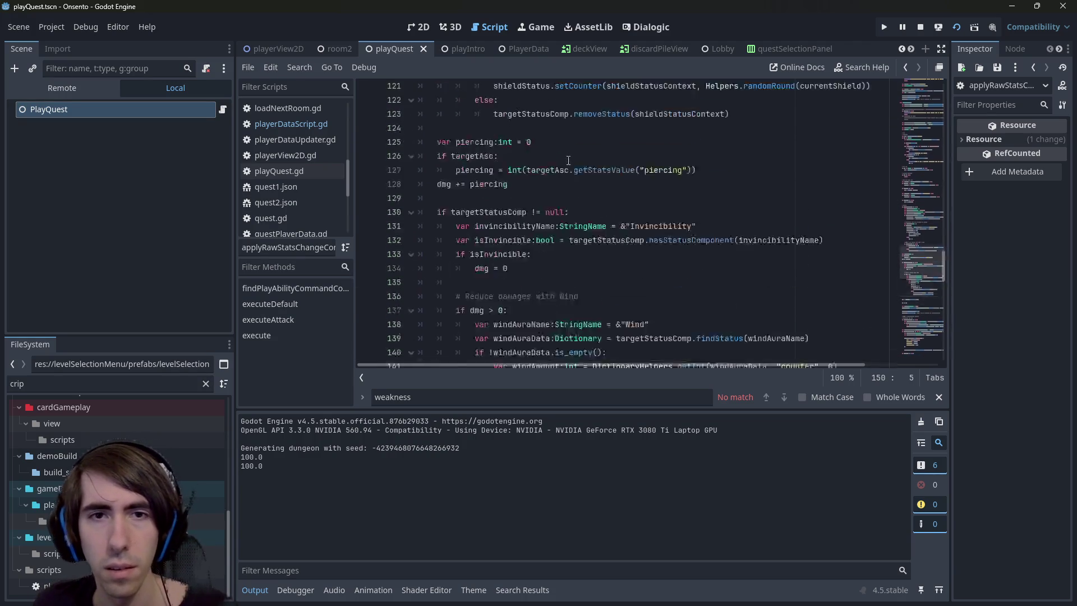
pyautogui.scroll(5, 527, 160)
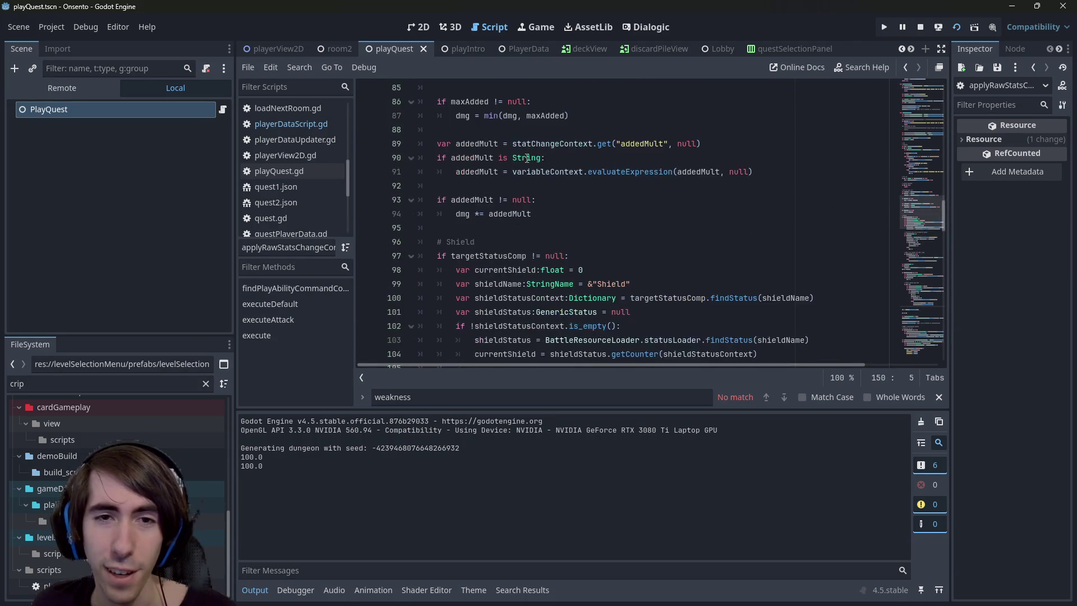
pyautogui.scroll(-1, 528, 177)
pyautogui.scroll(2, 527, 177)
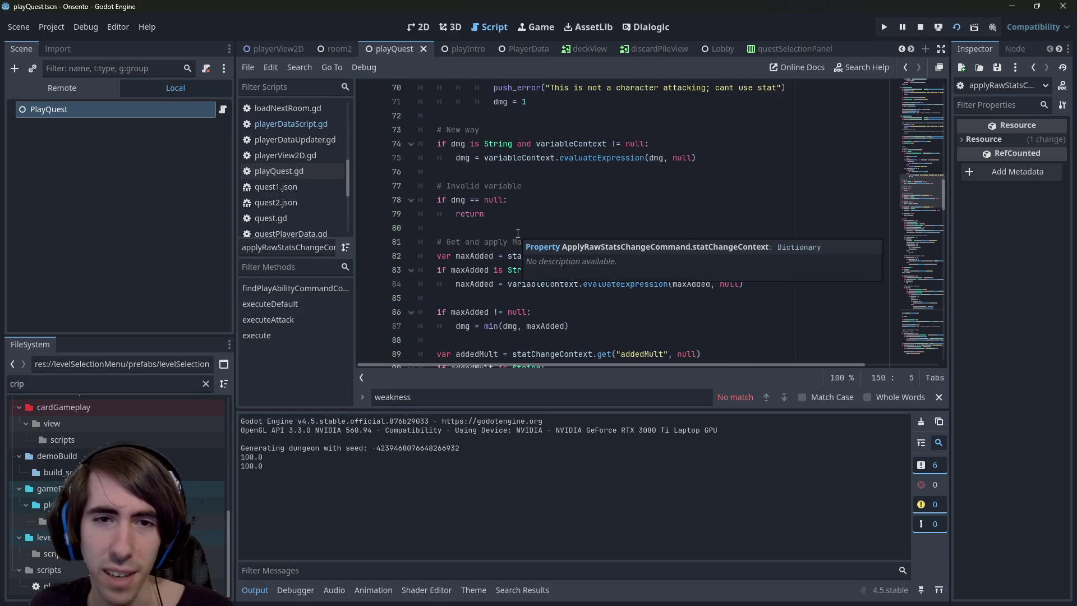
pyautogui.scroll(-2, 506, 280)
pyautogui.click(498, 307)
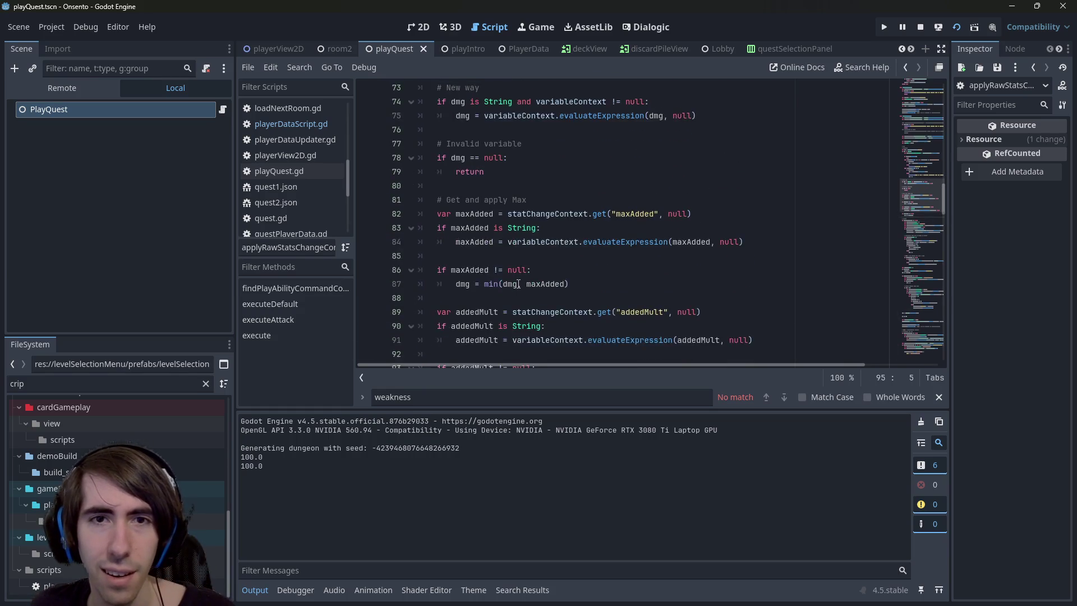
pyautogui.scroll(-2, 519, 284)
pyautogui.press('Return')
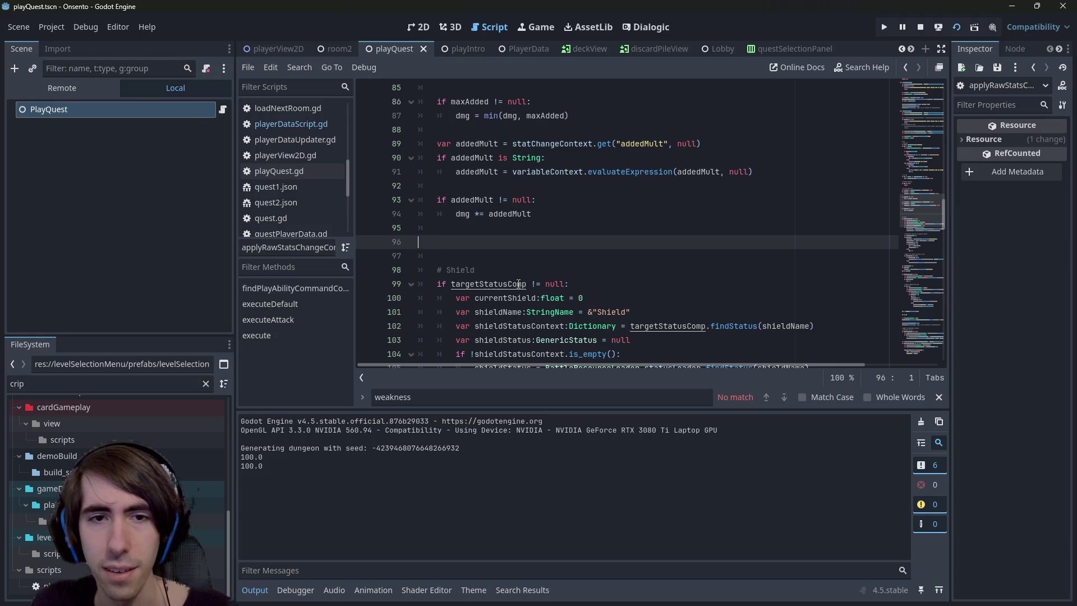
pyautogui.hotkey('ctrl', 'v')
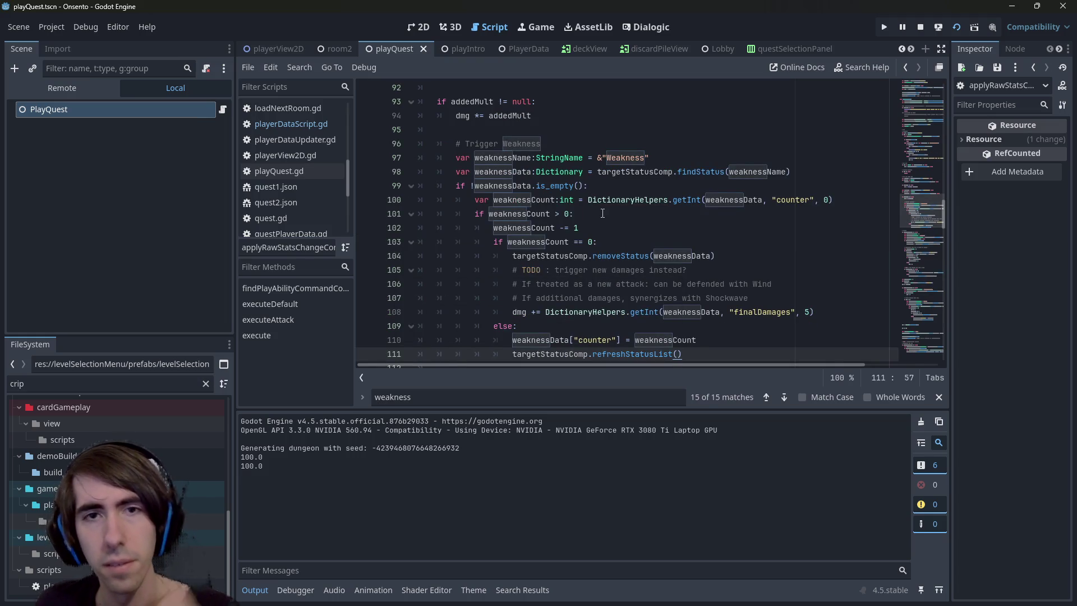
pyautogui.scroll(-2, 566, 172)
pyautogui.scroll(2, 497, 137)
pyautogui.doubleClick(474, 101)
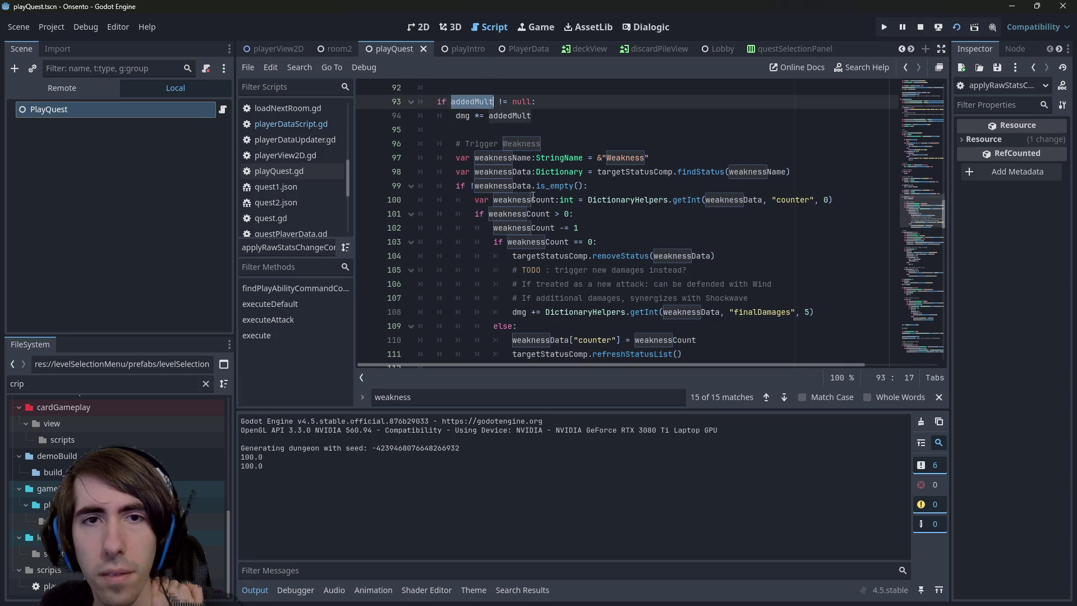
pyautogui.scroll(5, 539, 224)
pyautogui.scroll(-4, 548, 229)
pyautogui.scroll(-8, 548, 229)
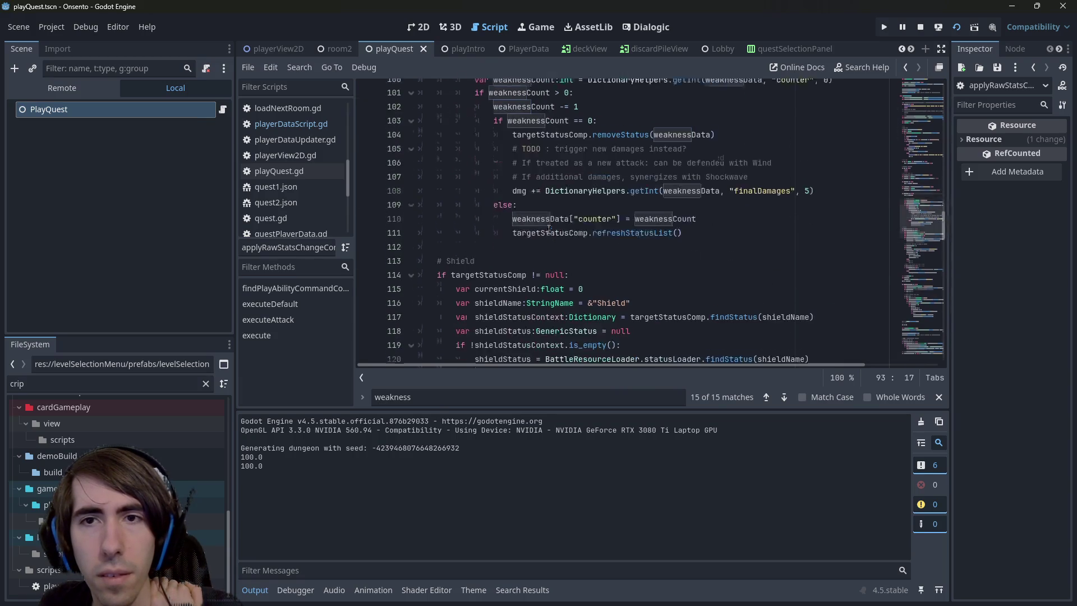
pyautogui.scroll(5, 604, 174)
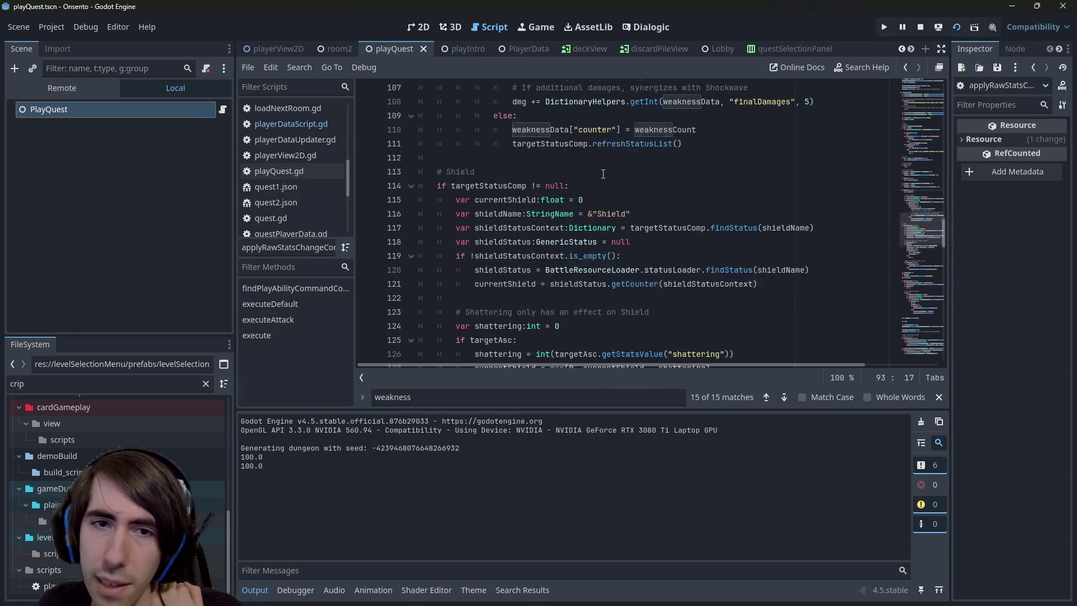
pyautogui.scroll(-1, 539, 183)
pyautogui.doubleClick(519, 185)
pyautogui.scroll(-5, 560, 202)
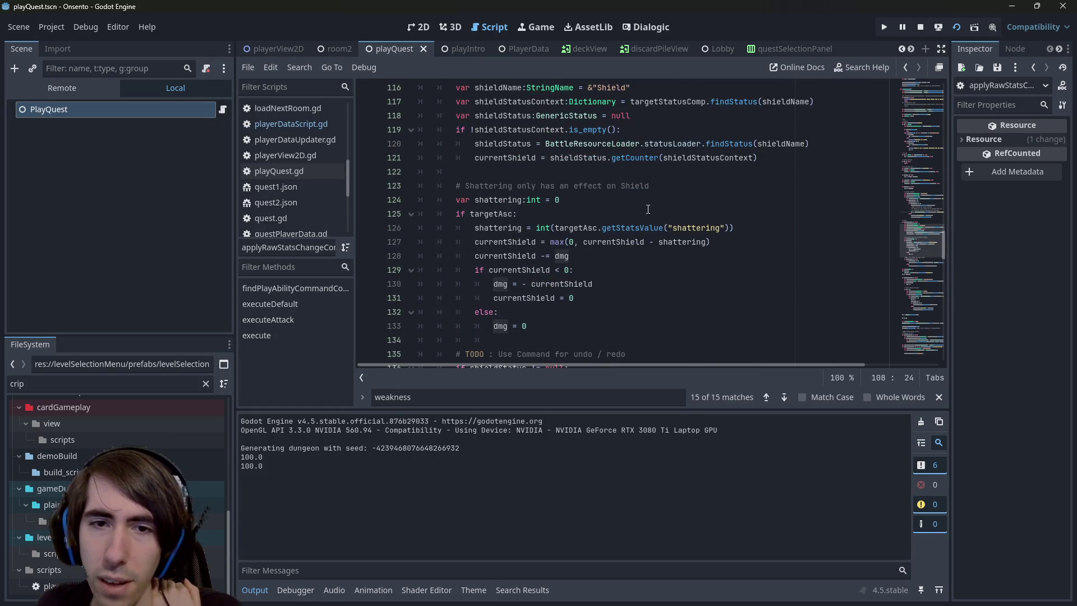
pyautogui.scroll(9, 623, 231)
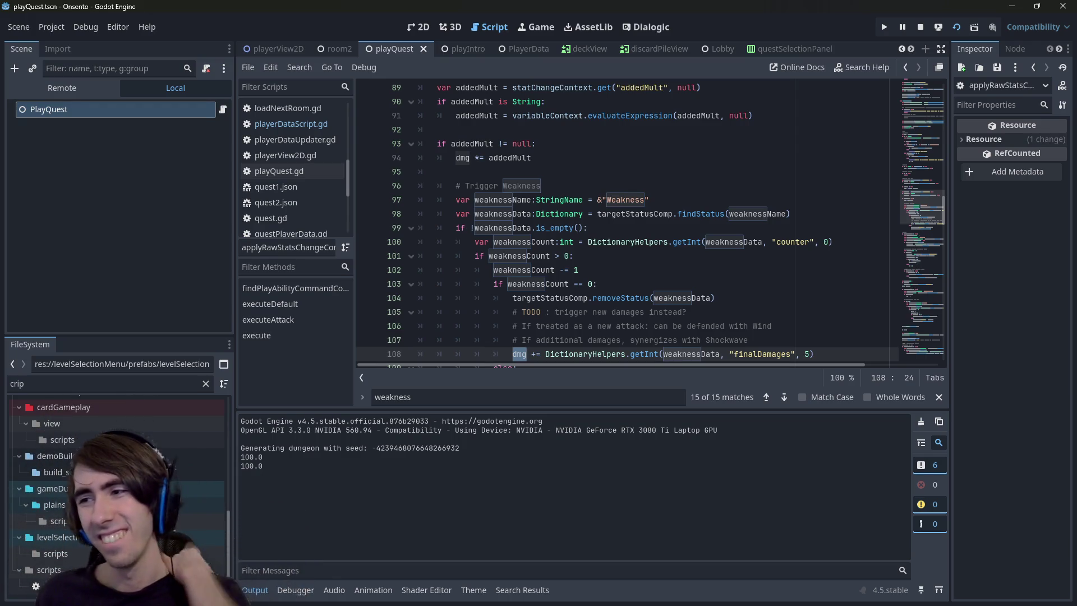
# Switch to the 2D view and open the Lobby scene
pyautogui.click(424, 26)
pyautogui.click(476, 25)
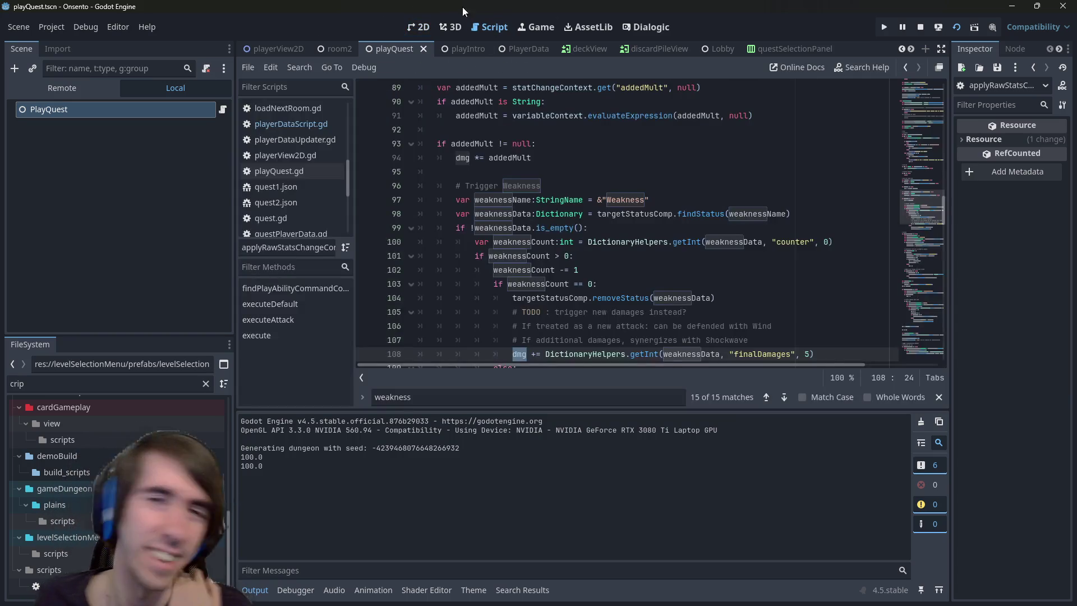
pyautogui.click(419, 26)
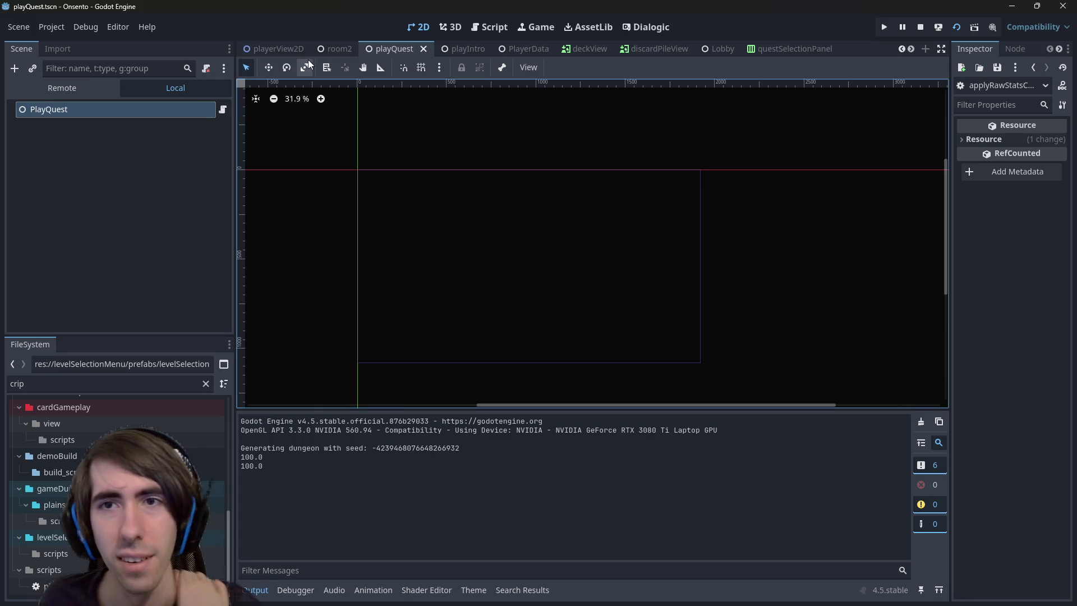
pyautogui.click(717, 49)
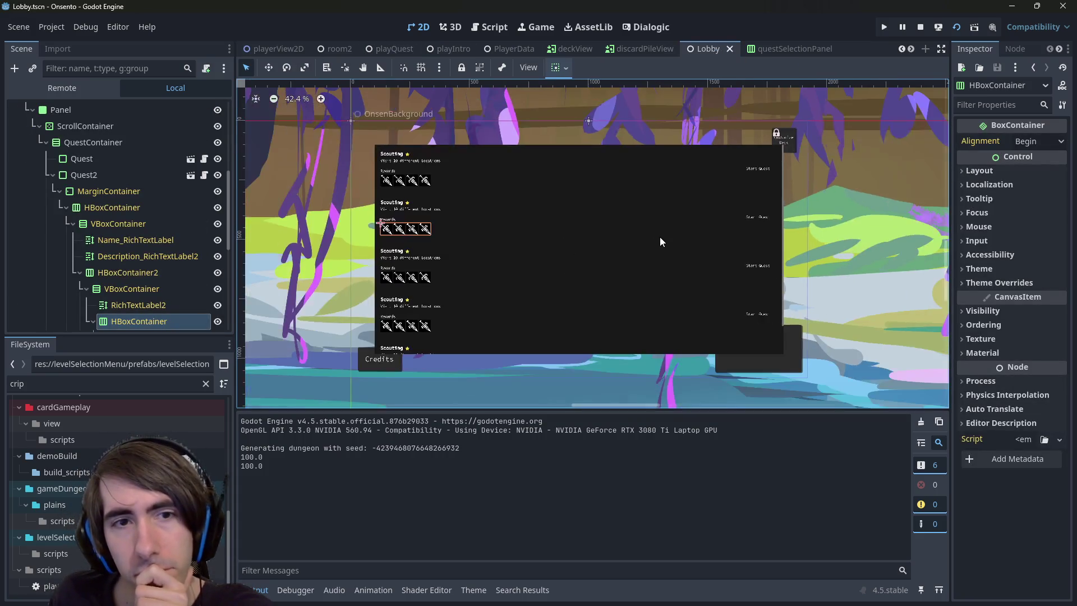
pyautogui.scroll(5, 731, 211)
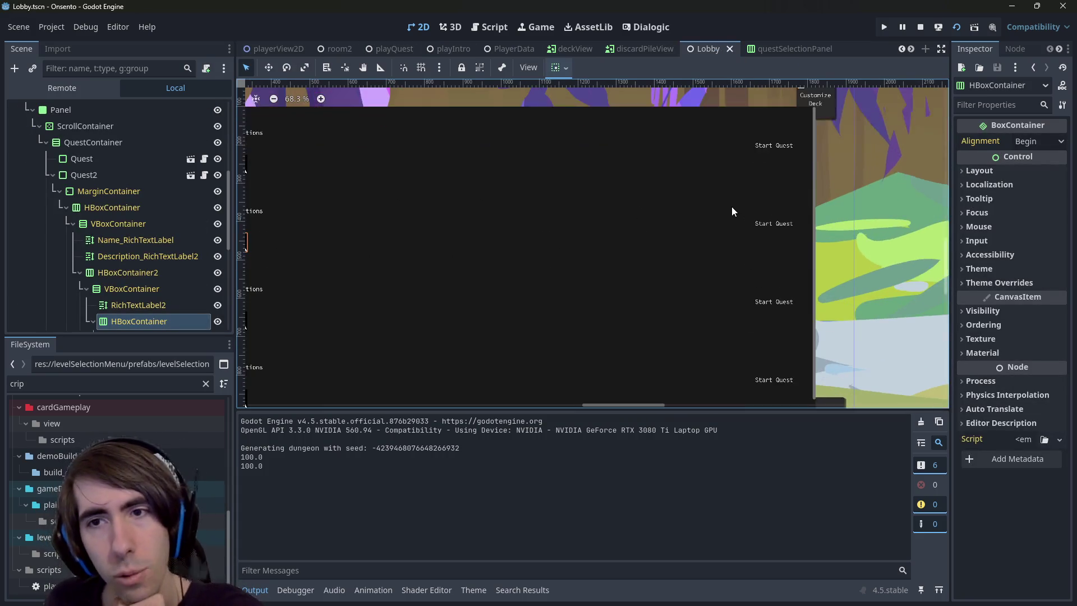
pyautogui.hscroll(-2, 677, 221)
pyautogui.scroll(-2, 617, 223)
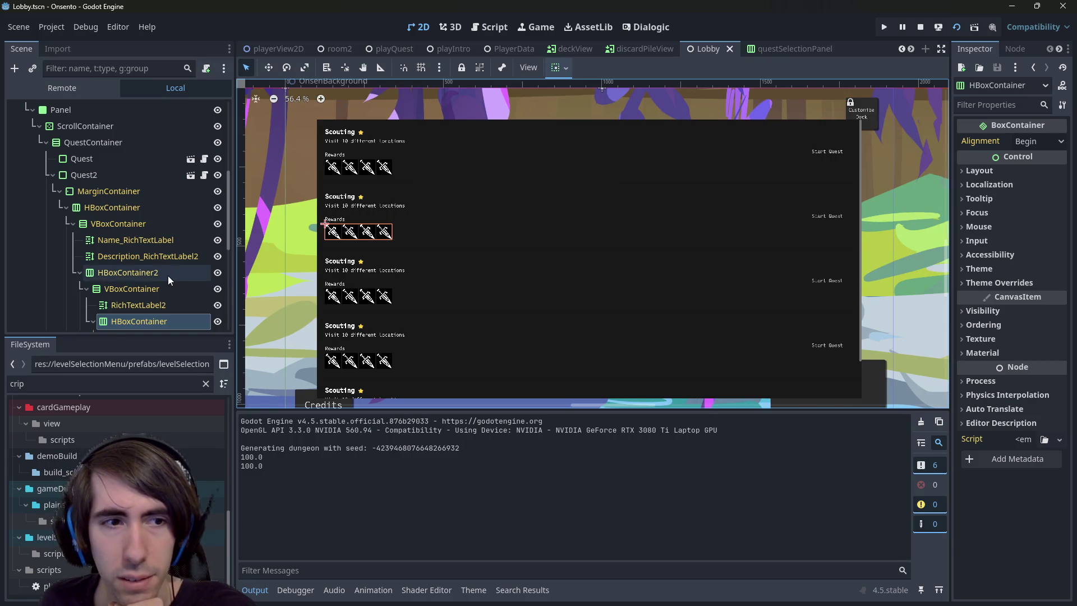
pyautogui.scroll(3, 171, 280)
# Turn off visibility of Quest2's rewards VBoxContainer in the Lobby scene tree
pyautogui.click(54, 204)
pyautogui.click(78, 263)
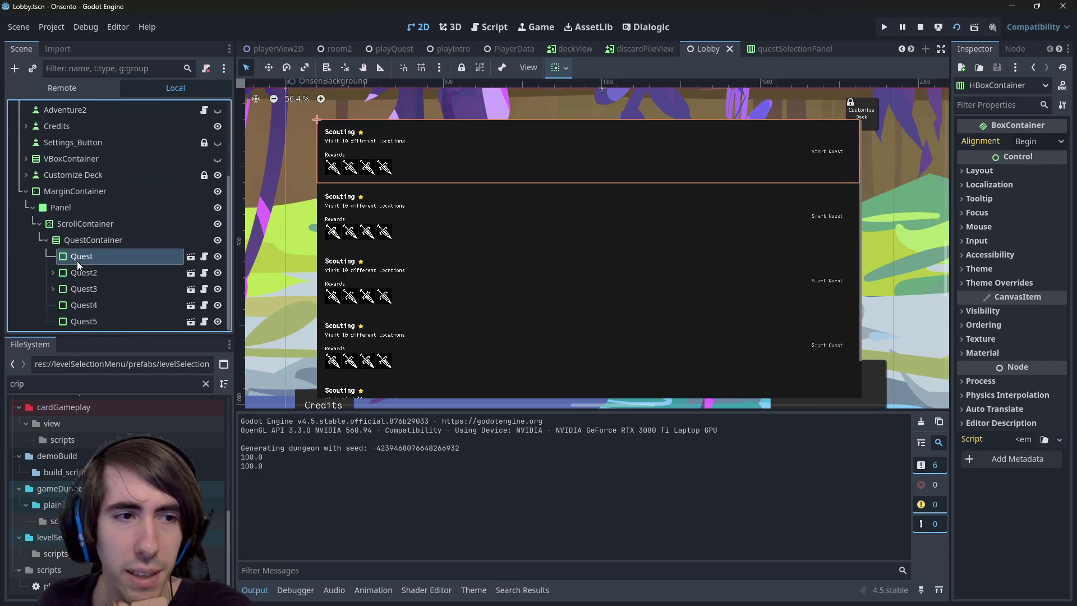
pyautogui.press('Down')
pyautogui.hotkey('shift', 'Right')
pyautogui.press('Down')
pyautogui.press('Down')
pyautogui.press('Down')
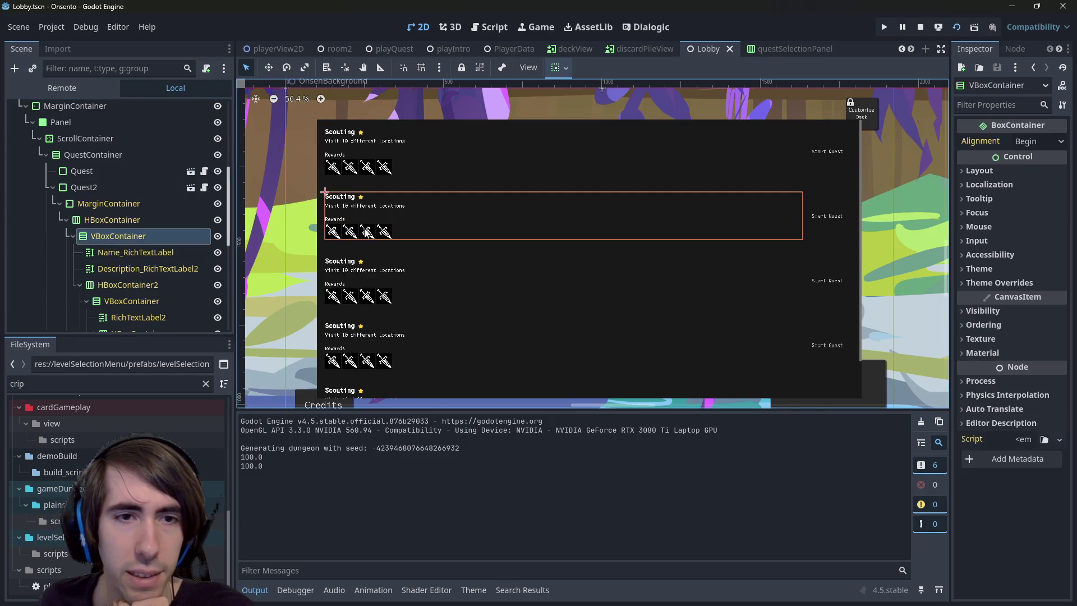
pyautogui.click(366, 230)
pyautogui.click(218, 273)
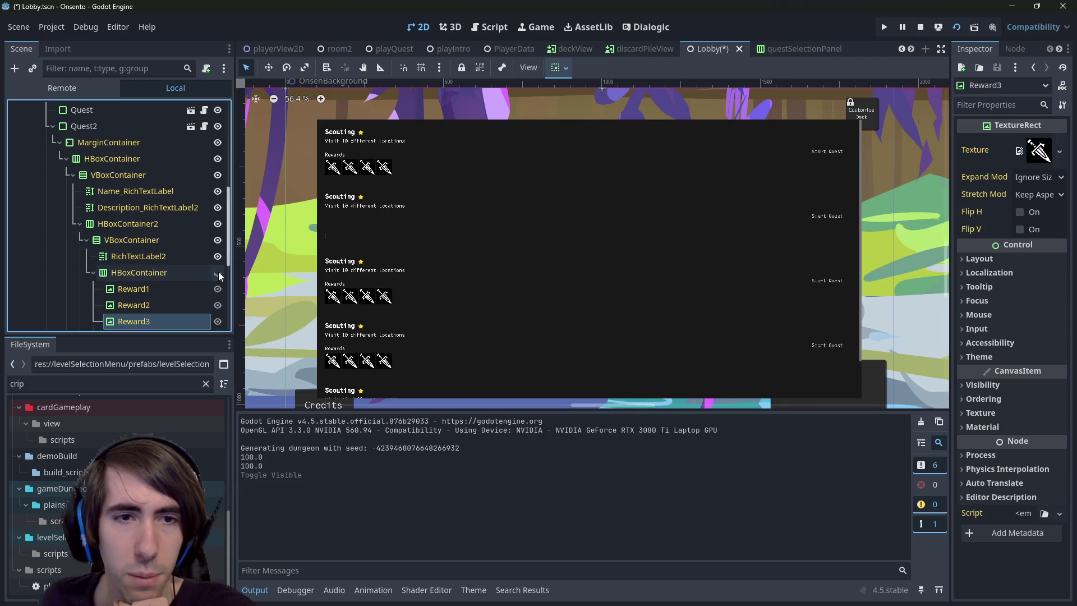
pyautogui.click(218, 273)
pyautogui.click(218, 240)
pyautogui.doubleClick(218, 242)
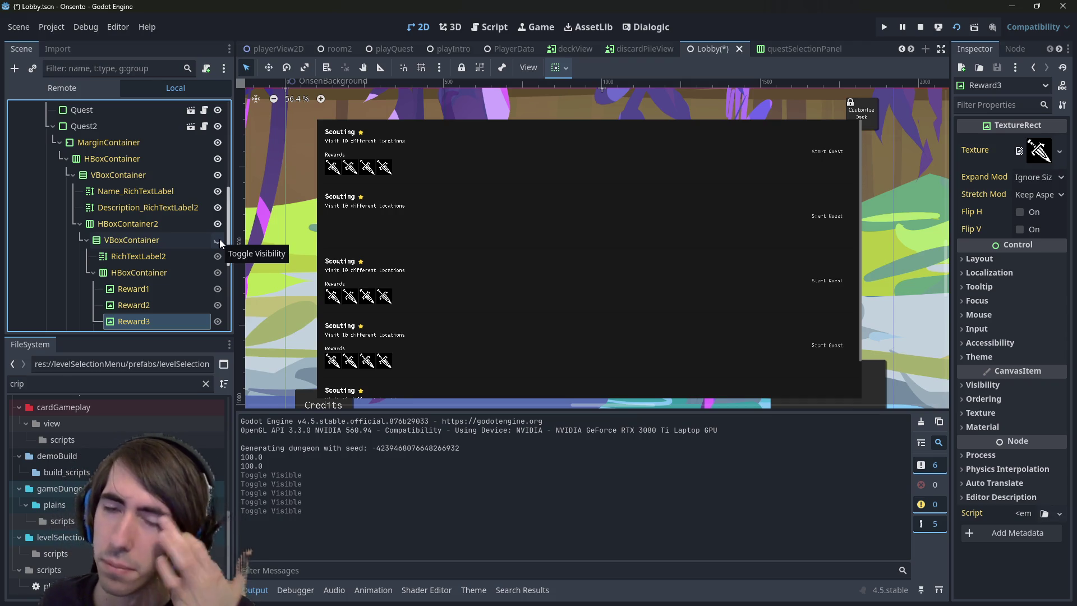
# Select the second quest entry's content box to check the rewards stay hidden
pyautogui.scroll(-2, 480, 148)
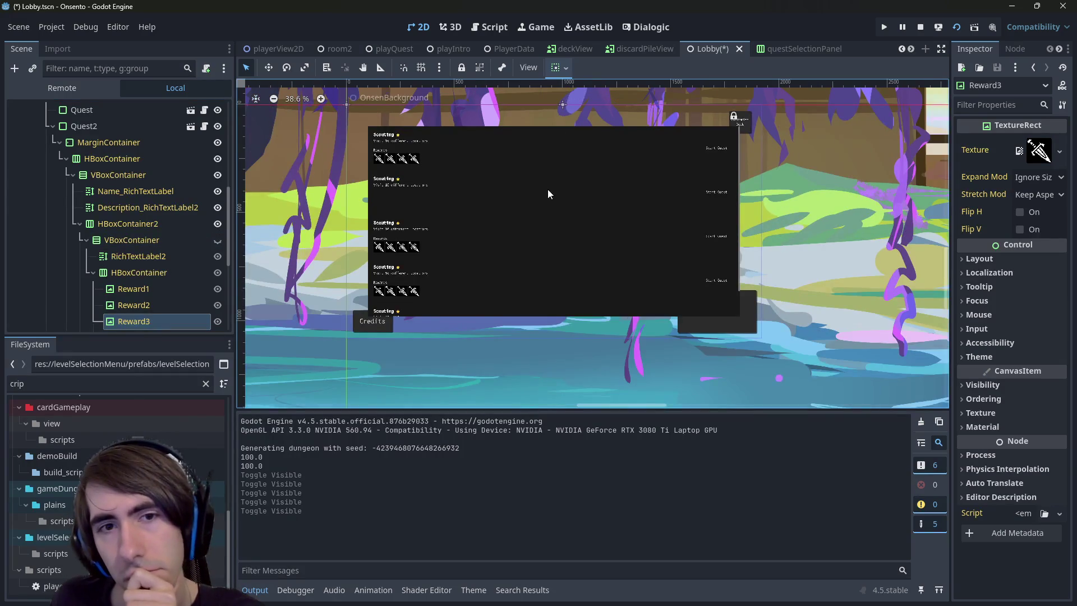
pyautogui.scroll(1, 547, 189)
pyautogui.scroll(2, 475, 197)
pyautogui.scroll(-1, 482, 210)
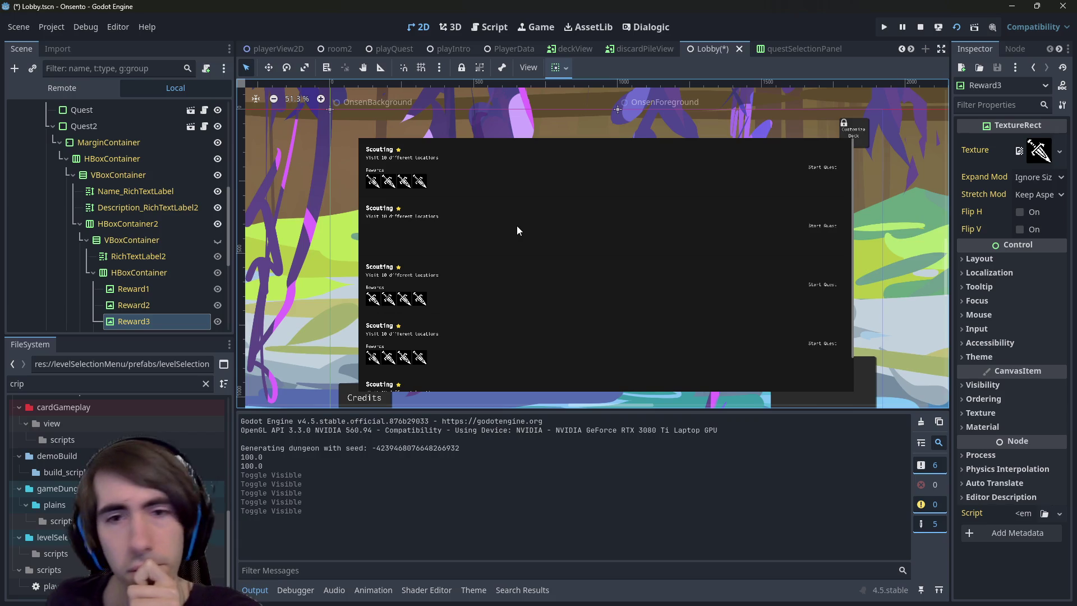
pyautogui.scroll(-3, 543, 219)
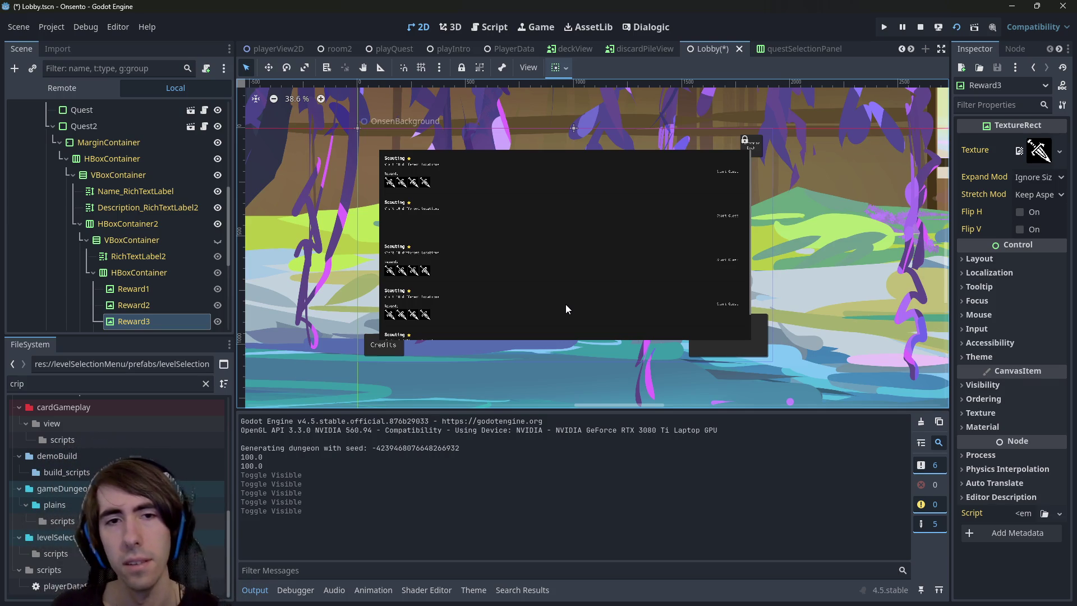
pyautogui.scroll(4, 458, 206)
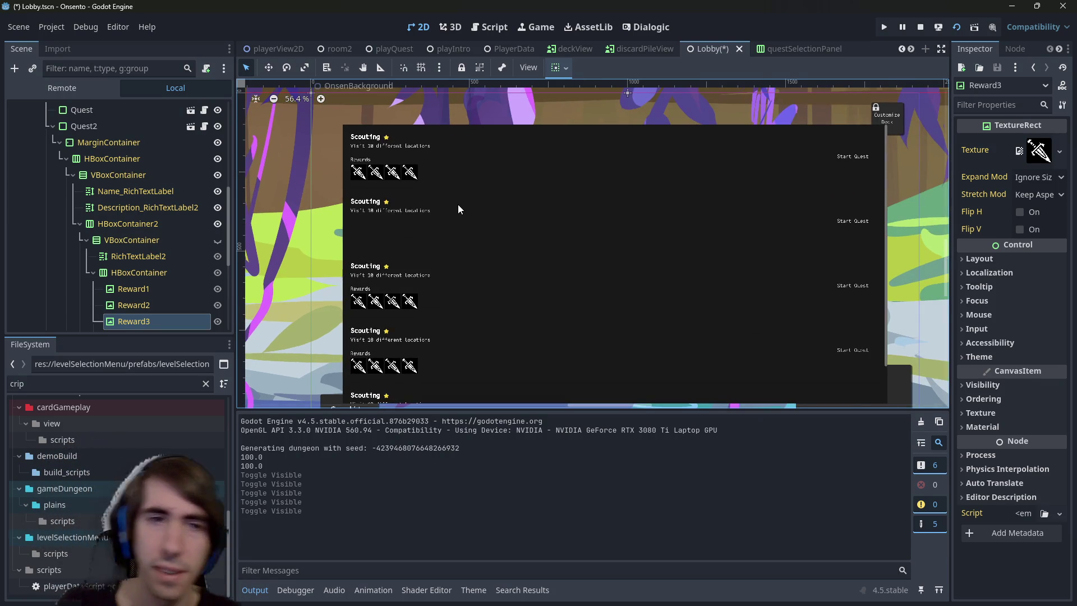
pyautogui.scroll(1, 368, 308)
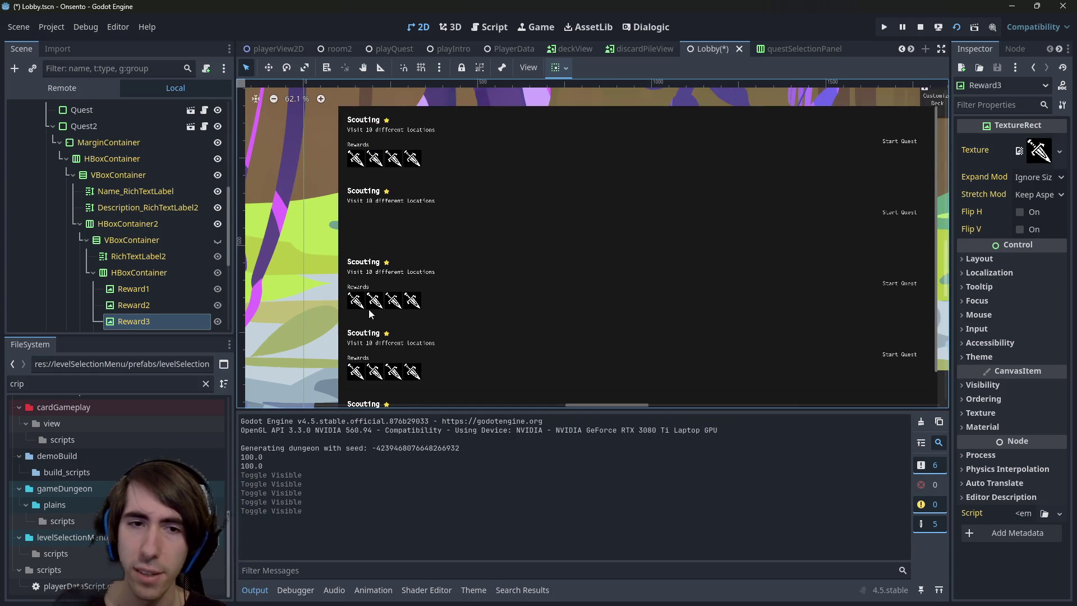
pyautogui.click(429, 221)
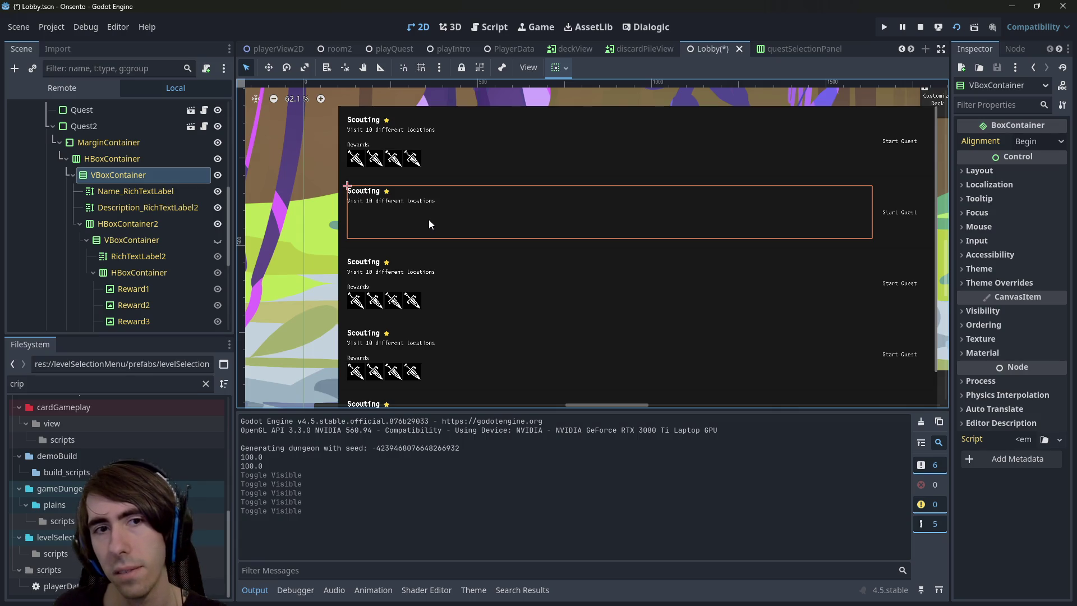
pyautogui.scroll(2, 82, 150)
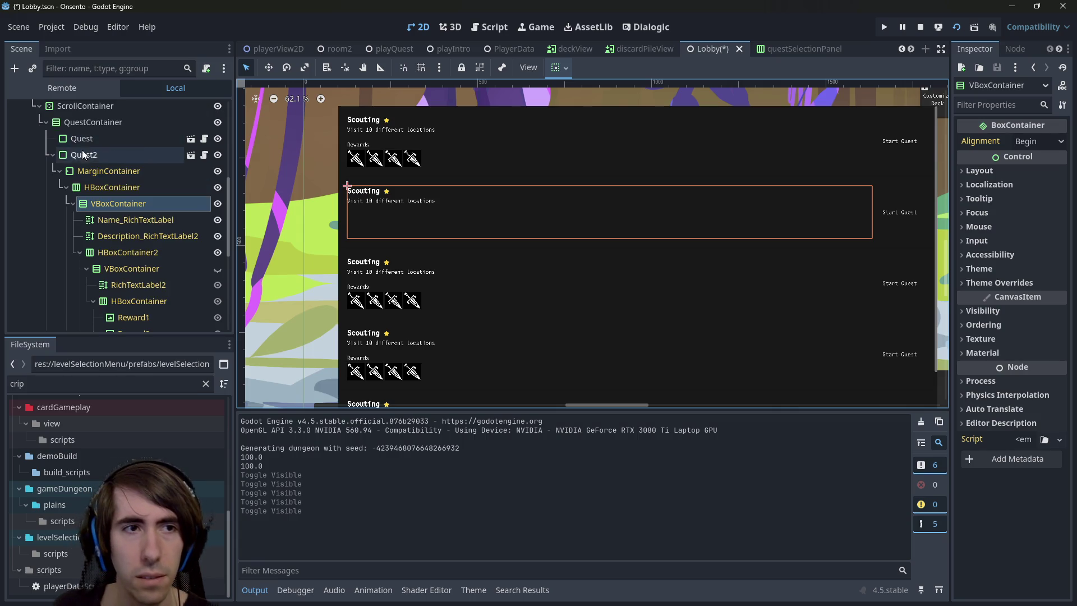
# Open the first Quest entry's scene, levelSelectionQuest.tscn, in the editor
pyautogui.click(49, 155)
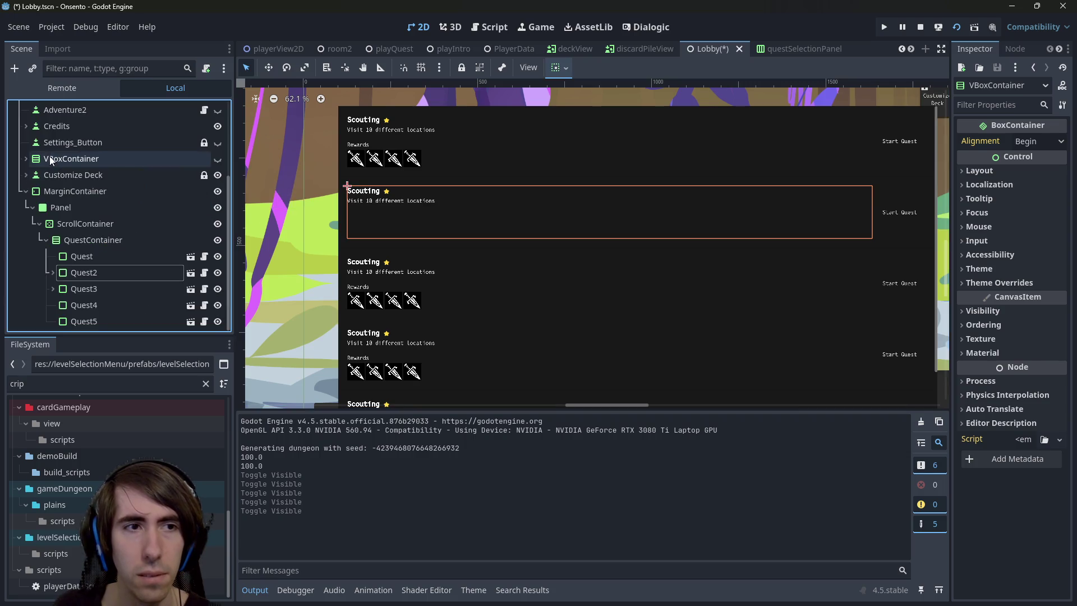
pyautogui.click(53, 272)
pyautogui.scroll(-3, 109, 256)
pyautogui.scroll(-3, 128, 271)
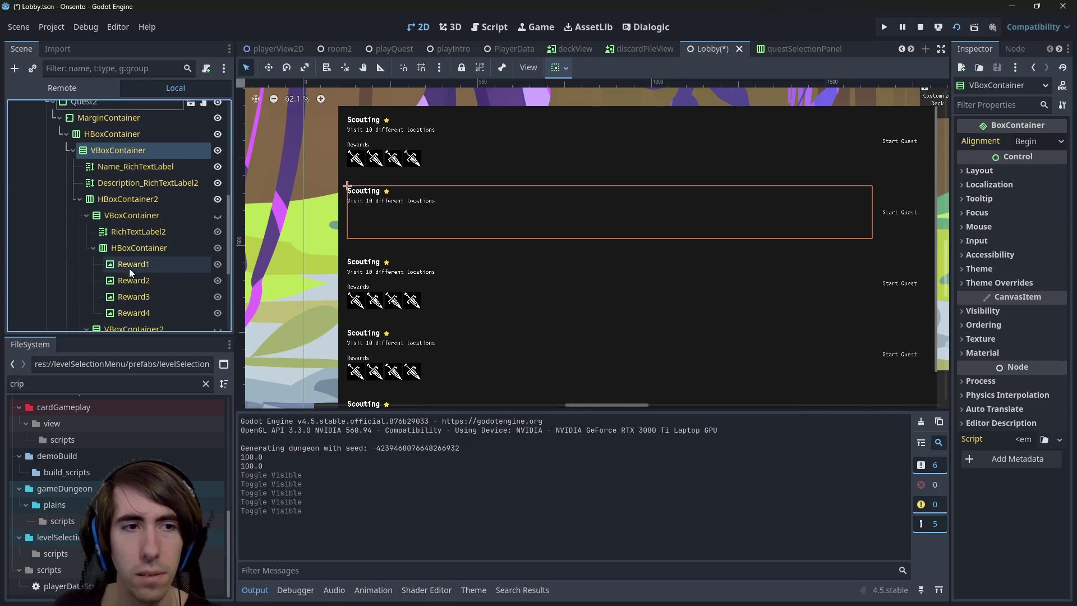
pyautogui.scroll(3, 84, 168)
pyautogui.click(51, 162)
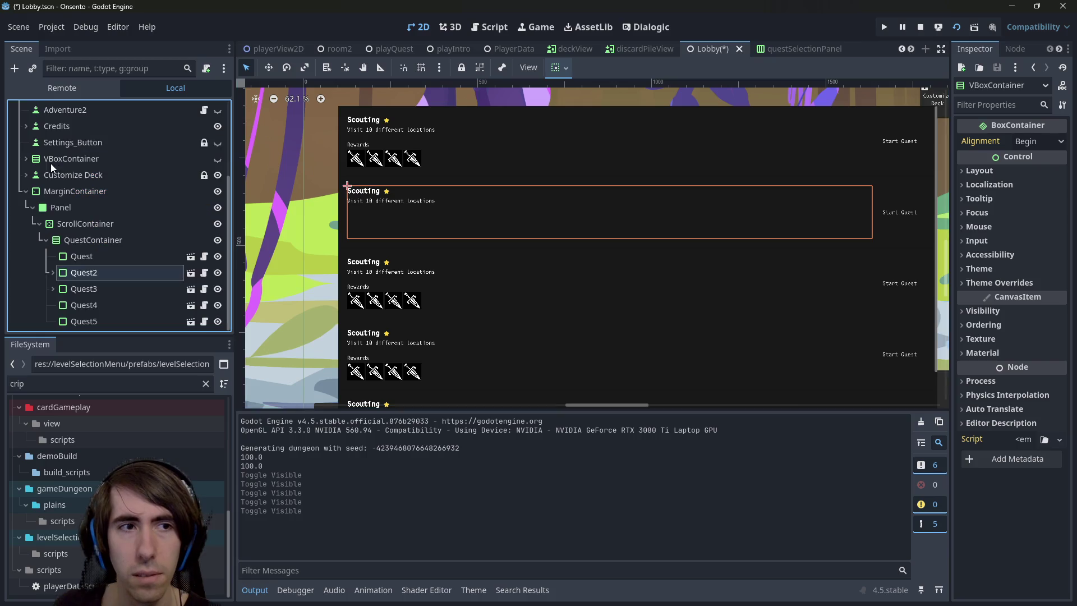
pyautogui.click(103, 273)
pyautogui.click(115, 260)
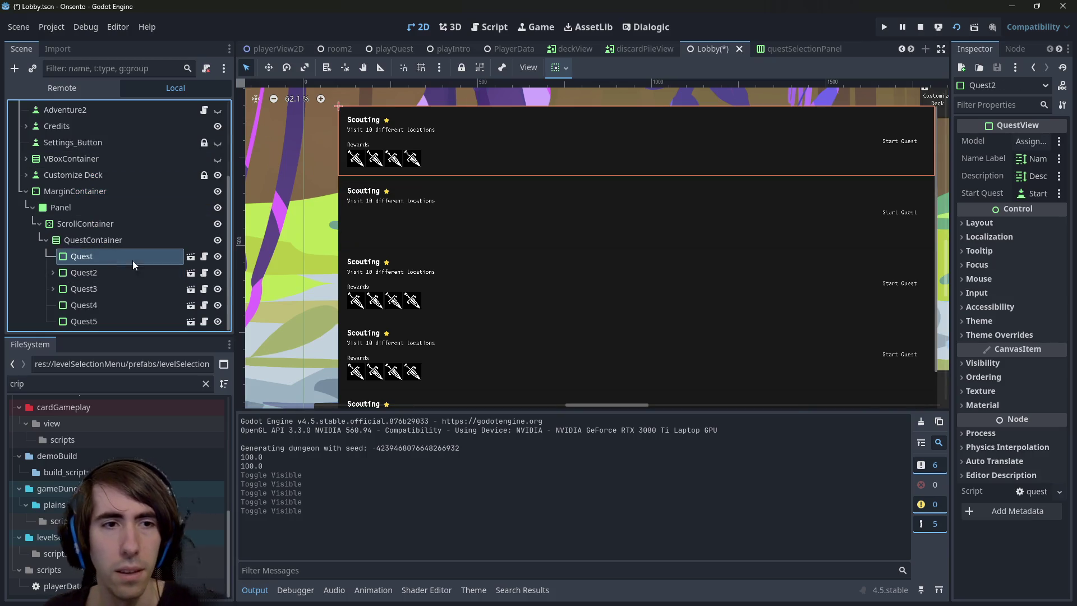
pyautogui.click(191, 255)
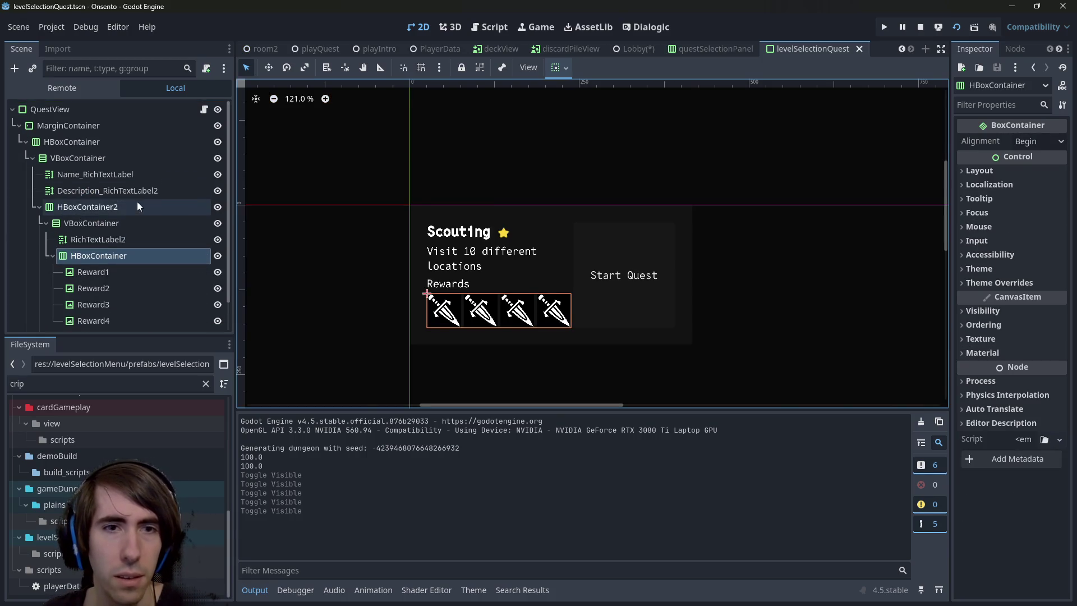
# Filter the FileSystem dock for 'questview', then clear the filter to show the scene files
pyautogui.click(16, 126)
pyautogui.click(111, 380)
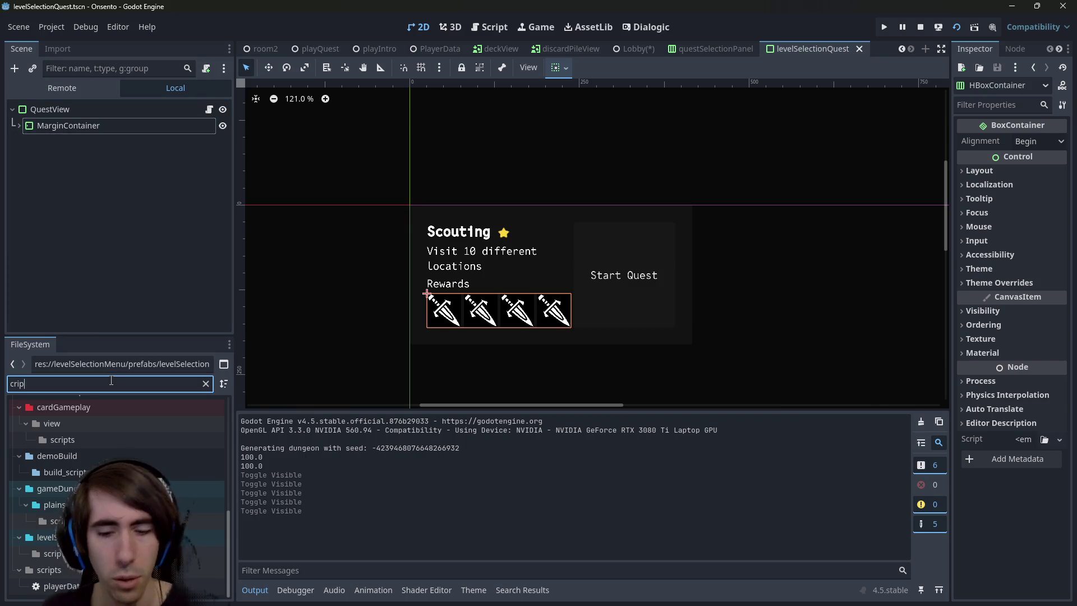
pyautogui.hotkey('ctrl', 'a')
pyautogui.write('quest')
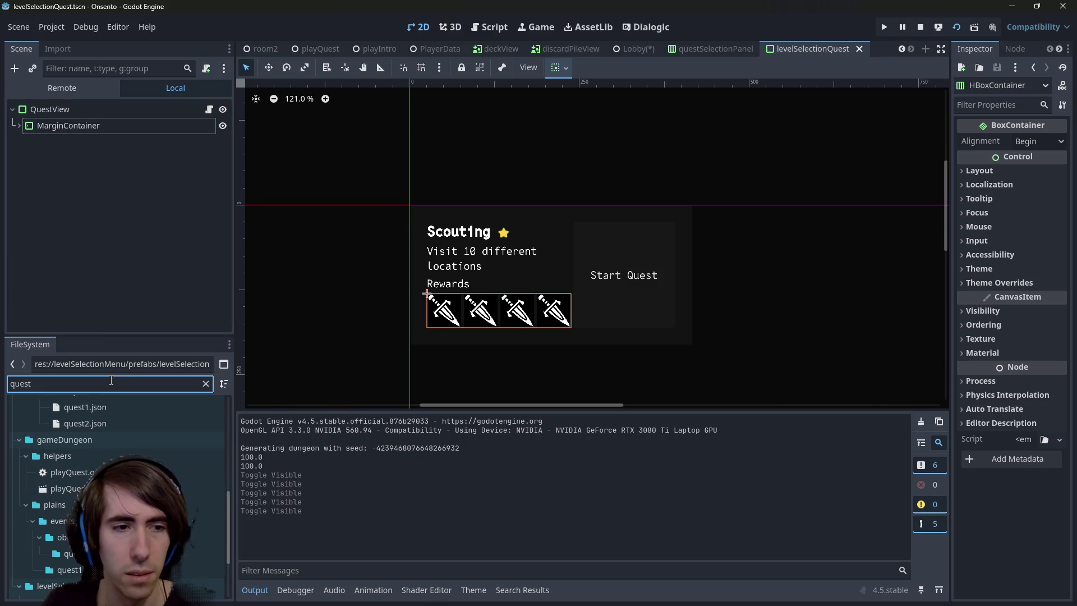
pyautogui.write('view')
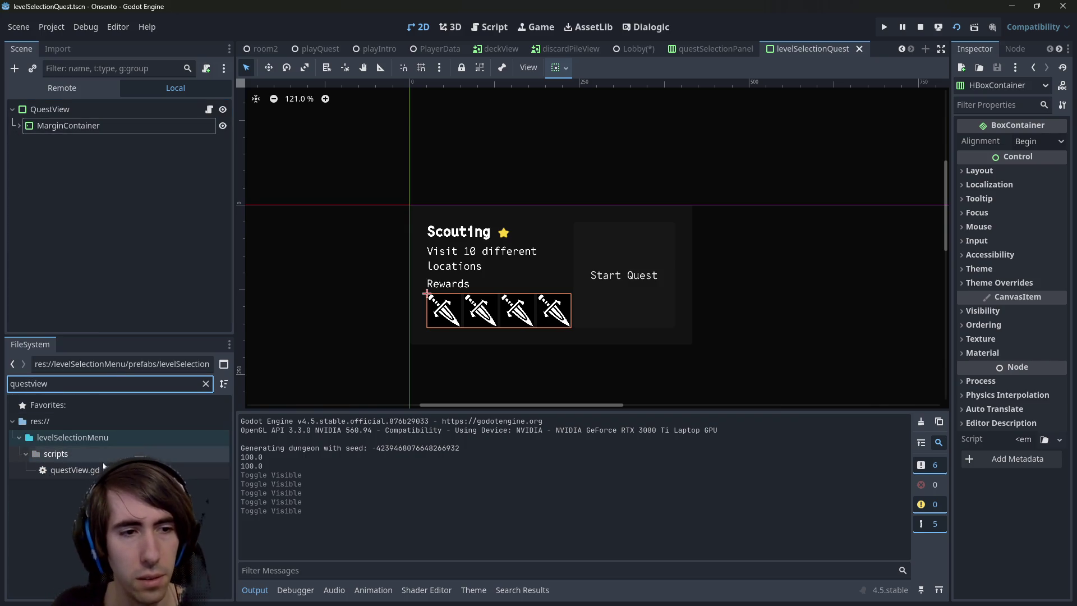
pyautogui.click(206, 383)
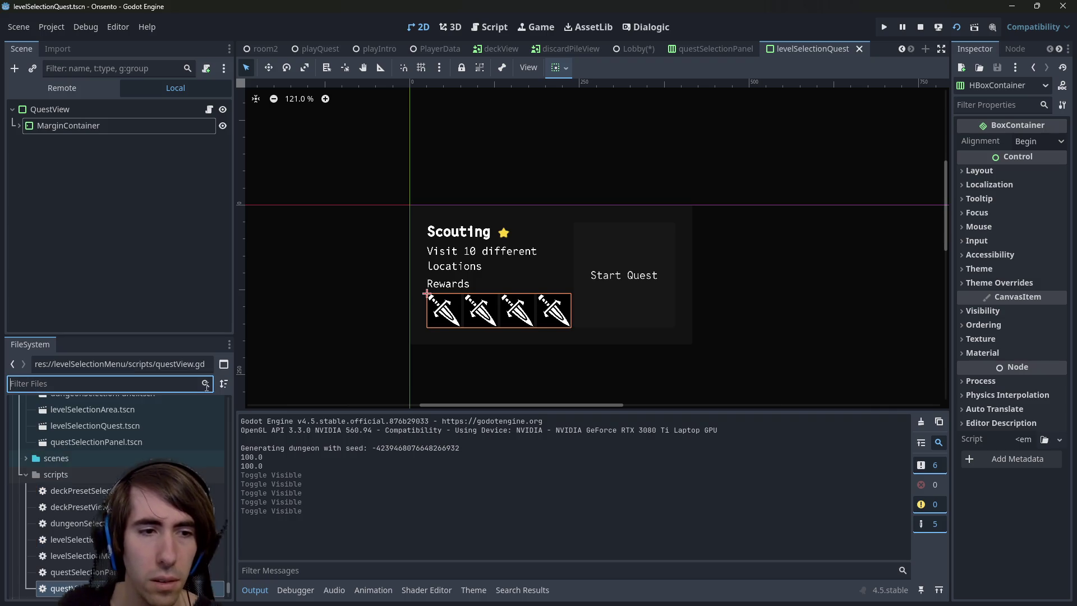
pyautogui.scroll(3, 63, 492)
pyautogui.scroll(3, 62, 489)
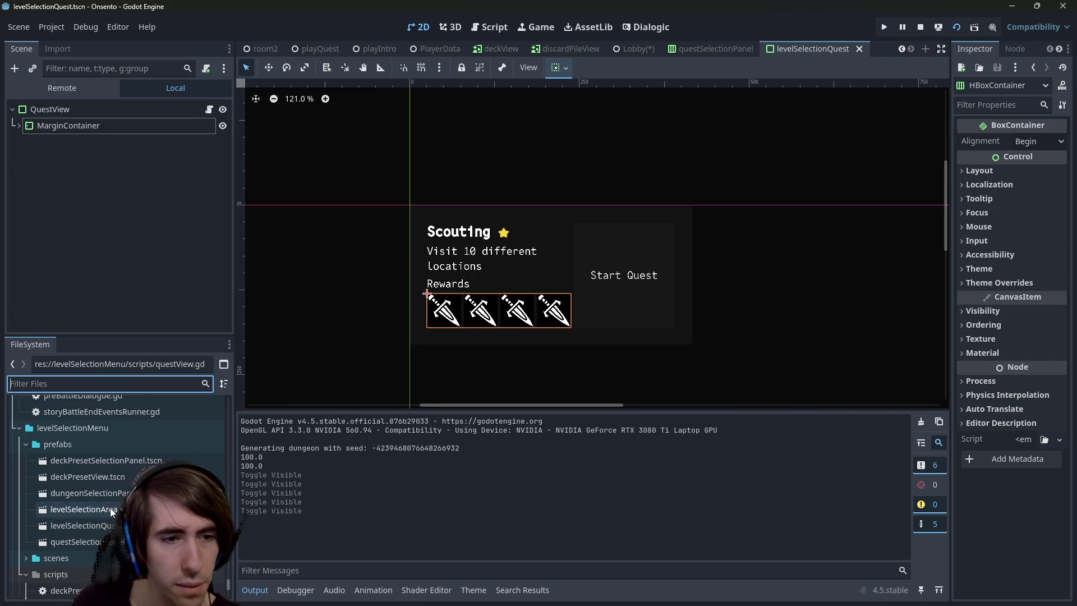
# Duplicate levelSelectionQuest.tscn as levelSelectionSmallQuest.tscn and compare it with the original scene tab
pyautogui.click(70, 524)
pyautogui.hotkey('ctrl', 'd')
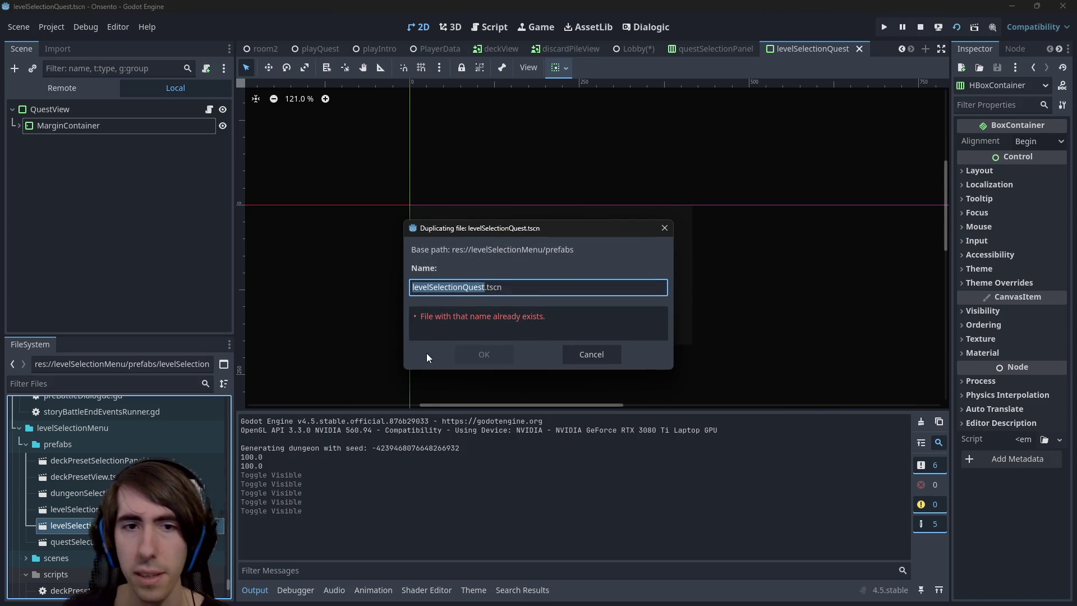
pyautogui.press('Home')
pyautogui.press('Delete')
pyautogui.press('Delete')
pyautogui.press('Delete')
pyautogui.write('small')
pyautogui.press('BackSpace')
pyautogui.press('BackSpace')
pyautogui.press('BackSpace')
pyautogui.write('levelSele')
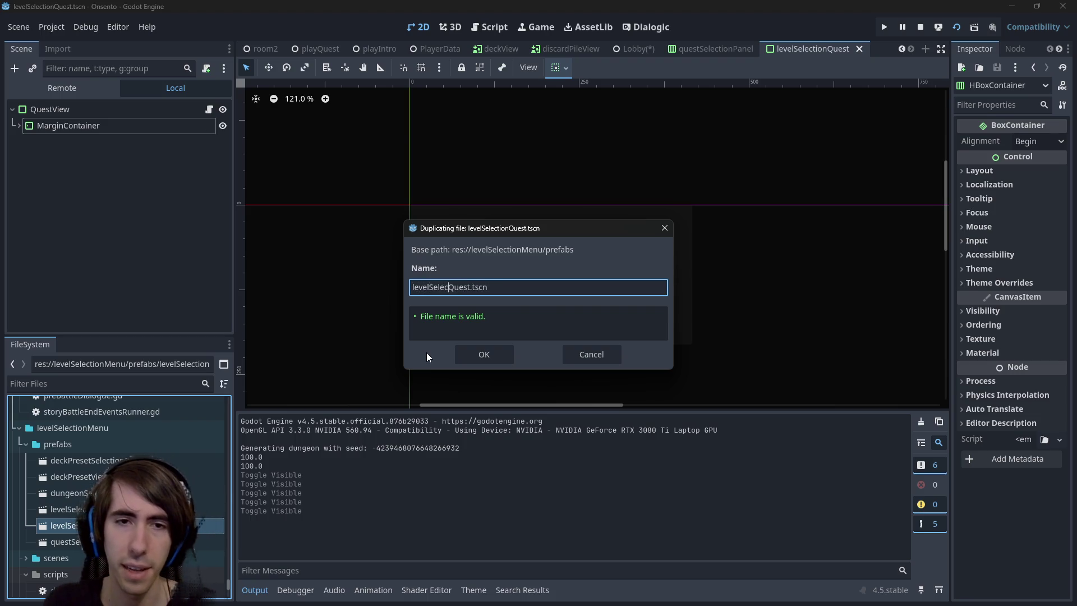
pyautogui.write('ctionSmall')
pyautogui.press('Return')
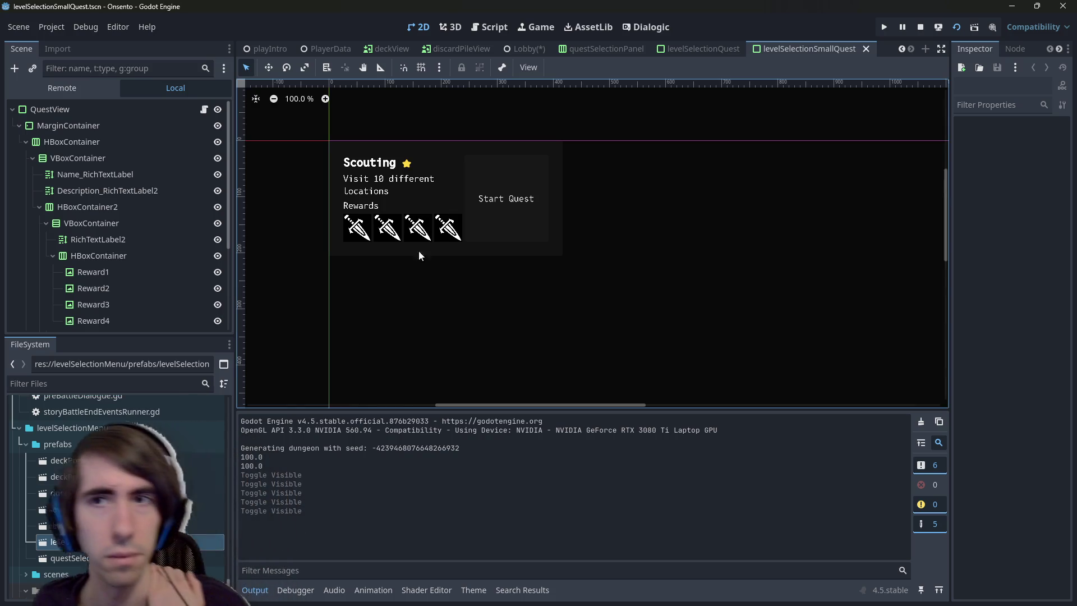
pyautogui.click(698, 48)
# Preview the card by toggling the reward icons row and text column visibility off and on
pyautogui.click(791, 49)
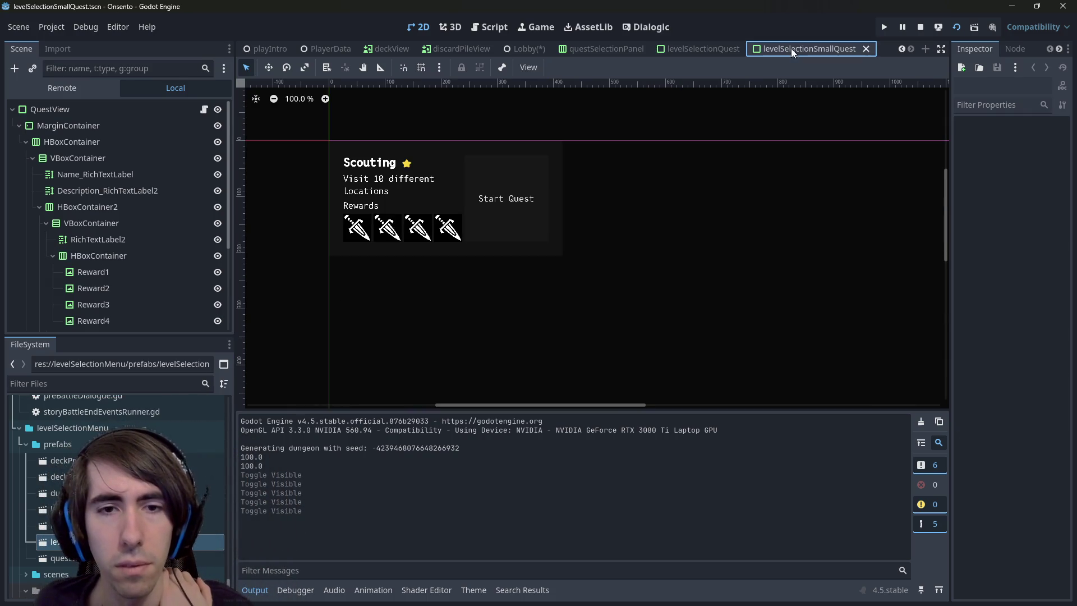
pyautogui.click(376, 228)
pyautogui.moveTo(340, 253); pyautogui.dragTo(416, 279)
pyautogui.click(139, 257)
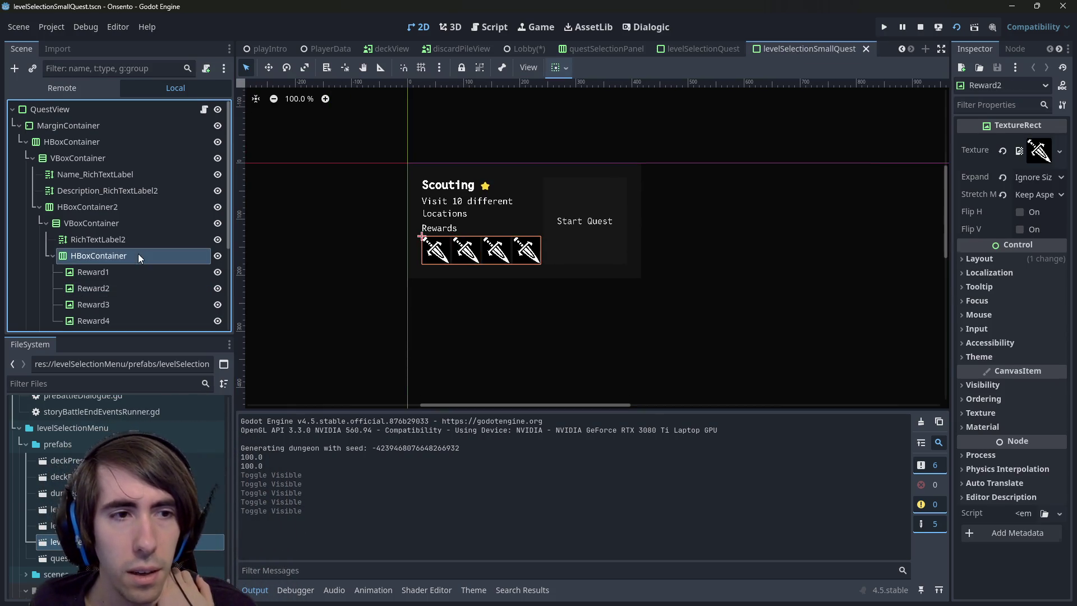
pyautogui.click(217, 256)
pyautogui.click(217, 256)
pyautogui.click(217, 223)
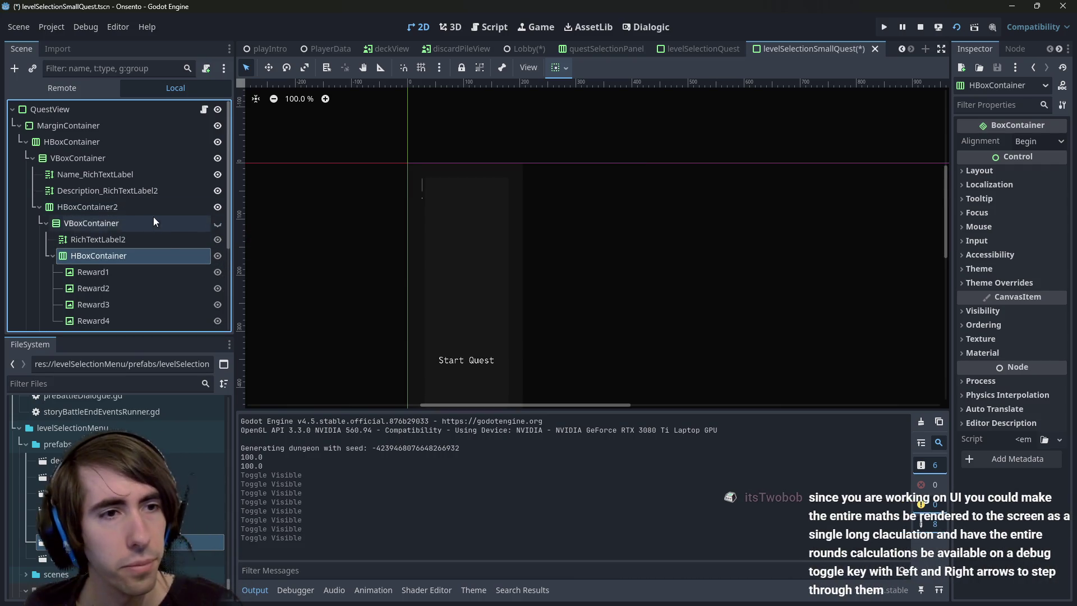
pyautogui.click(218, 223)
# Turn off autowrap on the Scouting title label and save the scene
pyautogui.click(427, 188)
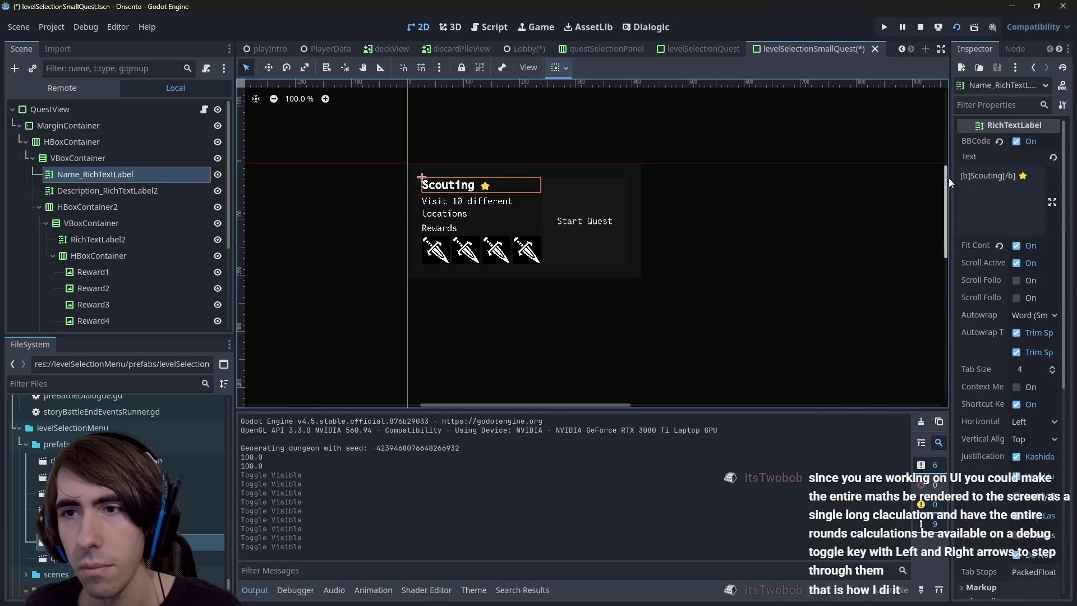
pyautogui.moveTo(948, 177); pyautogui.dragTo(729, 177)
pyautogui.click(933, 314)
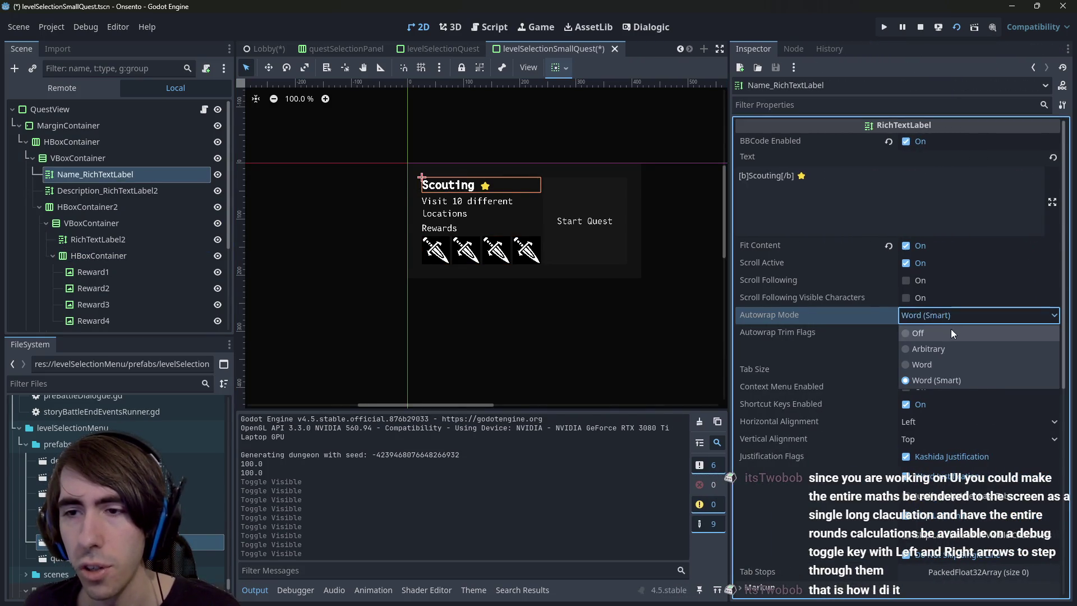
pyautogui.click(950, 329)
pyautogui.hotkey('ctrl', 's')
# Set the Description label's autowrap off, restore it to Word (Smart), and save
pyautogui.click(107, 191)
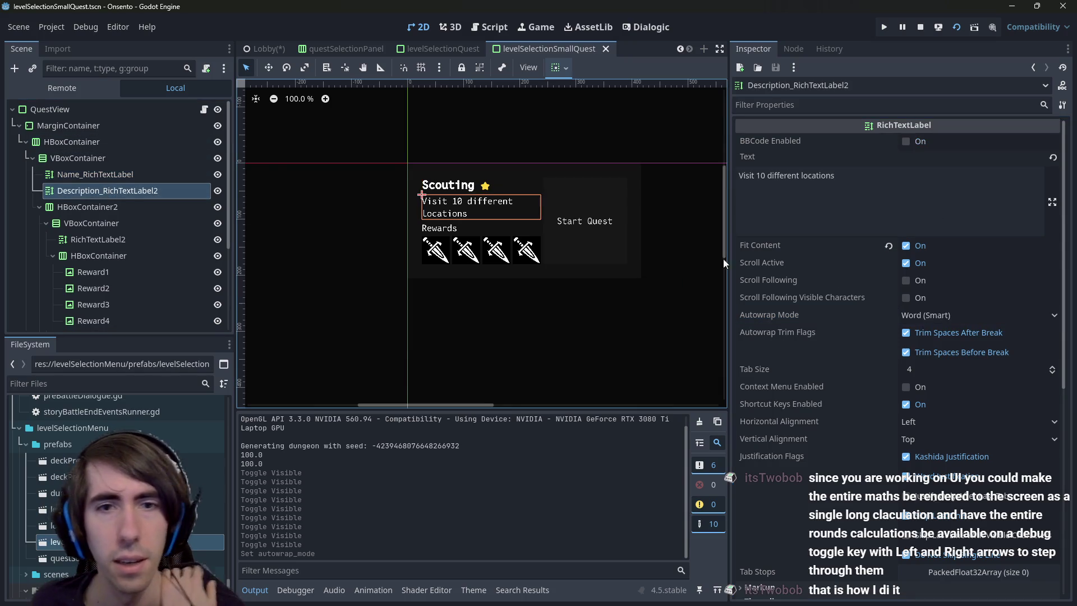
pyautogui.click(947, 315)
pyautogui.click(913, 332)
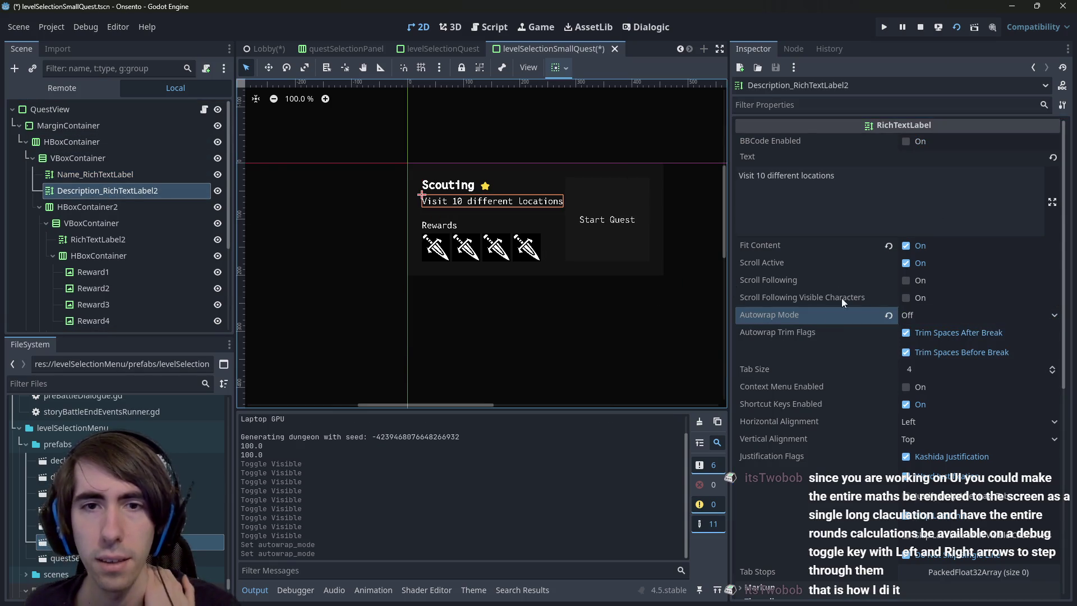
pyautogui.click(931, 314)
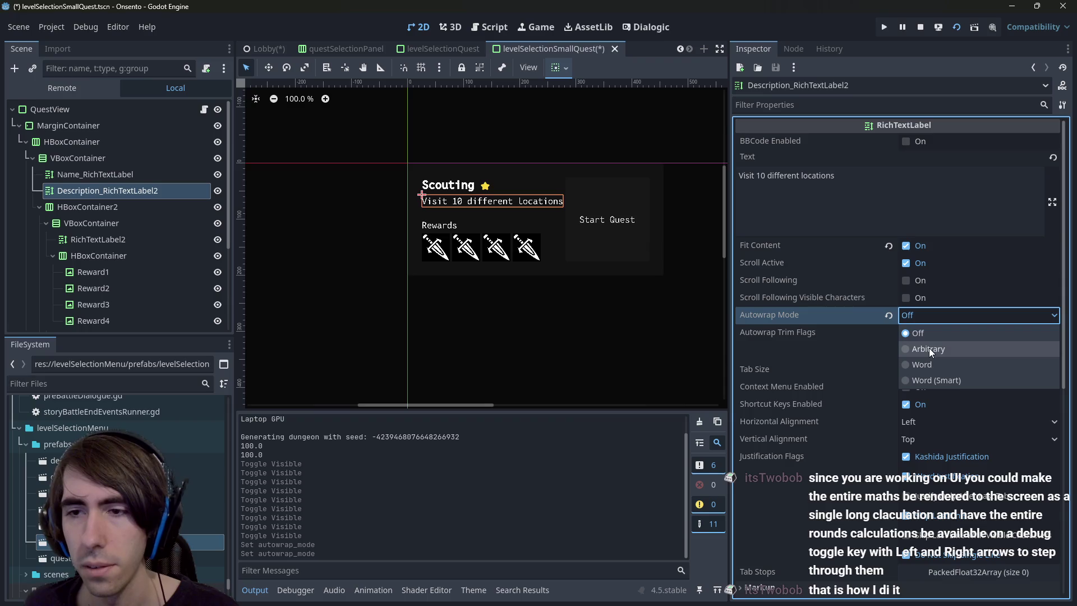
pyautogui.click(936, 380)
pyautogui.hotkey('ctrl', 's')
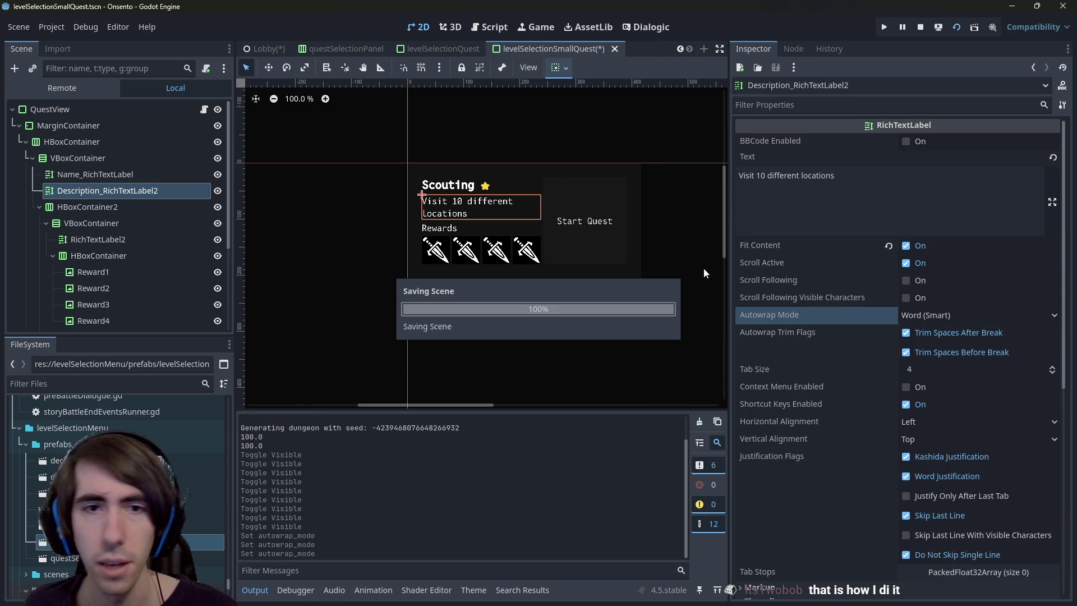
# Hide the HBoxContainer2 rewards block with its visibility eye icon
pyautogui.click(85, 205)
pyautogui.click(215, 208)
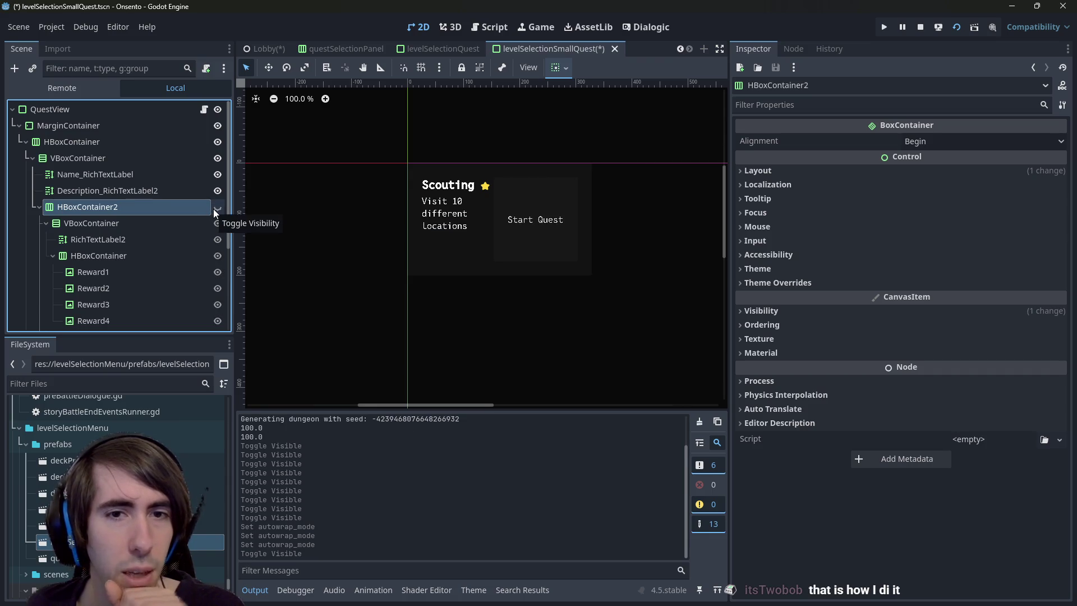
pyautogui.click(214, 209)
pyautogui.click(213, 209)
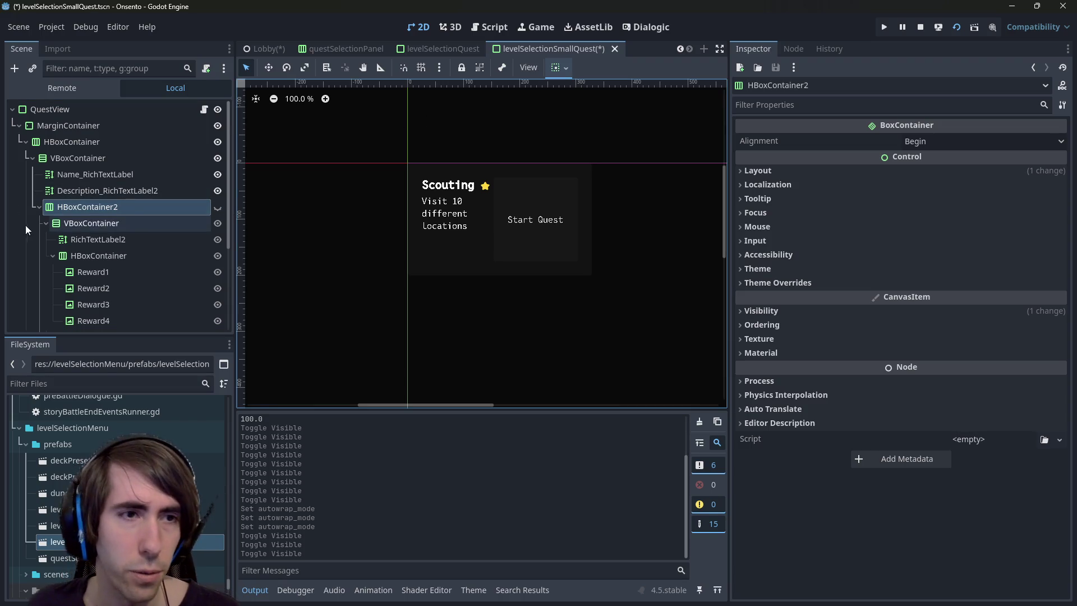
# Give the Start Quest button a 50 × 50 custom minimum size and save
pyautogui.moveTo(468, 221); pyautogui.dragTo(452, 228)
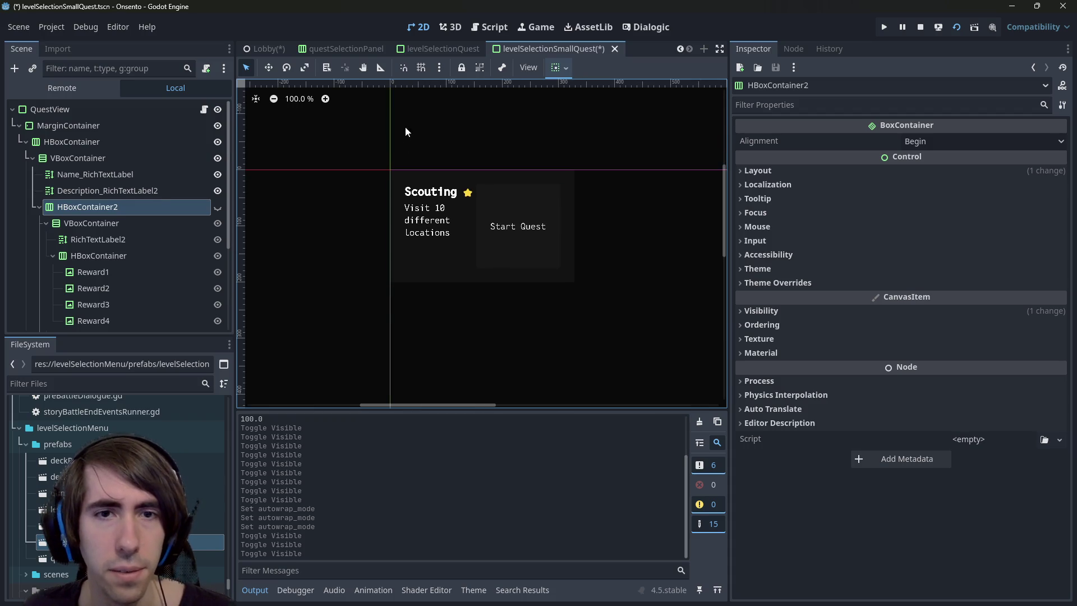
pyautogui.click(510, 229)
pyautogui.moveTo(563, 280); pyautogui.dragTo(593, 302)
pyautogui.scroll(-4, 909, 314)
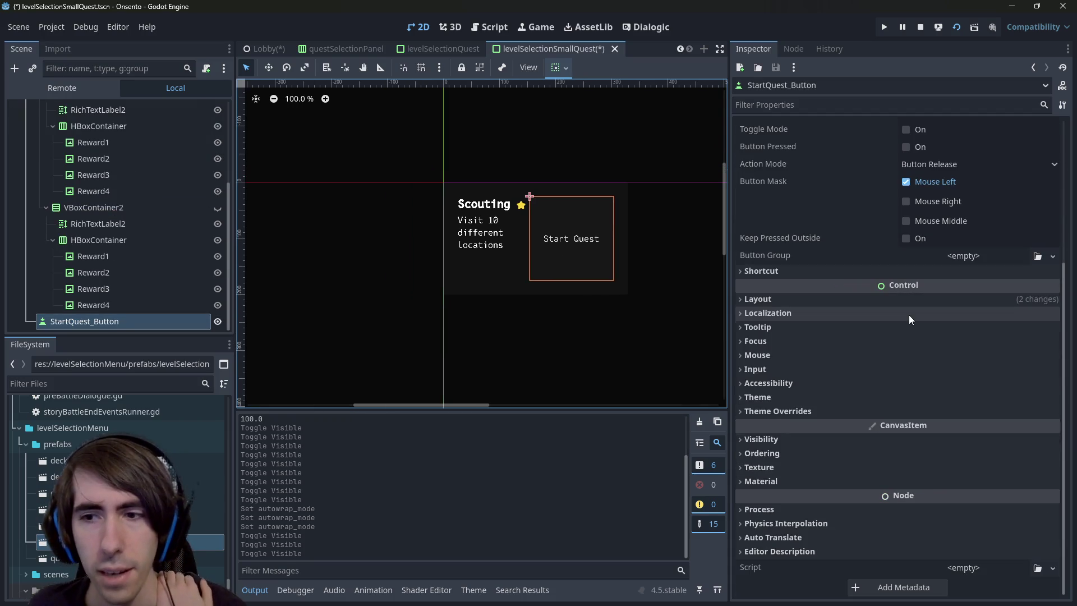
pyautogui.click(828, 416)
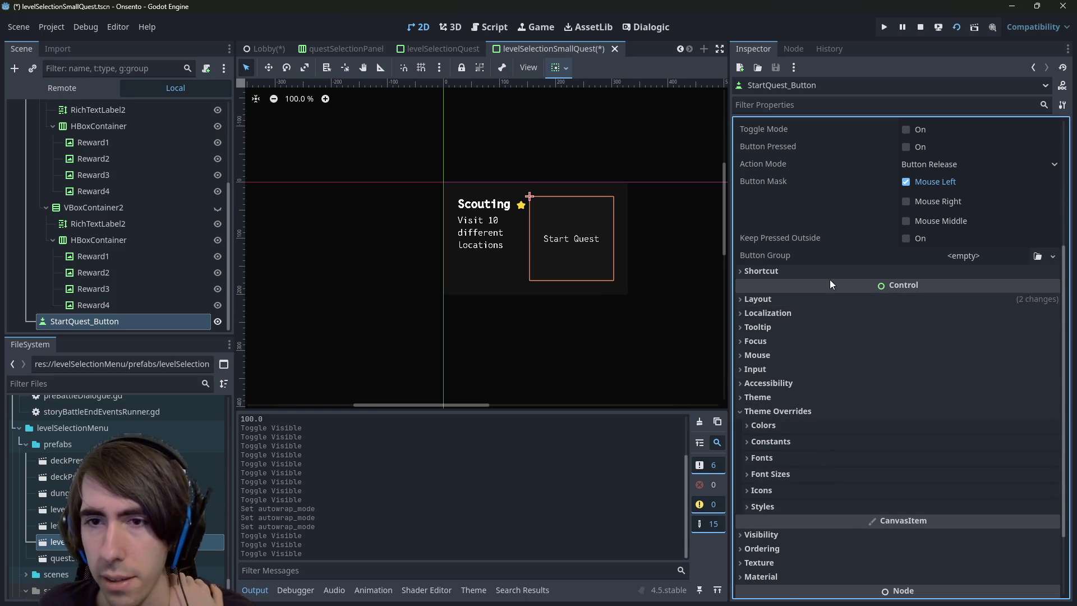
pyautogui.click(830, 299)
pyautogui.click(967, 357)
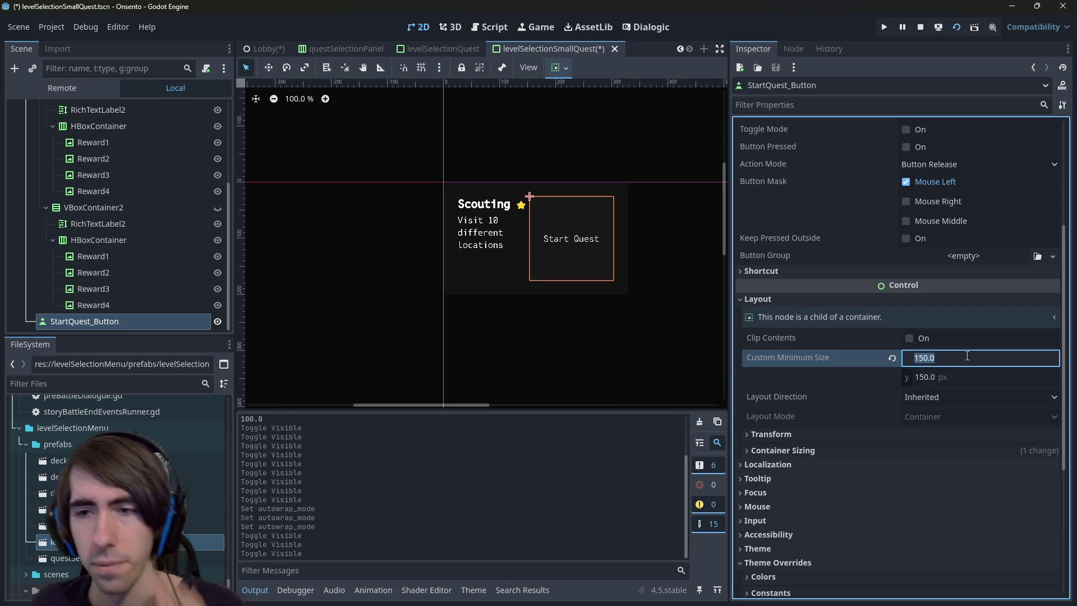
pyautogui.write('50')
pyautogui.press('Tab')
pyautogui.press('Return')
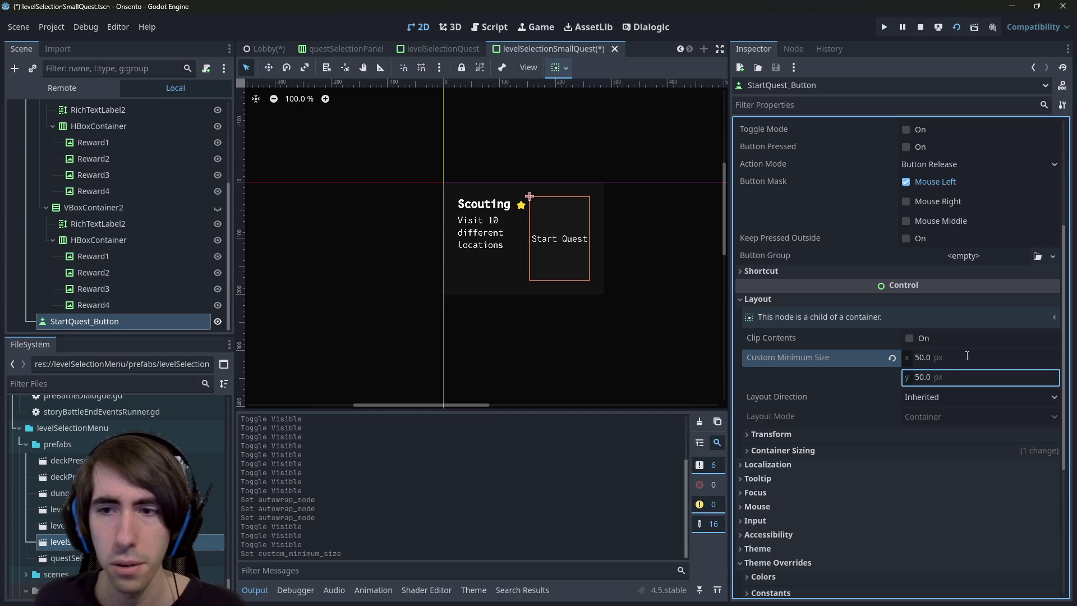
pyautogui.hotkey('ctrl', 's')
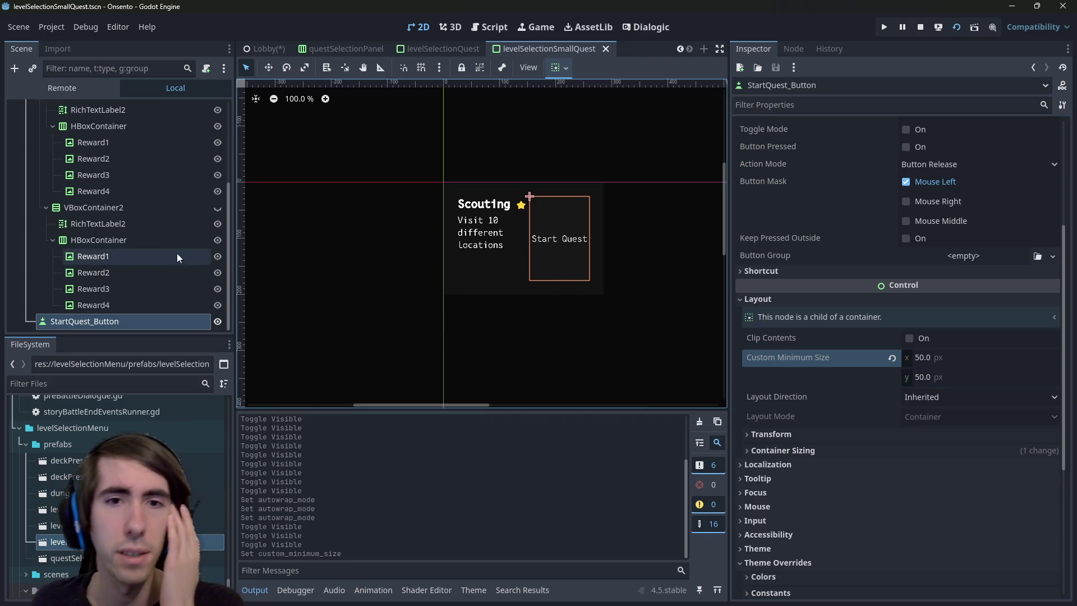
# Step through the reward rows, VBoxContainer2, Start Quest button and main row in the scene tree
pyautogui.click(97, 246)
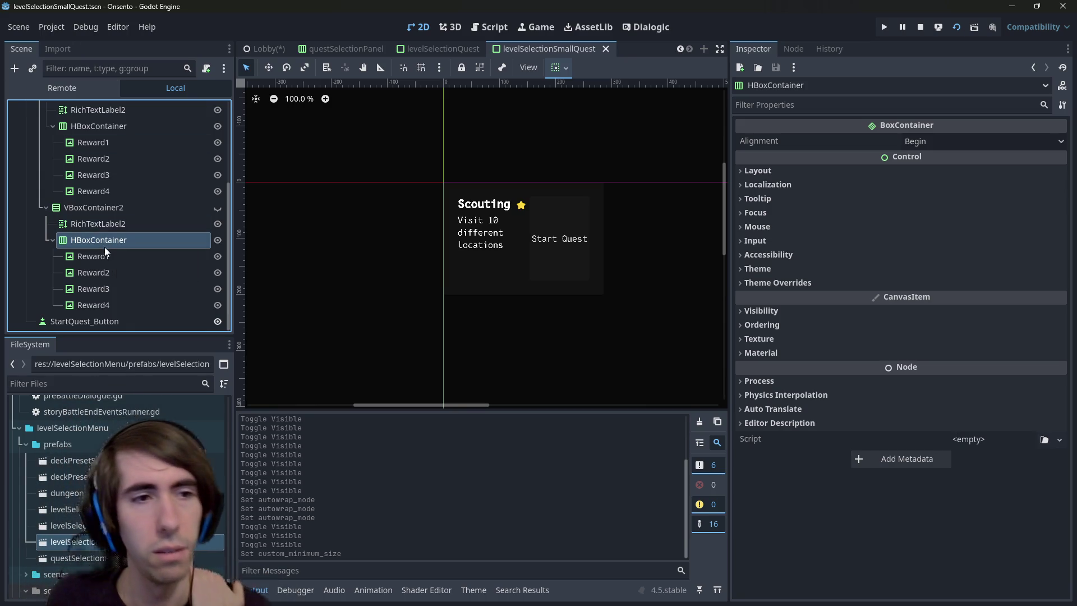
pyautogui.click(102, 255)
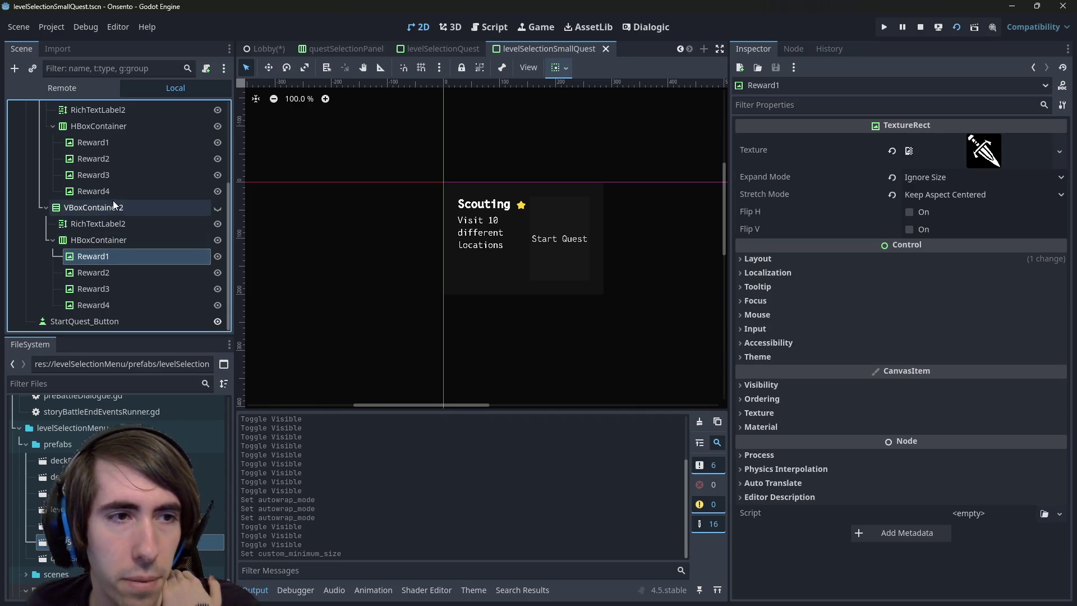
pyautogui.click(112, 205)
pyautogui.press('Left')
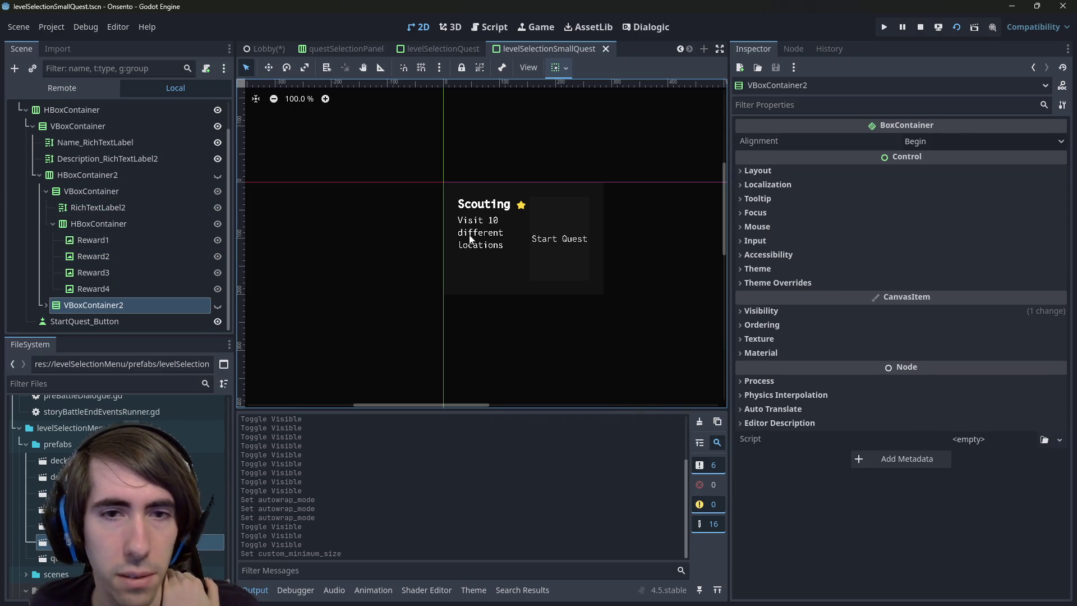
pyautogui.click(89, 318)
pyautogui.click(498, 255)
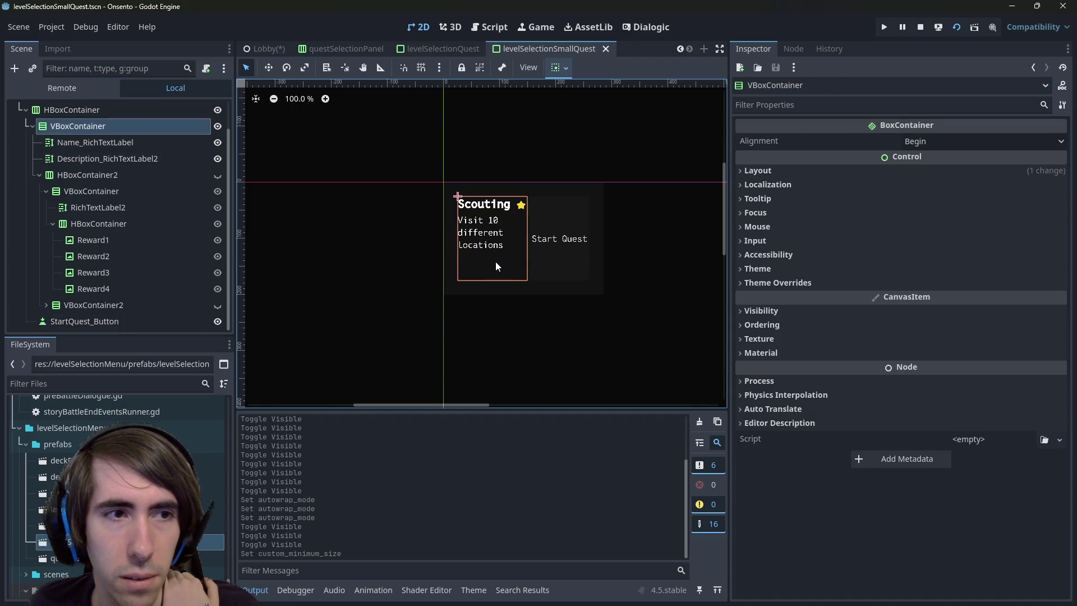
pyautogui.click(126, 110)
# Inspect the main row's Separation override and layout, filtering the Inspector by 'min'
pyautogui.scroll(1, 126, 152)
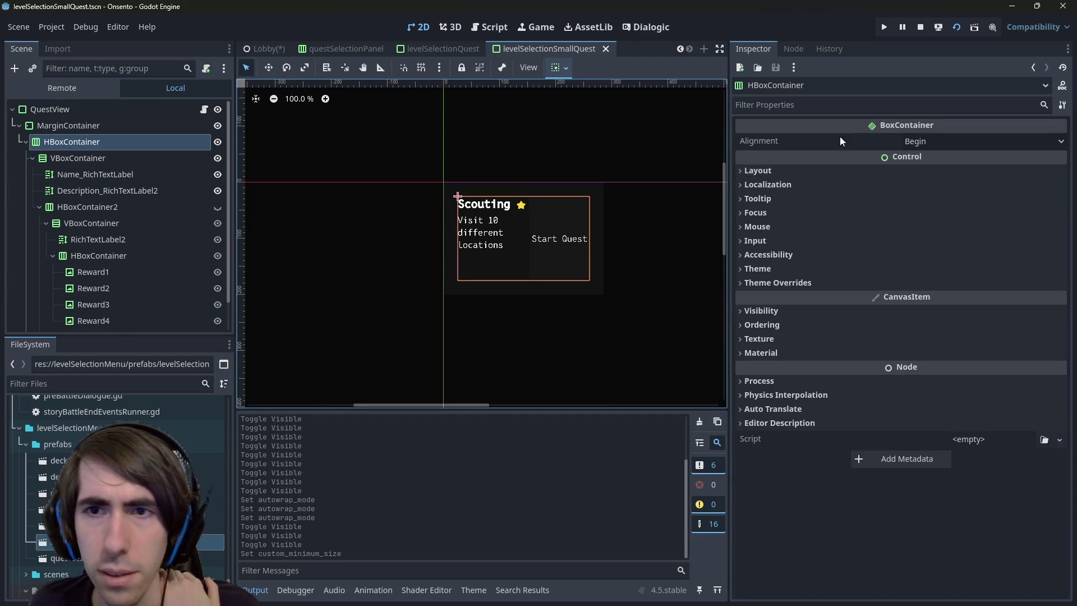
pyautogui.click(822, 283)
pyautogui.click(822, 297)
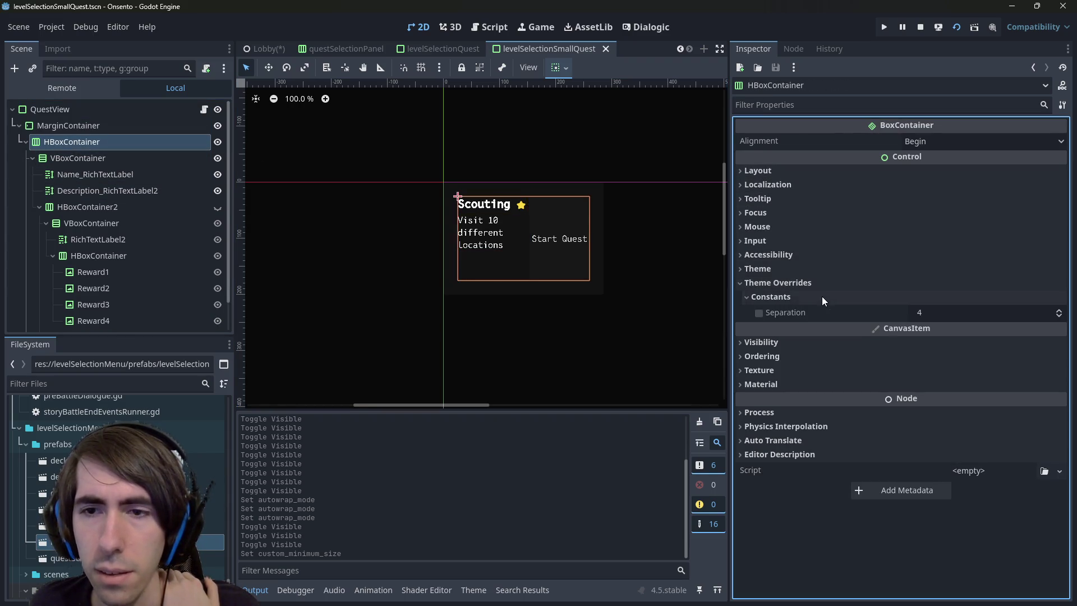
pyautogui.click(799, 170)
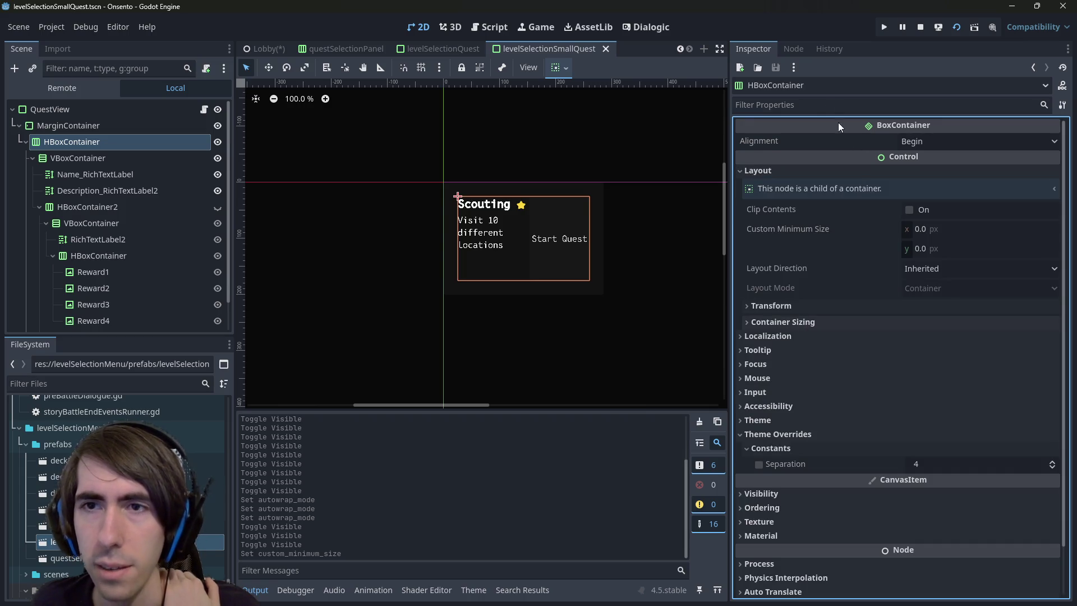
pyautogui.click(824, 105)
pyautogui.write('min')
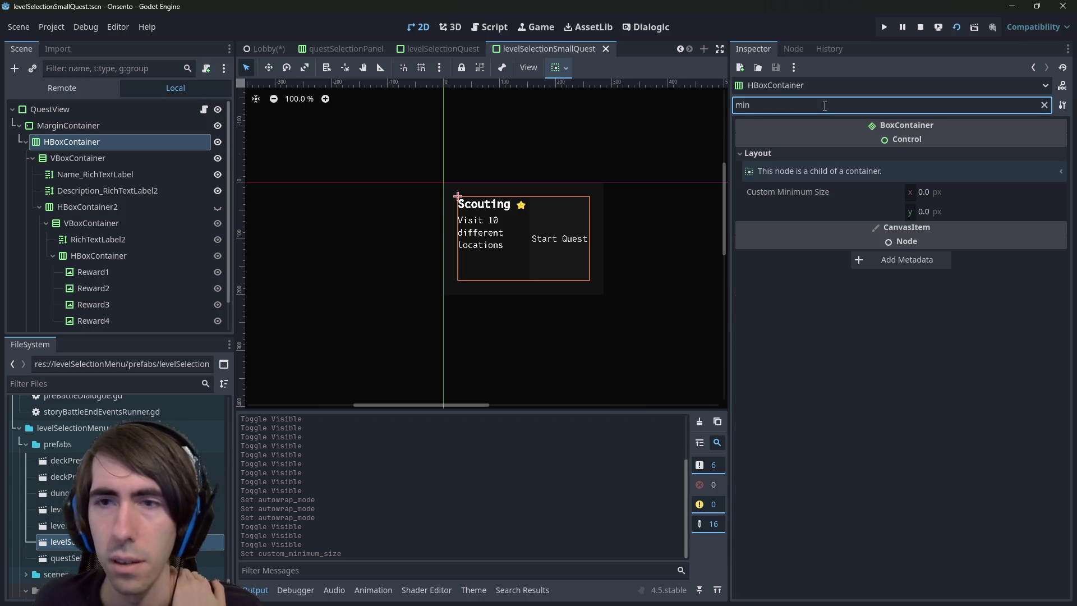
# Review the MarginContainer's four margin values
pyautogui.click(105, 126)
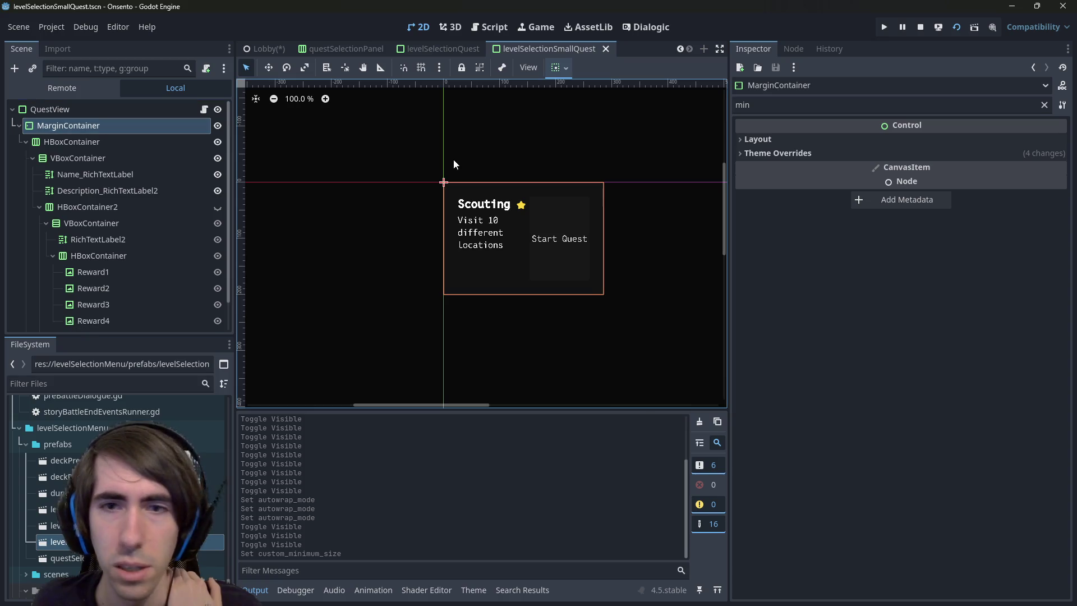
pyautogui.click(790, 153)
pyautogui.click(799, 166)
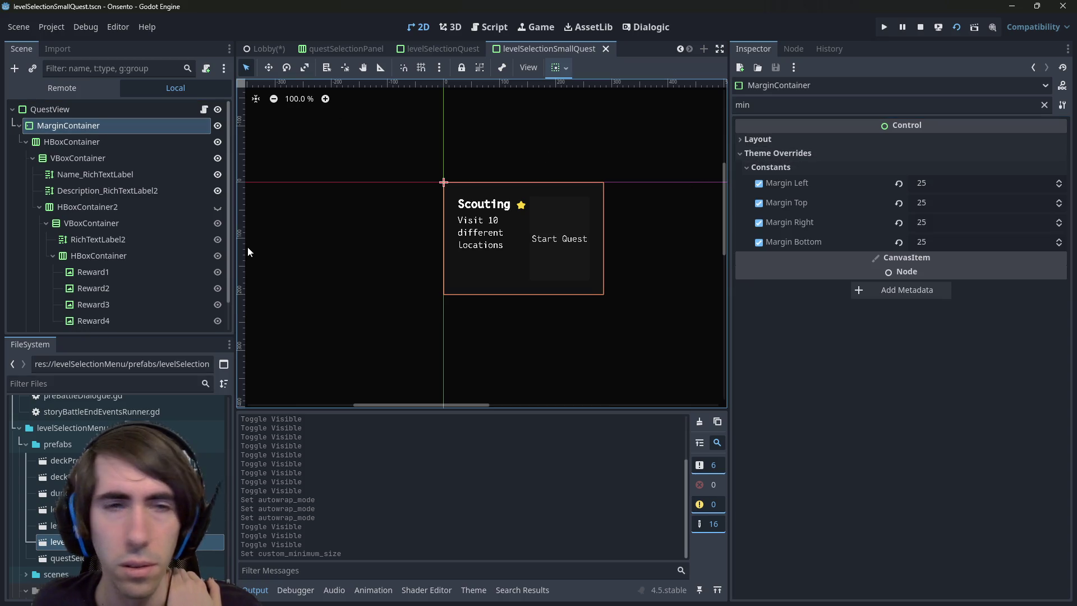
# Try a 28 px minimum width on the Start Quest button, undoing and redoing it
pyautogui.click(518, 255)
pyautogui.click(537, 279)
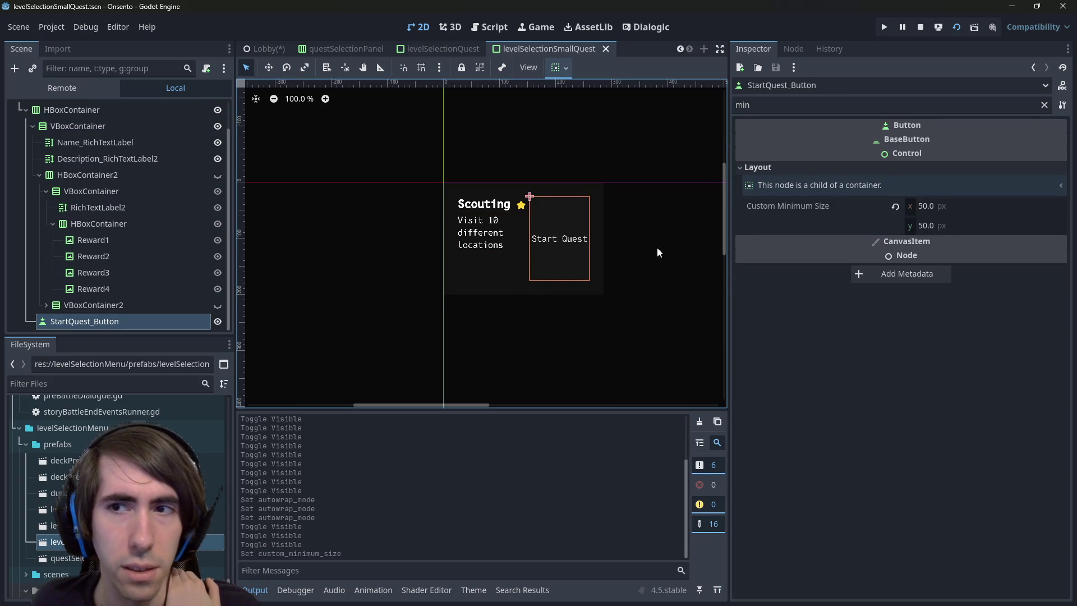
pyautogui.click(945, 207)
pyautogui.write('28')
pyautogui.press('Tab')
pyautogui.hotkey('ctrl', 'z')
pyautogui.hotkey('ctrl', 'z')
pyautogui.hotkey('ctrl', 'shift', 'z')
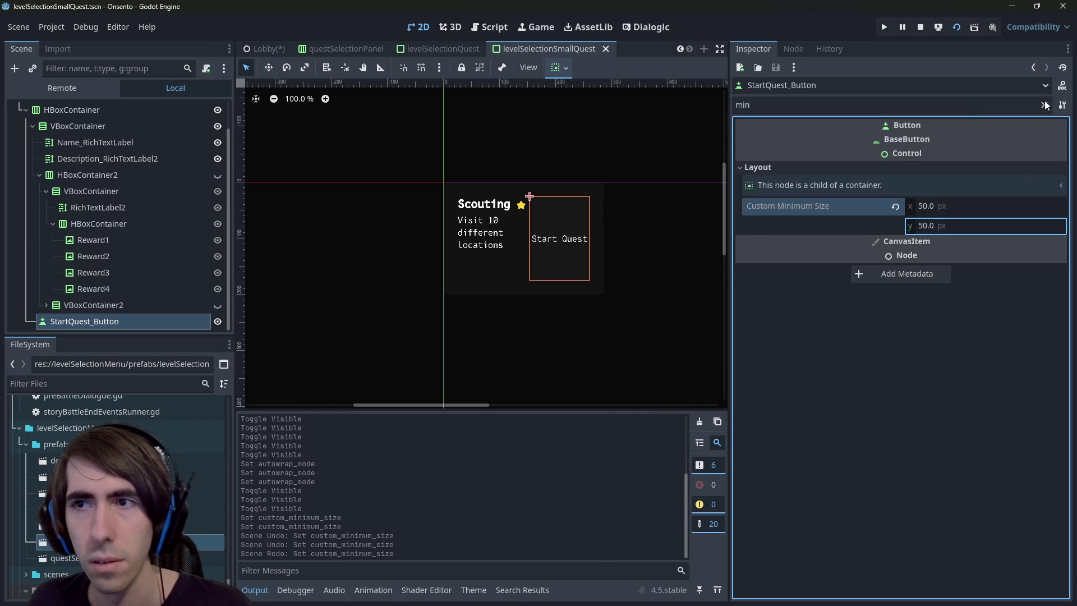
pyautogui.click(1046, 105)
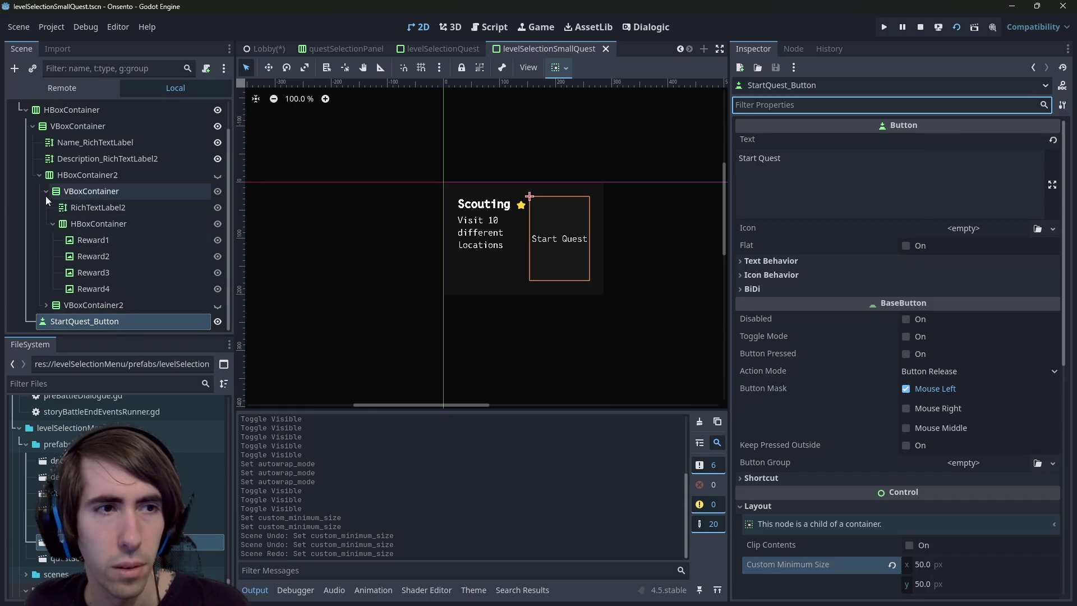
# Inspect the minimum size of the box holding the name and description, filtered by 'min'
pyautogui.click(40, 176)
pyautogui.click(77, 207)
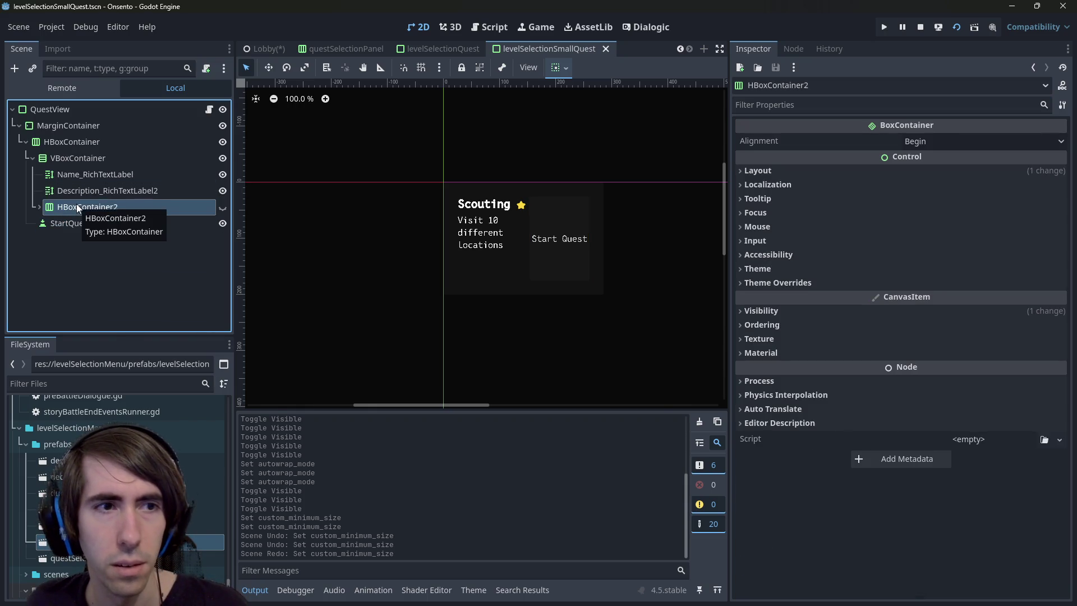
pyautogui.click(110, 189)
pyautogui.click(102, 174)
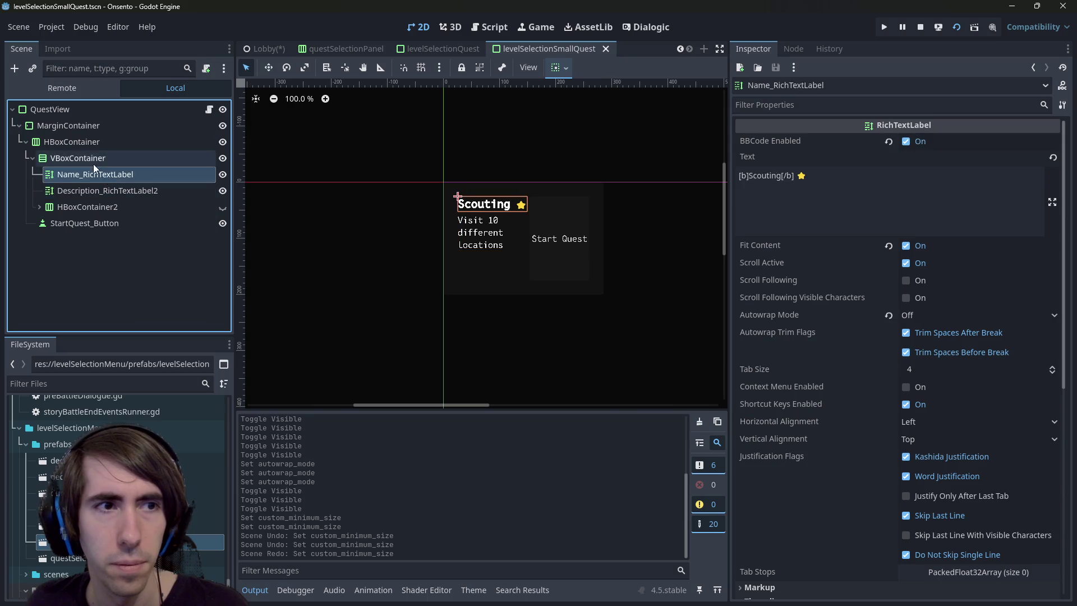
pyautogui.click(89, 161)
pyautogui.click(771, 107)
pyautogui.write('min')
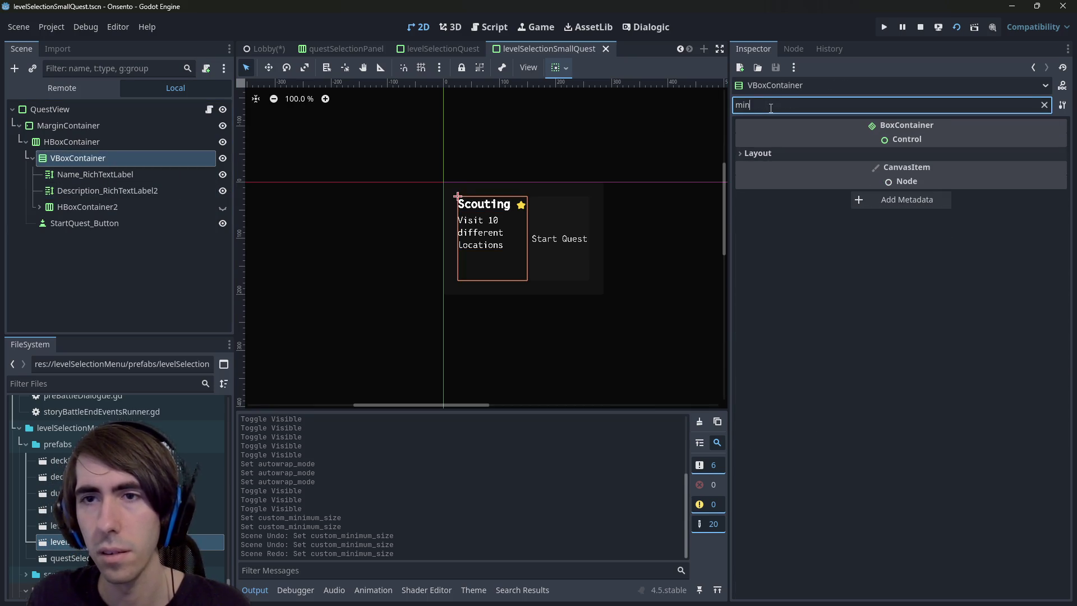
pyautogui.click(759, 153)
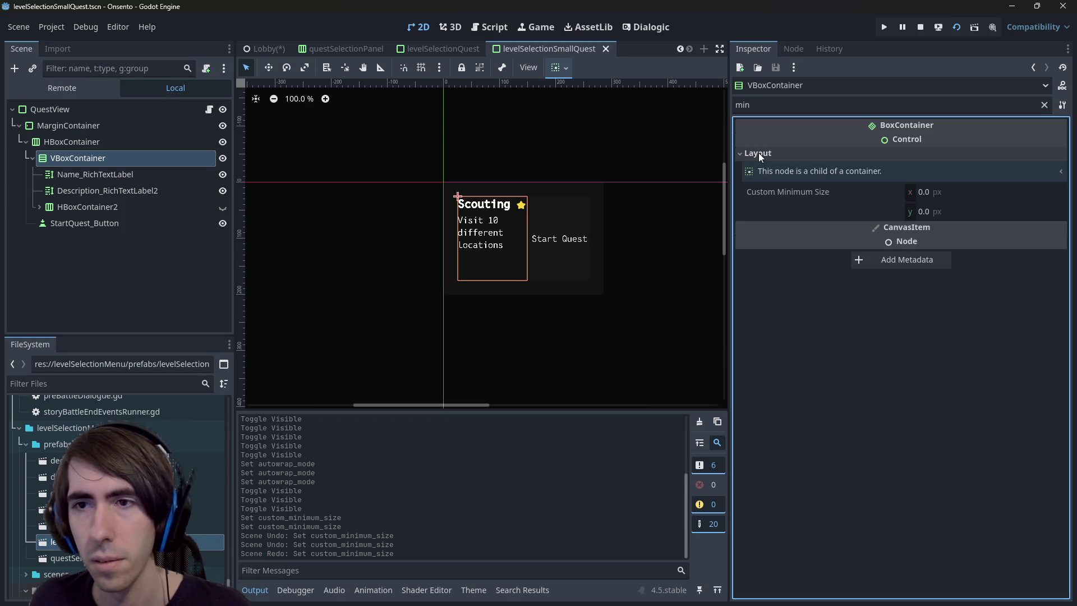
# Revert the Start Quest button's custom minimum size to zero and save
pyautogui.click(123, 142)
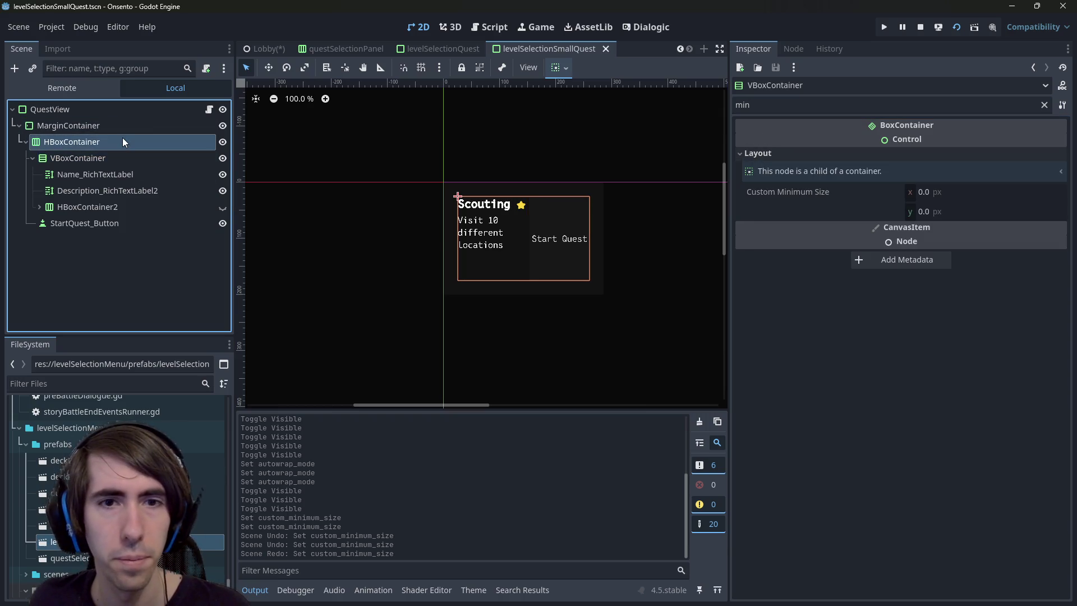
pyautogui.click(84, 128)
pyautogui.click(87, 142)
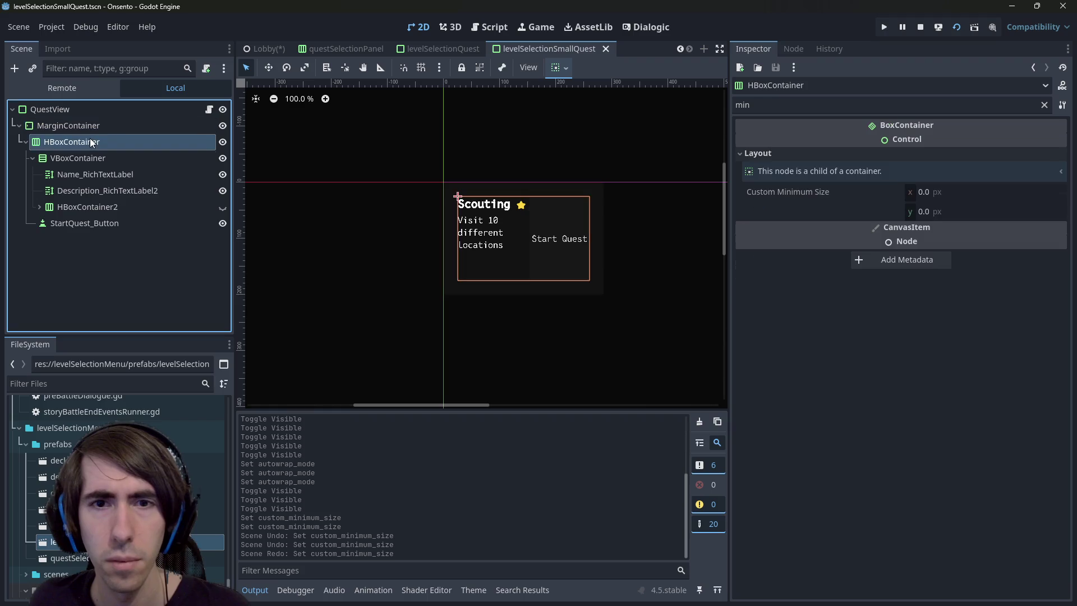
pyautogui.click(100, 221)
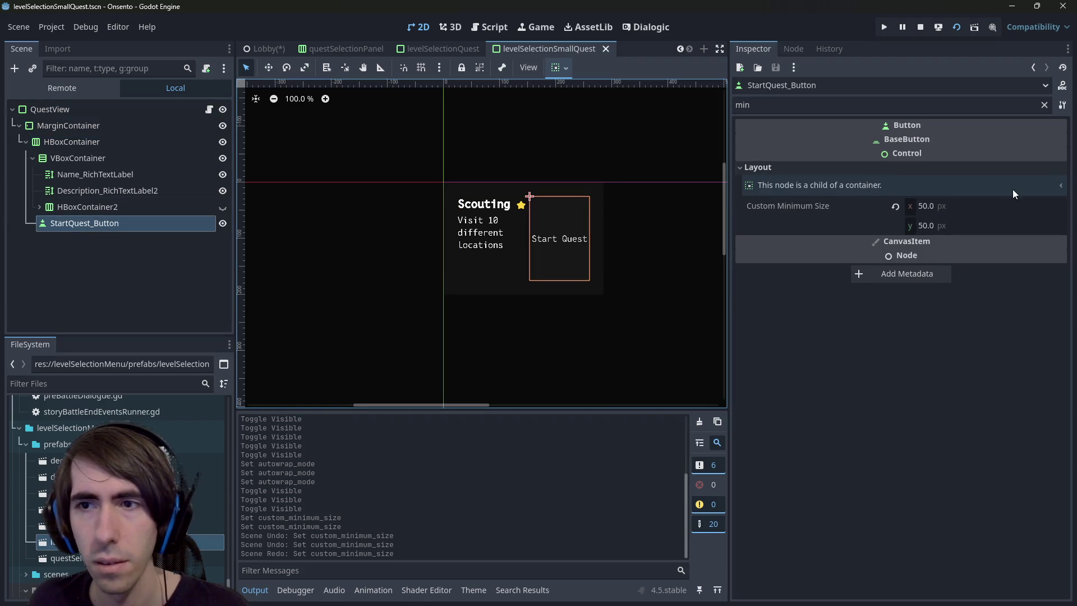
pyautogui.click(895, 206)
pyautogui.hotkey('ctrl', 's')
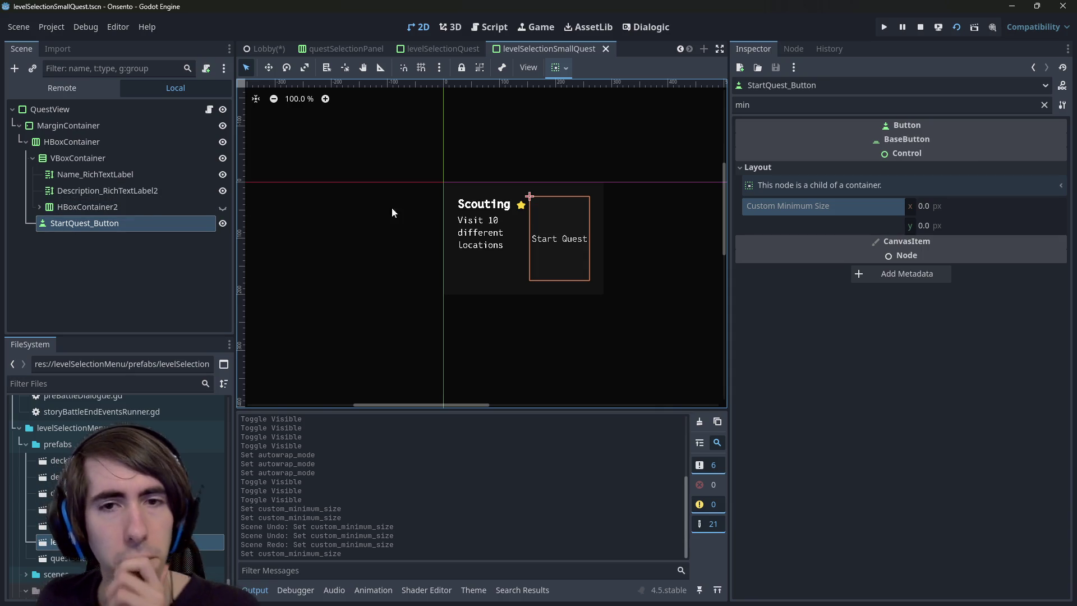
# Check the labels, containers and margin padding, ending on the QuestView root's 200 px minimum height
pyautogui.click(89, 196)
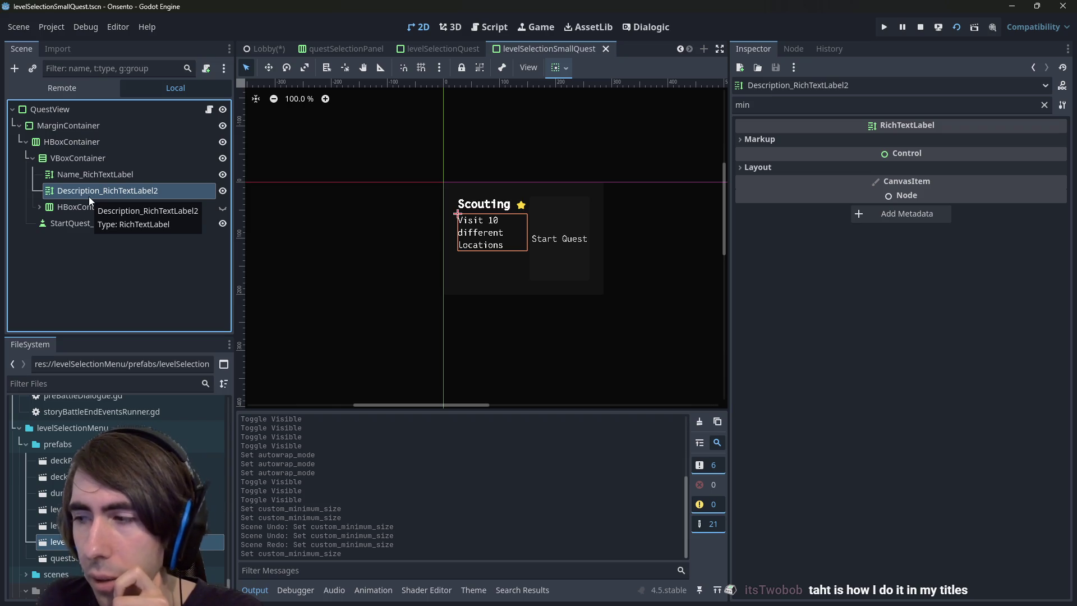
pyautogui.click(97, 177)
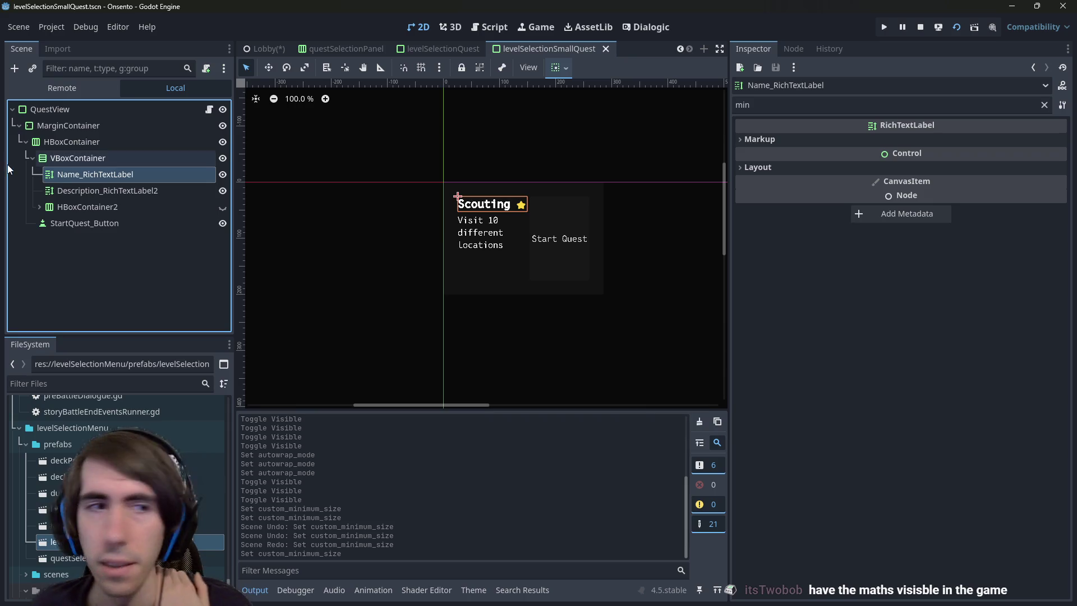
pyautogui.click(87, 160)
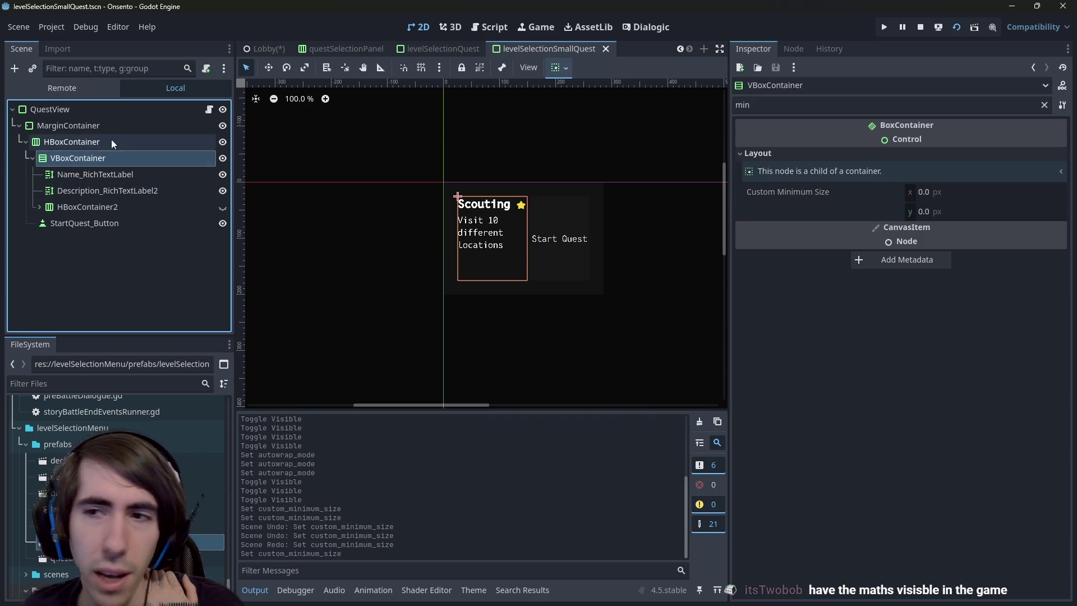
pyautogui.click(55, 147)
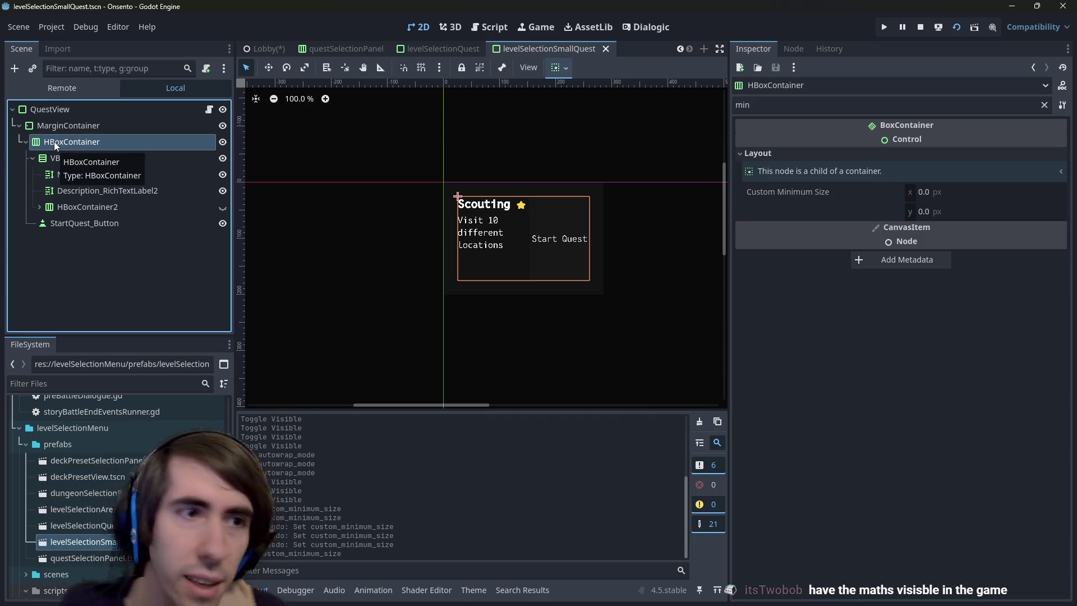
pyautogui.click(68, 125)
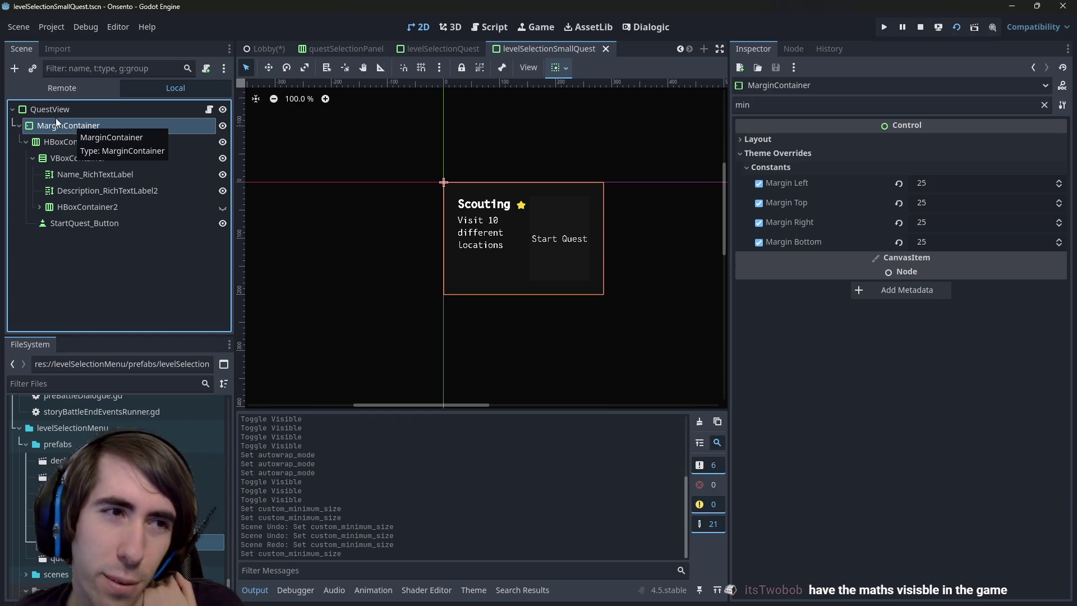
pyautogui.click(55, 112)
pyautogui.click(811, 155)
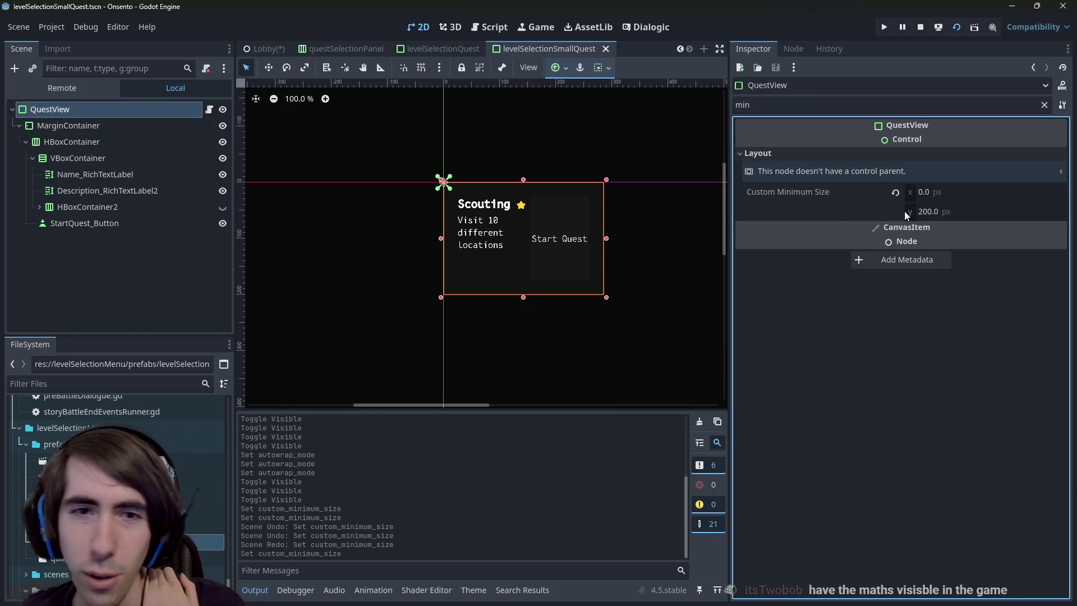
# Set the QuestView root's minimum height to 100 px and save
pyautogui.click(965, 211)
pyautogui.write('100')
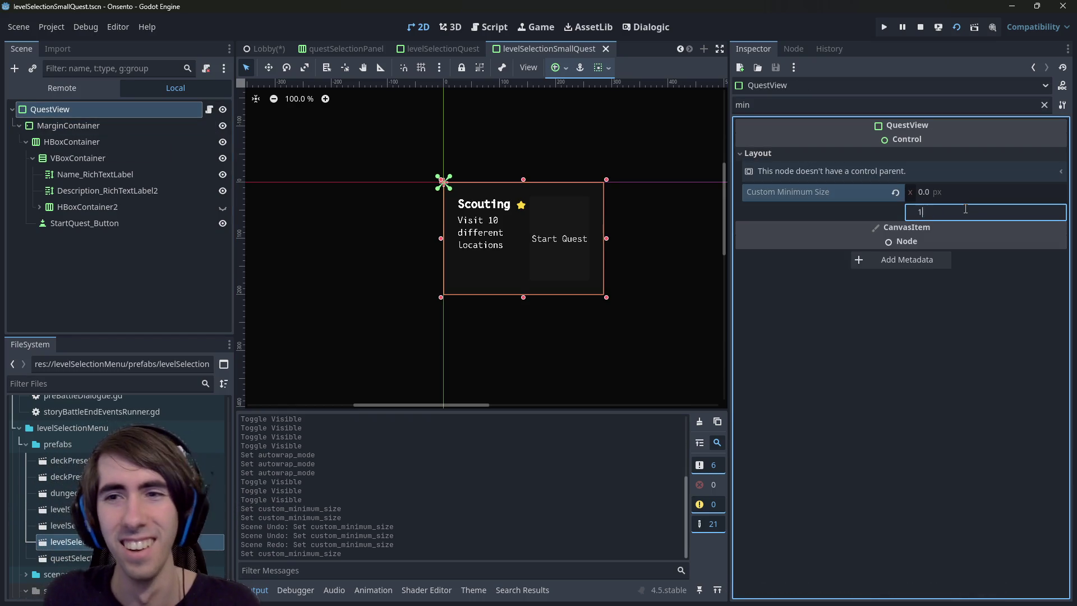
pyautogui.press('Return')
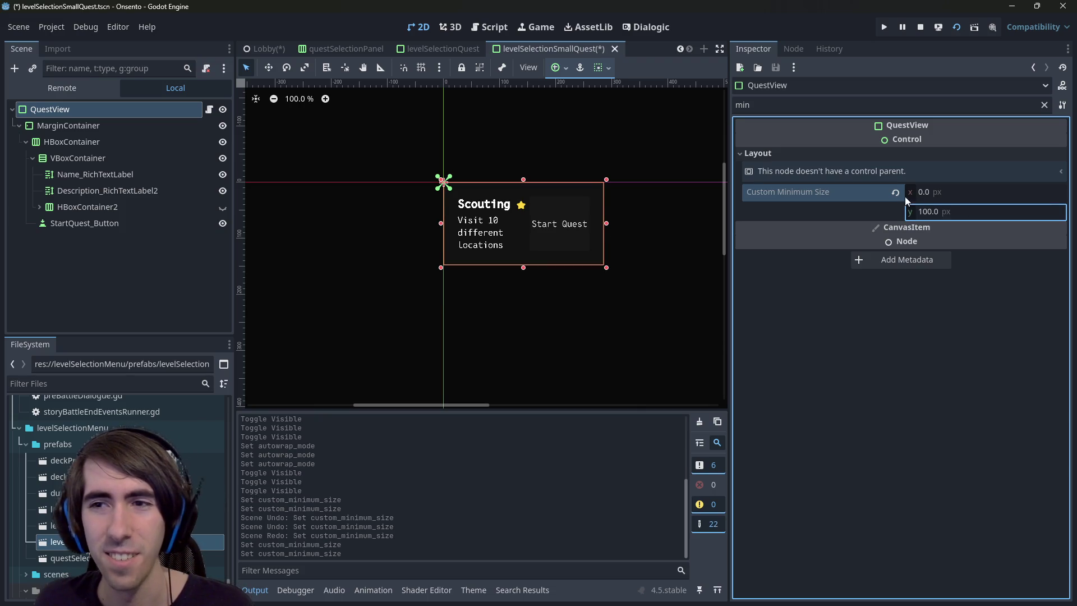
pyautogui.hotkey('ctrl', 's')
# Reselect the Start Quest button and filter the Inspector by 'min'
pyautogui.click(540, 238)
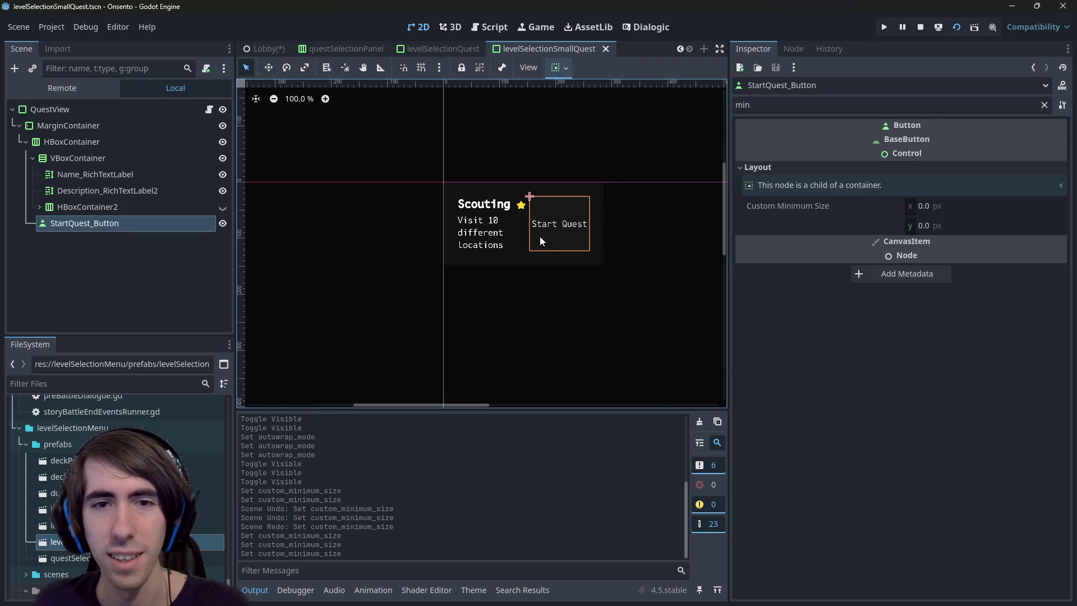
pyautogui.click(123, 202)
pyautogui.click(122, 191)
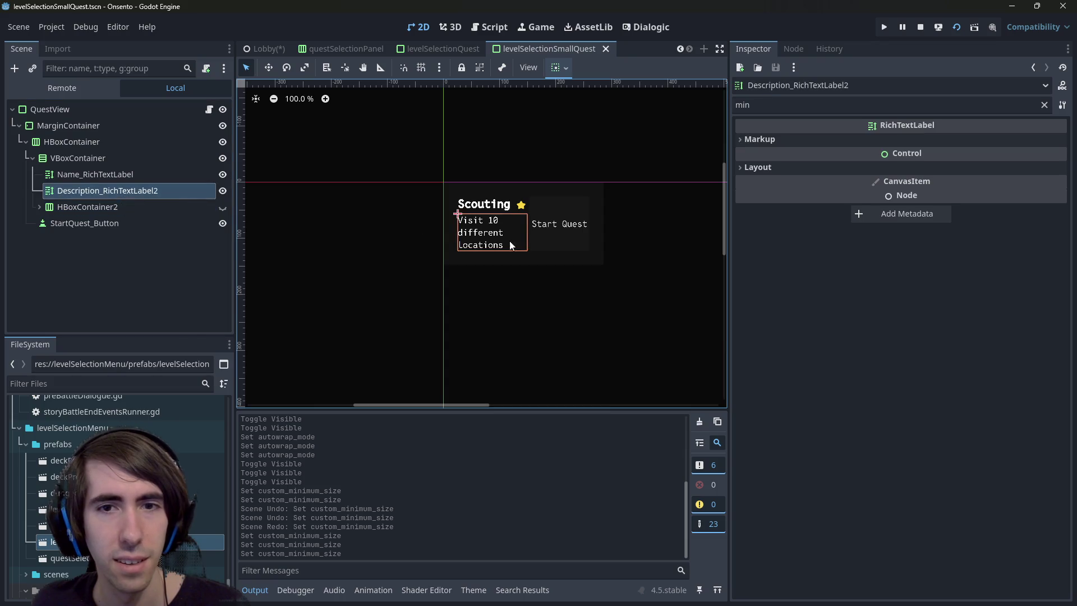
pyautogui.click(549, 241)
pyautogui.click(548, 241)
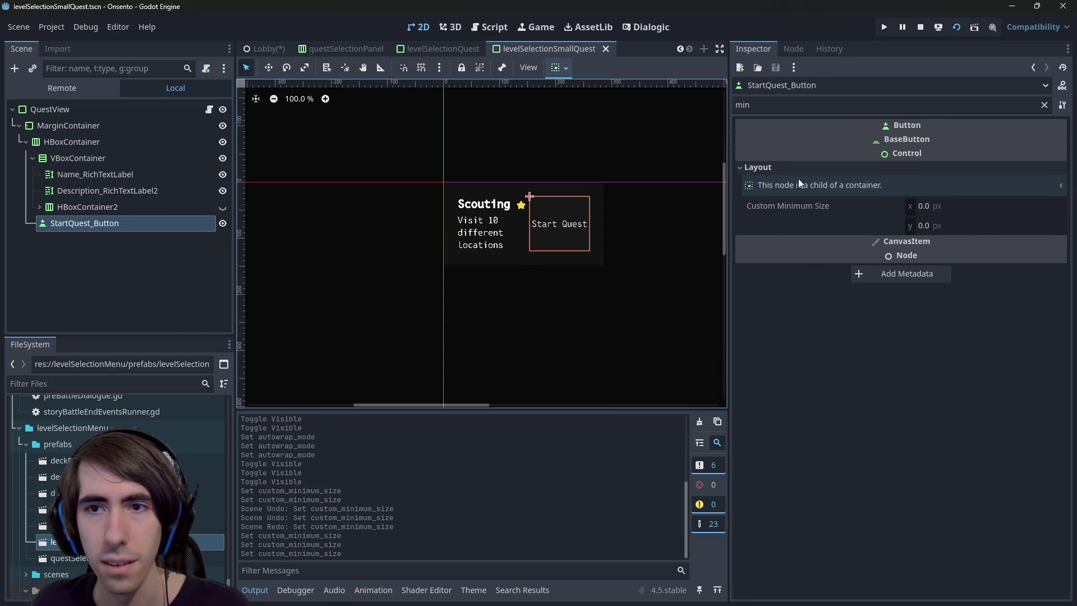
pyautogui.click(1043, 105)
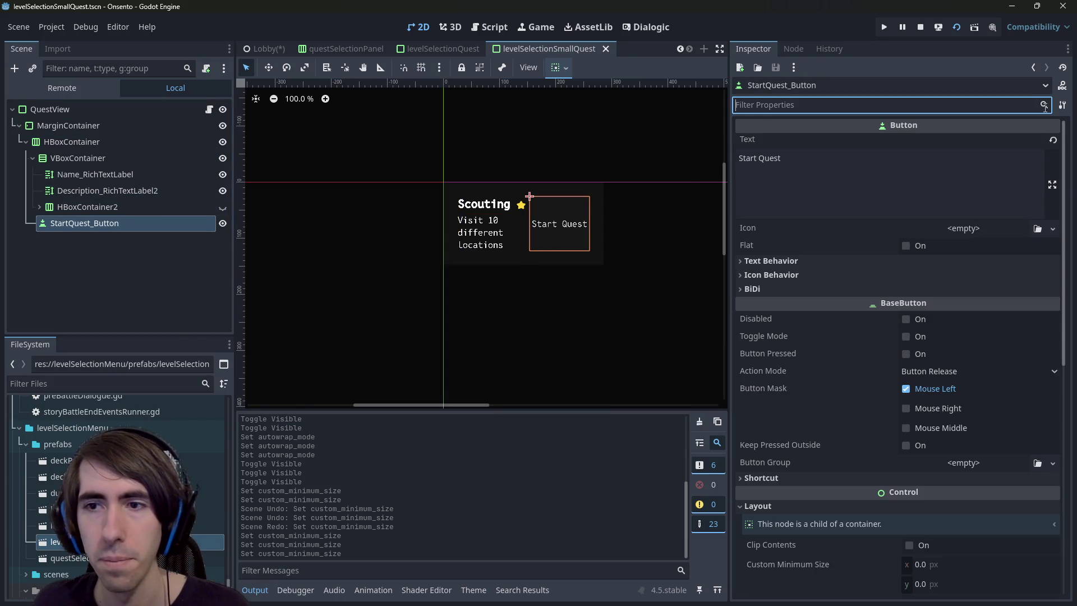
pyautogui.write('min')
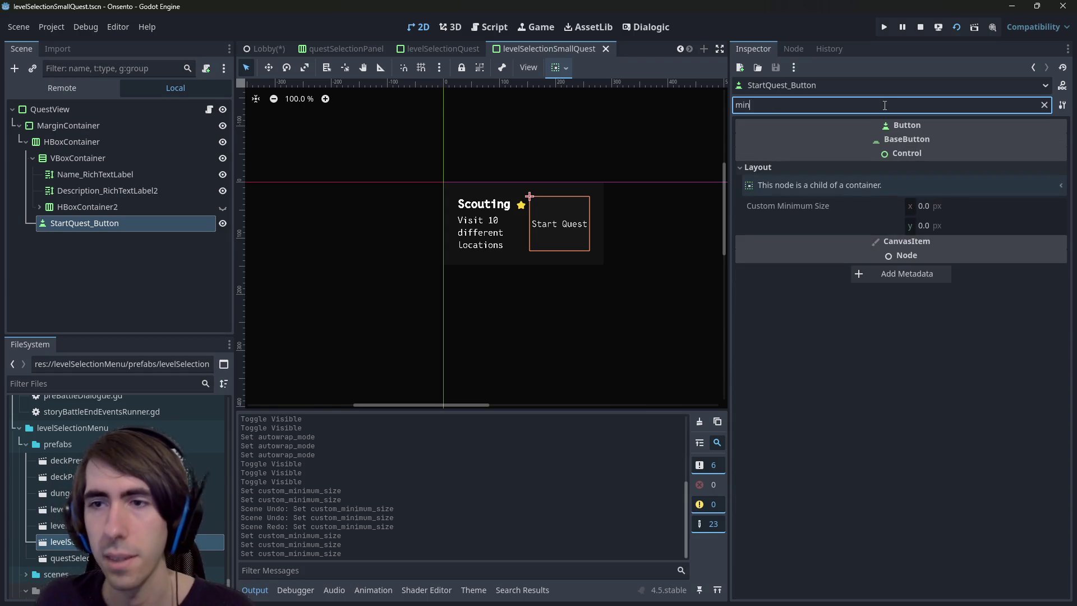
# Try 200 px, then 150 × 150, as the button's minimum size
pyautogui.click(942, 206)
pyautogui.write('2')
pyautogui.press('Return')
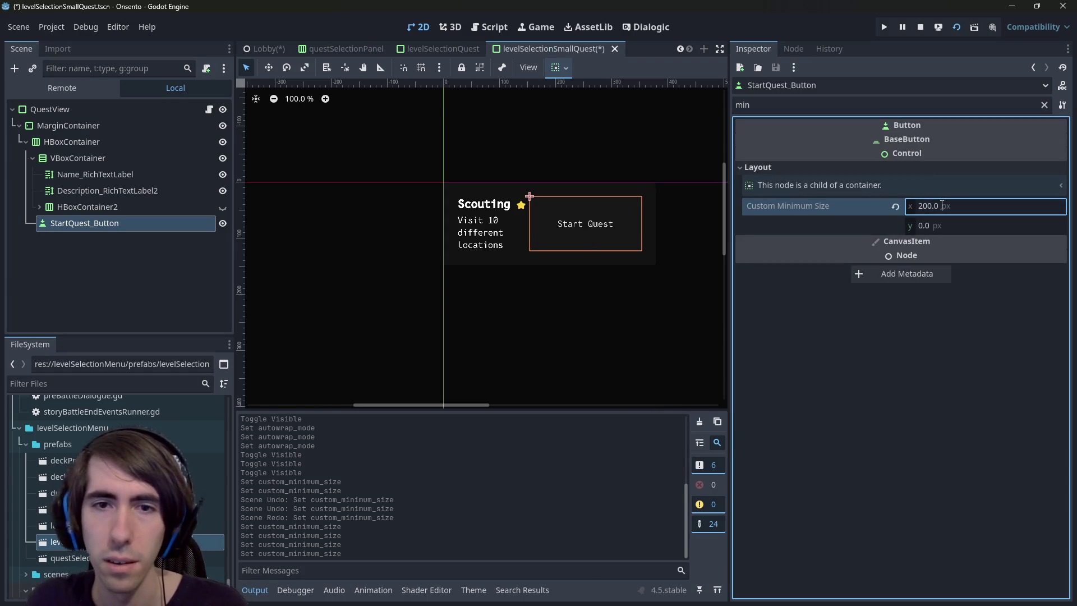
pyautogui.write('150')
pyautogui.press('Tab')
pyautogui.write('150')
pyautogui.press('Return')
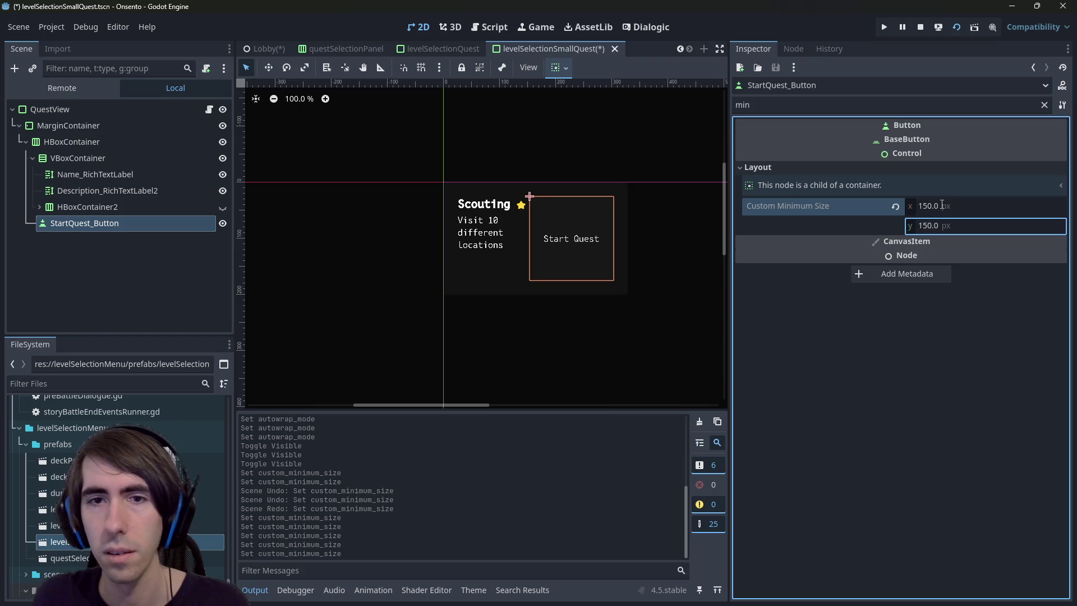
# Retry the button's minimum size with a 100 px value
pyautogui.click(941, 206)
pyautogui.press('BackSpace')
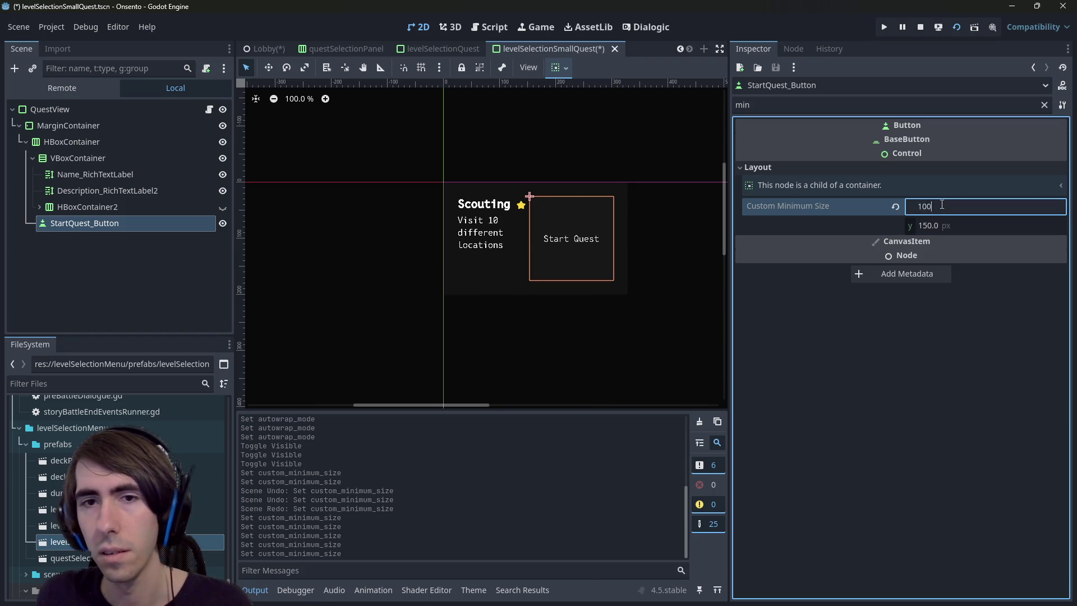
pyautogui.press('Tab')
pyautogui.write('120')
pyautogui.write('0')
pyautogui.press('Return')
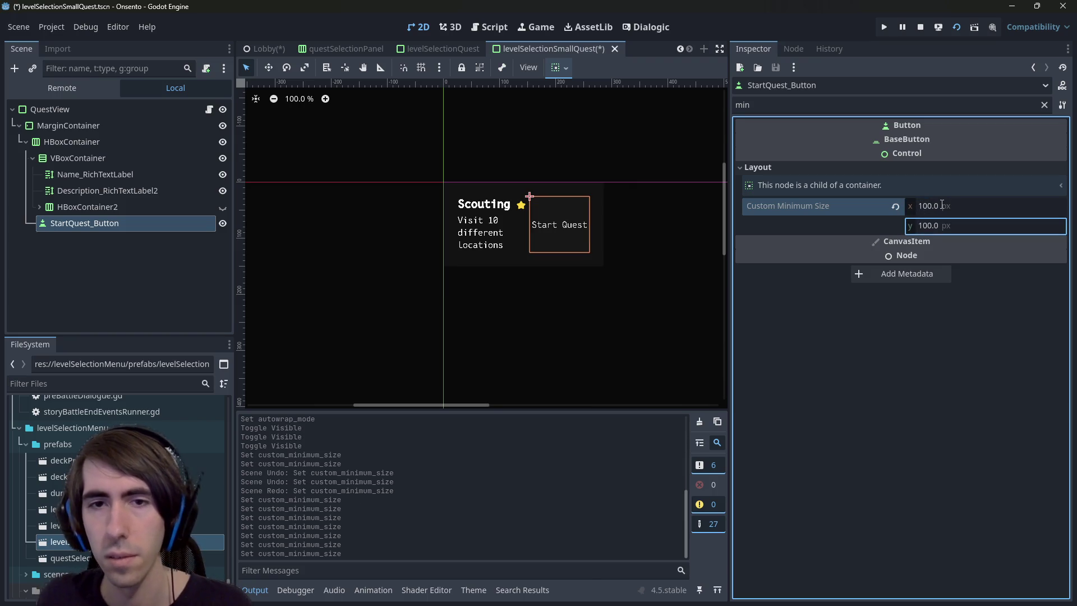
# Set the Start Quest button's custom minimum size to 125 × 125
pyautogui.click(941, 206)
pyautogui.write('125')
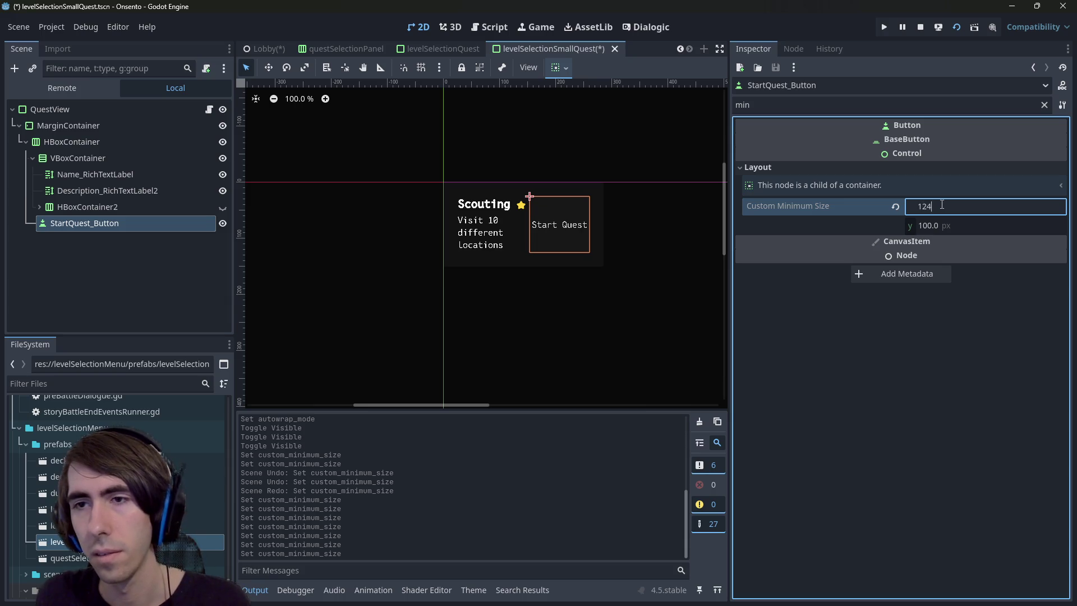
pyautogui.press('Tab')
pyautogui.write('125')
pyautogui.press('Return')
pyautogui.click(476, 205)
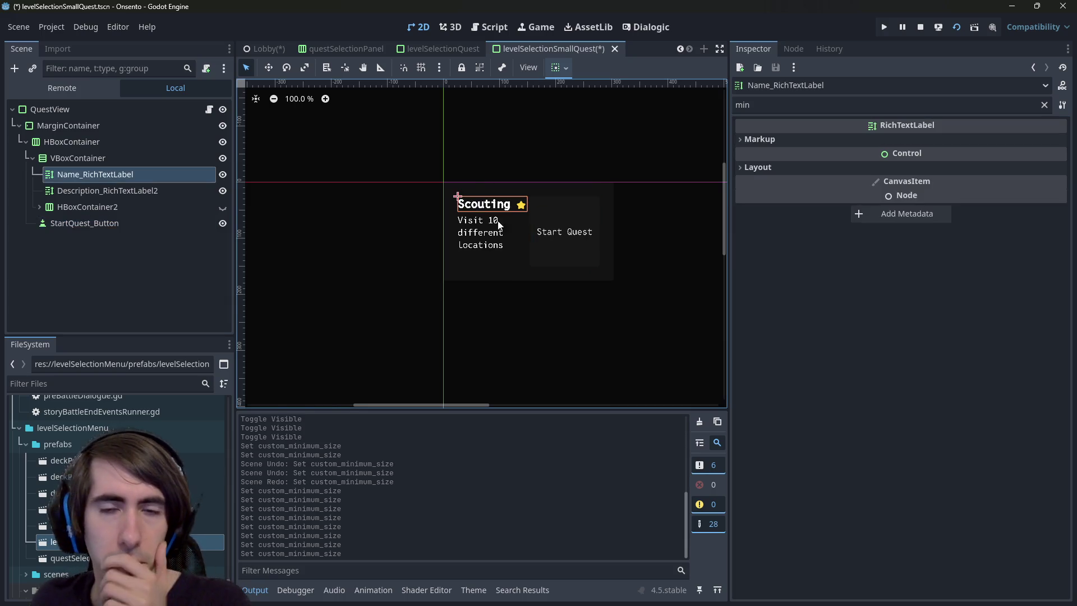
pyautogui.click(65, 142)
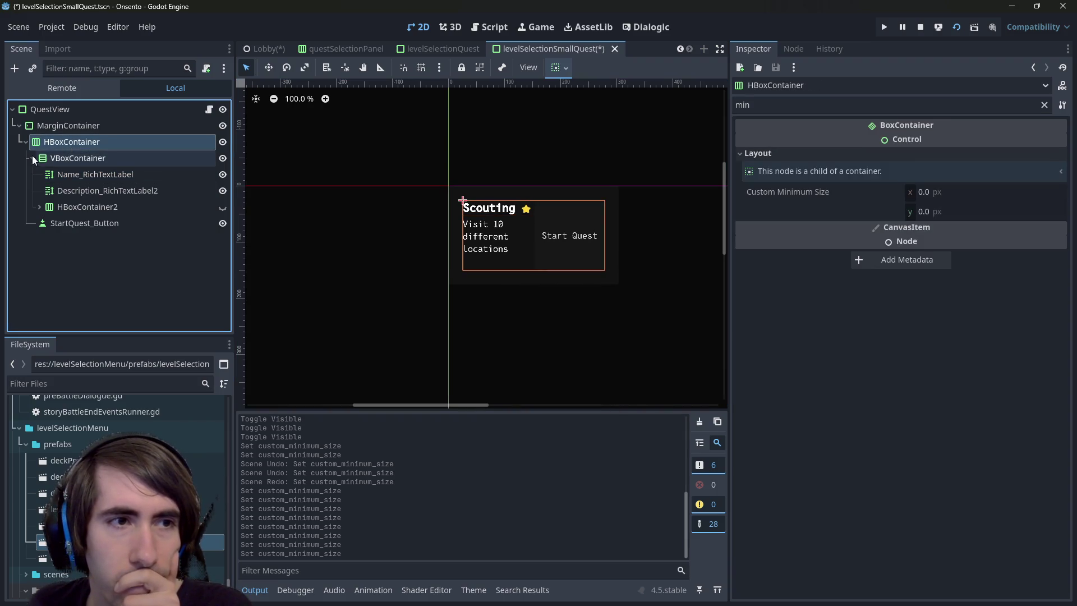
# Center the name-and-description box vertically in its container and save the scene
pyautogui.click(33, 158)
pyautogui.click(67, 159)
pyautogui.click(559, 68)
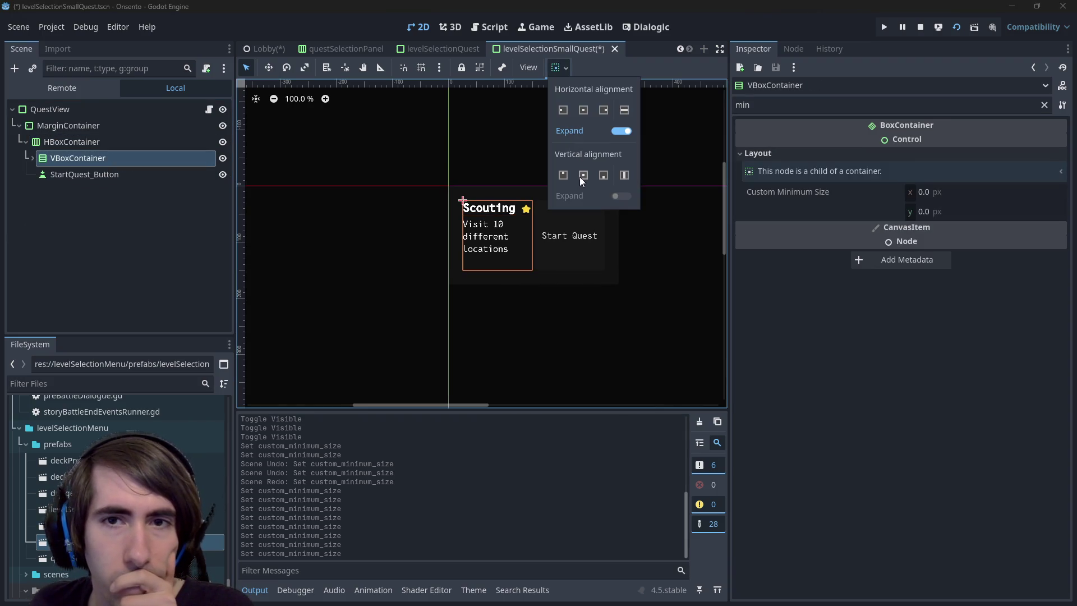
pyautogui.click(582, 177)
pyautogui.click(611, 300)
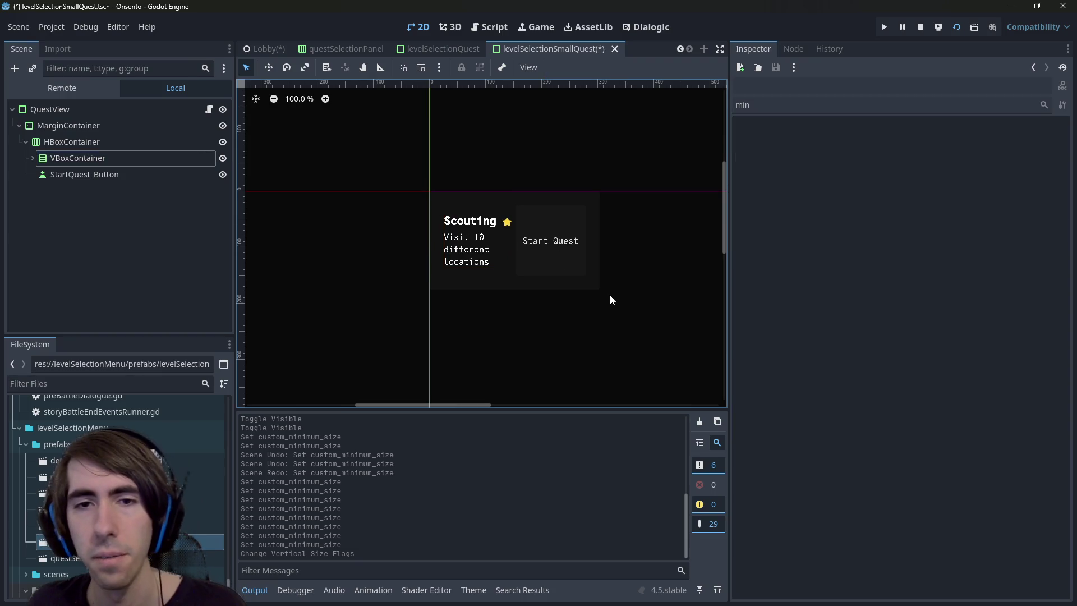
pyautogui.hotkey('ctrl', 's')
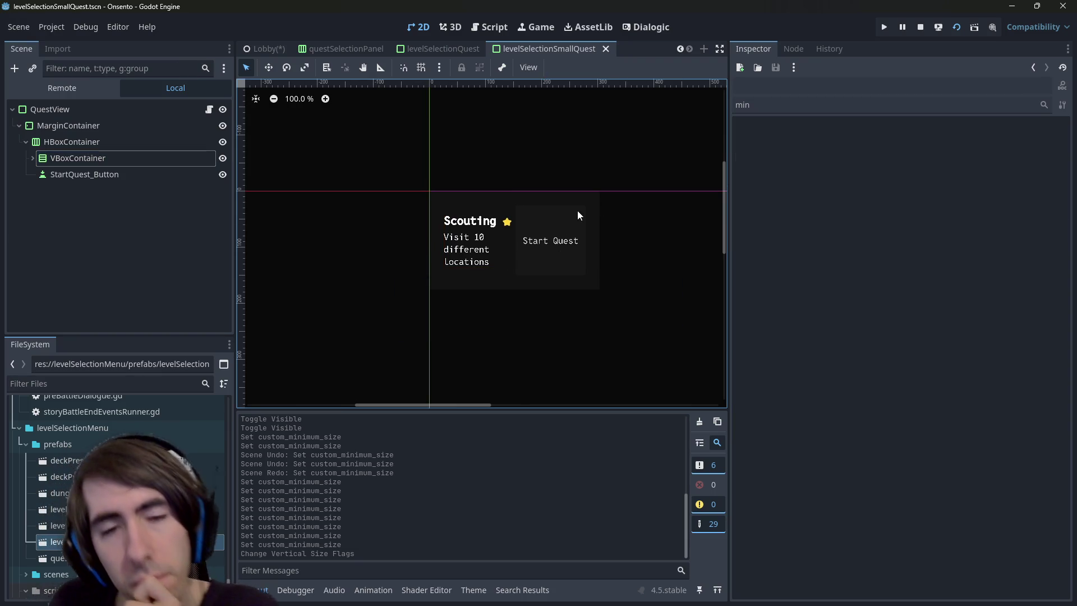
# Give the Start Quest button a 100×100 custom minimum size
pyautogui.scroll(3, 515, 255)
pyautogui.click(534, 212)
pyautogui.click(959, 206)
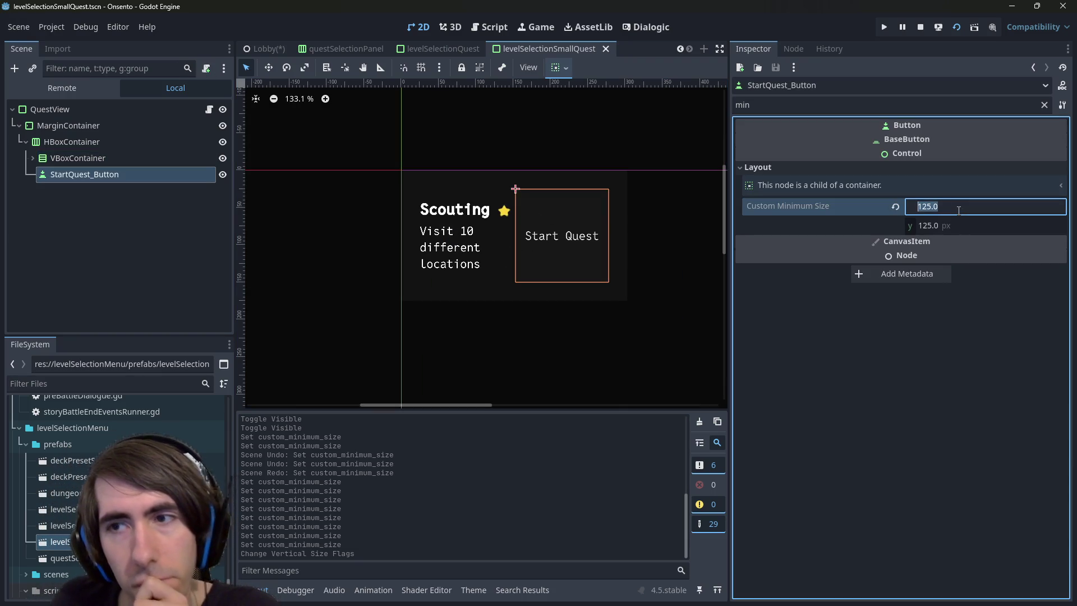
pyautogui.write('100')
pyautogui.press('Tab')
pyautogui.write('1')
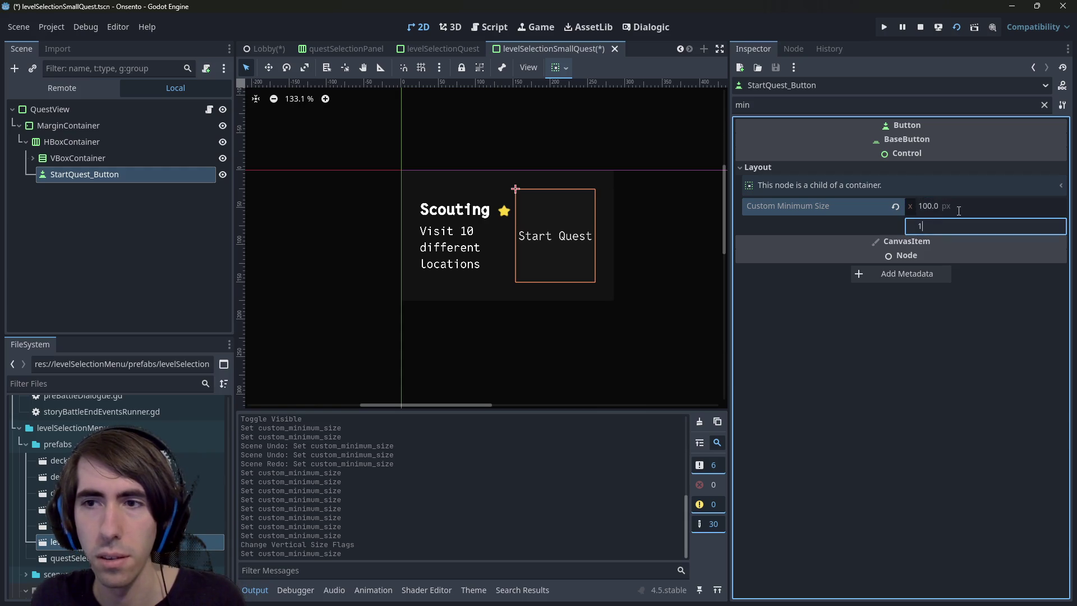
pyautogui.write('00')
pyautogui.press('Return')
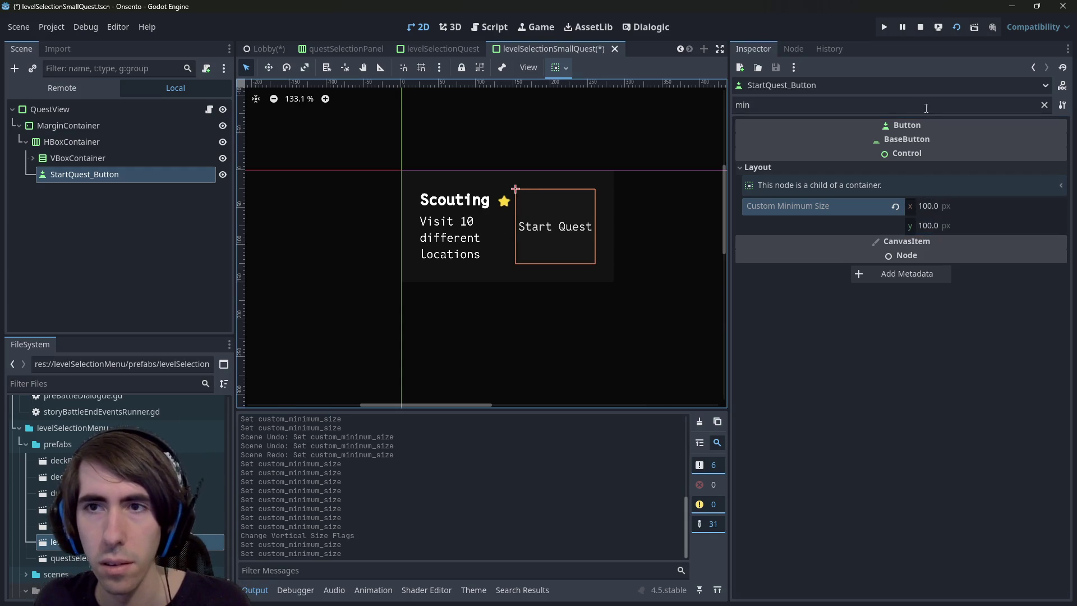
# Split the button label onto two lines, 'Start' and 'Quest', and save
pyautogui.click(1043, 105)
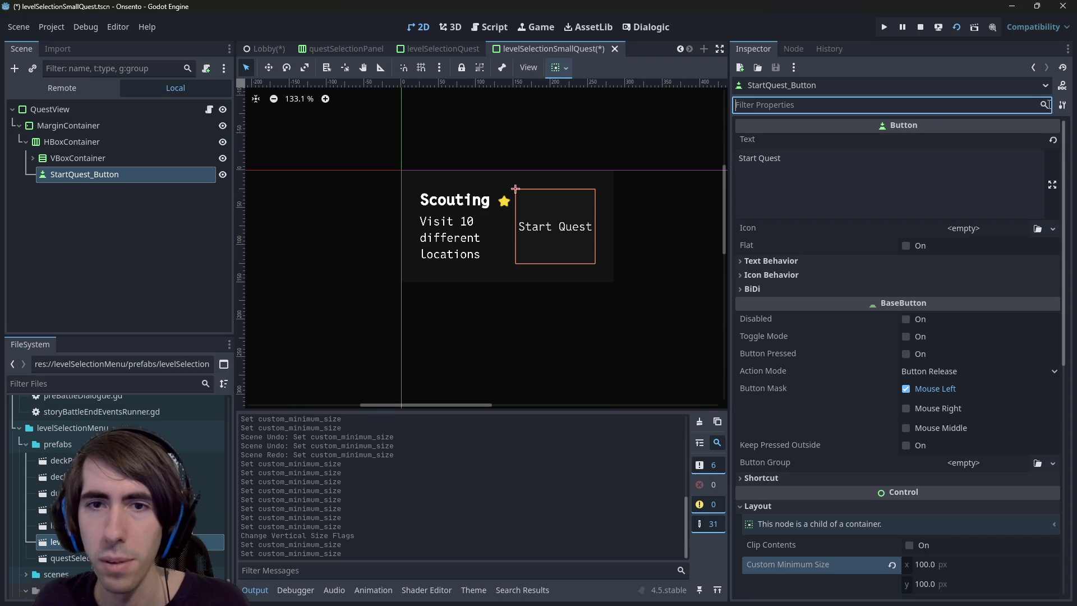
pyautogui.scroll(-10, 910, 380)
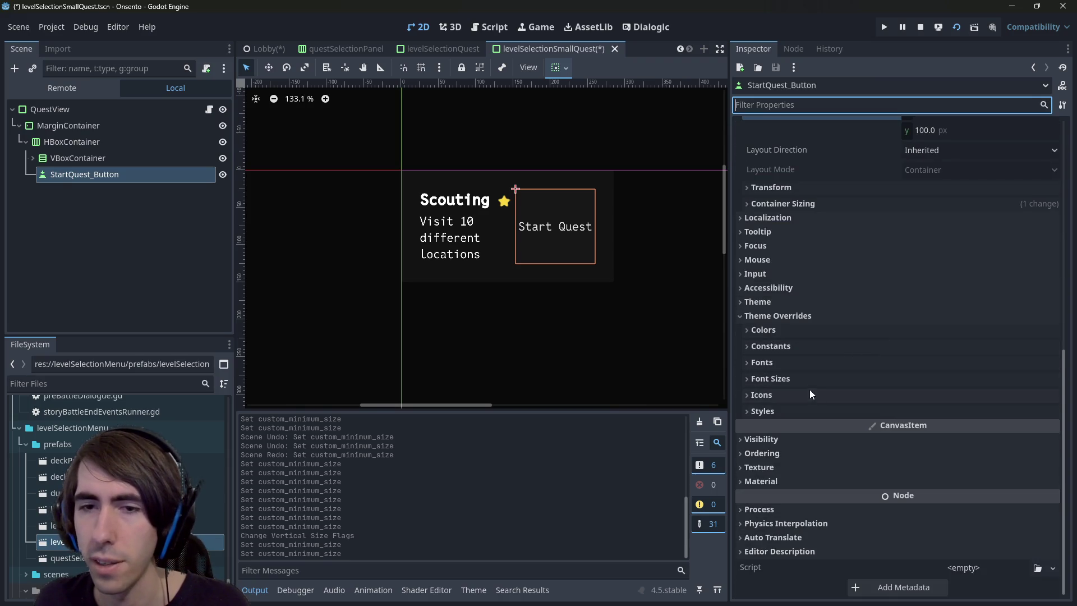
pyautogui.scroll(10, 809, 383)
pyautogui.click(820, 171)
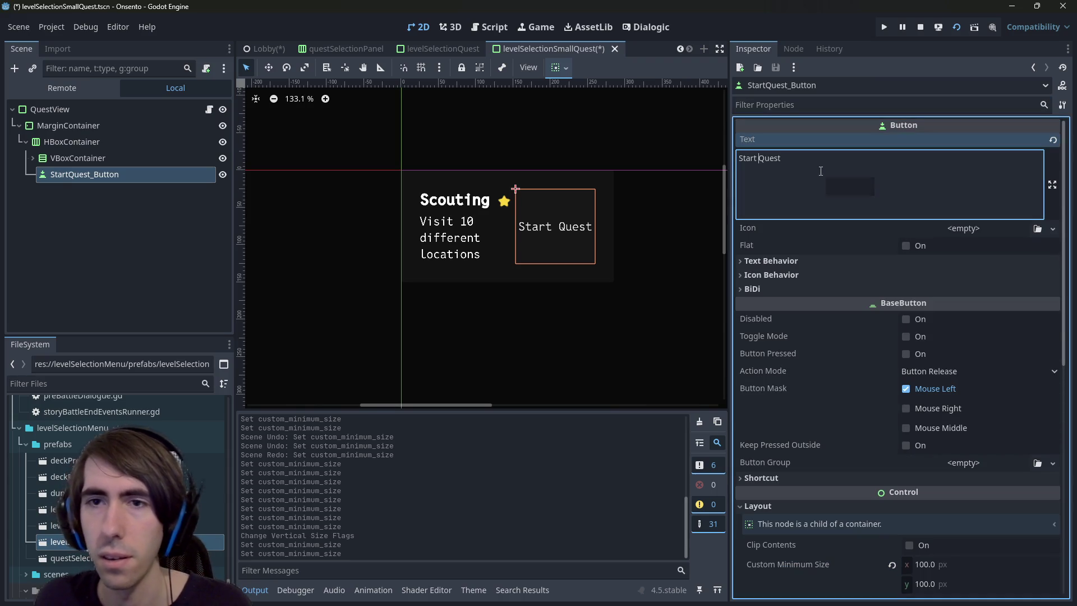
pyautogui.press('Return')
pyautogui.click(639, 130)
pyautogui.hotkey('ctrl', 's')
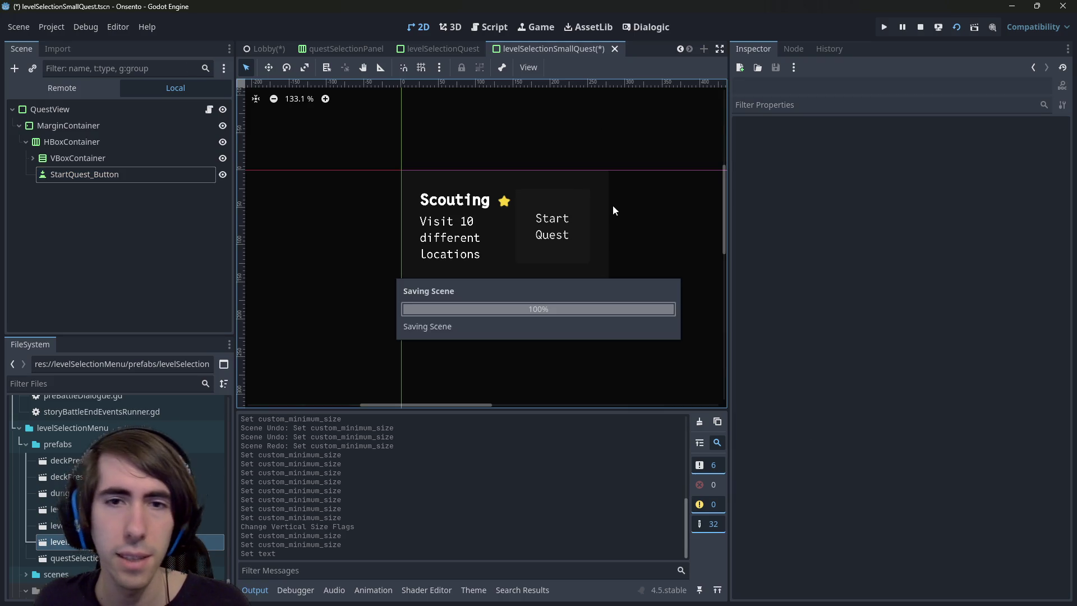
# Select StartQuest_Button and filter the Inspector by 'min'
pyautogui.click(571, 260)
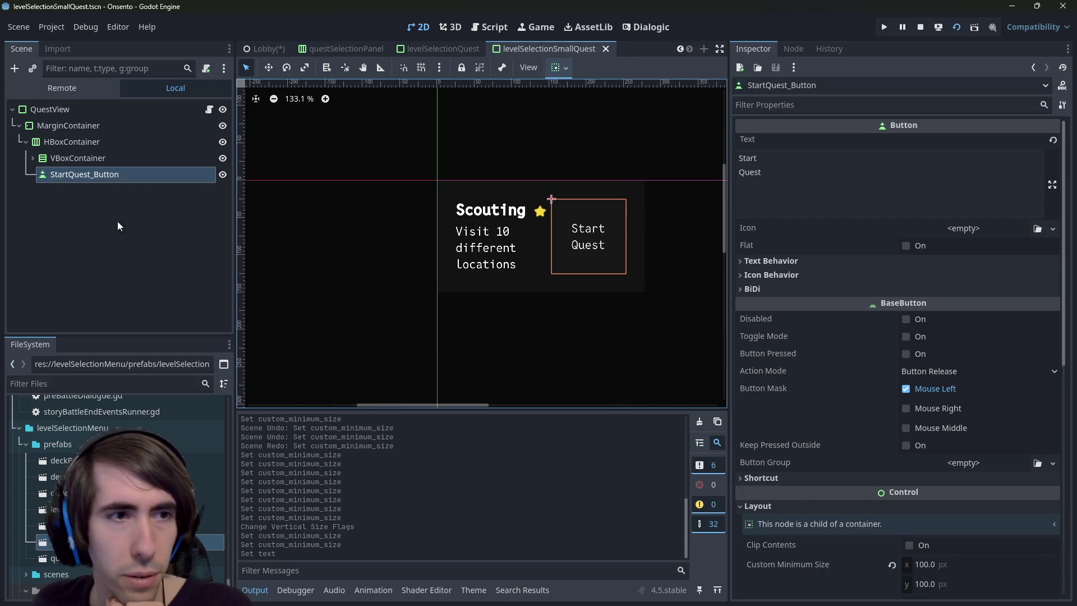
pyautogui.scroll(-5, 843, 364)
pyautogui.click(838, 105)
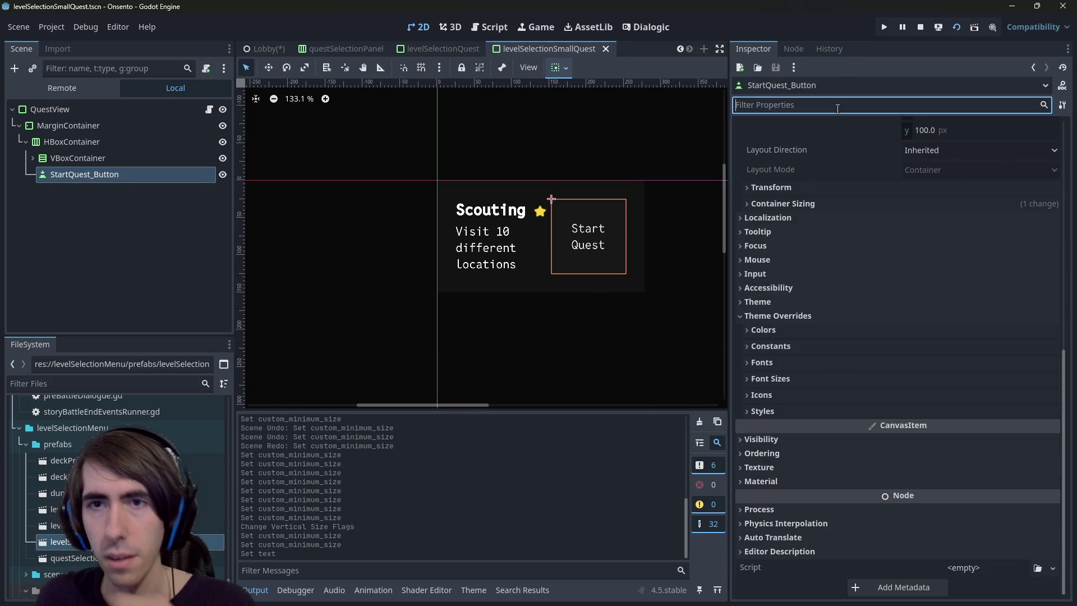
pyautogui.write('min')
# Set the button's Custom Minimum Size to 75×75 and save the scene
pyautogui.click(960, 206)
pyautogui.write('50')
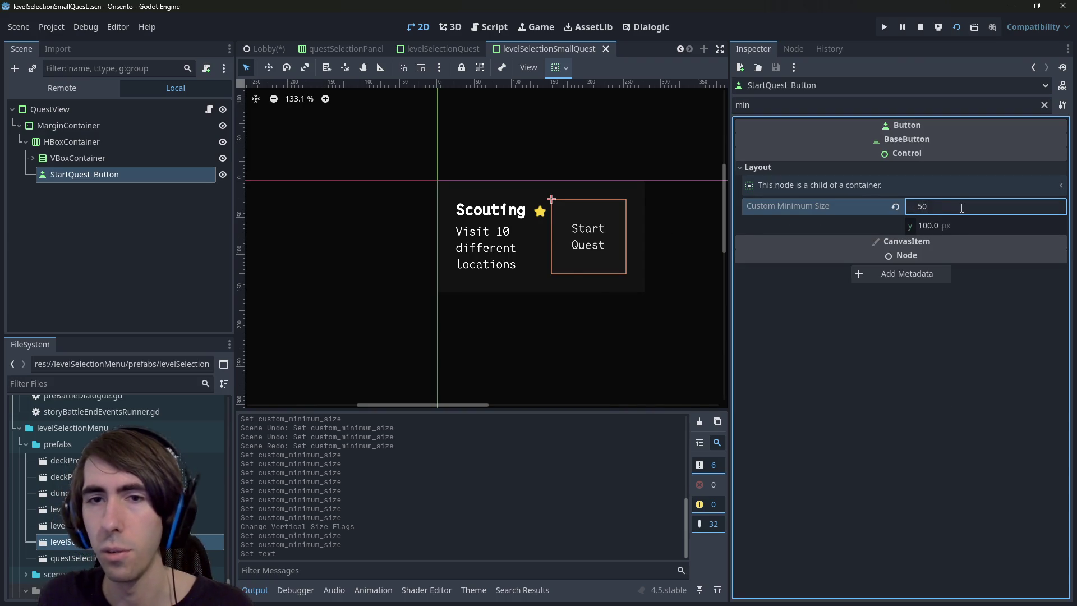
pyautogui.press('Tab')
pyautogui.click(961, 207)
pyautogui.write('6')
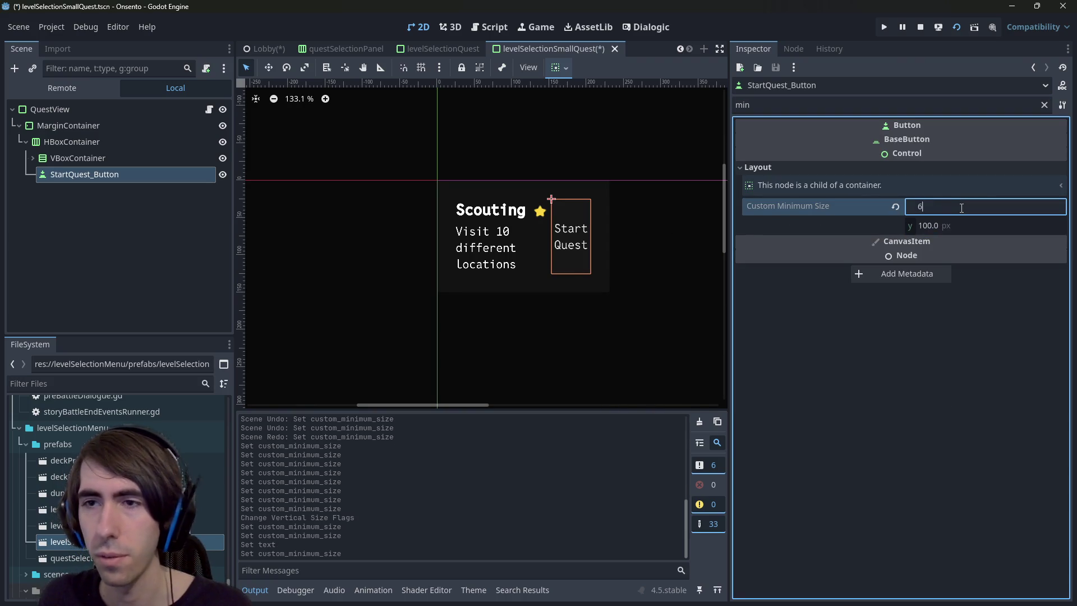
pyautogui.write('74')
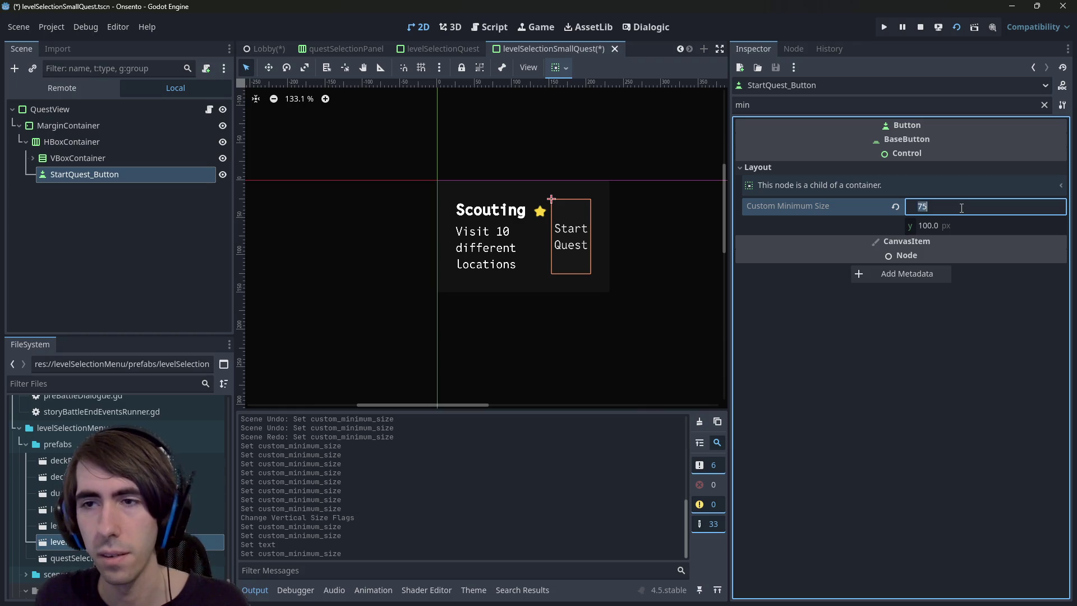
pyautogui.press('Tab')
pyautogui.write('75')
pyautogui.press('Return')
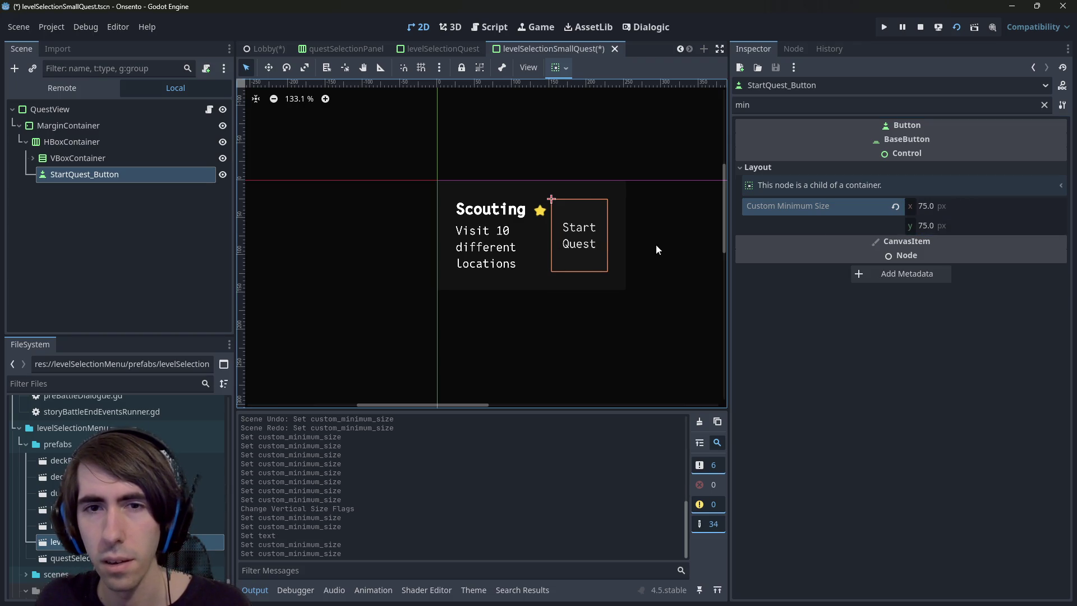
pyautogui.hotkey('ctrl', 's')
pyautogui.click(92, 127)
pyautogui.click(96, 108)
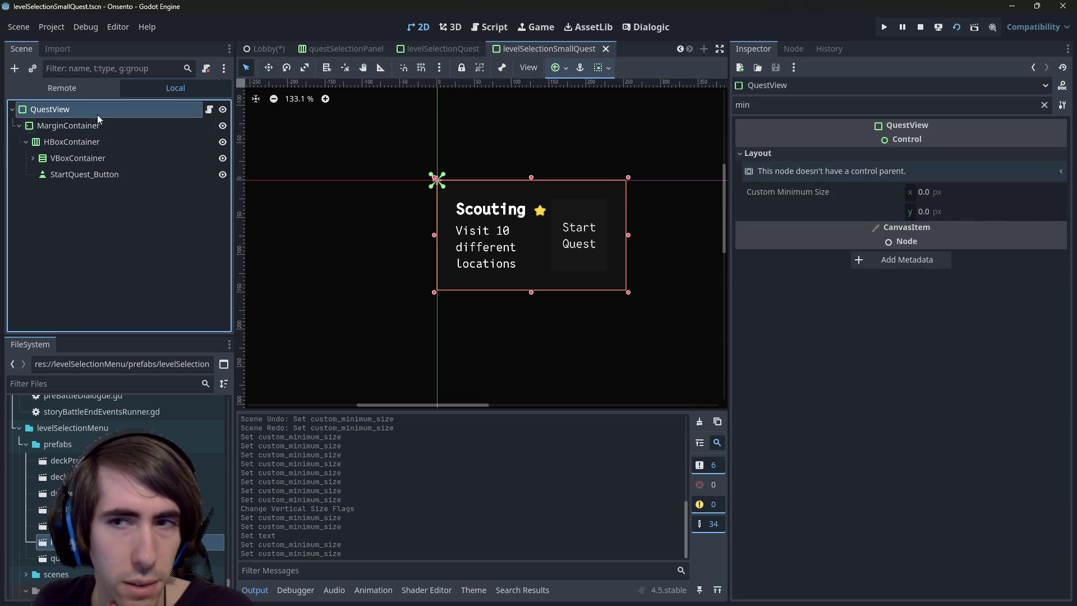
# In the Lobby scene, delete the five old entries Quest through Quest5
pyautogui.click(263, 48)
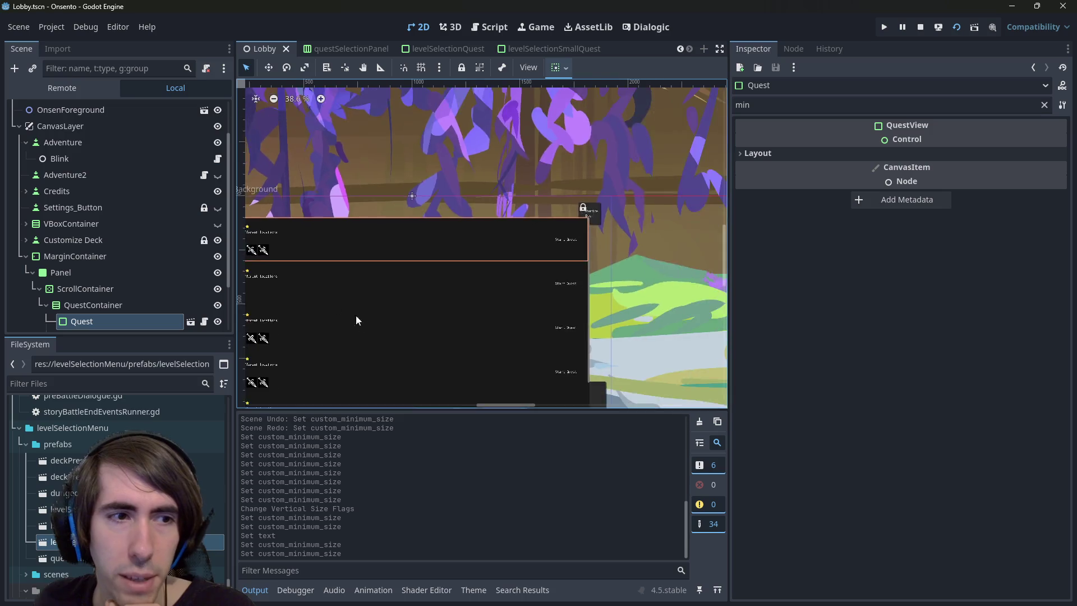
pyautogui.scroll(-2, 115, 275)
pyautogui.keyDown('shift'); pyautogui.click(104, 325); pyautogui.keyUp('shift')
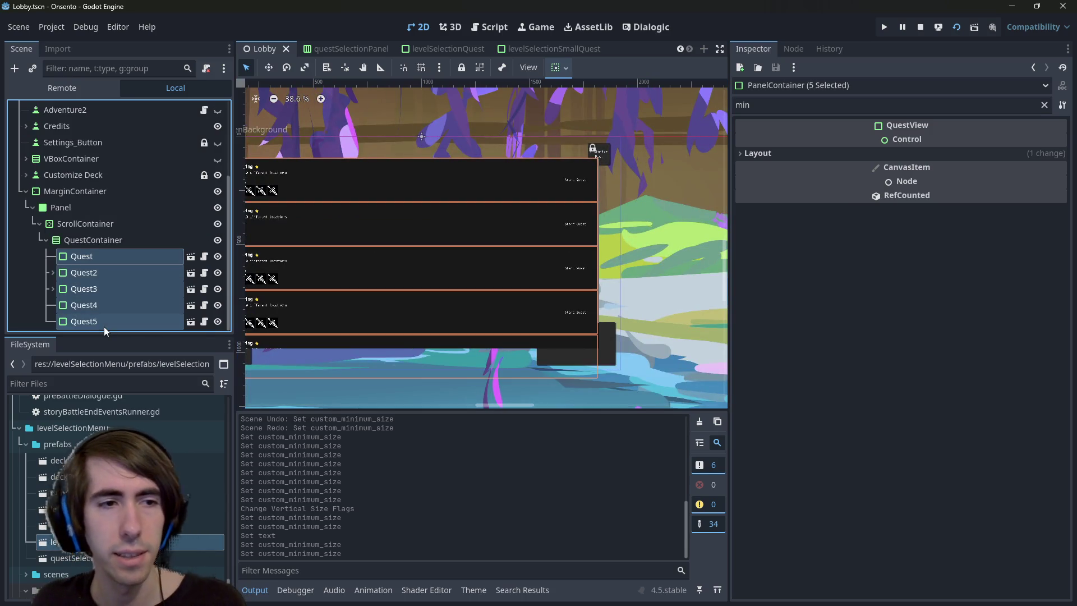
pyautogui.press('Delete')
pyautogui.press('Return')
# Add the compact quest scene into QuestContainer and duplicate it into three QuestView entries
pyautogui.moveTo(56, 541)
pyautogui.mouseDown()
pyautogui.moveTo(112, 316)
pyautogui.moveTo(129, 325)
pyautogui.moveTo(93, 321)
pyautogui.mouseUp()
pyautogui.scroll(-1, 507, 252)
pyautogui.scroll(2, 512, 238)
pyautogui.scroll(-1, 405, 237)
pyautogui.hotkey('ctrl', 'd')
pyautogui.hotkey('ctrl', 'd')
# Move the Panel out of MarginContainer and hide MarginContainer
pyautogui.click(79, 224)
pyautogui.click(80, 253)
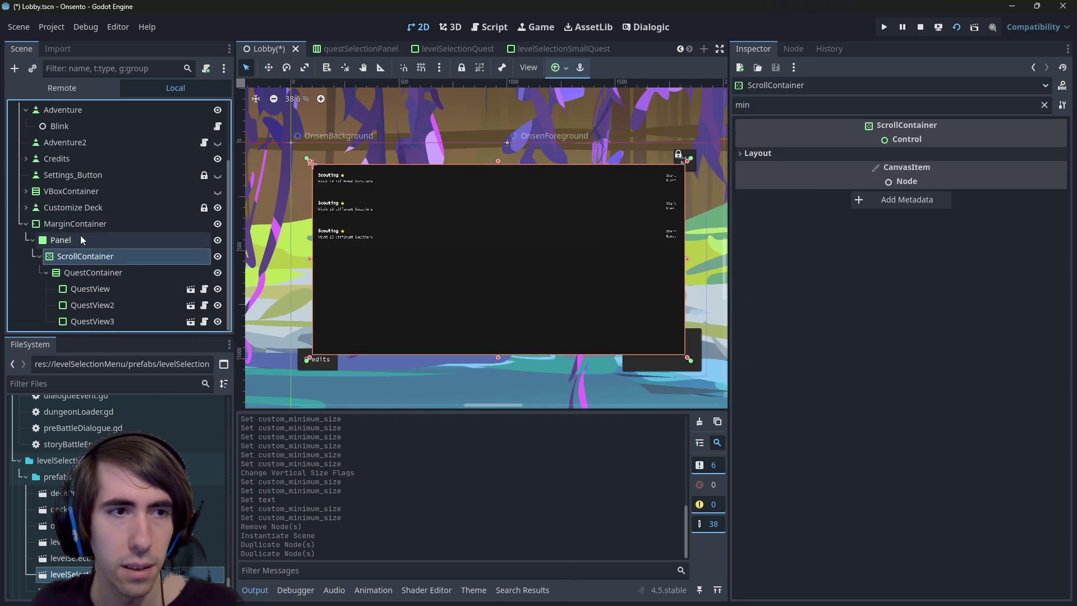
pyautogui.click(73, 224)
pyautogui.click(113, 241)
pyautogui.moveTo(114, 242); pyautogui.dragTo(110, 217)
pyautogui.click(65, 241)
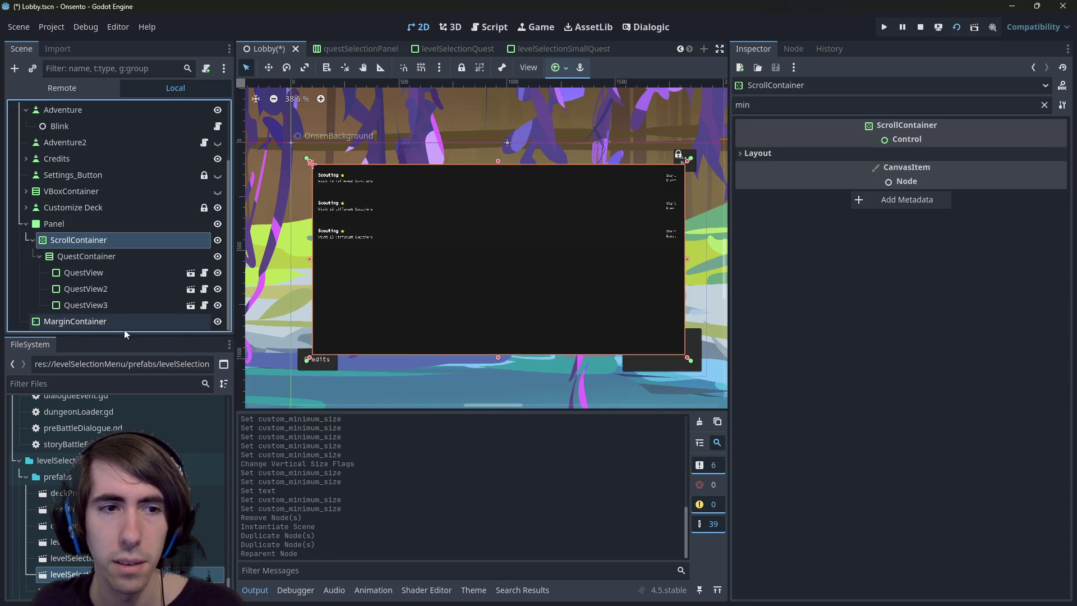
pyautogui.click(217, 321)
pyautogui.click(105, 224)
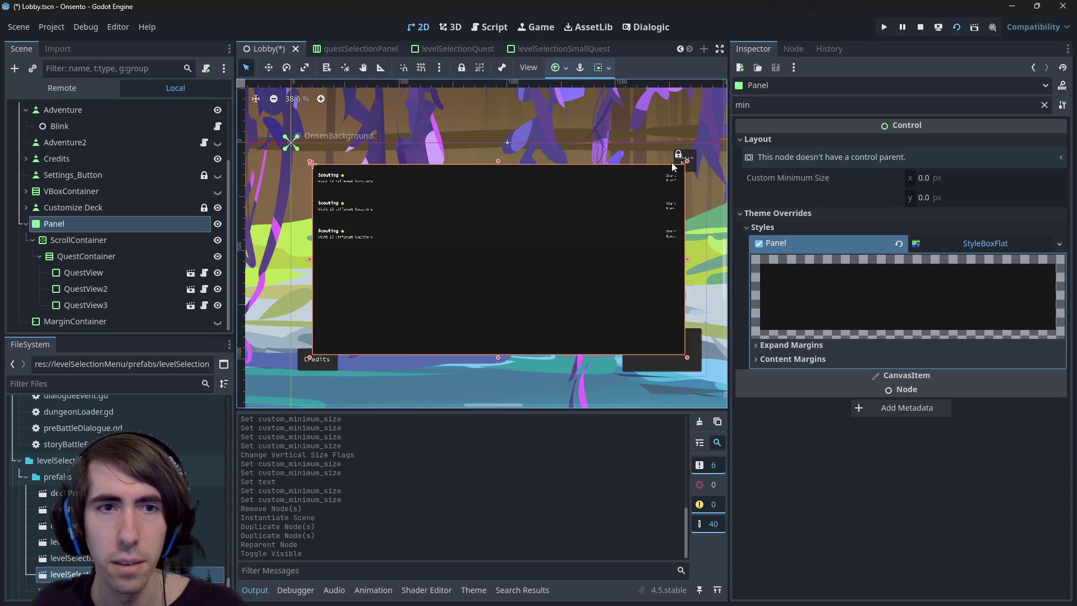
# Resize the quest Panel from its top-left corner and left edge to 439×258
pyautogui.moveTo(310, 161)
pyautogui.mouseDown()
pyautogui.moveTo(464, 241)
pyautogui.moveTo(607, 273)
pyautogui.moveTo(578, 286)
pyautogui.moveTo(556, 279)
pyautogui.moveTo(563, 301)
pyautogui.mouseUp()
pyautogui.scroll(5, 606, 340)
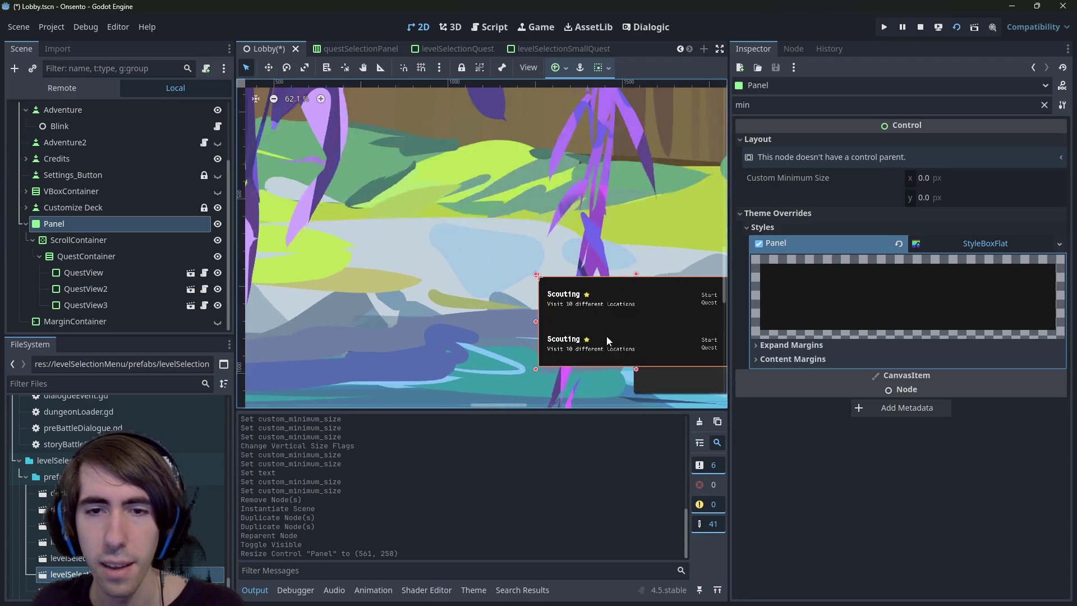
pyautogui.scroll(5, 607, 340)
pyautogui.moveTo(344, 286)
pyautogui.mouseDown()
pyautogui.moveTo(428, 285)
pyautogui.moveTo(411, 284)
pyautogui.mouseUp()
# Select the first QuestView and scroll the list to check how the cards fit
pyautogui.click(543, 223)
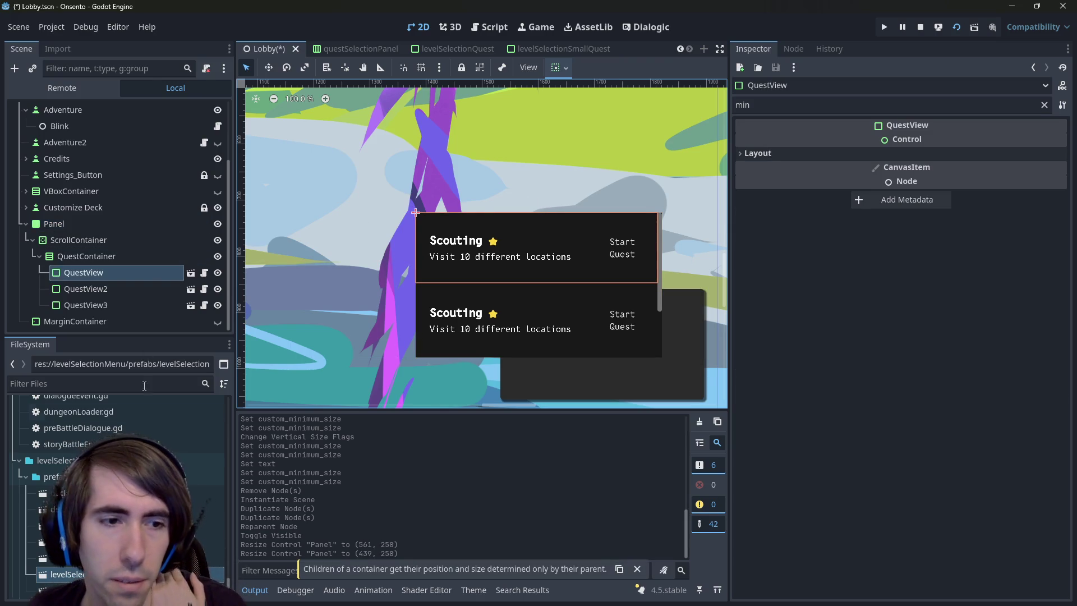
pyautogui.scroll(-3, 360, 366)
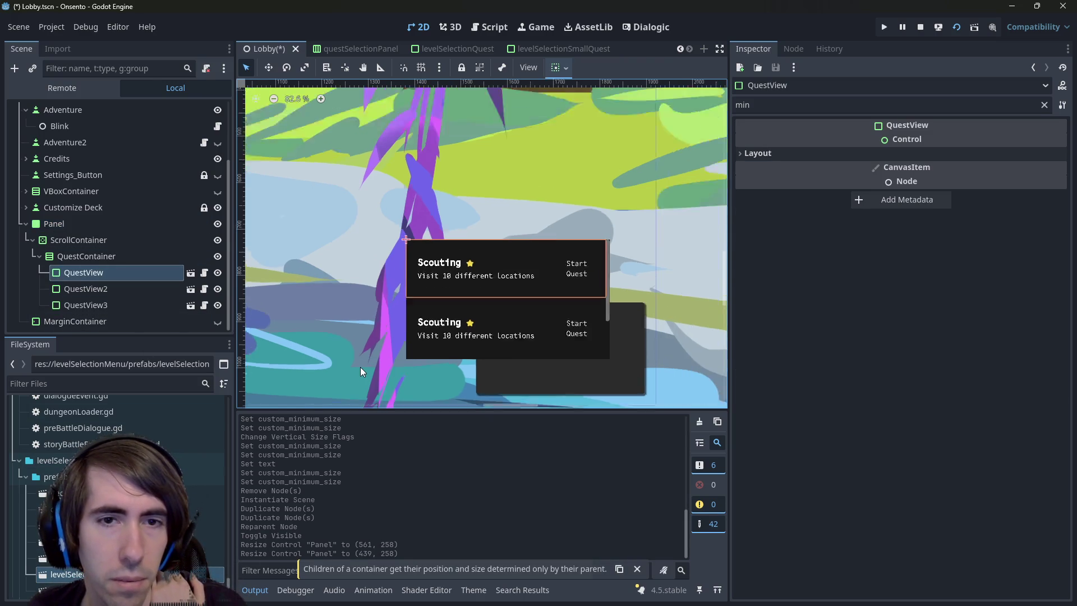
pyautogui.scroll(2, 458, 276)
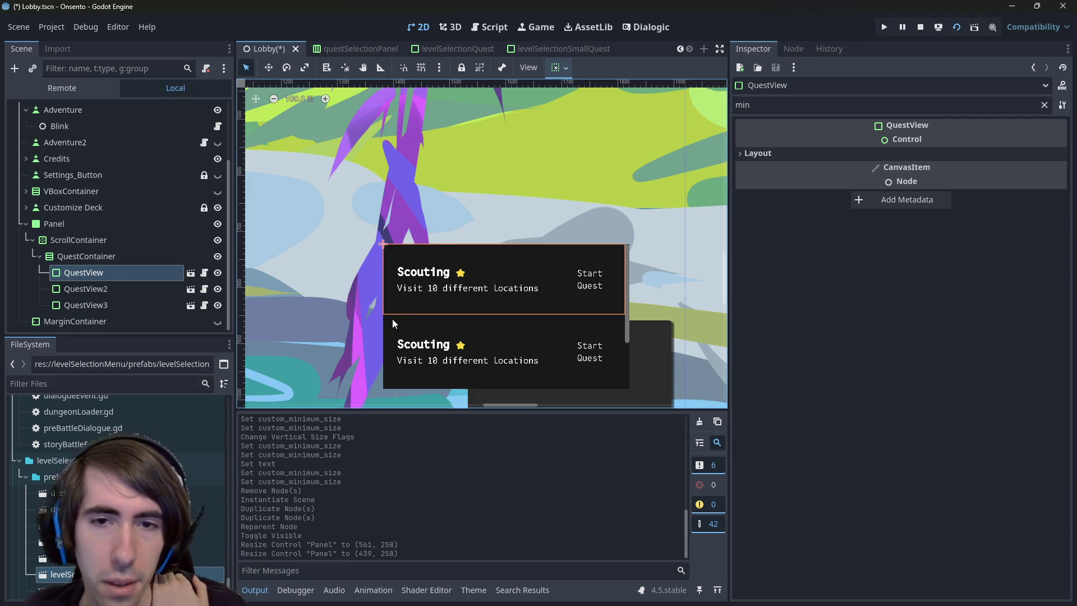
pyautogui.scroll(-2, 392, 318)
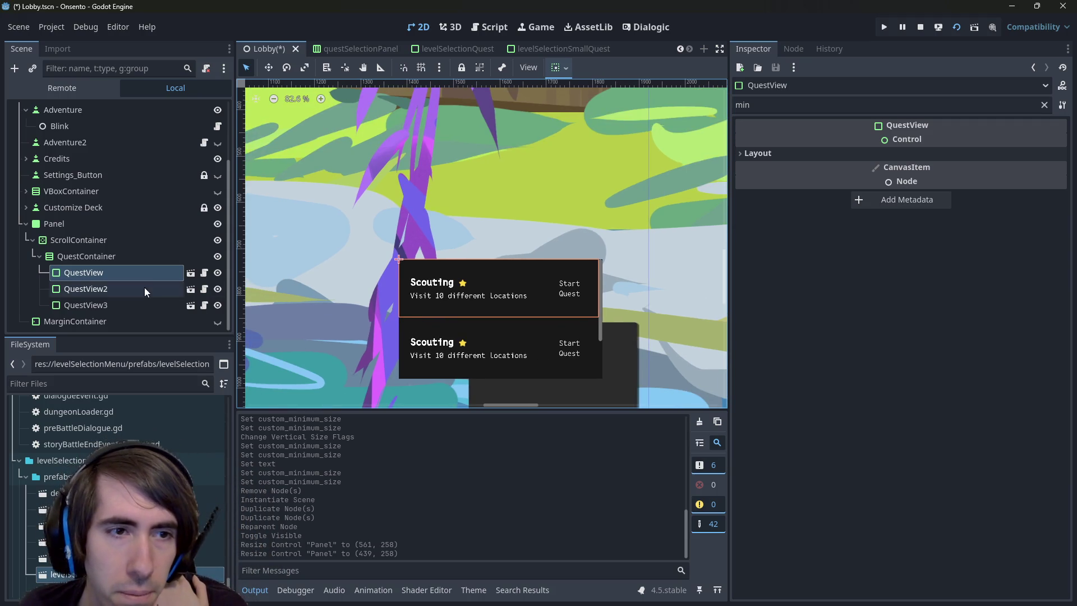
pyautogui.scroll(-2, 445, 332)
pyautogui.hscroll(-2, 445, 331)
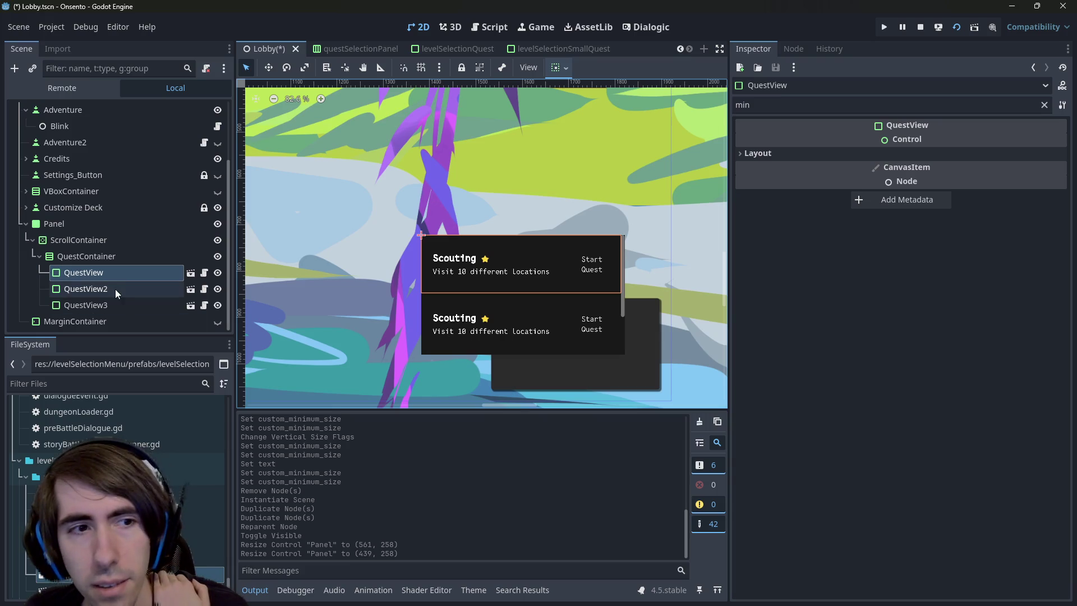
pyautogui.scroll(-1, 463, 328)
pyautogui.scroll(3, 463, 328)
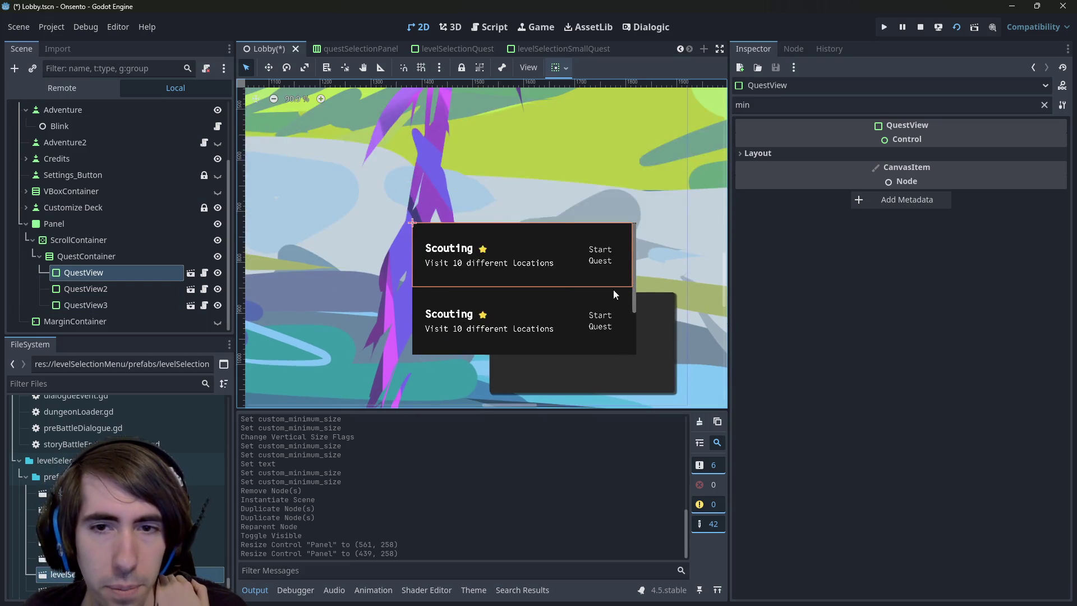
pyautogui.click(604, 290)
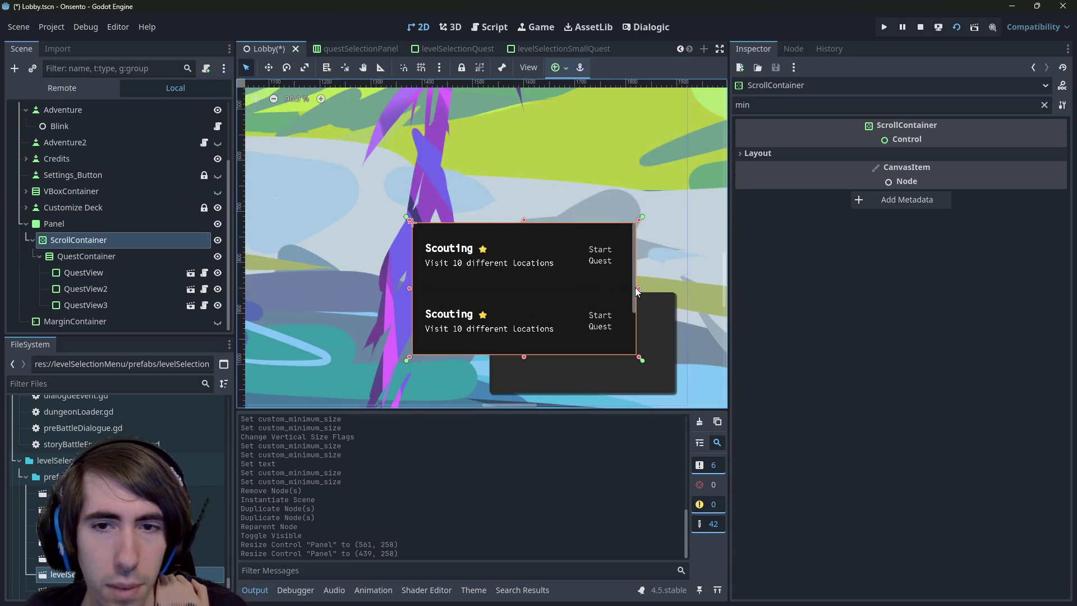
pyautogui.click(1044, 104)
pyautogui.click(841, 428)
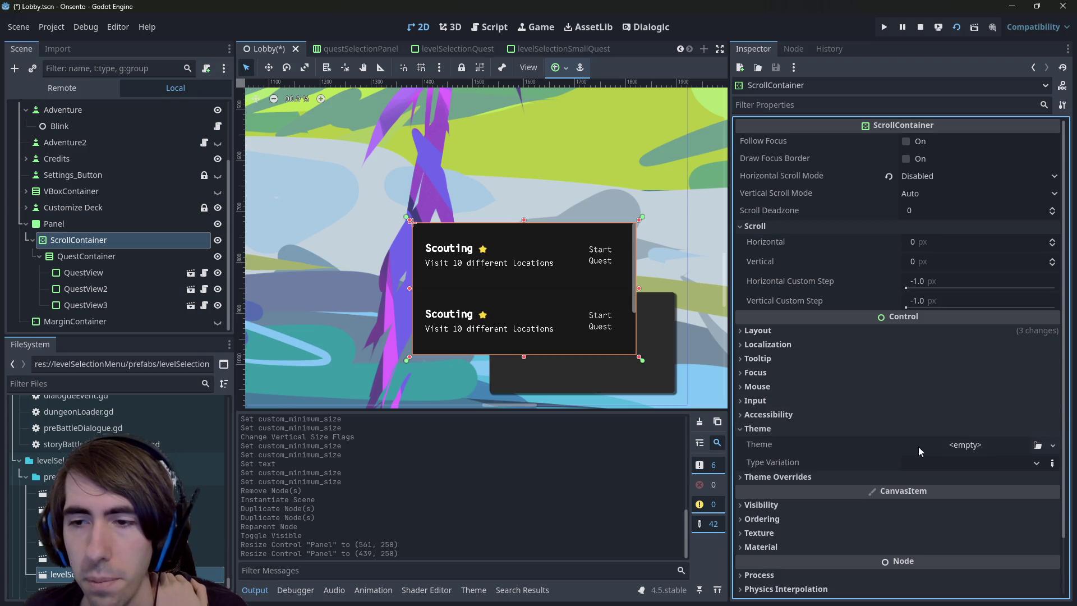
pyautogui.click(970, 446)
pyautogui.click(997, 500)
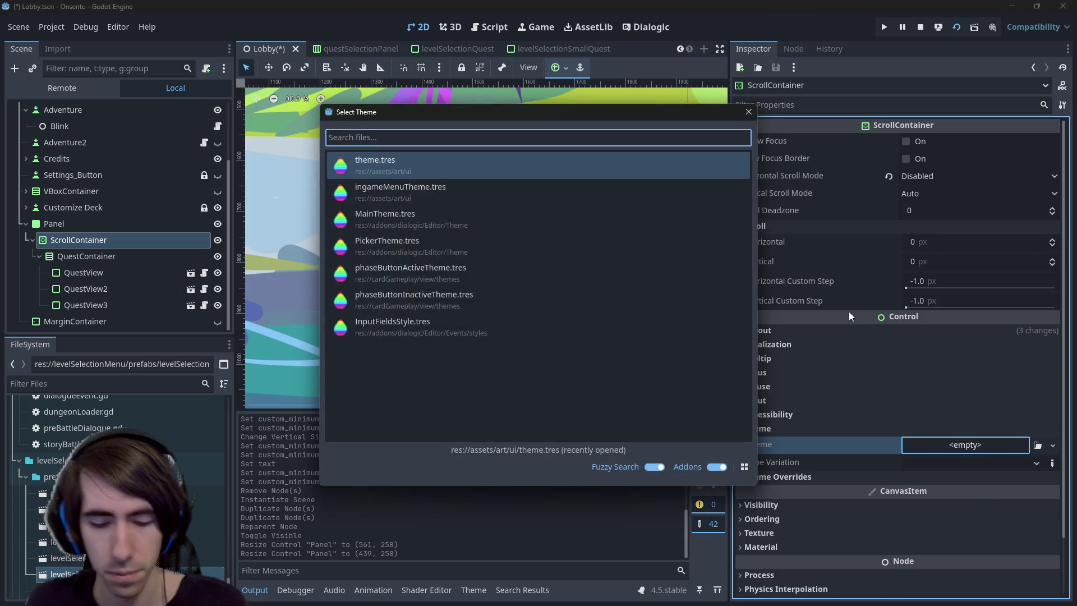
pyautogui.write('theme')
pyautogui.press('Return')
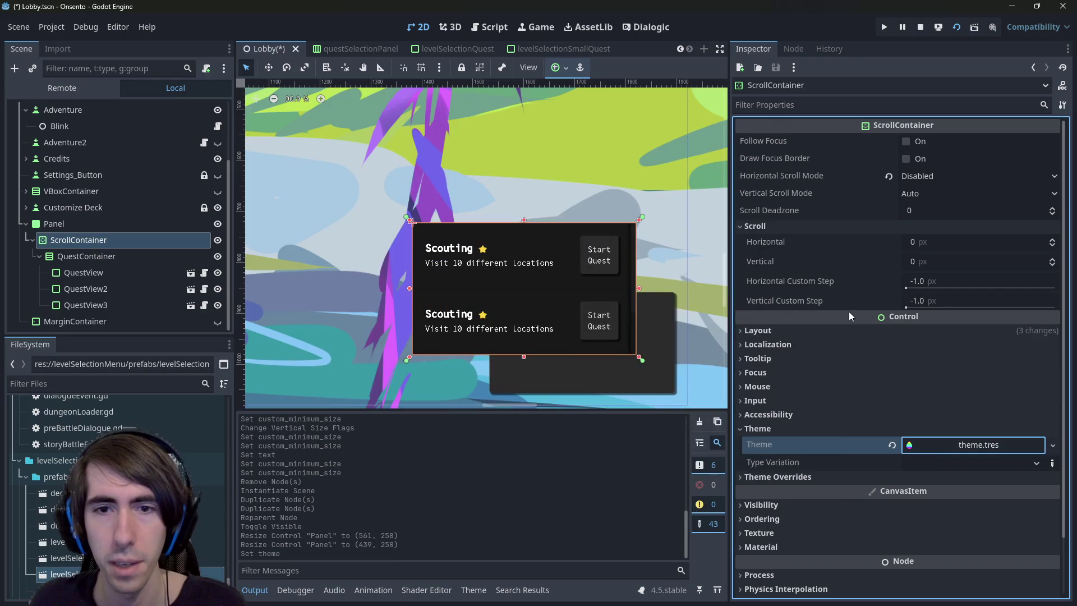
pyautogui.click(688, 314)
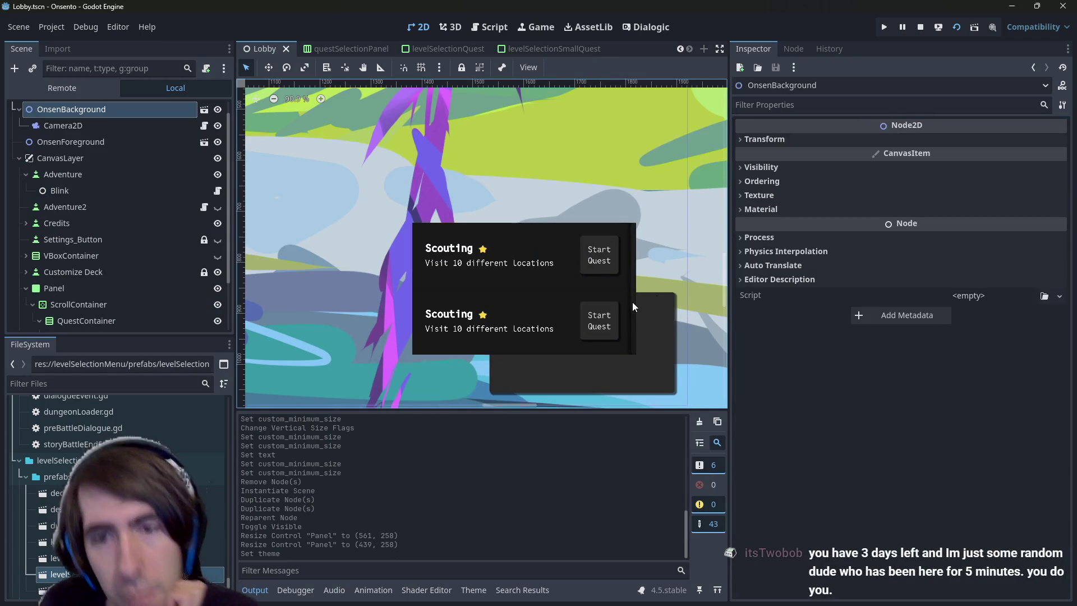
pyautogui.click(632, 302)
pyautogui.scroll(-1, 572, 335)
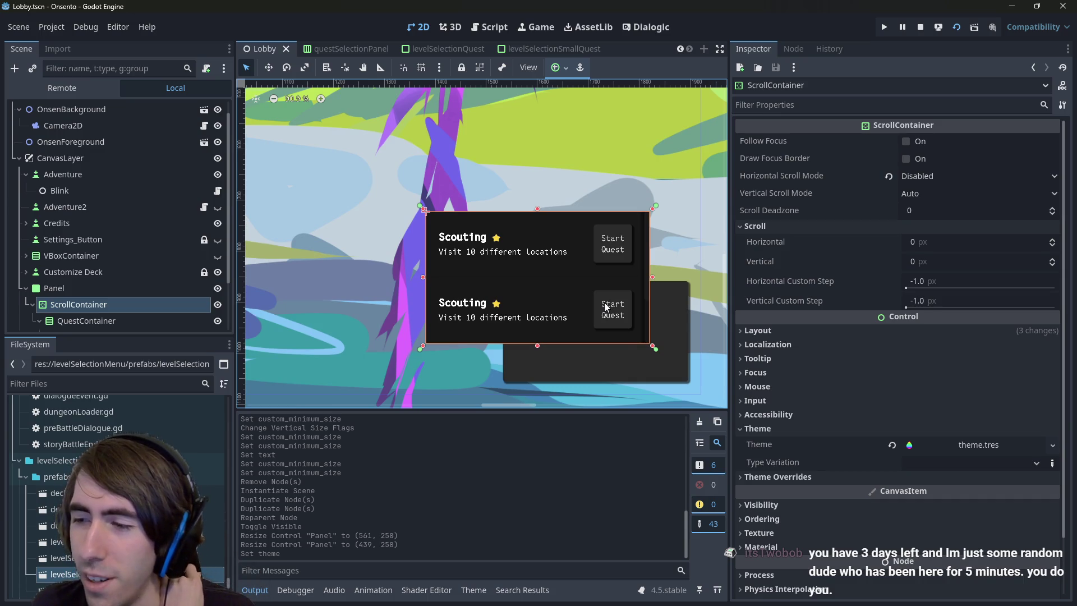
pyautogui.scroll(1, 603, 308)
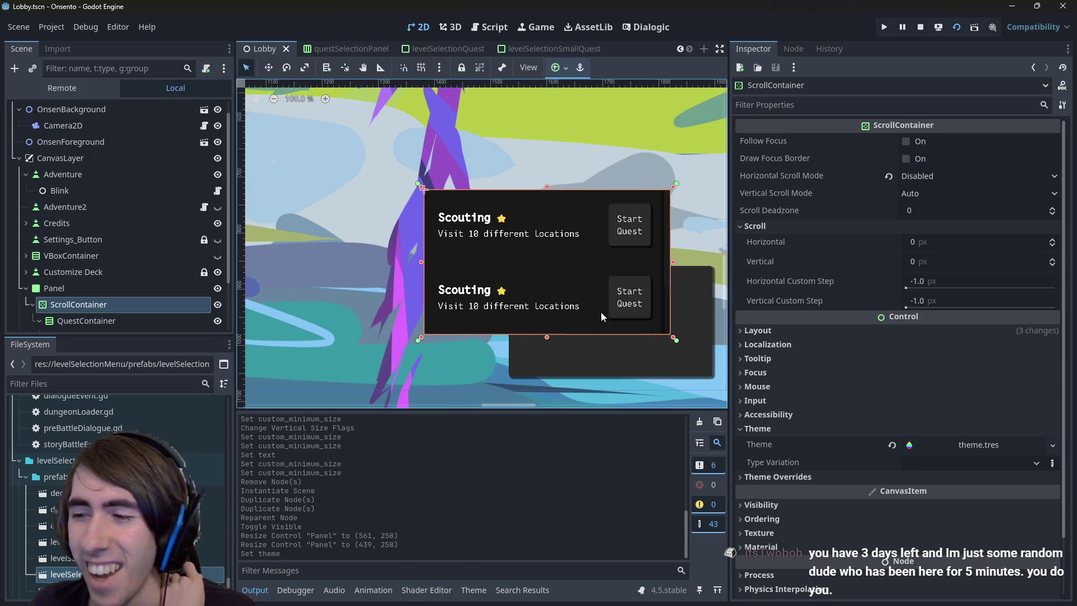
pyautogui.scroll(3, 565, 293)
# Open theme.tres and inspect the ScrollContainer, QuestContainer and Panel nodes
pyautogui.click(611, 299)
pyautogui.click(631, 275)
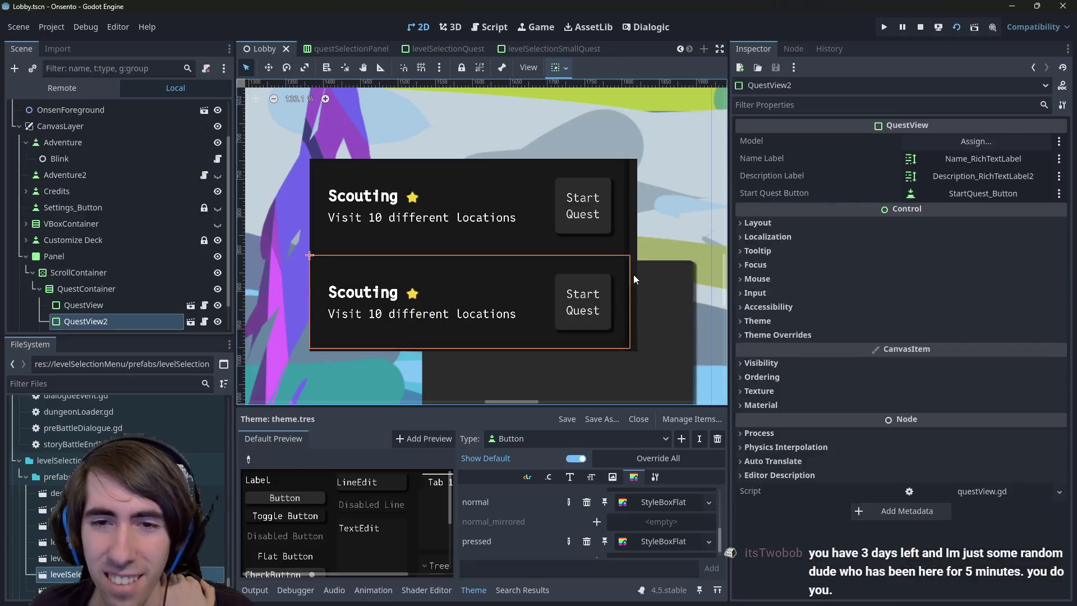
pyautogui.click(633, 275)
pyautogui.click(111, 289)
pyautogui.click(110, 258)
pyautogui.click(106, 288)
pyautogui.click(100, 259)
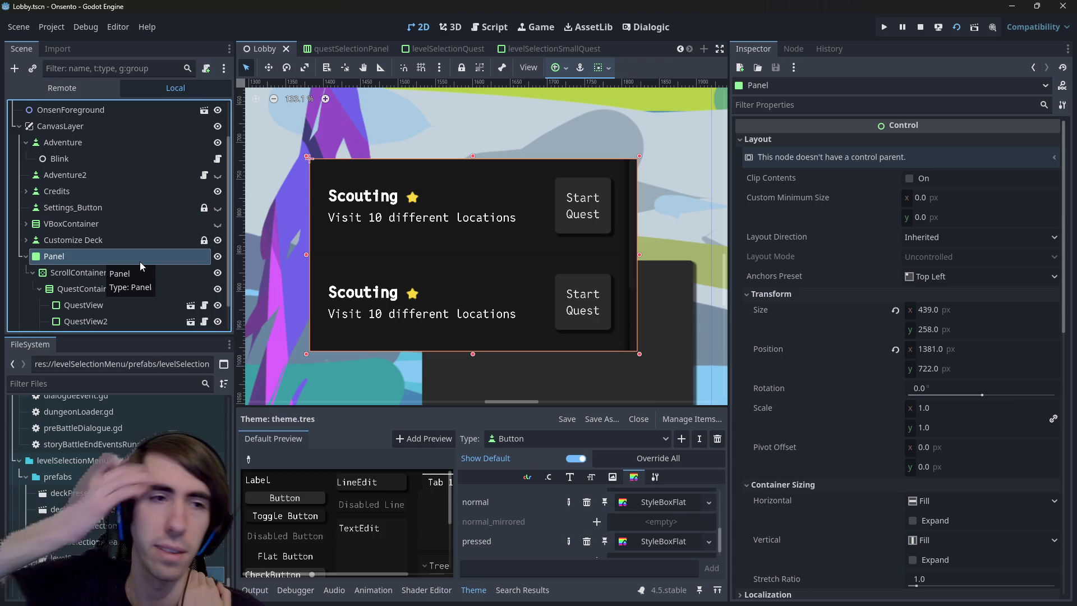
# Collapse and re-expand the Panel's children in the scene tree
pyautogui.scroll(-5, 543, 257)
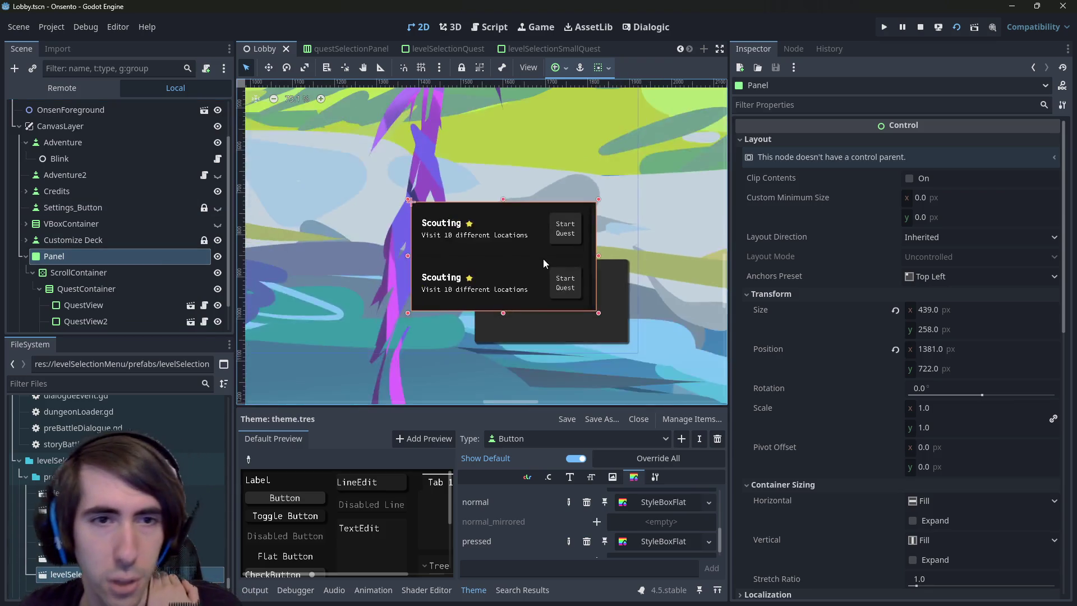
pyautogui.scroll(7, 471, 275)
pyautogui.click(26, 257)
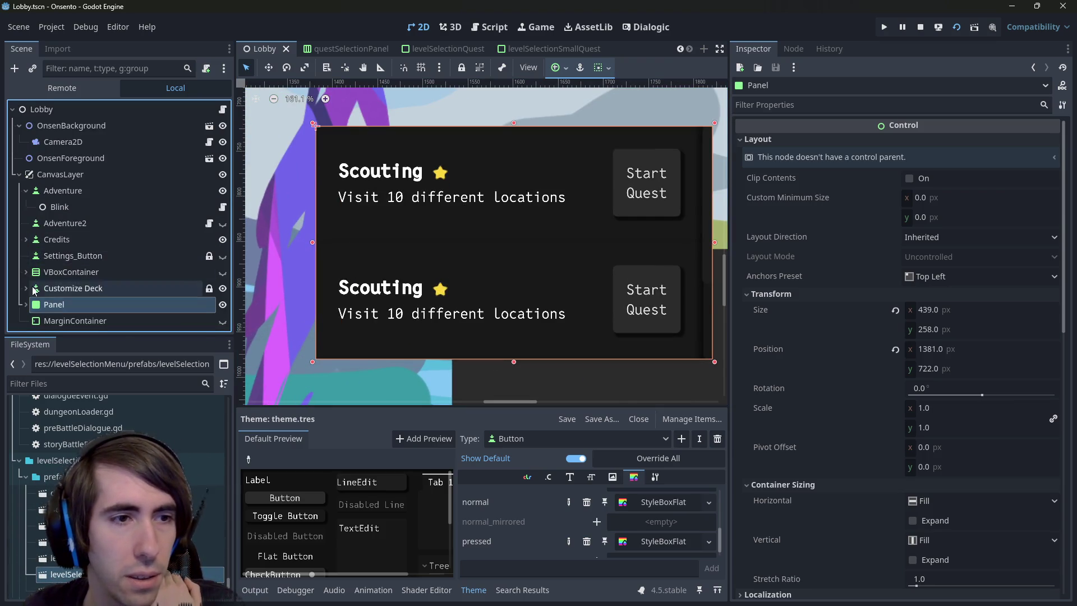
pyautogui.click(26, 304)
pyautogui.scroll(-3, 42, 284)
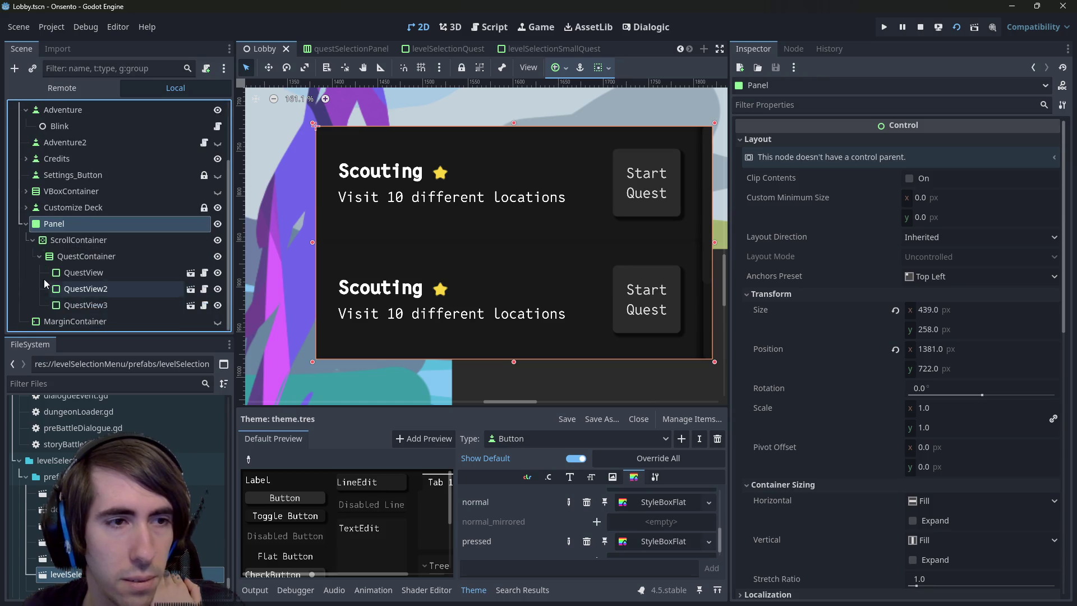
# Hide QuestView, QuestView2 and QuestView3 with their visibility eye icons
pyautogui.click(76, 271)
pyautogui.click(72, 260)
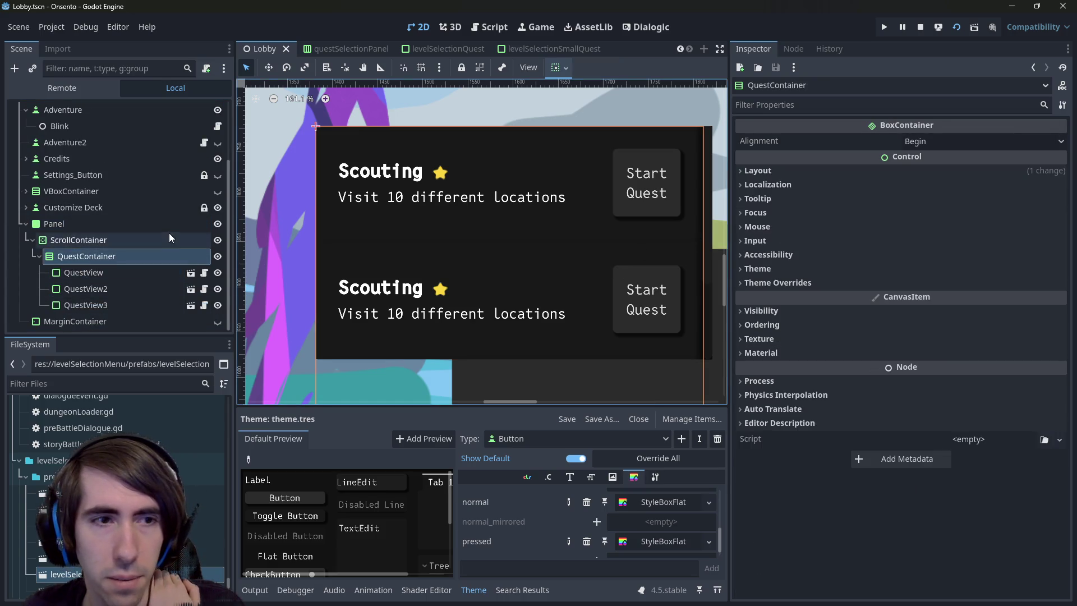
pyautogui.click(133, 275)
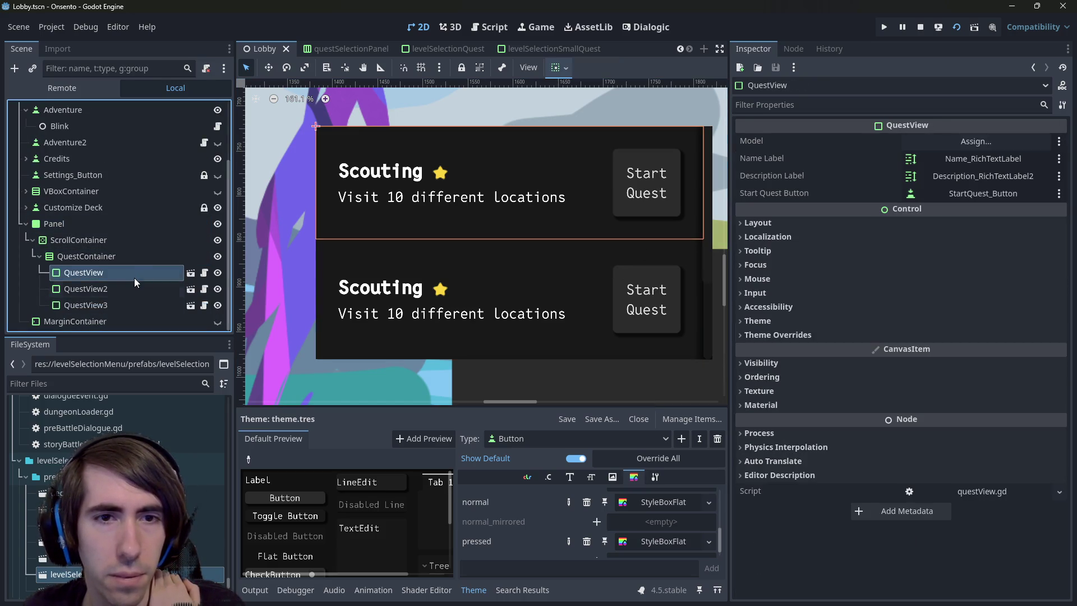
pyautogui.click(147, 293)
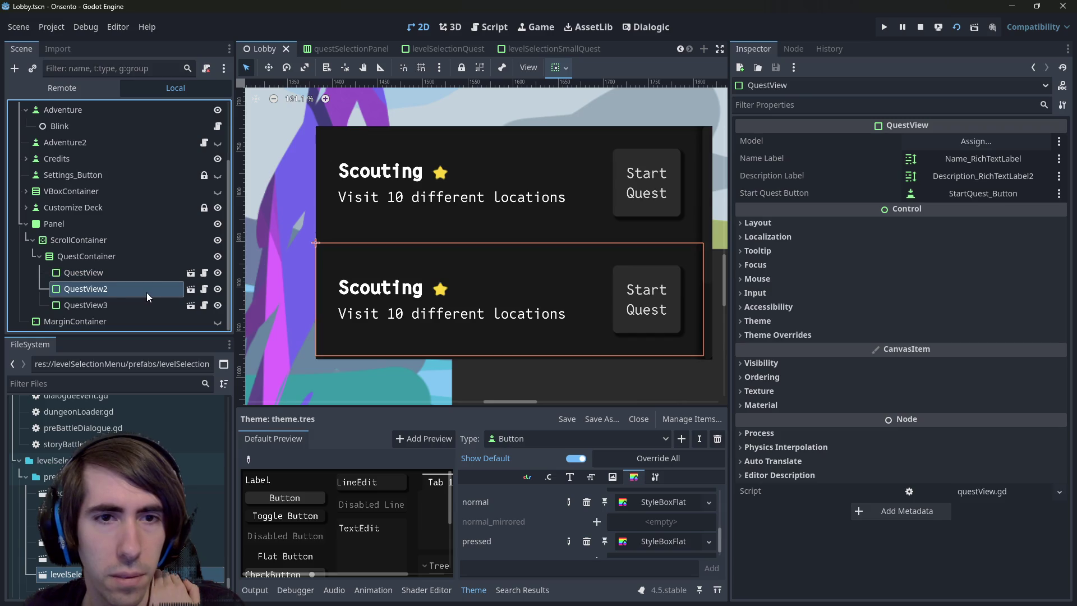
pyautogui.click(138, 256)
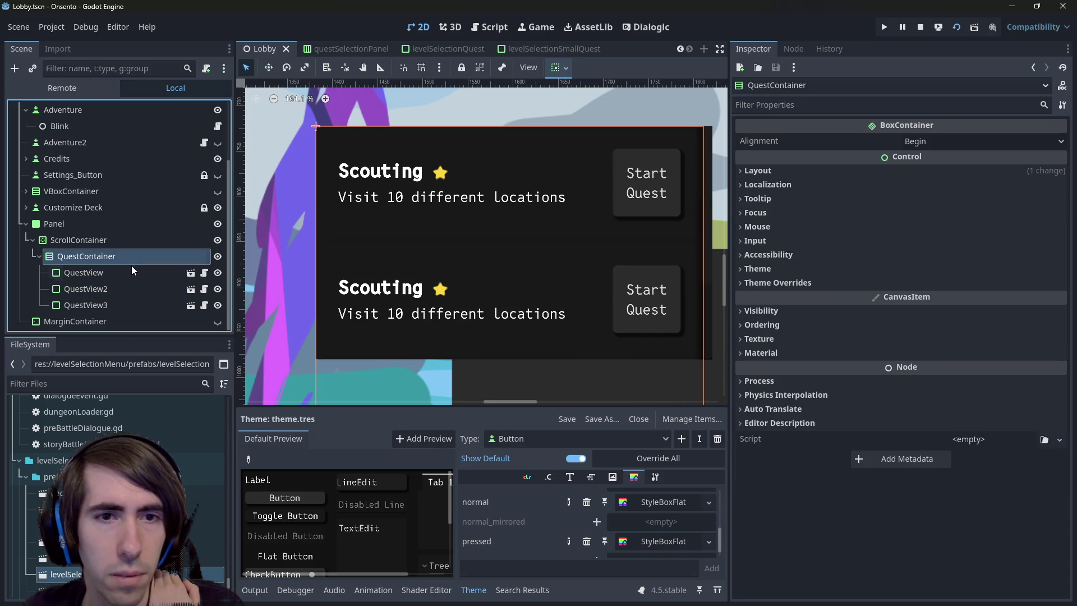
pyautogui.click(130, 269)
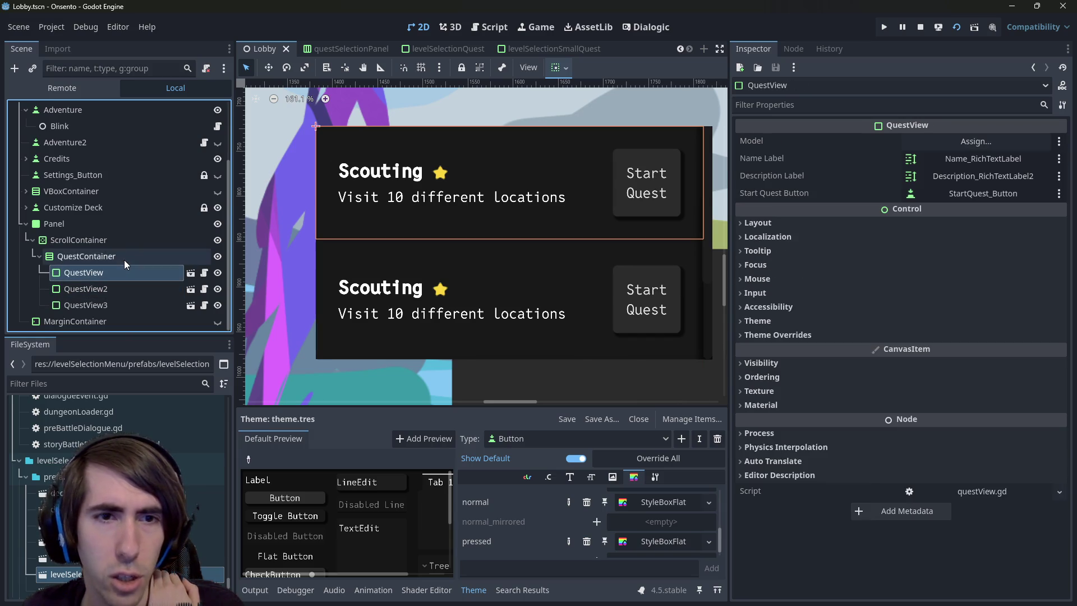
pyautogui.click(216, 273)
pyautogui.click(216, 289)
pyautogui.click(215, 305)
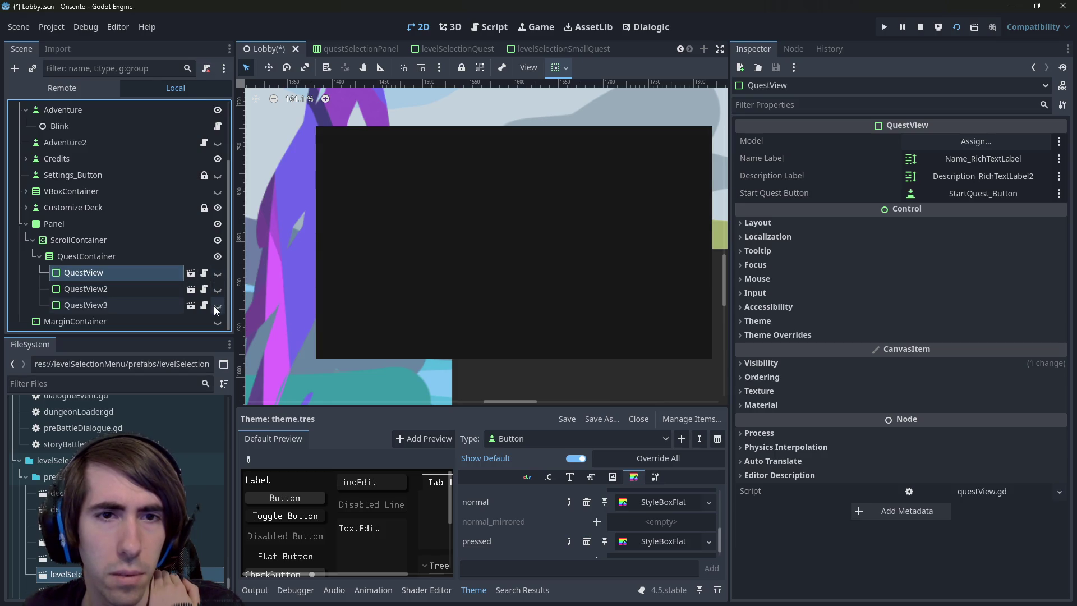
# Make all three QuestView entries visible again
pyautogui.click(216, 305)
pyautogui.click(217, 289)
pyautogui.click(216, 273)
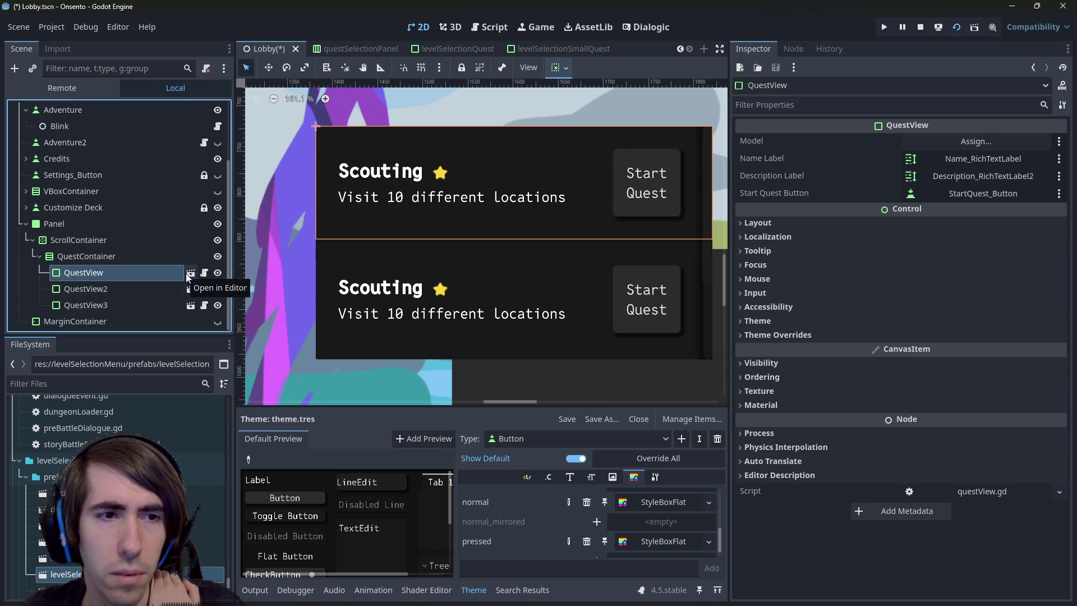
# Add a StyleBoxFlat Panel style override to the first QuestView, clear it, then undo the removal
pyautogui.click(819, 334)
pyautogui.click(805, 321)
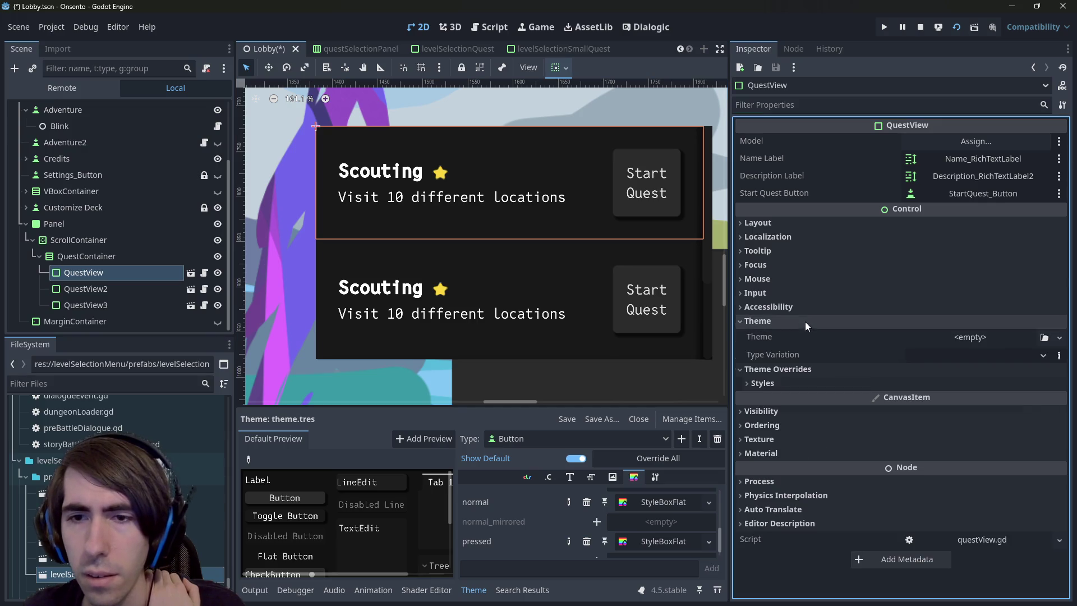
pyautogui.click(813, 387)
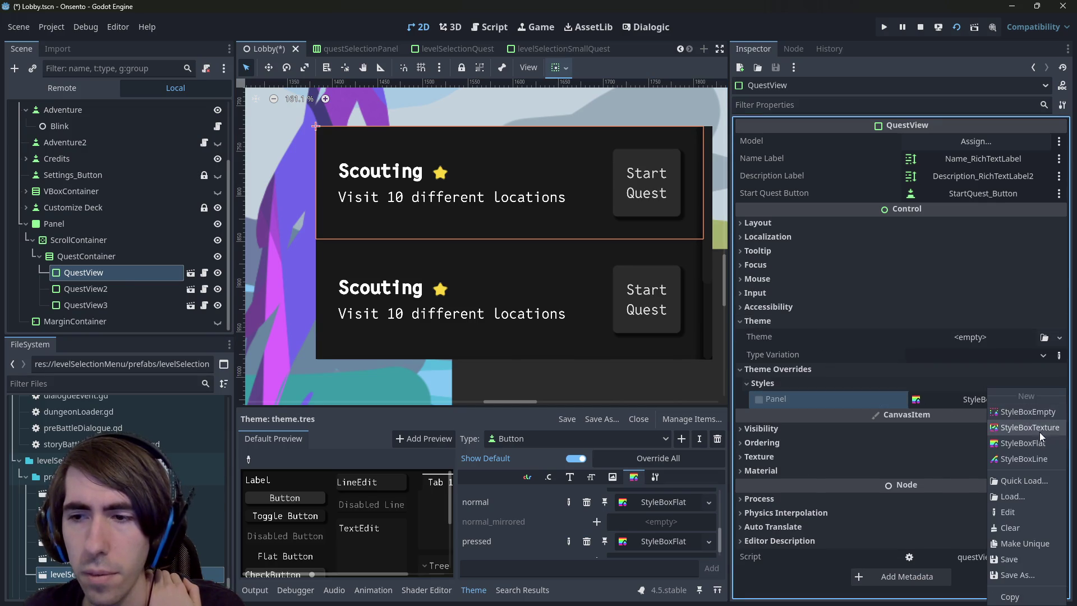
pyautogui.click(1037, 443)
pyautogui.click(1001, 402)
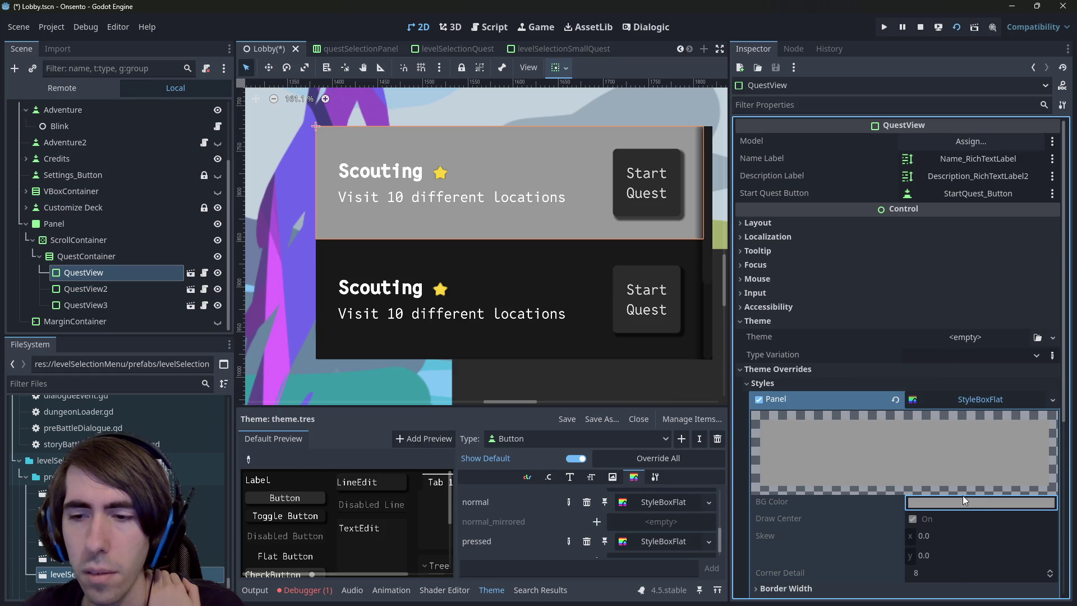
pyautogui.scroll(-3, 956, 436)
pyautogui.click(1052, 221)
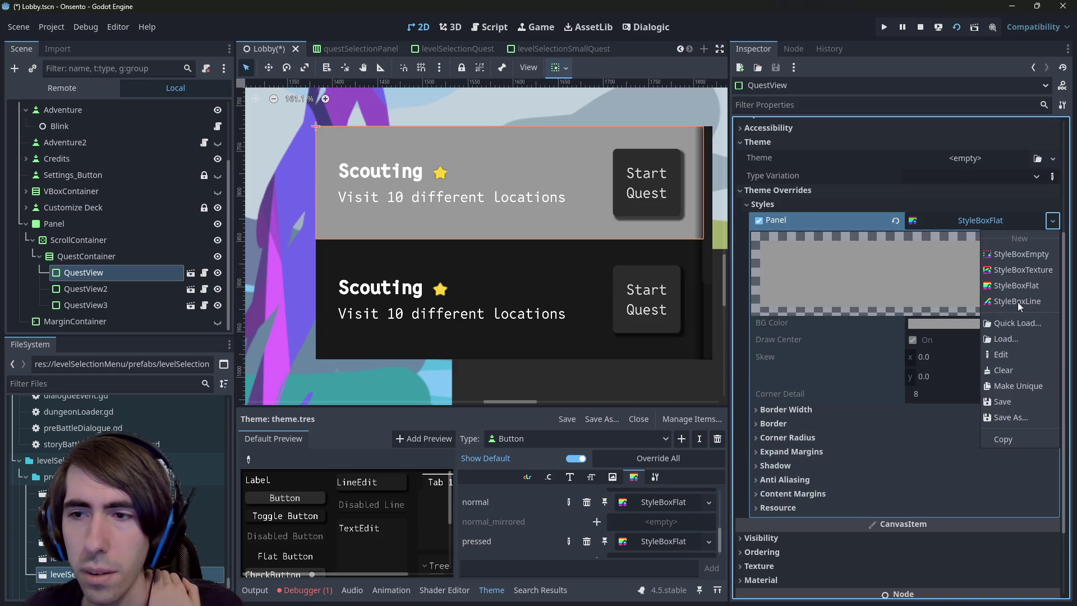
pyautogui.click(1036, 286)
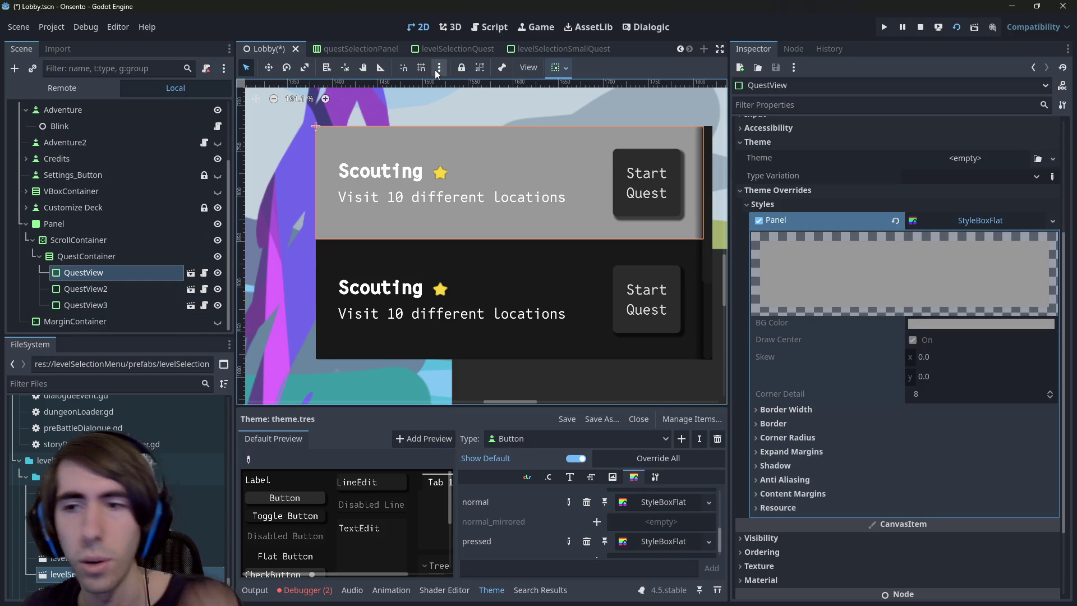
pyautogui.click(759, 220)
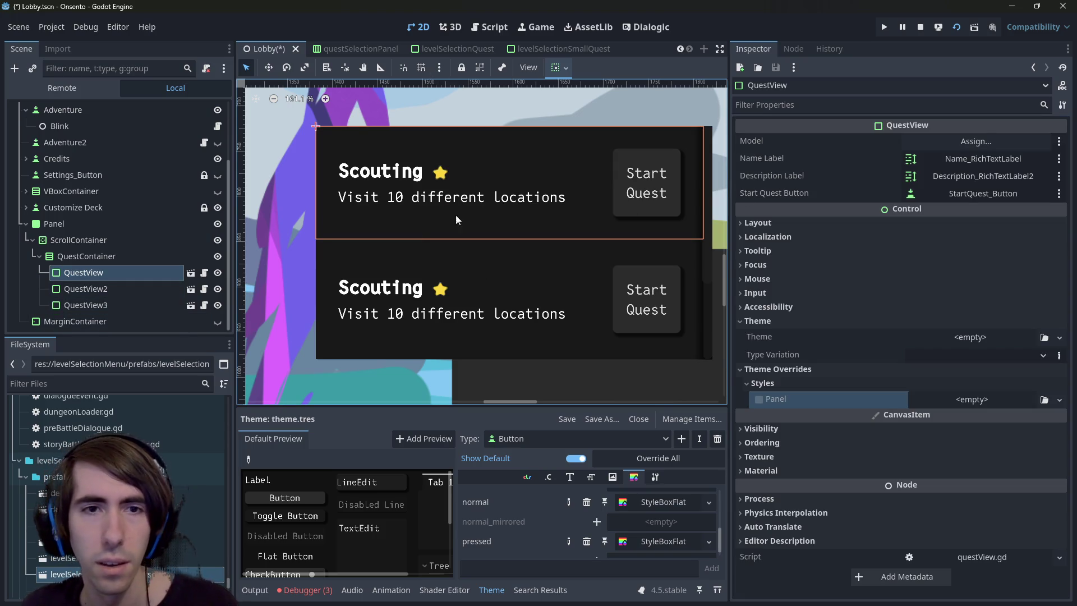
pyautogui.click(304, 267)
pyautogui.hotkey('ctrl', 'z')
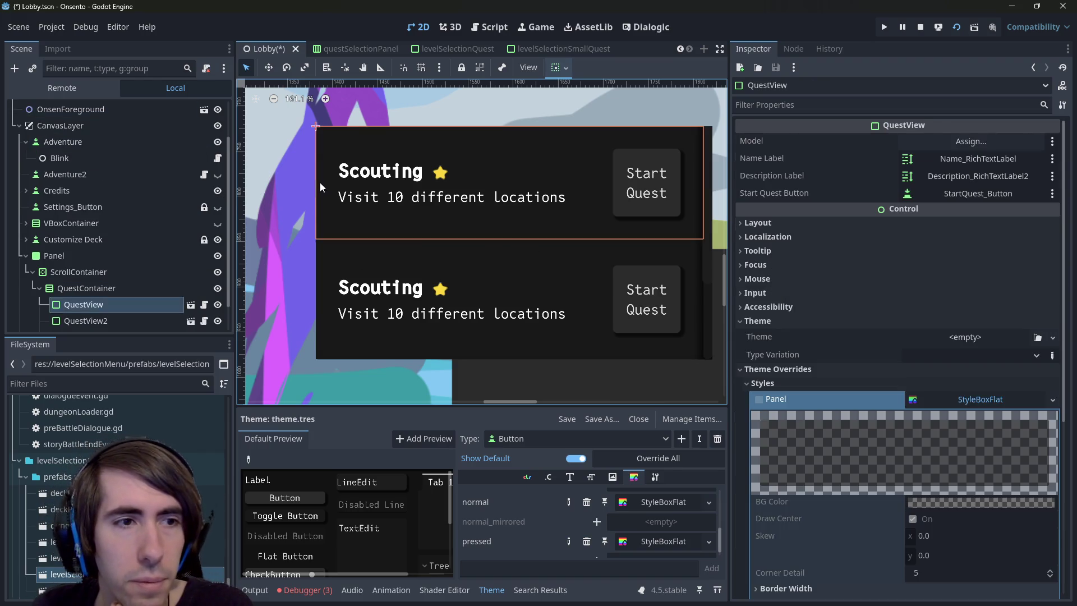
# Open the levelSelectionSmallQuest scene and inspect the root's Panel style override
pyautogui.click(190, 273)
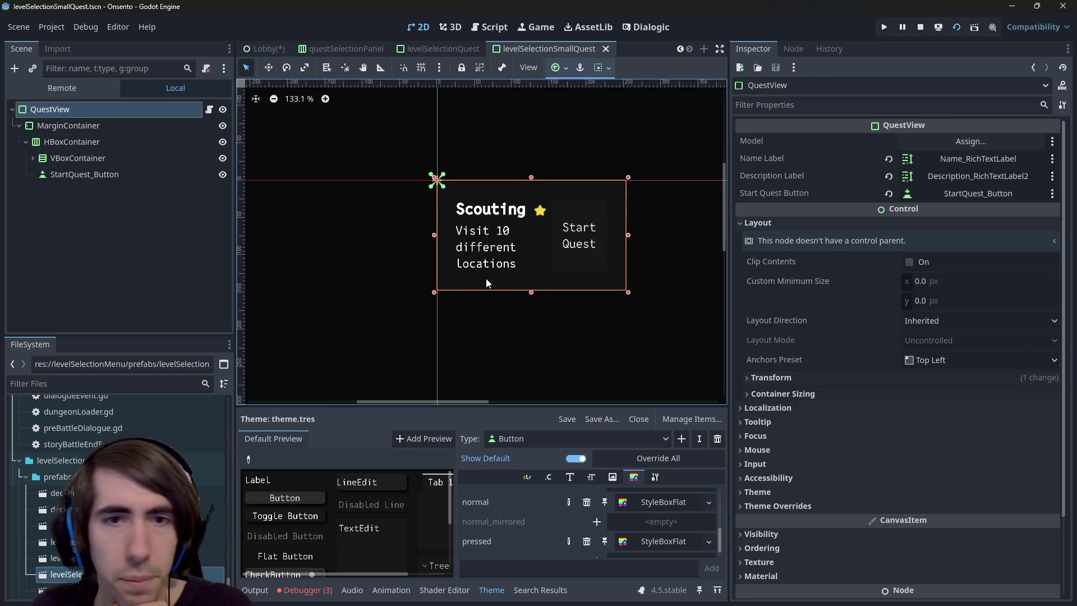
pyautogui.scroll(-3, 894, 389)
pyautogui.click(834, 415)
pyautogui.scroll(-1, 893, 398)
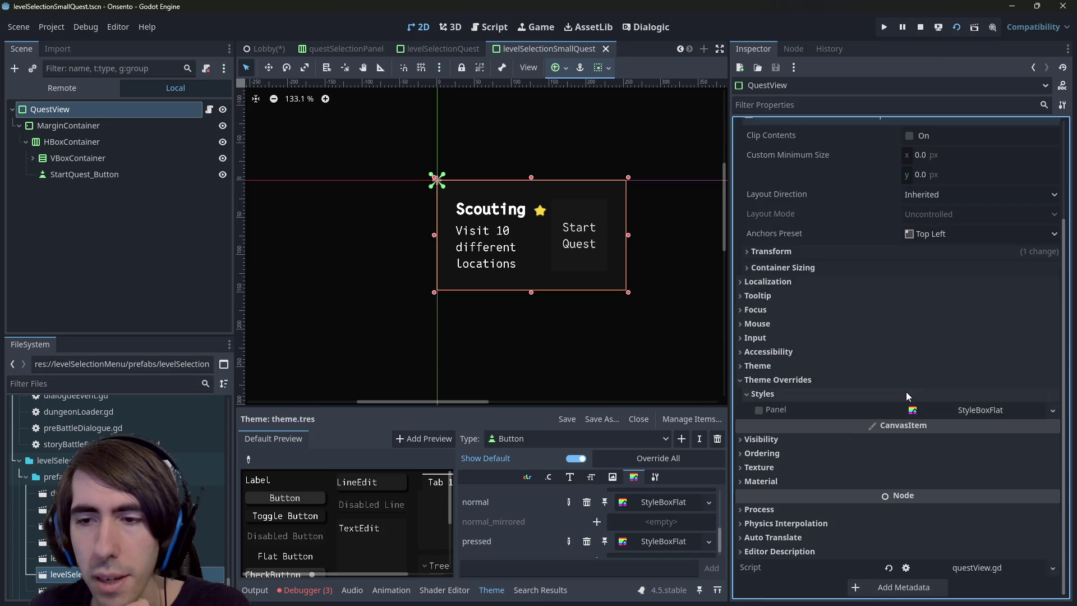
pyautogui.click(802, 369)
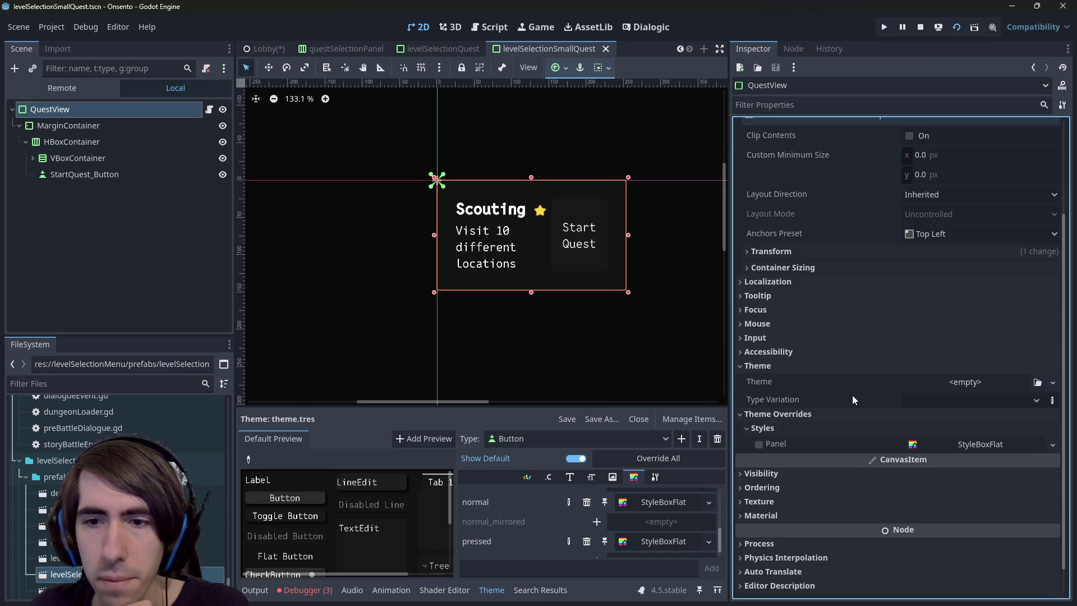
pyautogui.click(823, 367)
pyautogui.click(988, 409)
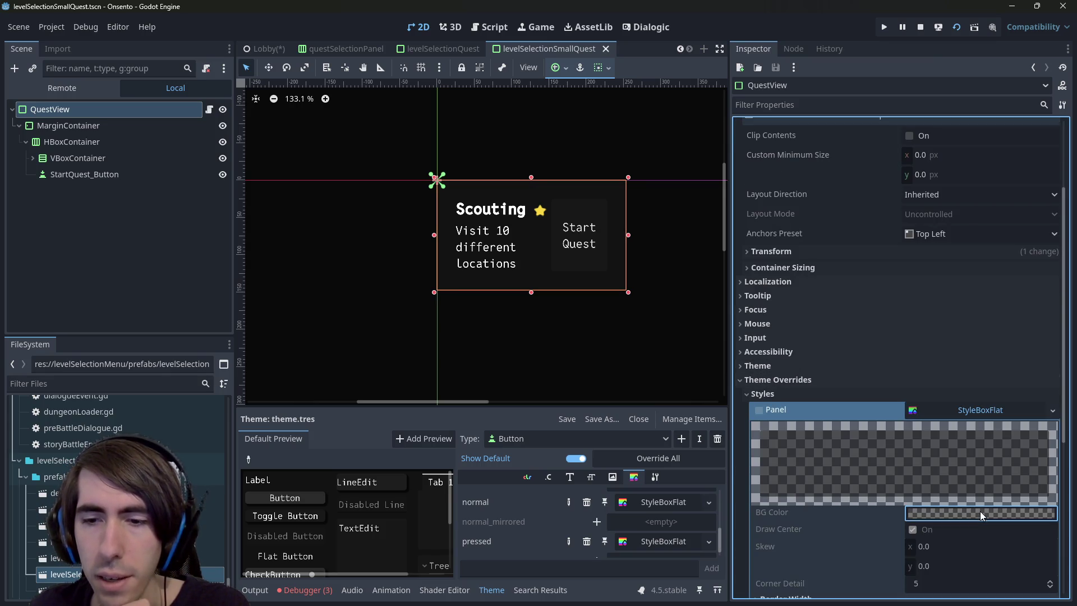
# Make the QuestView panel style unique and review its corner radius values
pyautogui.click(94, 128)
pyautogui.click(61, 109)
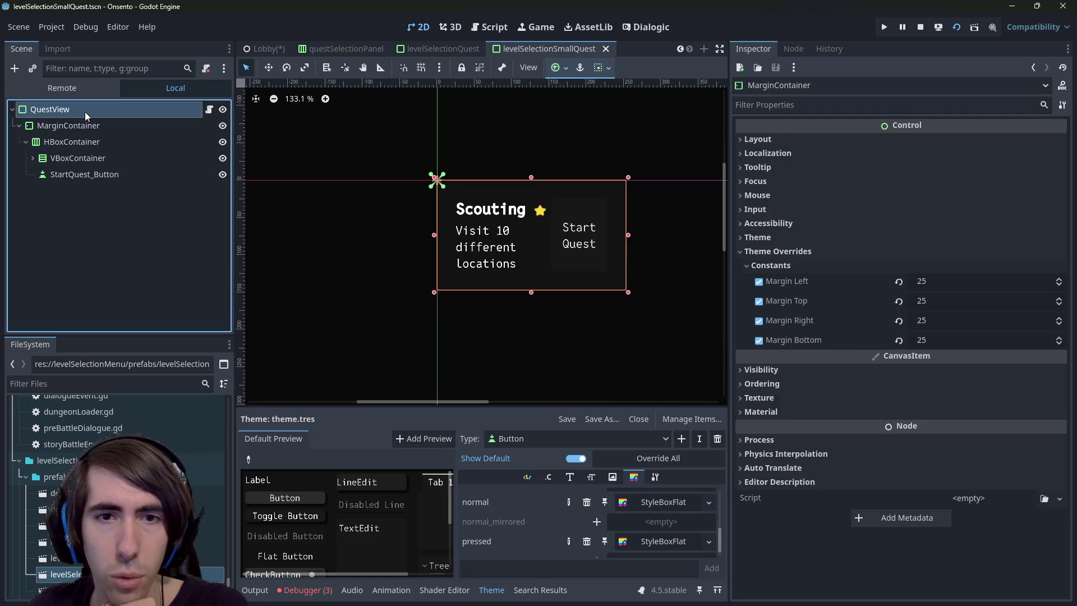
pyautogui.scroll(-2, 936, 502)
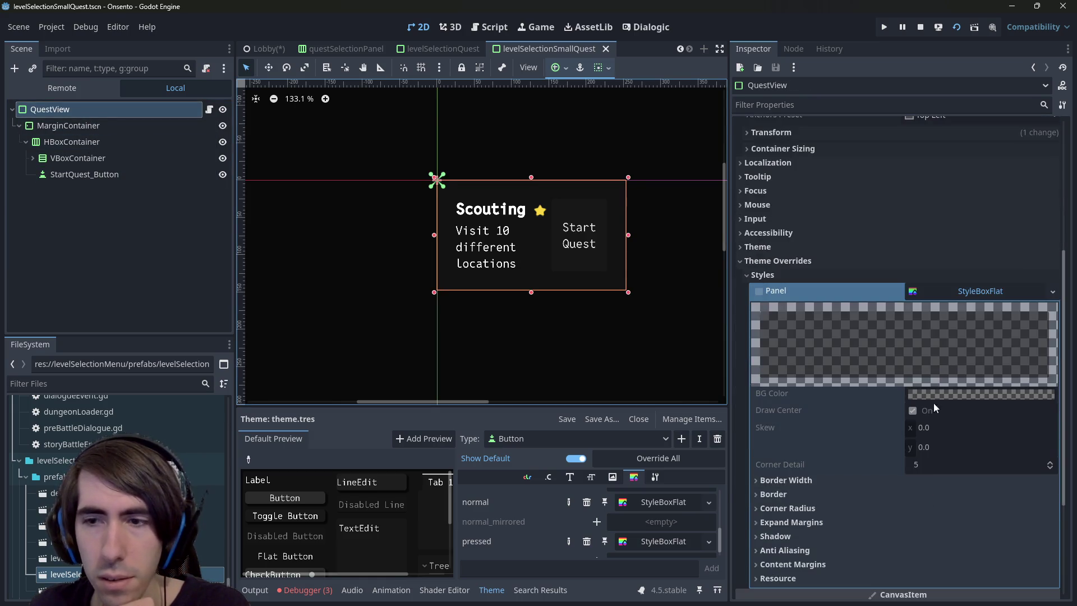
pyautogui.rightClick(979, 290)
pyautogui.click(846, 303)
pyautogui.rightClick(960, 293)
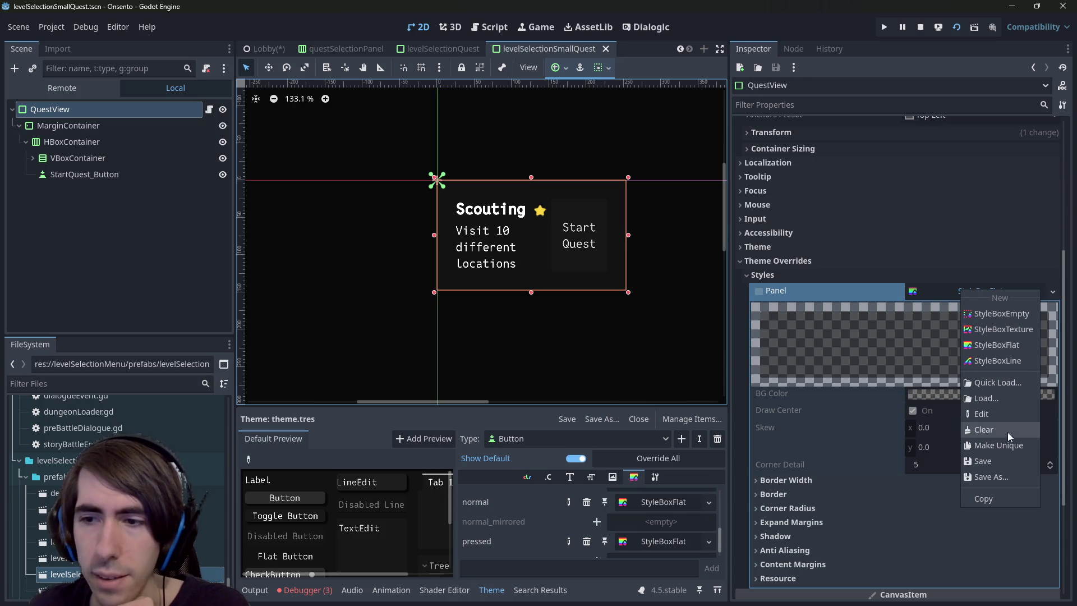
pyautogui.click(998, 445)
pyautogui.scroll(-3, 933, 298)
pyautogui.scroll(1, 863, 353)
pyautogui.click(796, 399)
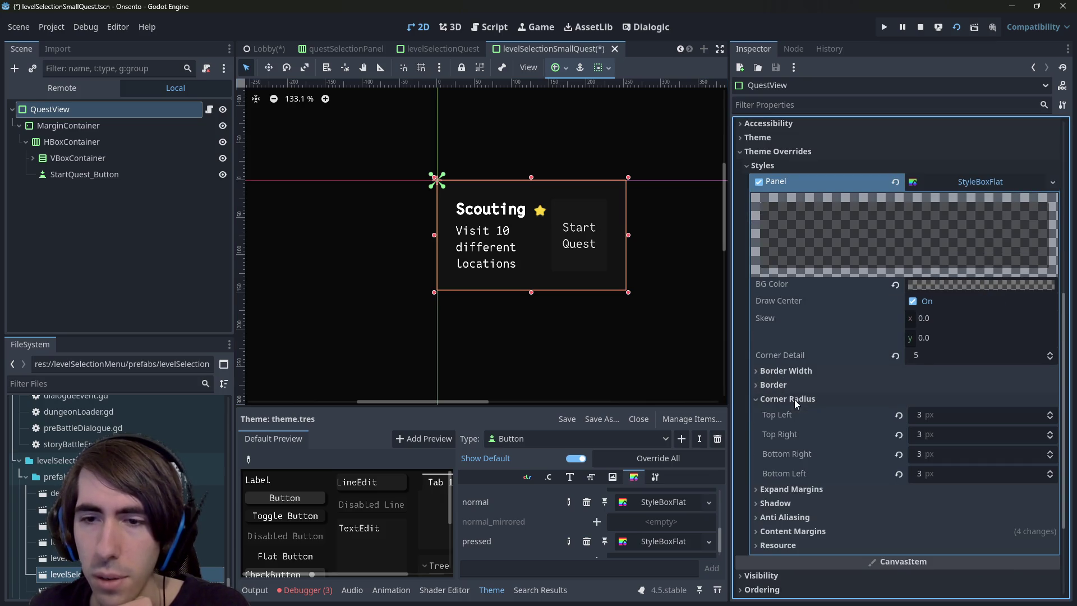
# Check the MarginContainer's margins, then reselect the QuestView root
pyautogui.click(644, 162)
pyautogui.scroll(5, 613, 207)
pyautogui.scroll(5, 628, 163)
pyautogui.scroll(-7, 628, 164)
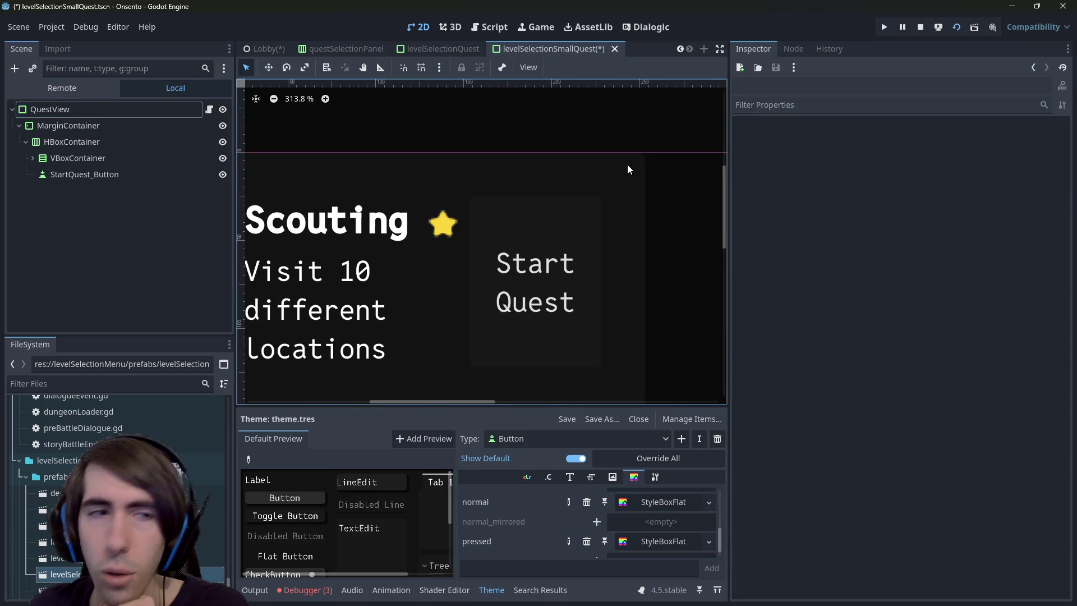
pyautogui.click(112, 125)
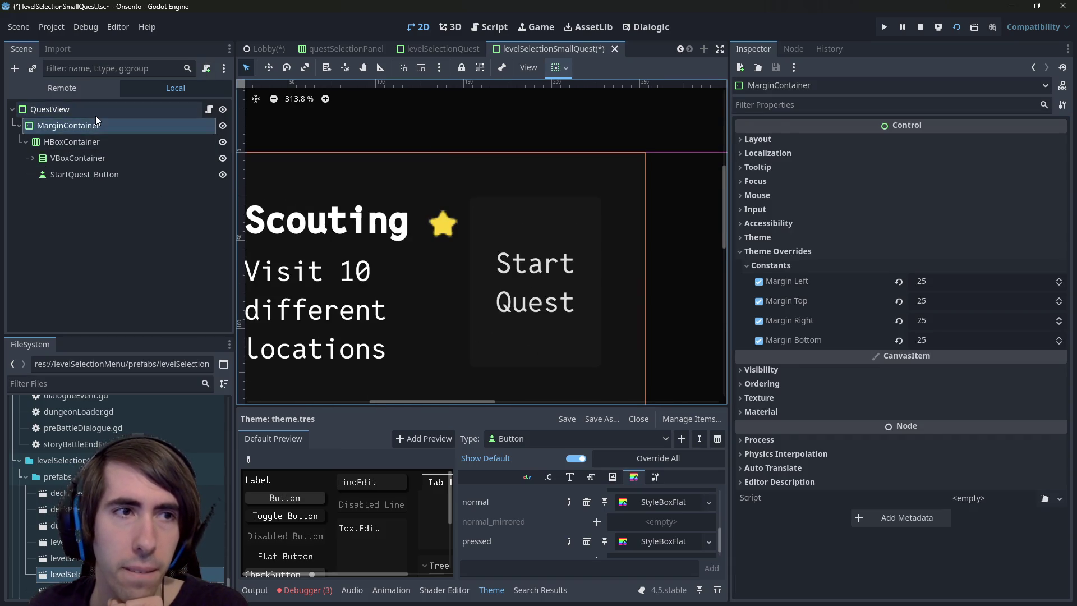
pyautogui.click(96, 112)
pyautogui.scroll(-3, 936, 382)
pyautogui.scroll(3, 936, 383)
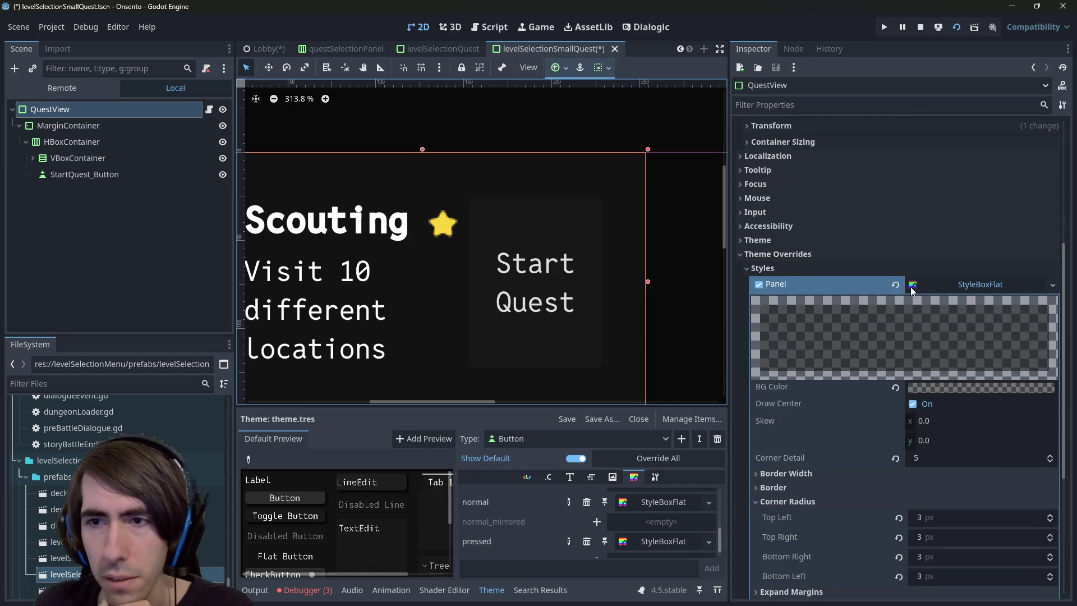
# Disable the QuestView's Panel style override and return to the Lobby scene
pyautogui.click(759, 284)
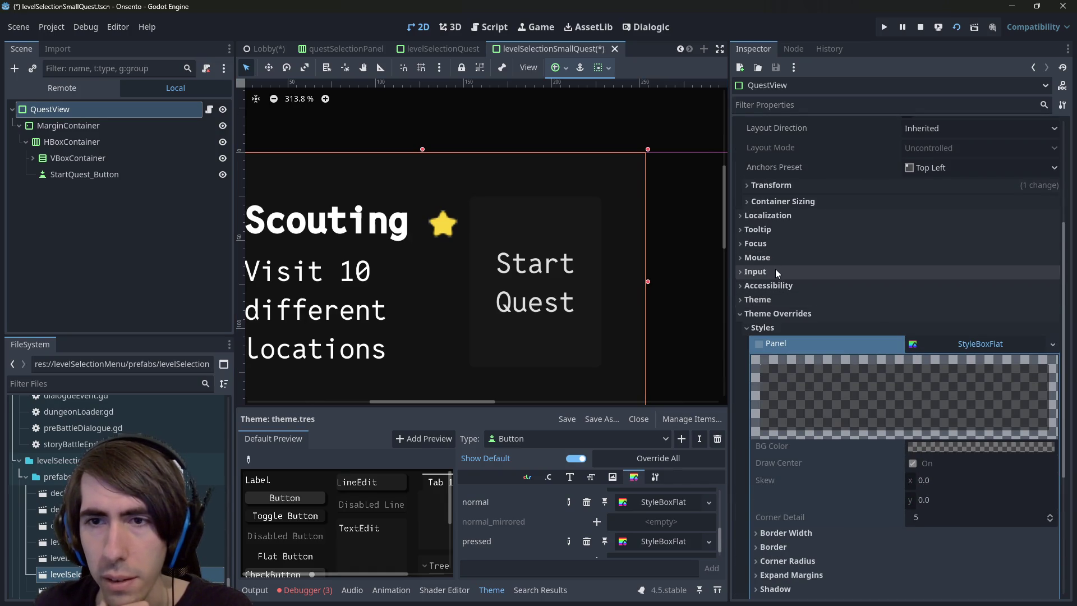
pyautogui.click(772, 297)
pyautogui.click(781, 303)
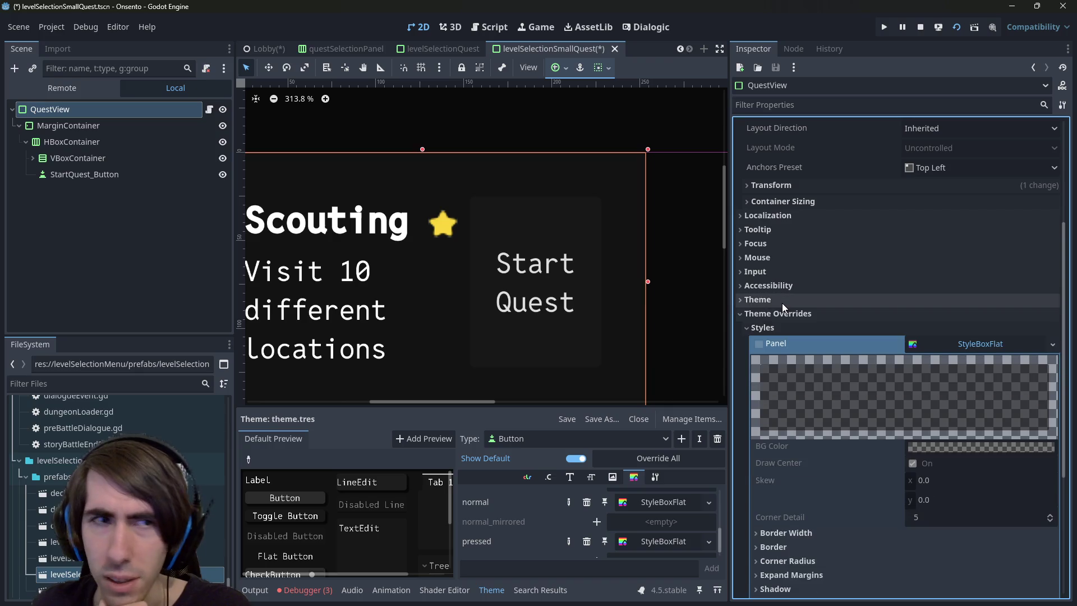
pyautogui.scroll(-2, 782, 303)
pyautogui.scroll(-4, 443, 303)
pyautogui.moveTo(401, 329)
pyautogui.mouseDown()
pyautogui.moveTo(469, 310)
pyautogui.moveTo(401, 326)
pyautogui.mouseUp()
pyautogui.click(270, 52)
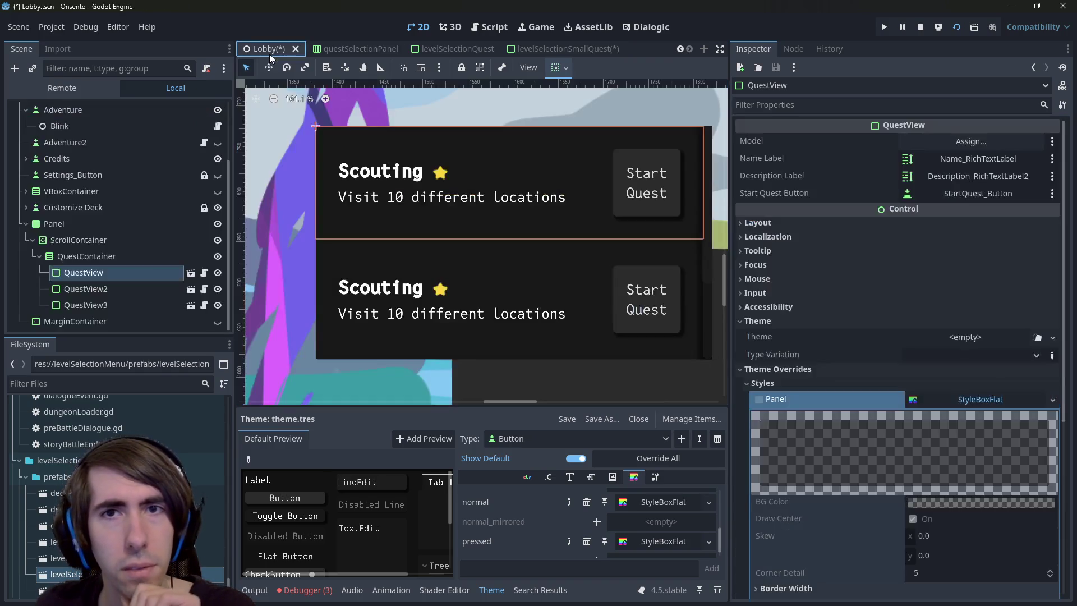
# Save the levelSelectionSmallQuest scene and duplicate QuestView into QuestView3
pyautogui.scroll(-2, 512, 185)
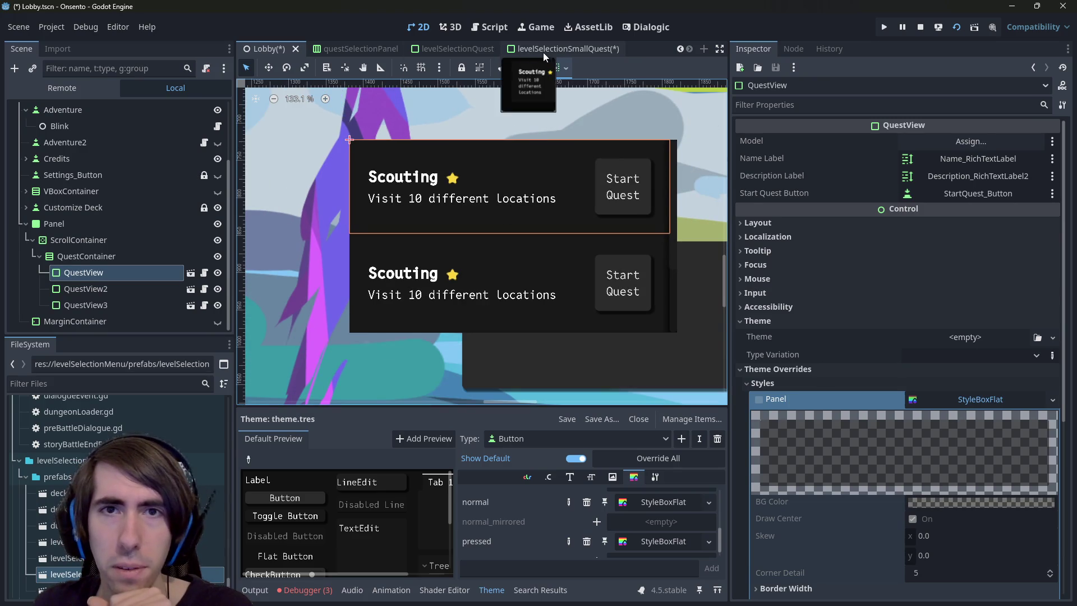
pyautogui.click(537, 51)
pyautogui.hotkey('ctrl', 's')
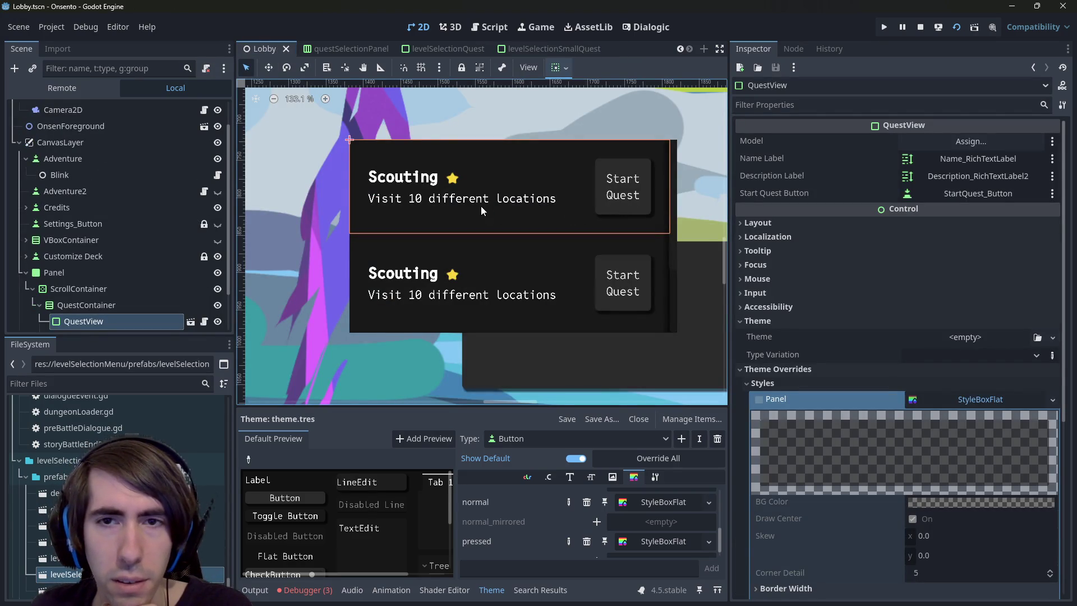
pyautogui.scroll(-1, 481, 210)
pyautogui.hotkey('ctrl', 'd')
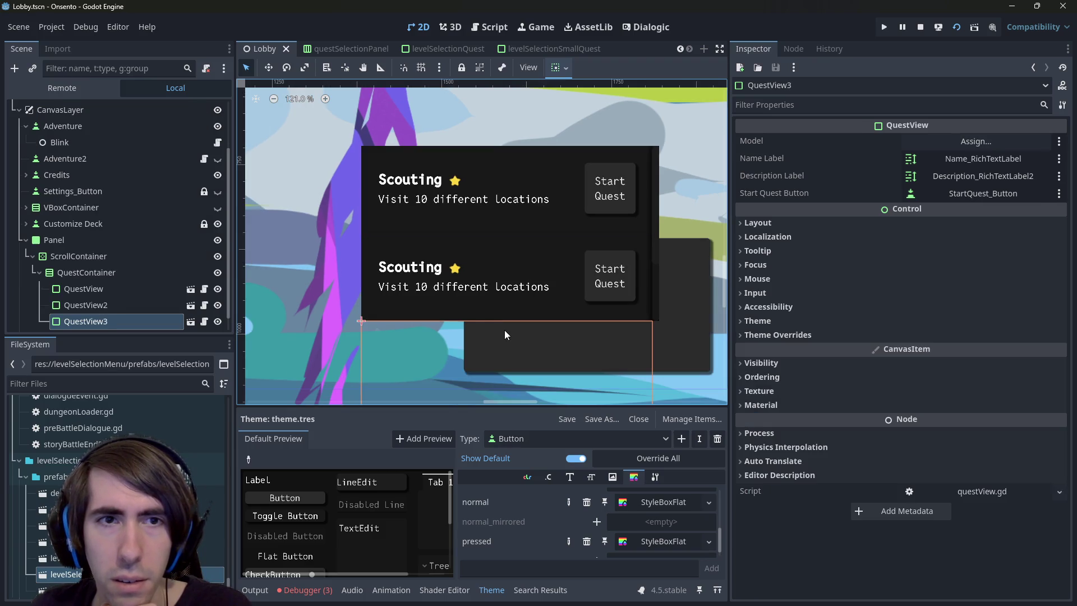
pyautogui.scroll(18, 419, 163)
pyautogui.scroll(-14, 423, 129)
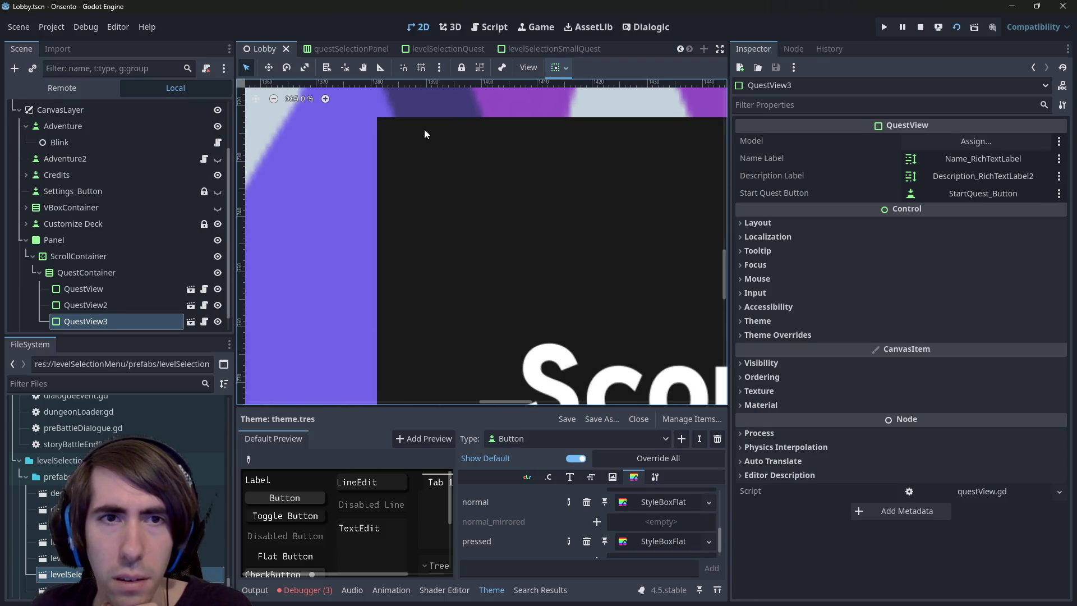
# Try a StyleBoxEmpty on the lobby Panel, then undo back to the dark StyleBoxFlat
pyautogui.click(86, 256)
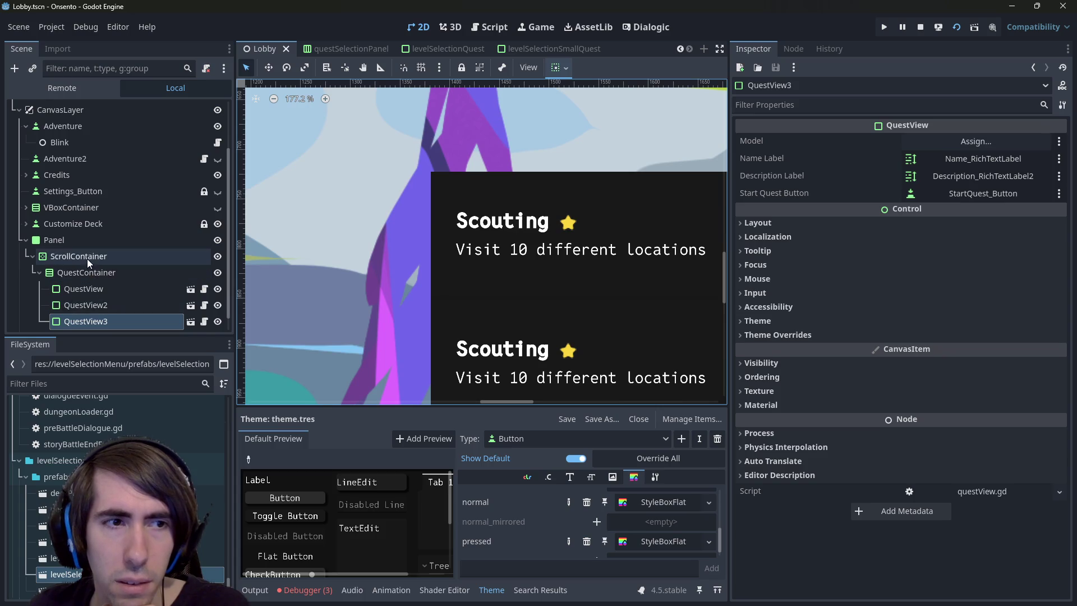
pyautogui.click(89, 240)
pyautogui.scroll(-5, 564, 293)
pyautogui.scroll(1, 567, 237)
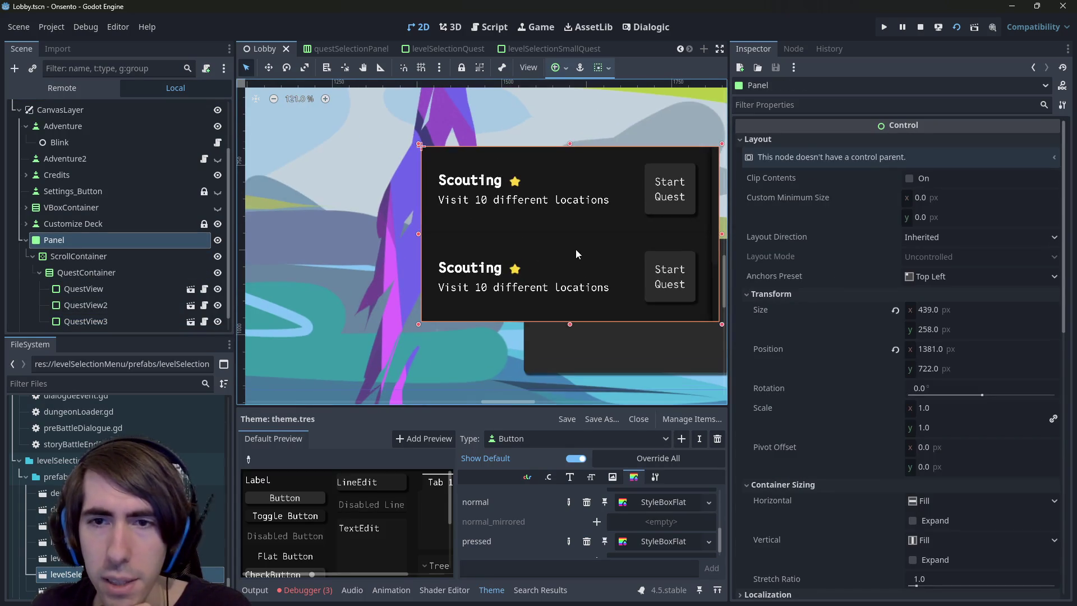
pyautogui.scroll(-15, 933, 378)
pyautogui.scroll(3, 947, 233)
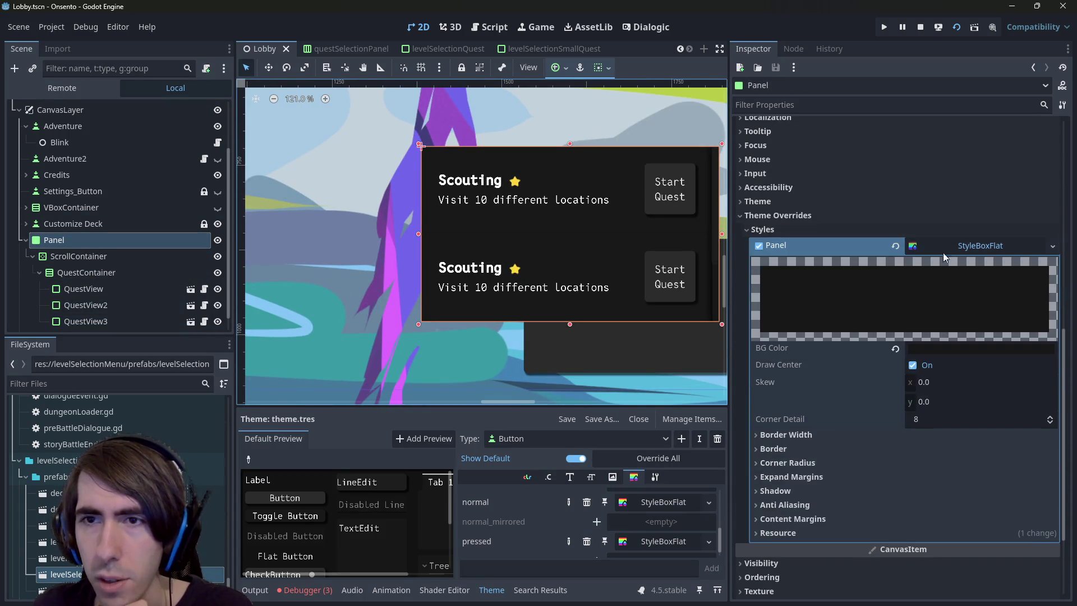
pyautogui.click(1053, 247)
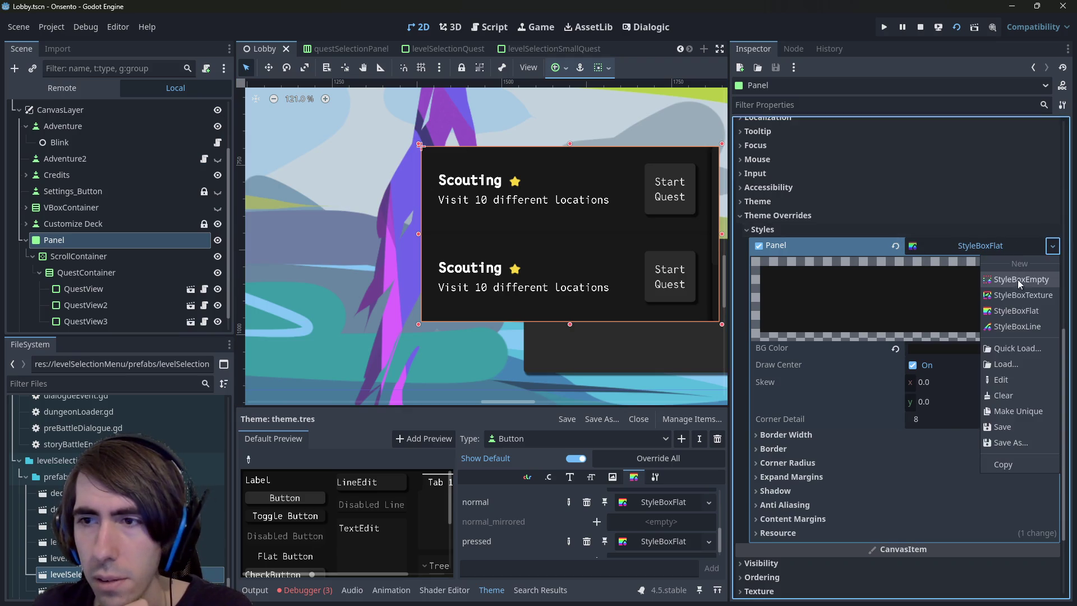
pyautogui.click(1021, 281)
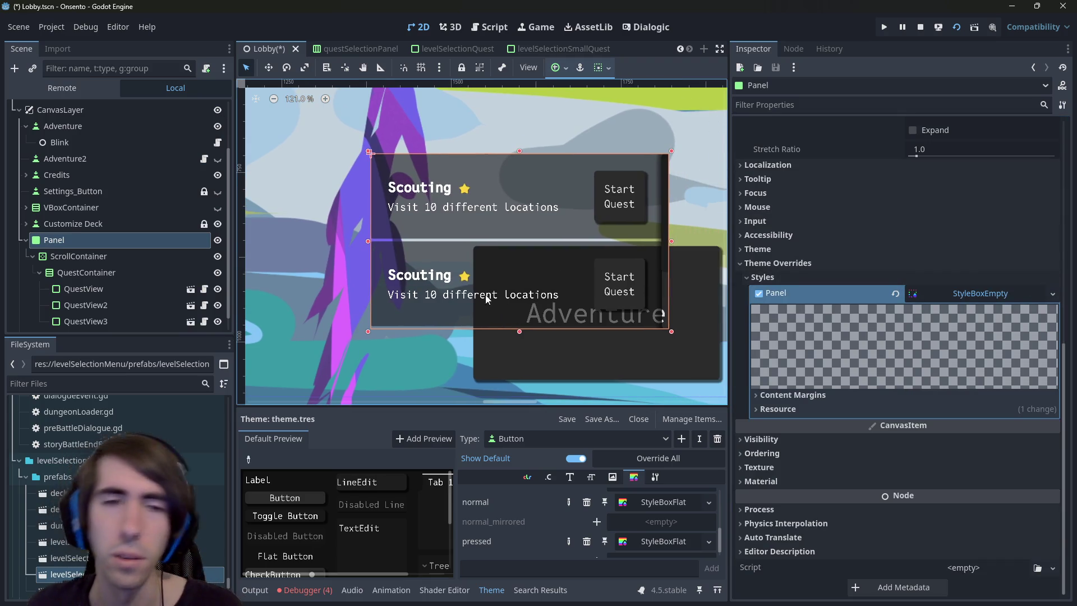
pyautogui.hotkey('ctrl', 'z')
pyautogui.hotkey('ctrl', 'shift', 'z')
pyautogui.hotkey('ctrl', 'z')
pyautogui.hotkey('ctrl', 'shift', 'z')
pyautogui.hotkey('ctrl', 'z')
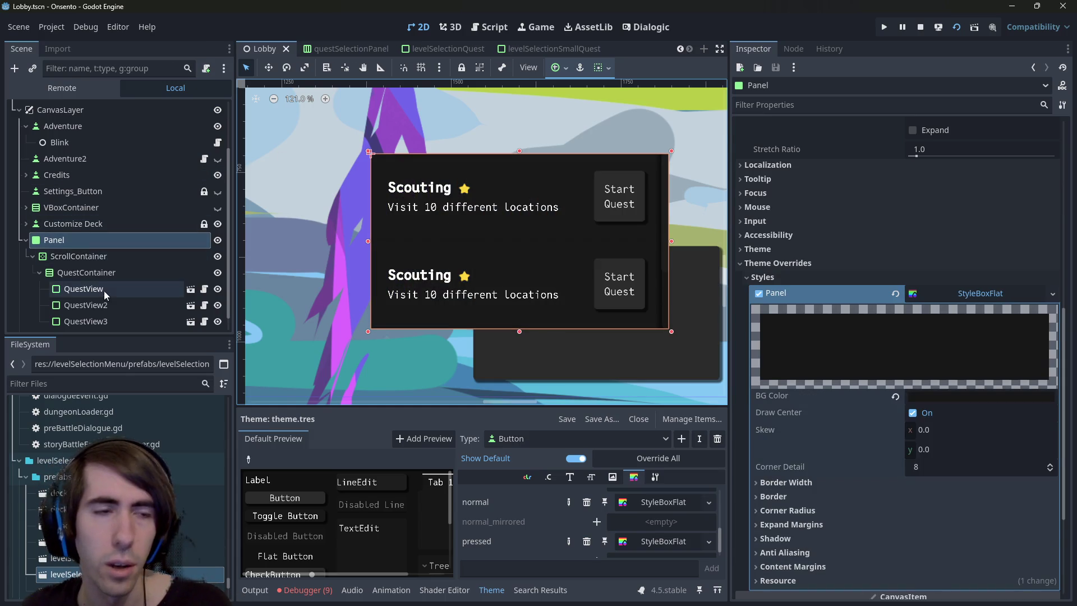
# Slightly resize the Panel from its top-left corner handle
pyautogui.click(84, 289)
pyautogui.click(54, 239)
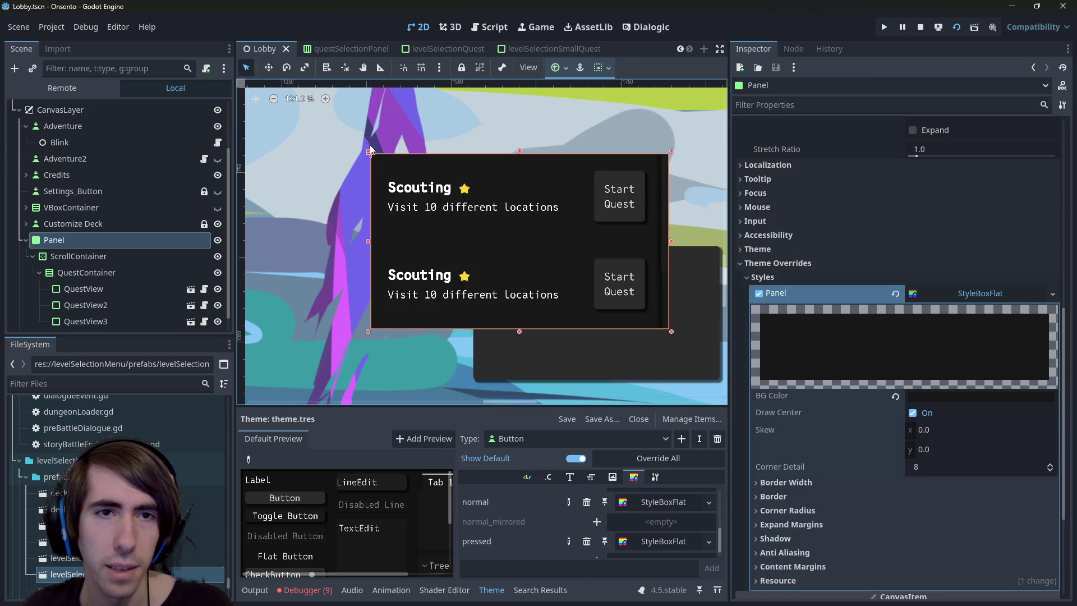
pyautogui.moveTo(368, 153)
pyautogui.mouseDown()
pyautogui.moveTo(241, 137)
pyautogui.moveTo(332, 128)
pyautogui.moveTo(384, 159)
pyautogui.moveTo(371, 145)
pyautogui.mouseUp()
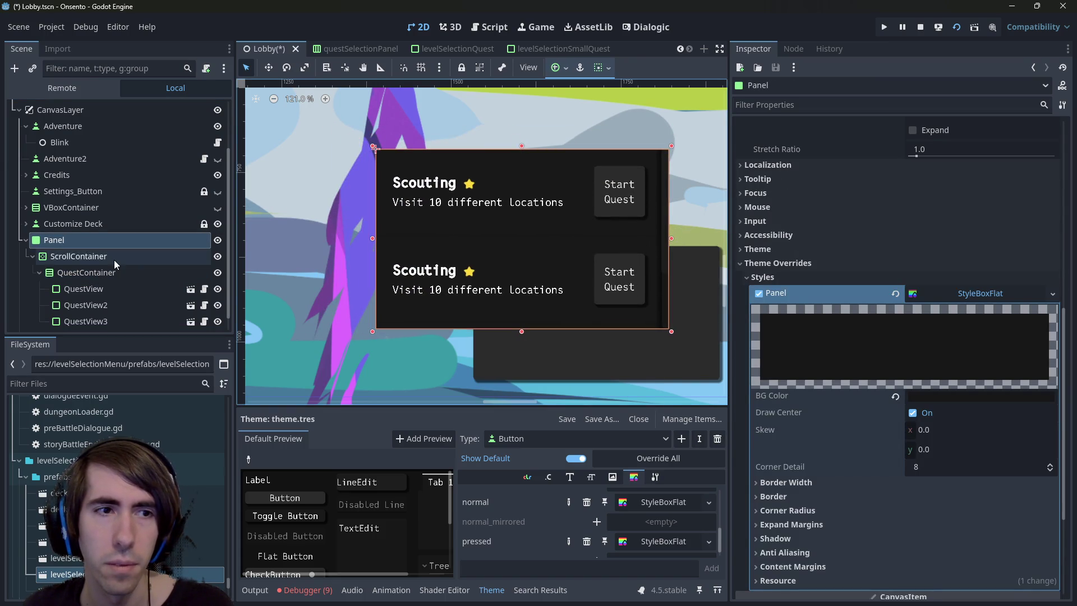
# Add a MarginContainer under Panel and reparent the ScrollContainer into it
pyautogui.click(108, 258)
pyautogui.rightClick(90, 240)
pyautogui.click(117, 233)
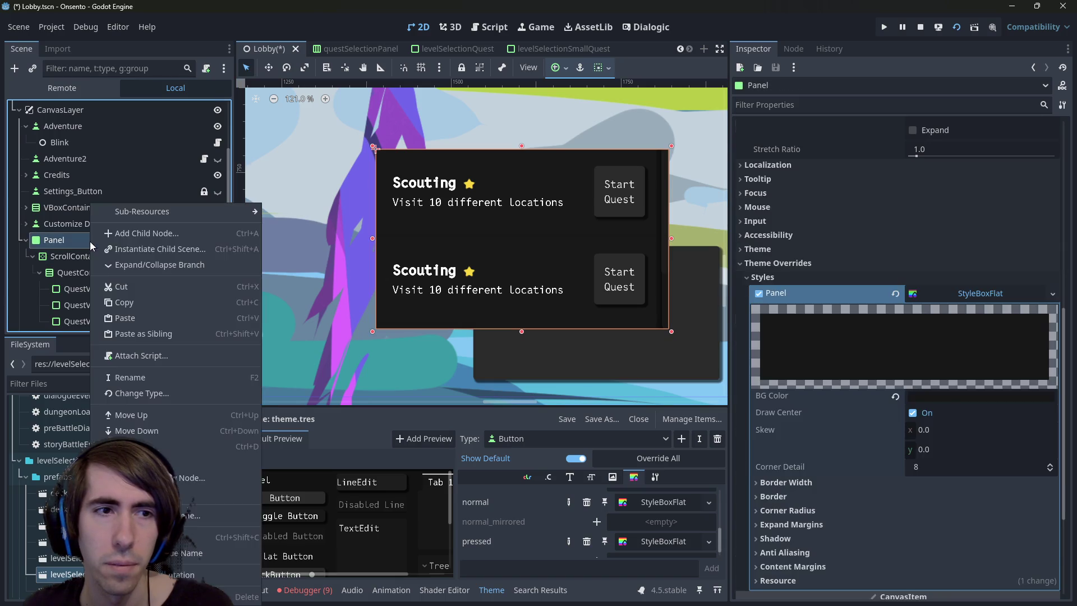
pyautogui.write('margin')
pyautogui.press('Return')
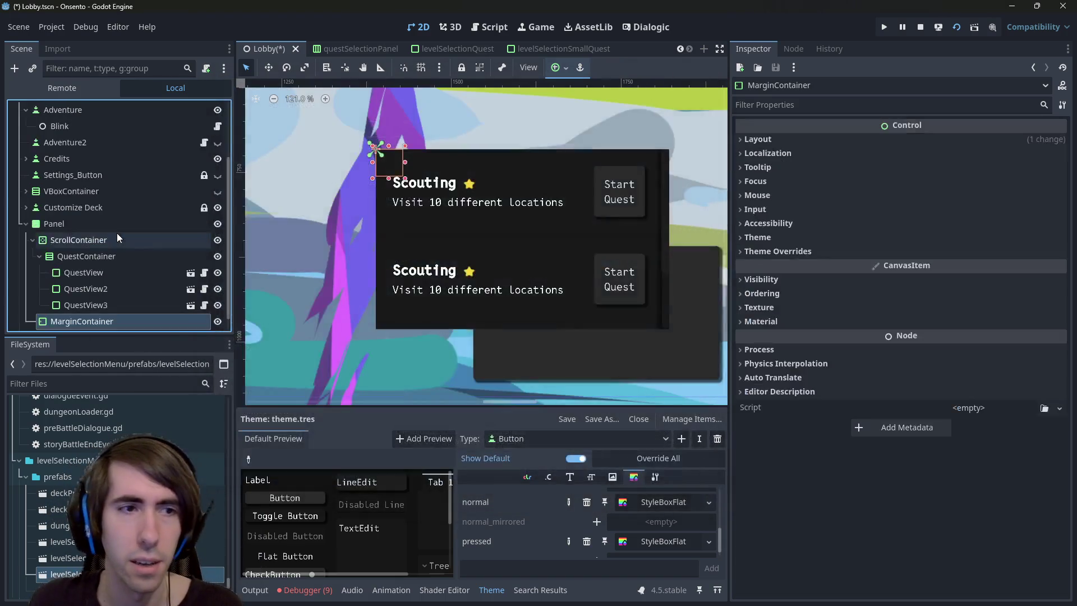
pyautogui.moveTo(101, 328); pyautogui.dragTo(74, 226)
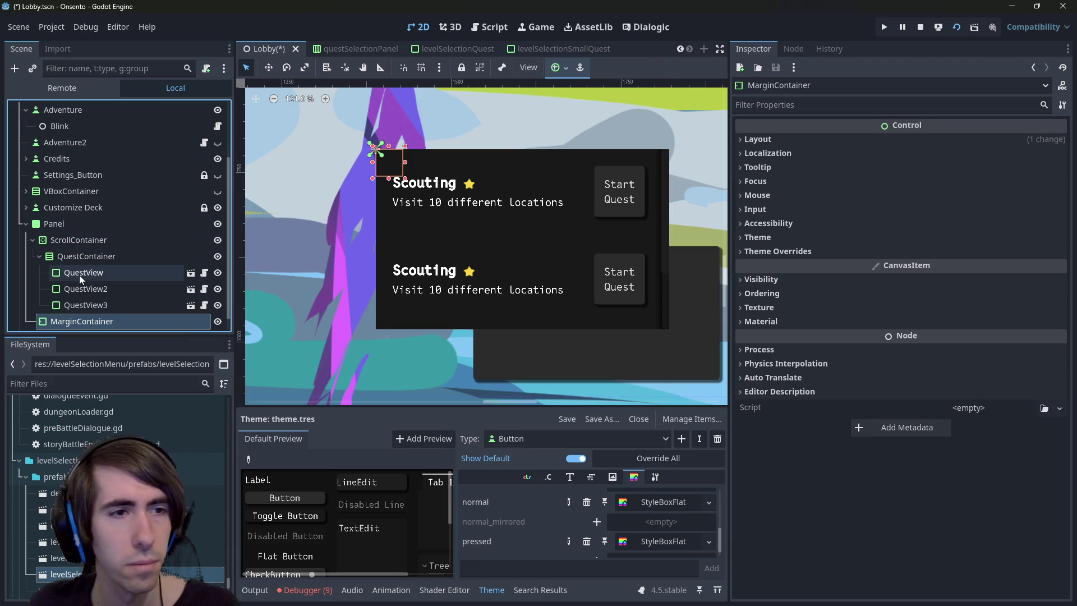
pyautogui.click(79, 240)
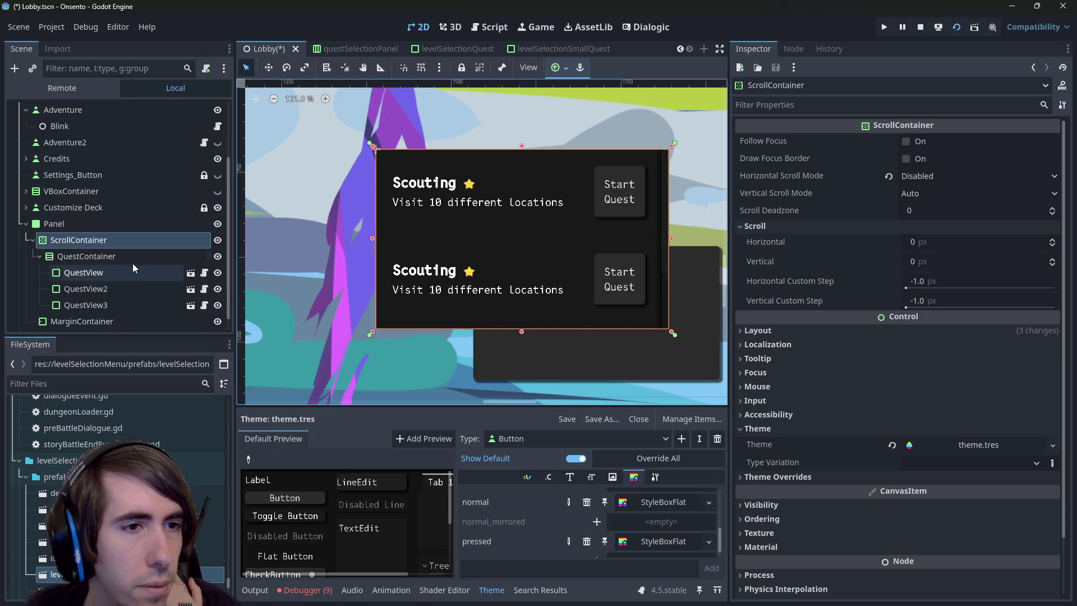
pyautogui.moveTo(113, 238)
pyautogui.mouseDown()
pyautogui.moveTo(110, 319)
pyautogui.moveTo(105, 307)
pyautogui.mouseUp()
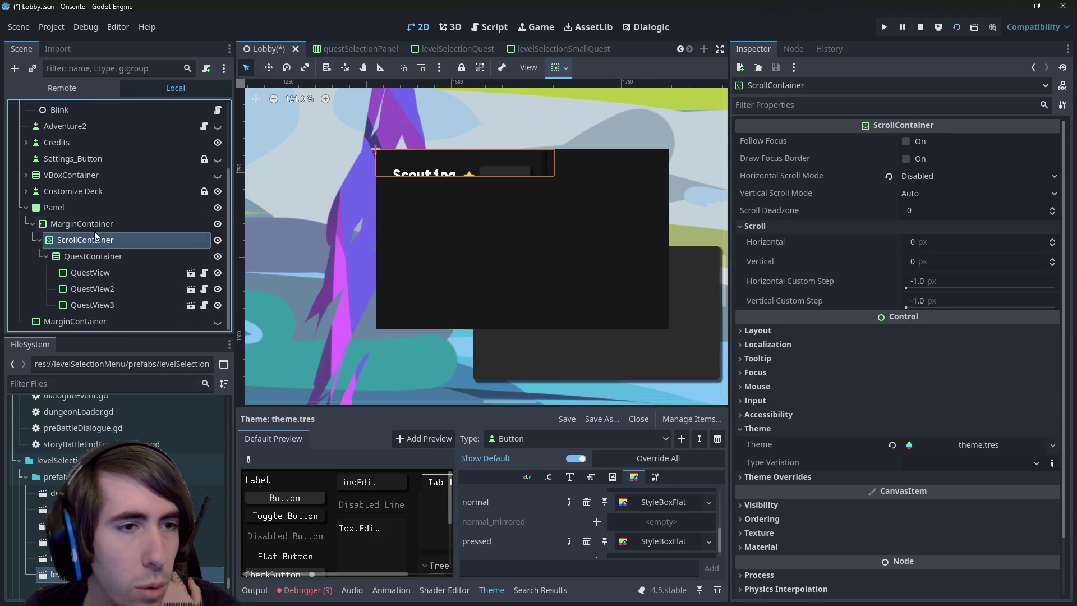
# Give the MarginContainer Full Rect anchors and 20 px margins on all sides, then save Lobby
pyautogui.click(373, 145)
pyautogui.click(565, 70)
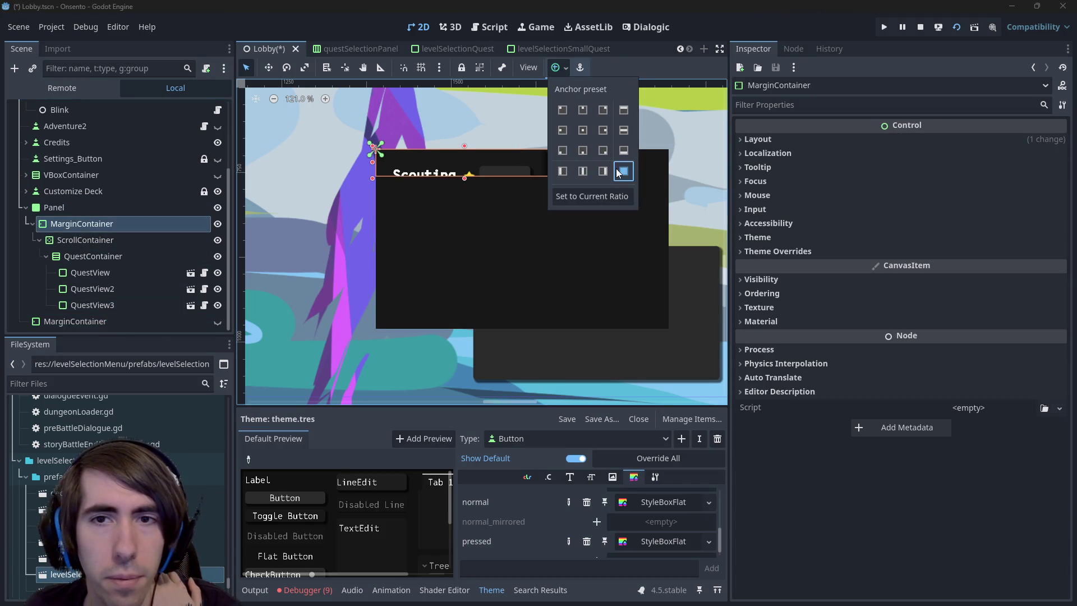
pyautogui.click(616, 168)
pyautogui.click(805, 250)
pyautogui.moveTo(915, 281); pyautogui.dragTo(930, 281)
pyautogui.write('20')
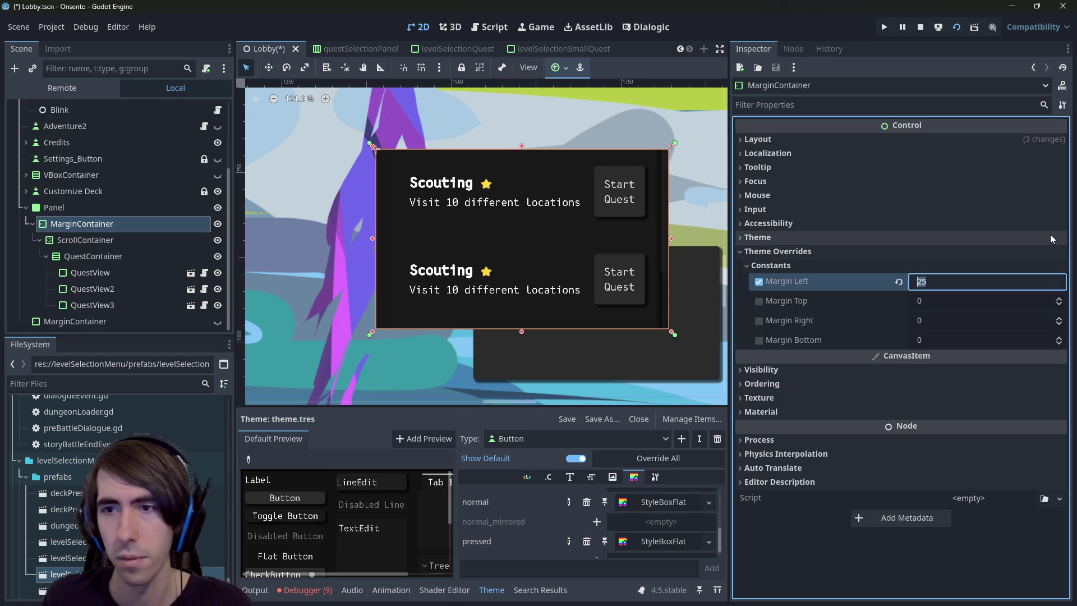
pyautogui.press('Tab')
pyautogui.write('20')
pyautogui.press('Tab')
pyautogui.write('20')
pyautogui.press('Tab')
pyautogui.write('20')
pyautogui.press('Return')
pyautogui.hotkey('ctrl', 's')
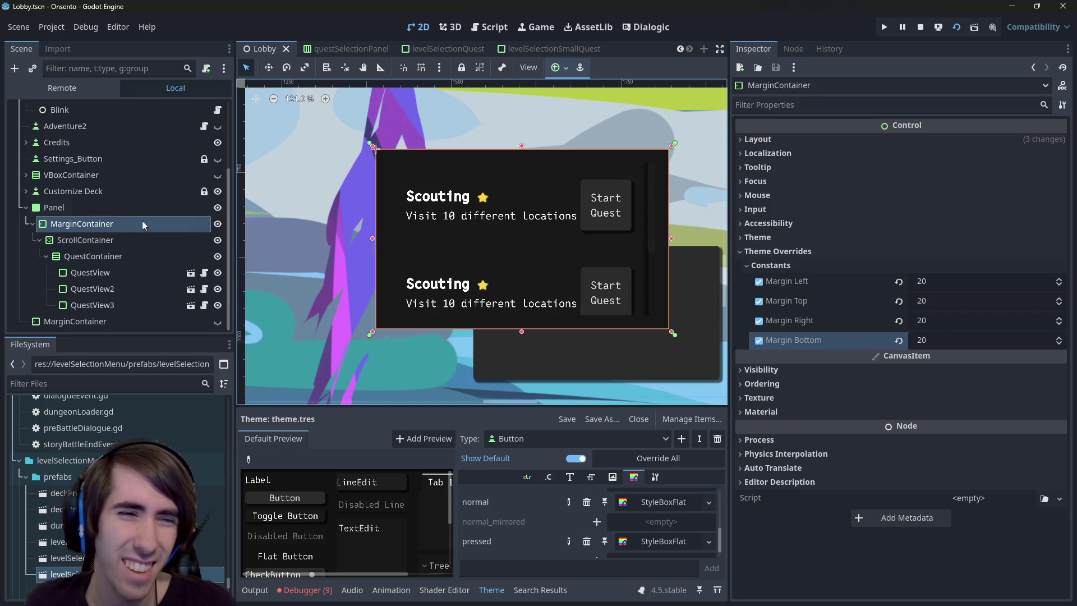
# Widen the Panel leftward and extend it downward so the third quest shows
pyautogui.click(137, 240)
pyautogui.click(73, 208)
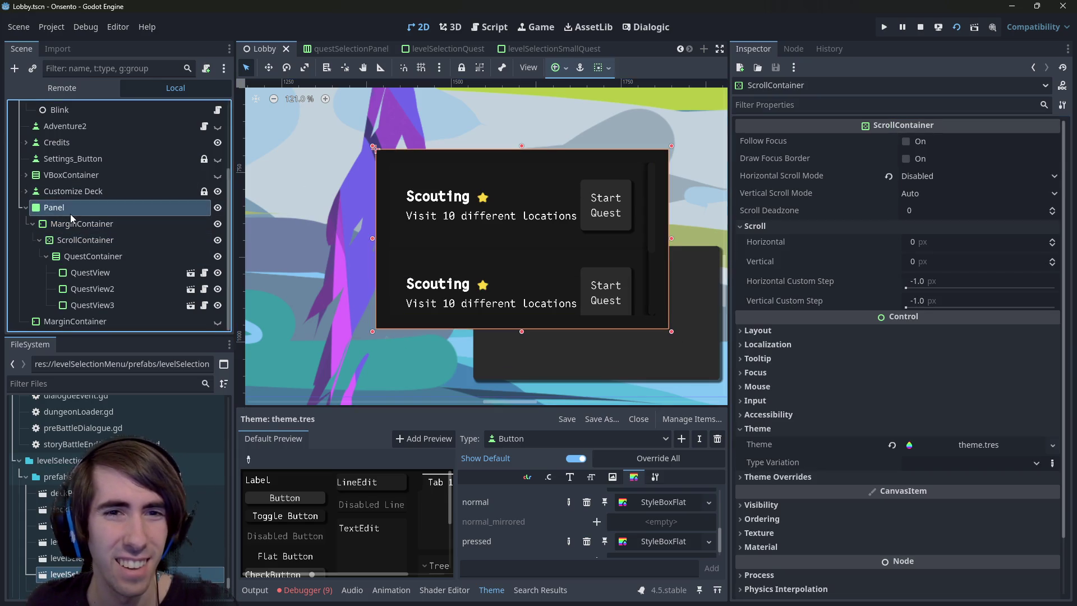
pyautogui.moveTo(373, 238); pyautogui.dragTo(351, 237)
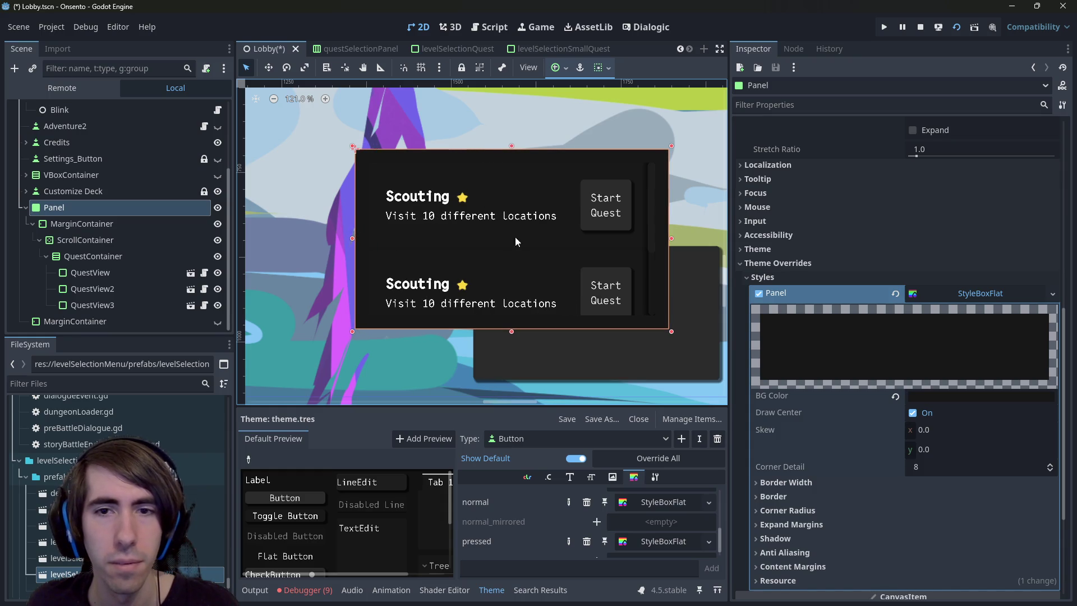
pyautogui.scroll(-3, 527, 241)
pyautogui.moveTo(519, 329); pyautogui.dragTo(515, 388)
pyautogui.scroll(-2, 553, 336)
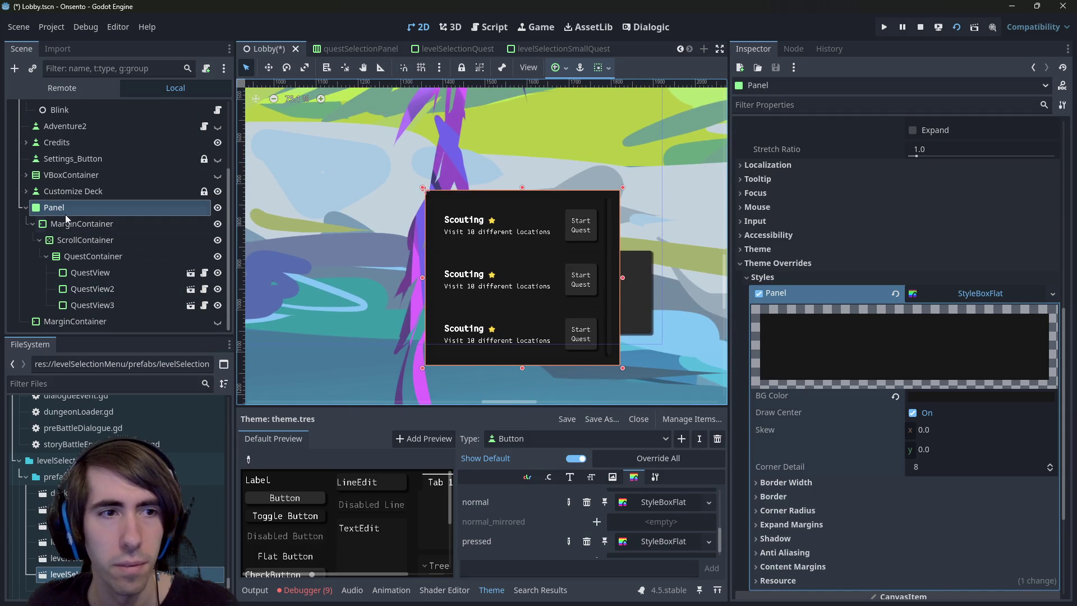